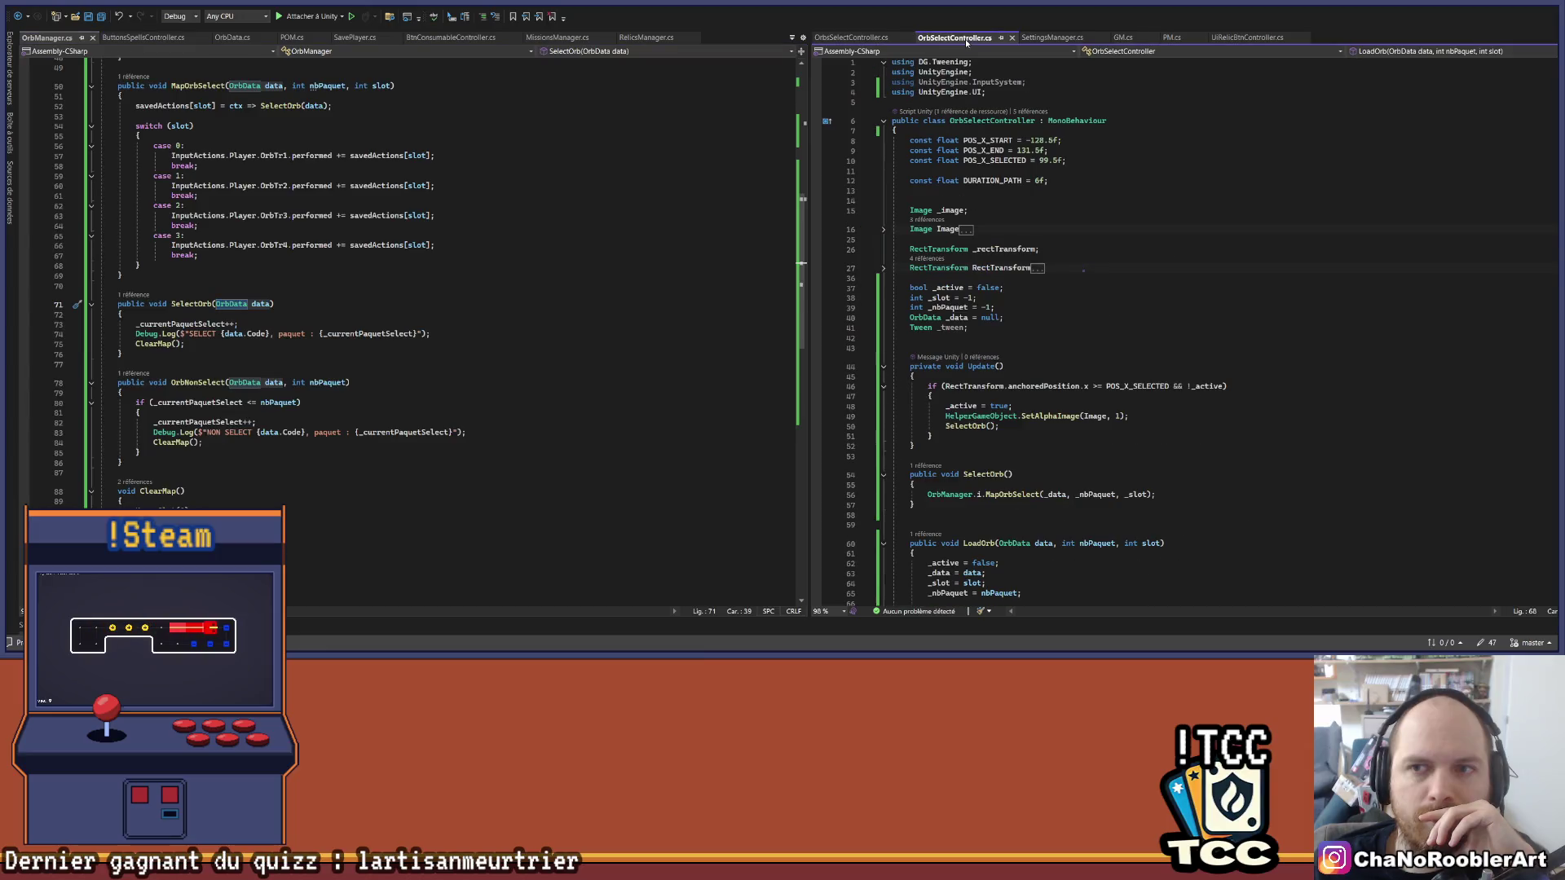
Step: Find every reference to SelectOrb and return to its MapOrbSelect call
scroll(1209, 364, down, 7)
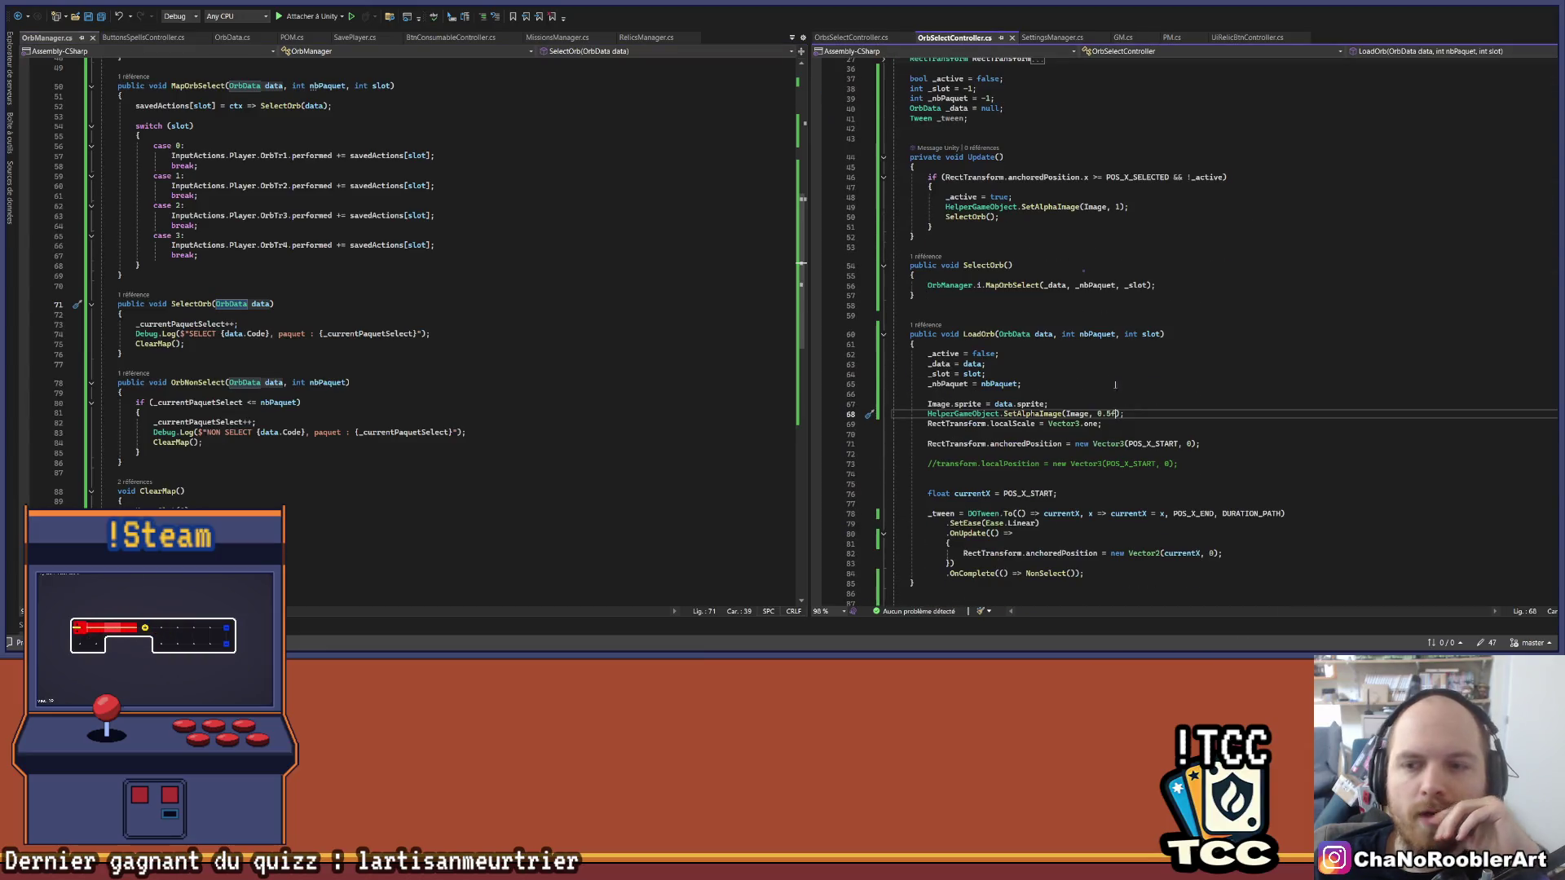
click(1160, 285)
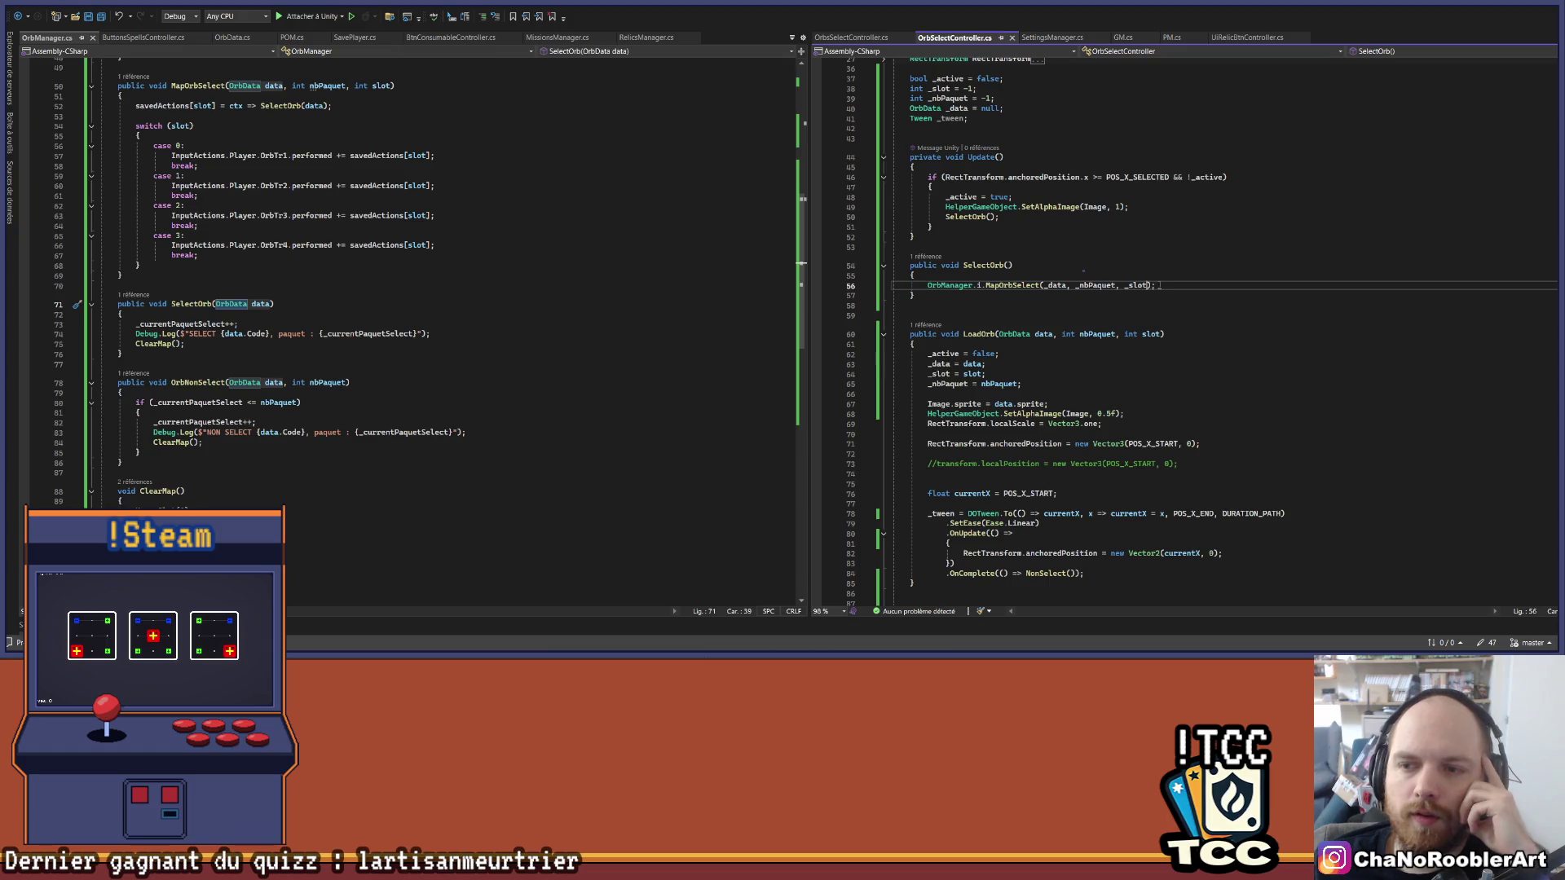
click(984, 266)
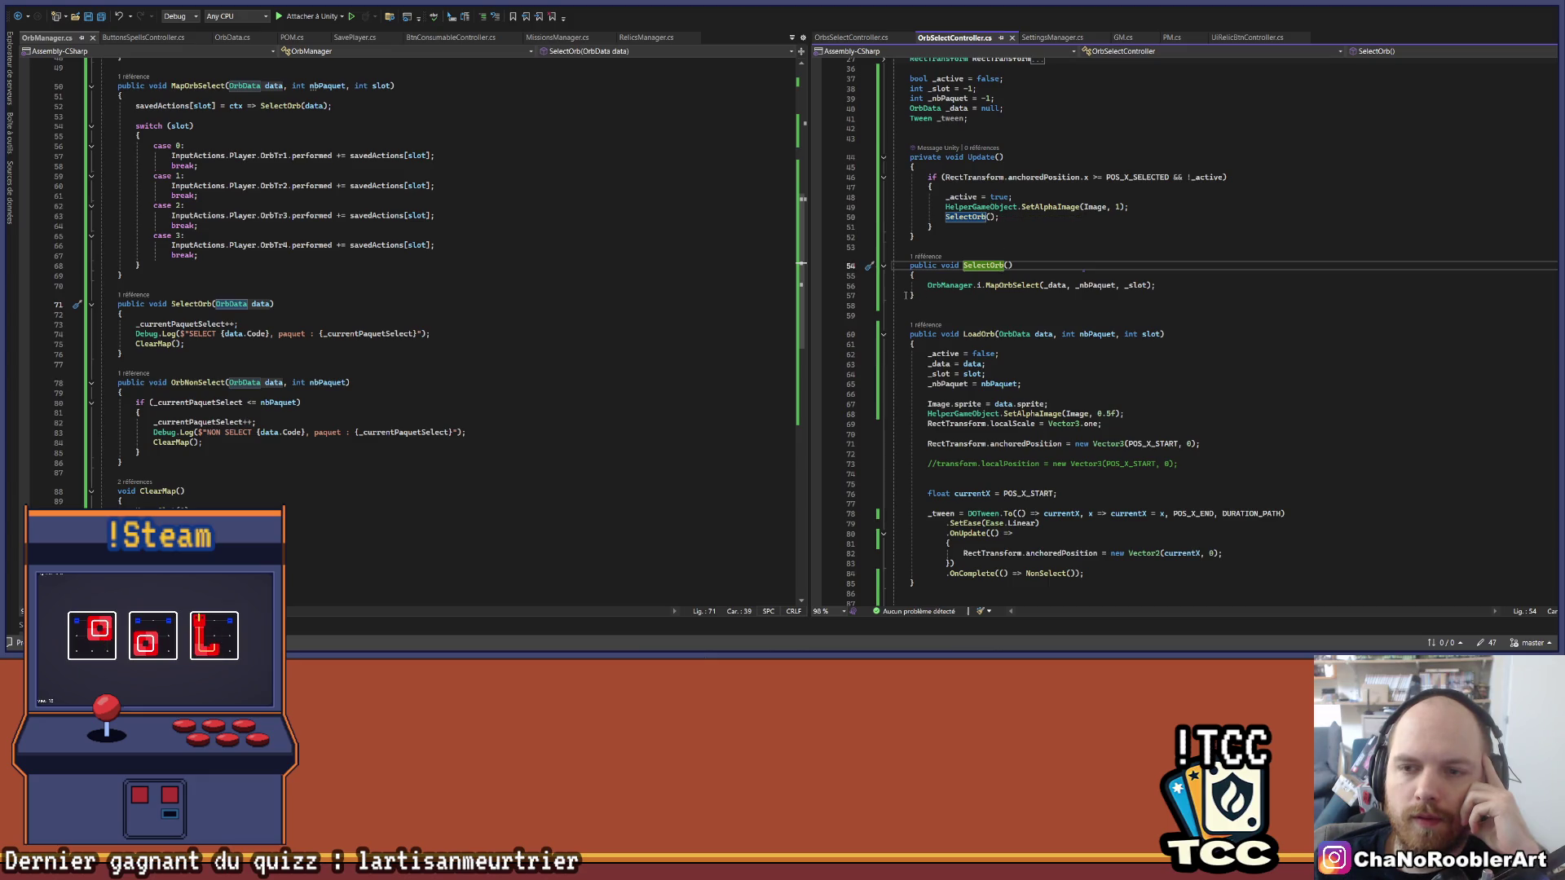
click(1178, 287)
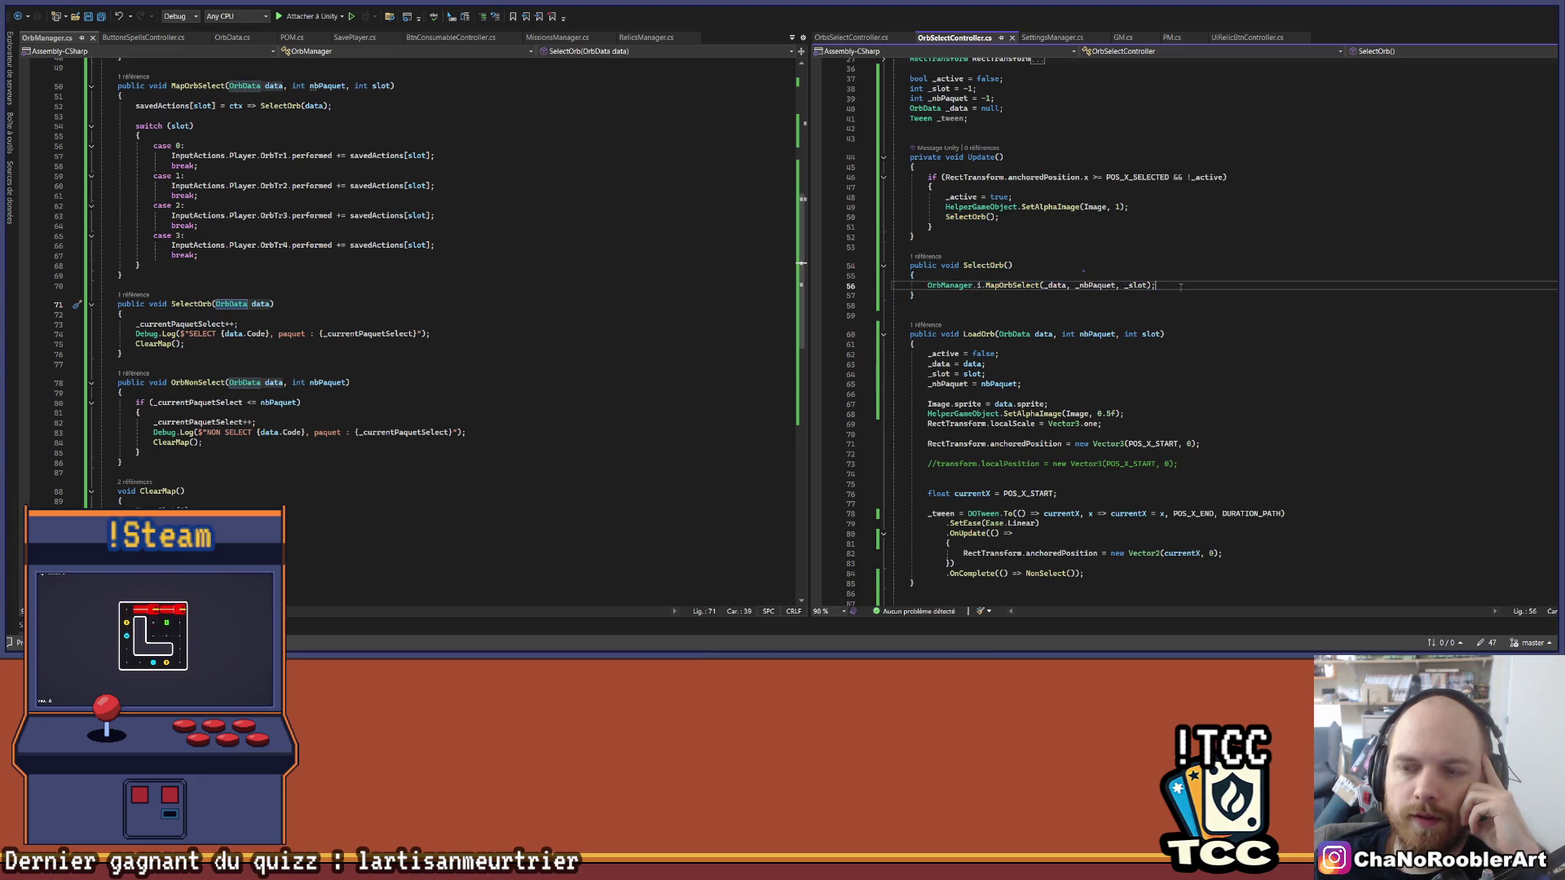
scroll(1179, 289, up, 3)
scroll(1175, 289, down, 3)
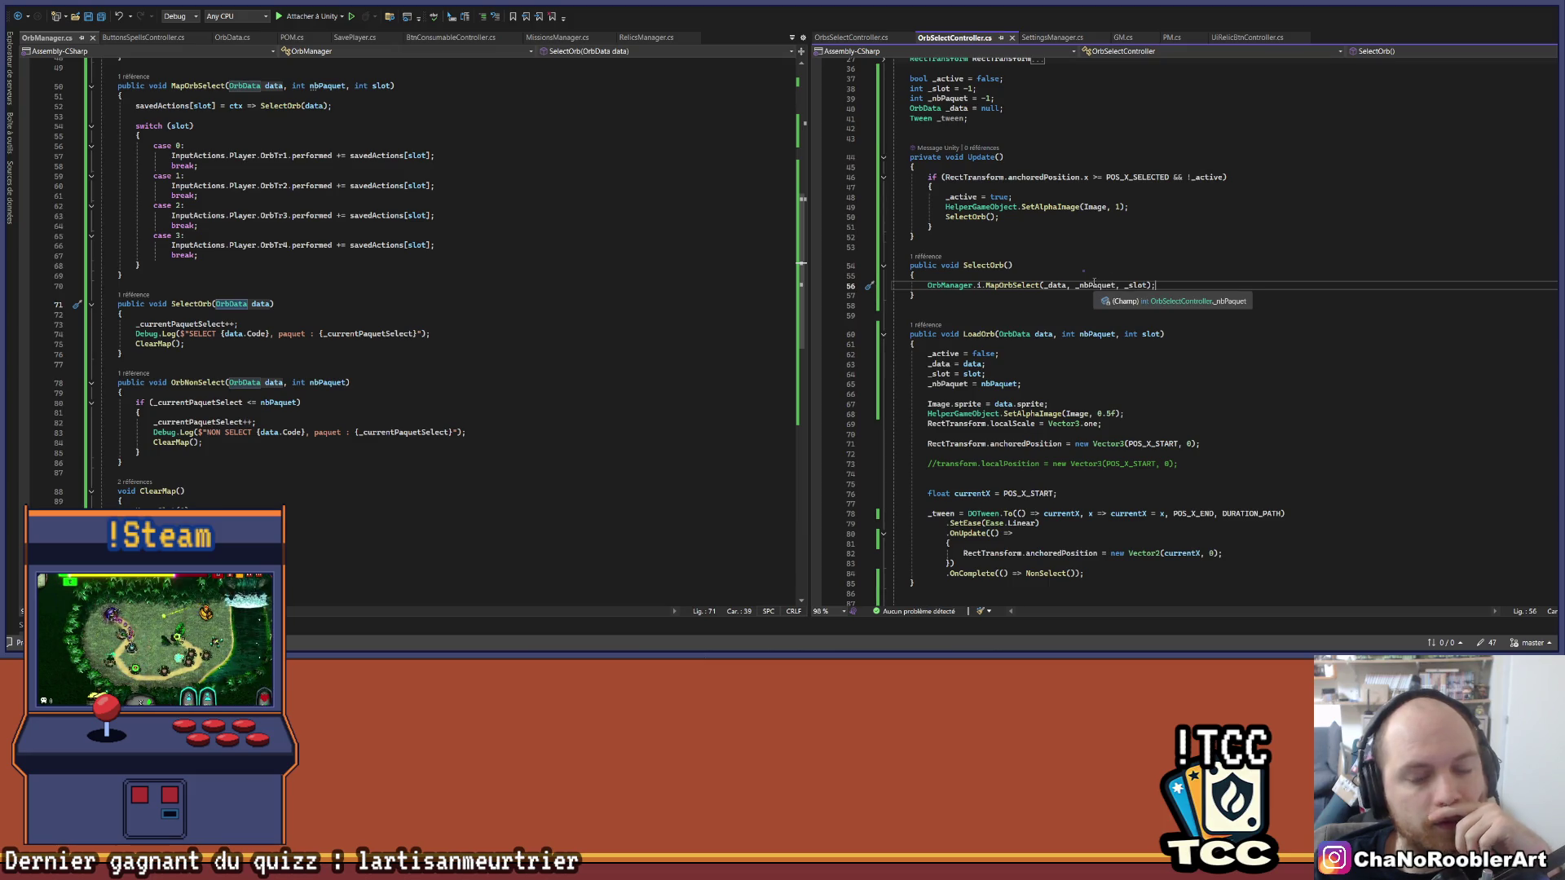
scroll(1029, 298, up, 3)
scroll(951, 253, down, 1)
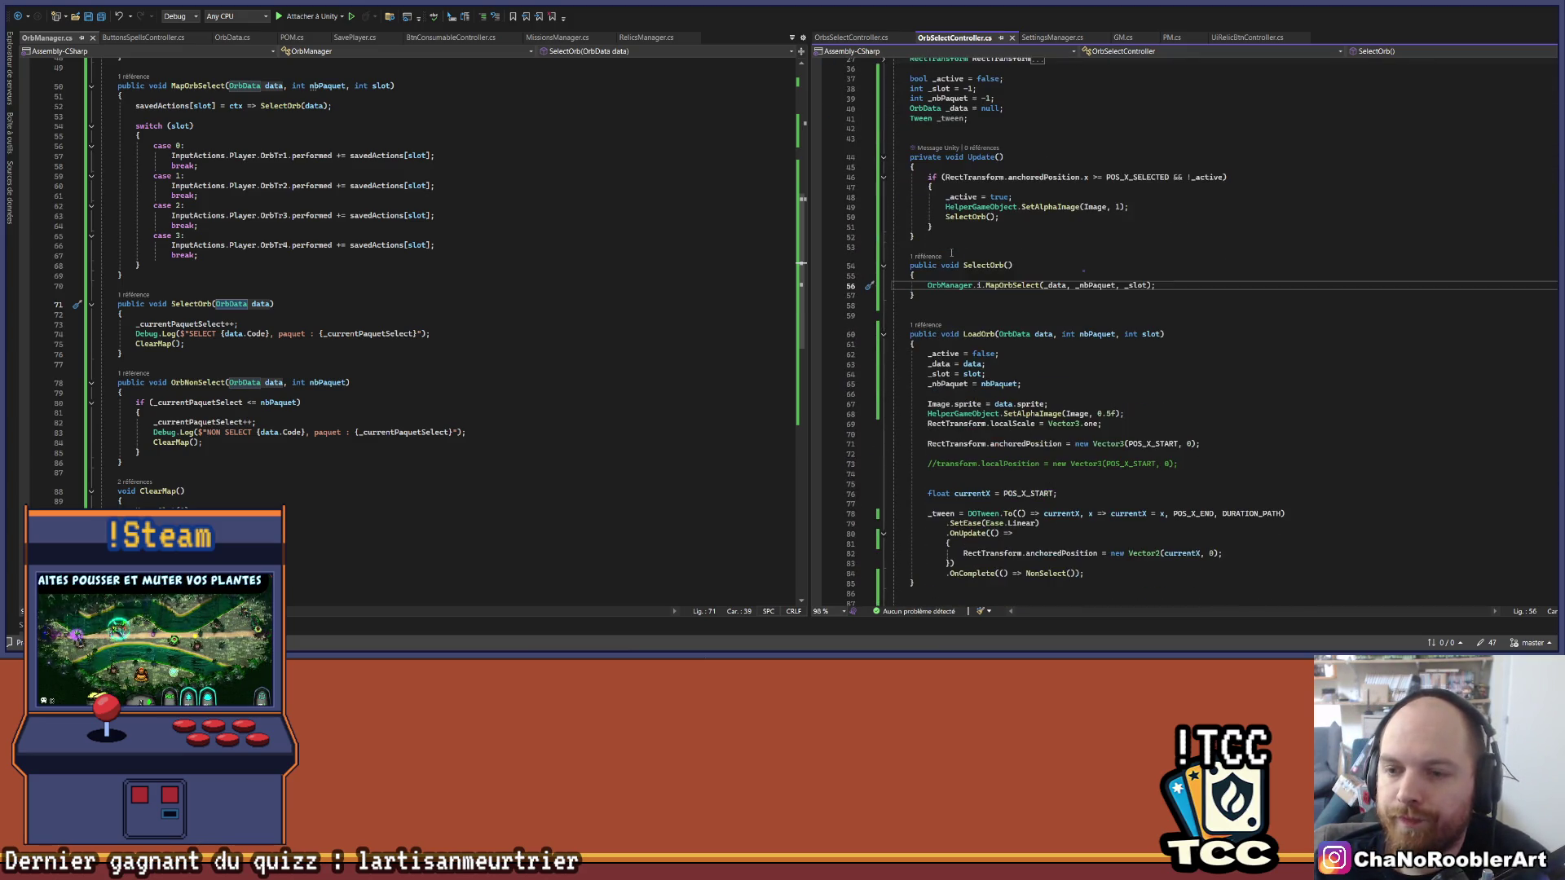
scroll(986, 244, down, 4)
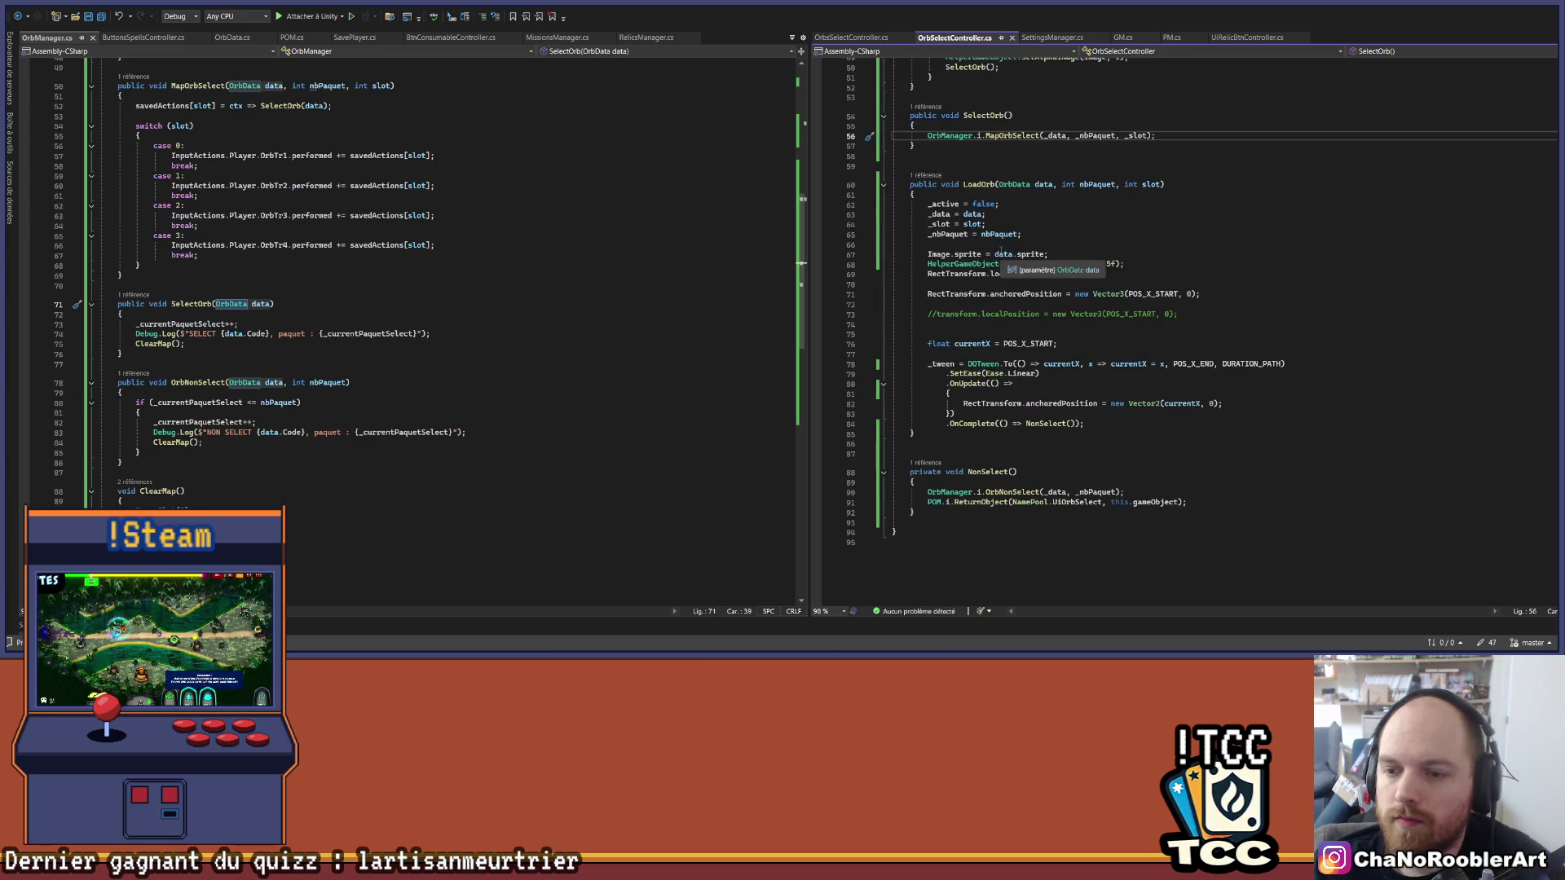
Step: Review the body of OrbManager's SelectOrb method around the MapOrbSelect call
click(983, 204)
click(929, 225)
key(End)
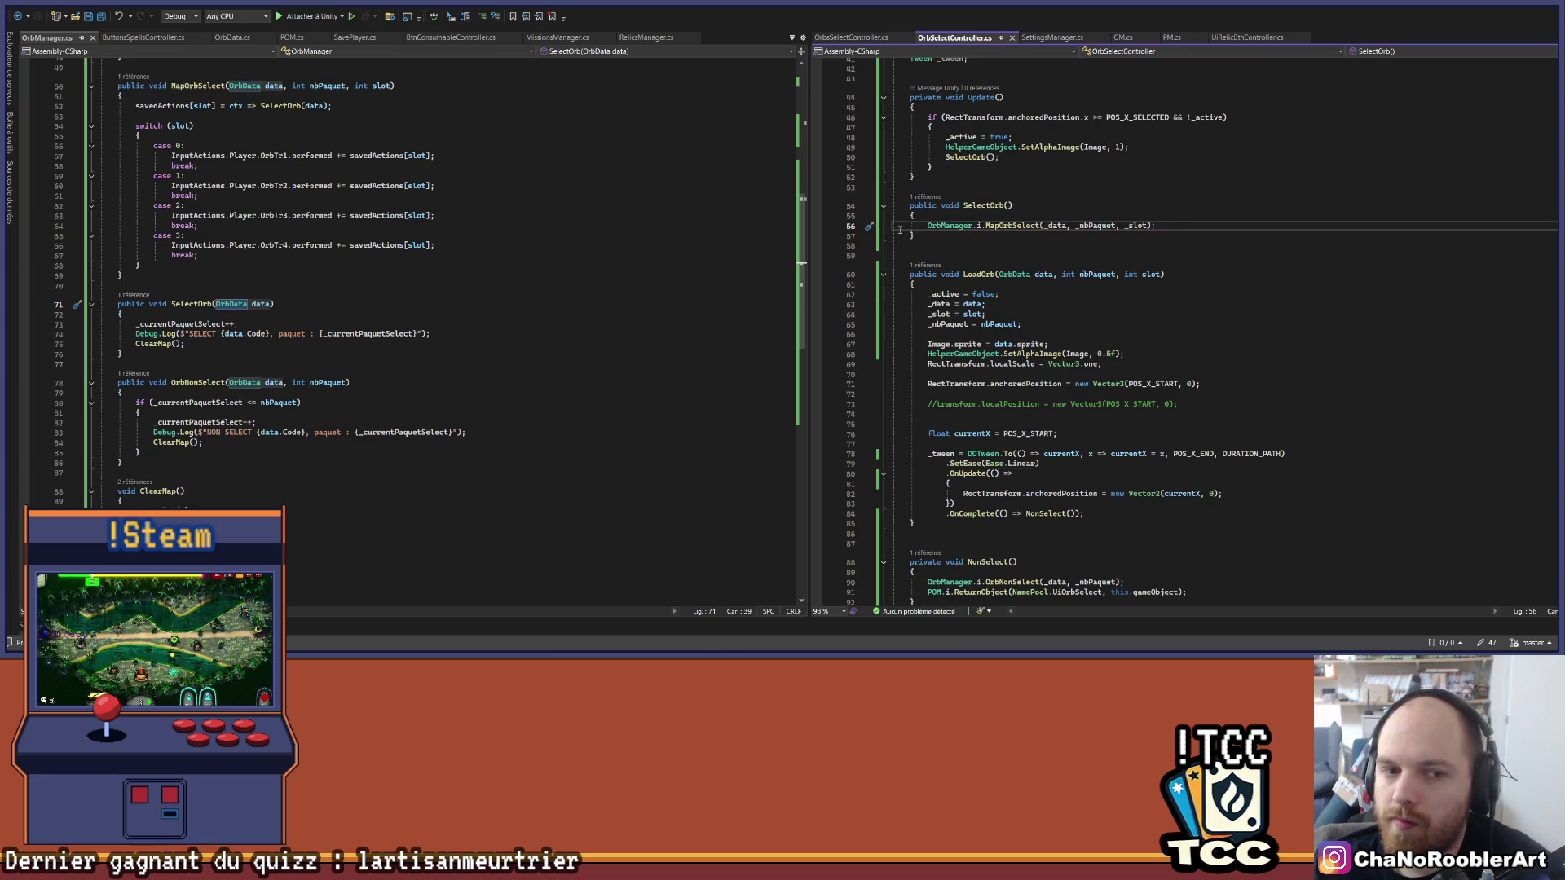
mouse_move(135, 323)
mouse_down()
mouse_move(237, 334)
mouse_move(199, 343)
mouse_up()
click(199, 343)
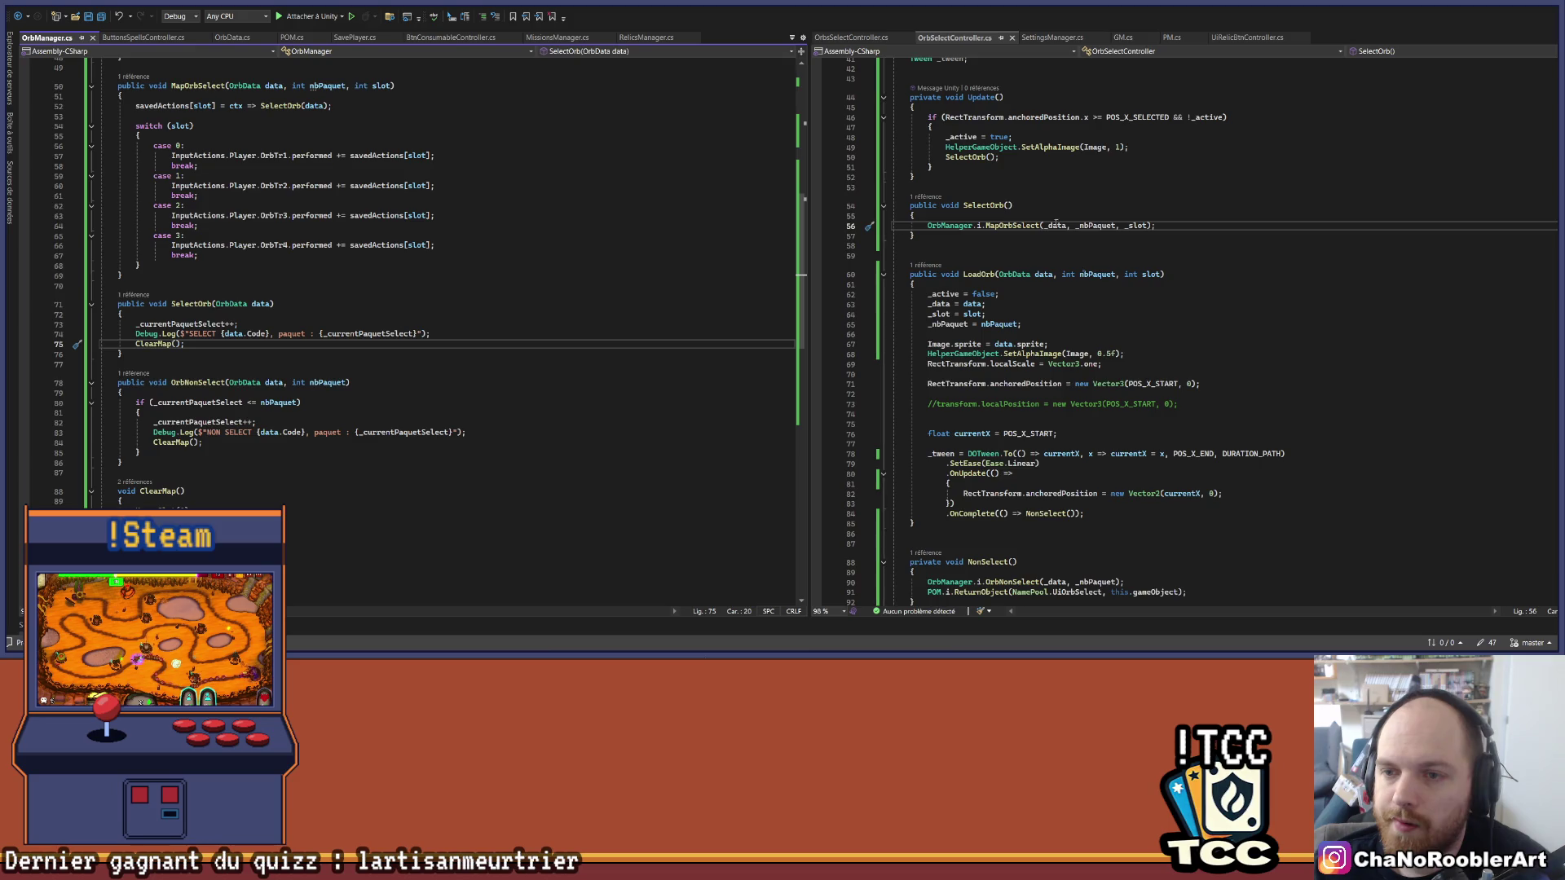
click(914, 235)
scroll(965, 255, up, 2)
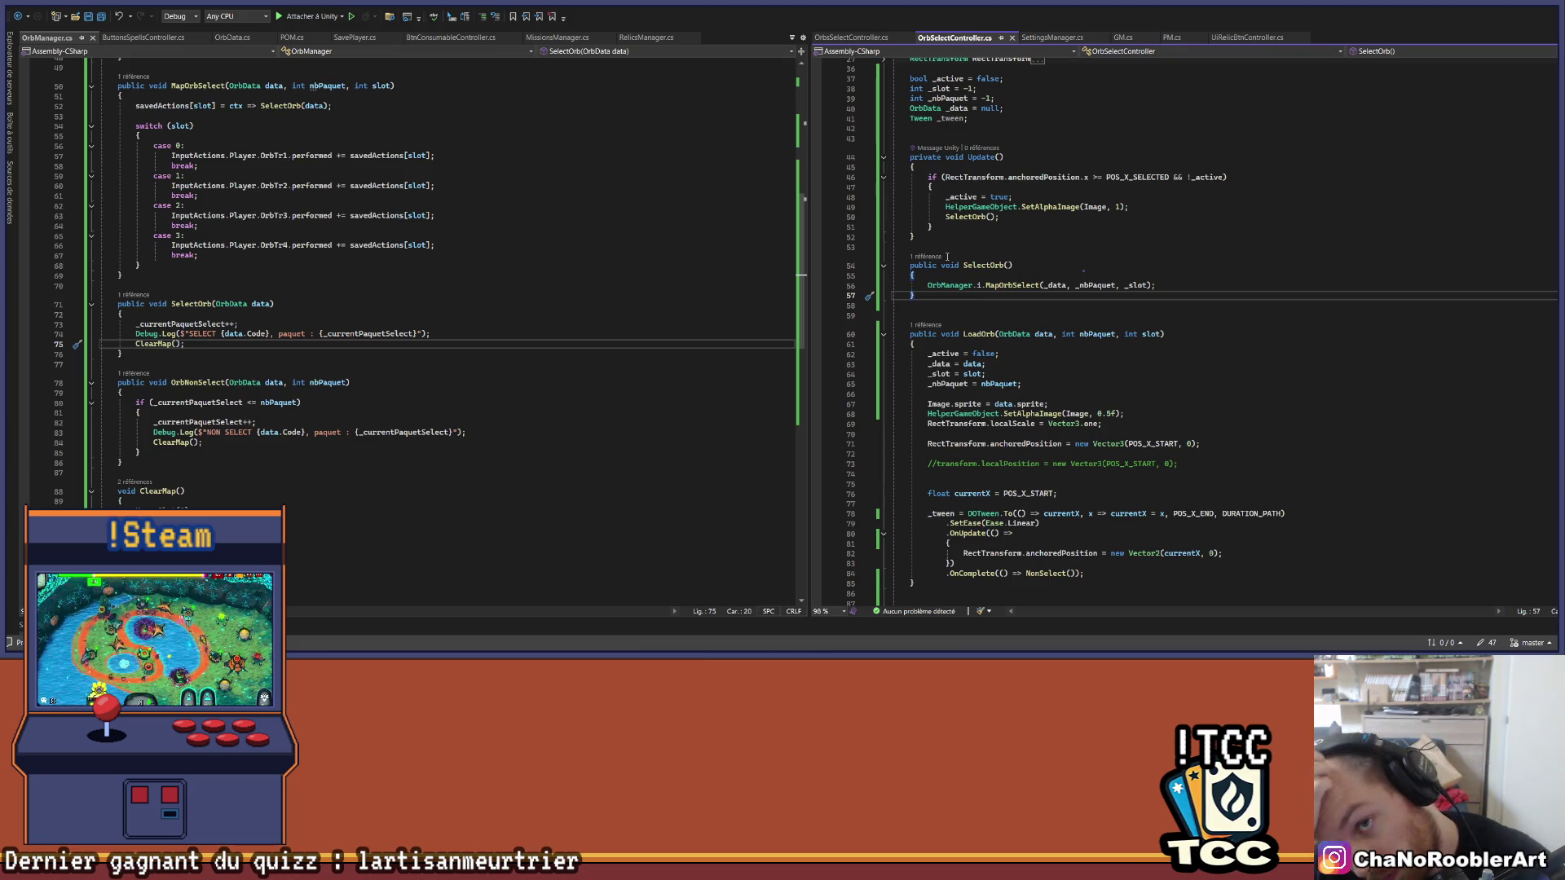
Step: In OrbsSelectController.cs, inspect the GetOrbSelectController statement on line 88
key(ctrl+Tab)
scroll(1157, 507, down, 15)
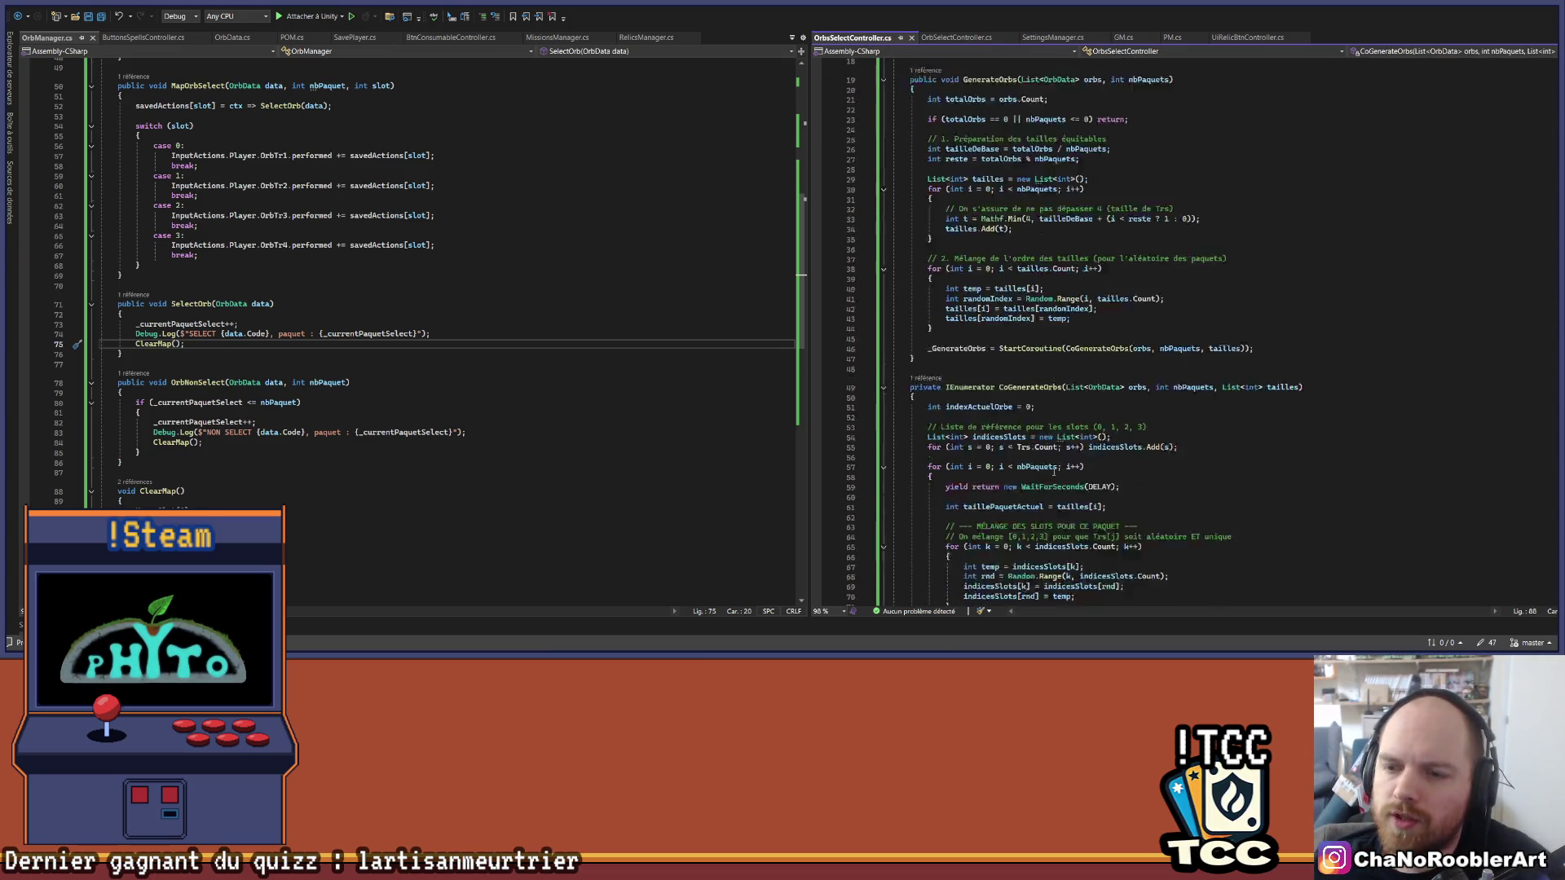
double_click(996, 478)
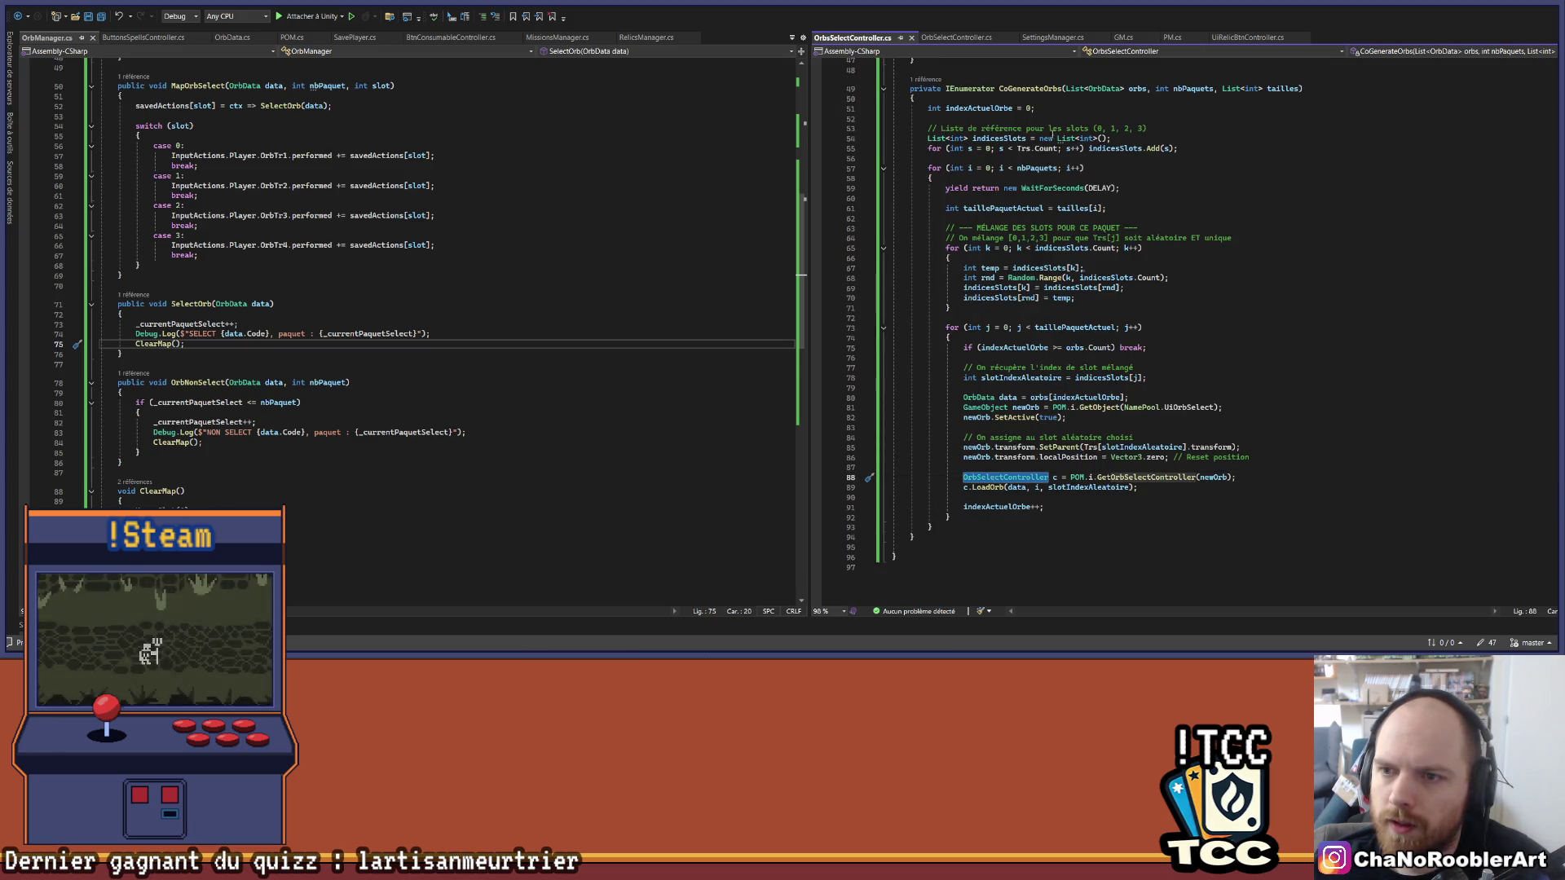
drag(962, 477, 1238, 479)
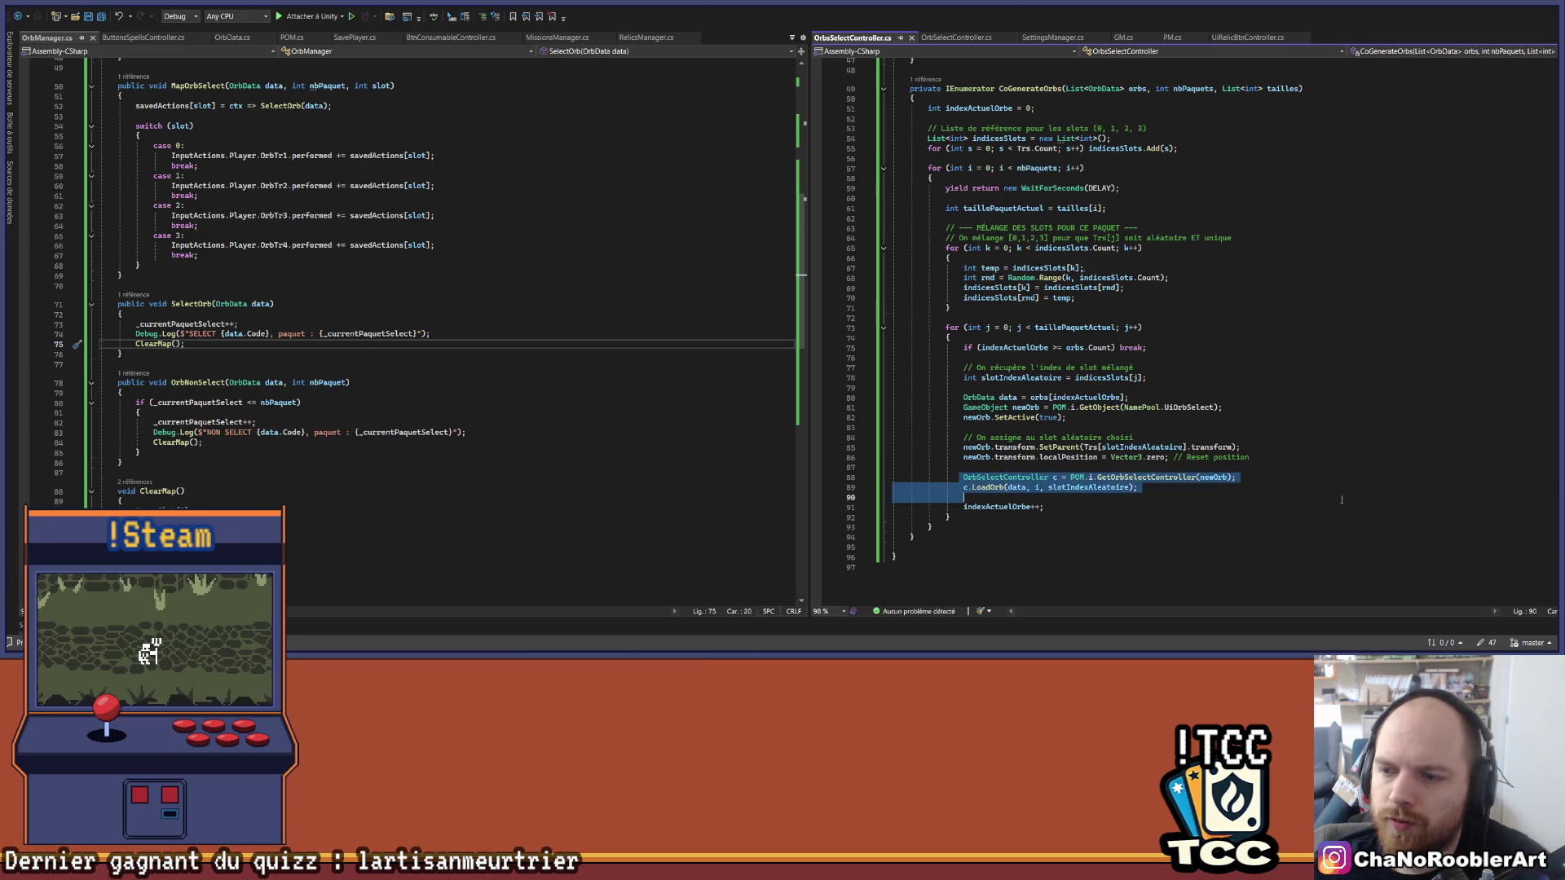
scroll(1306, 493, up, 15)
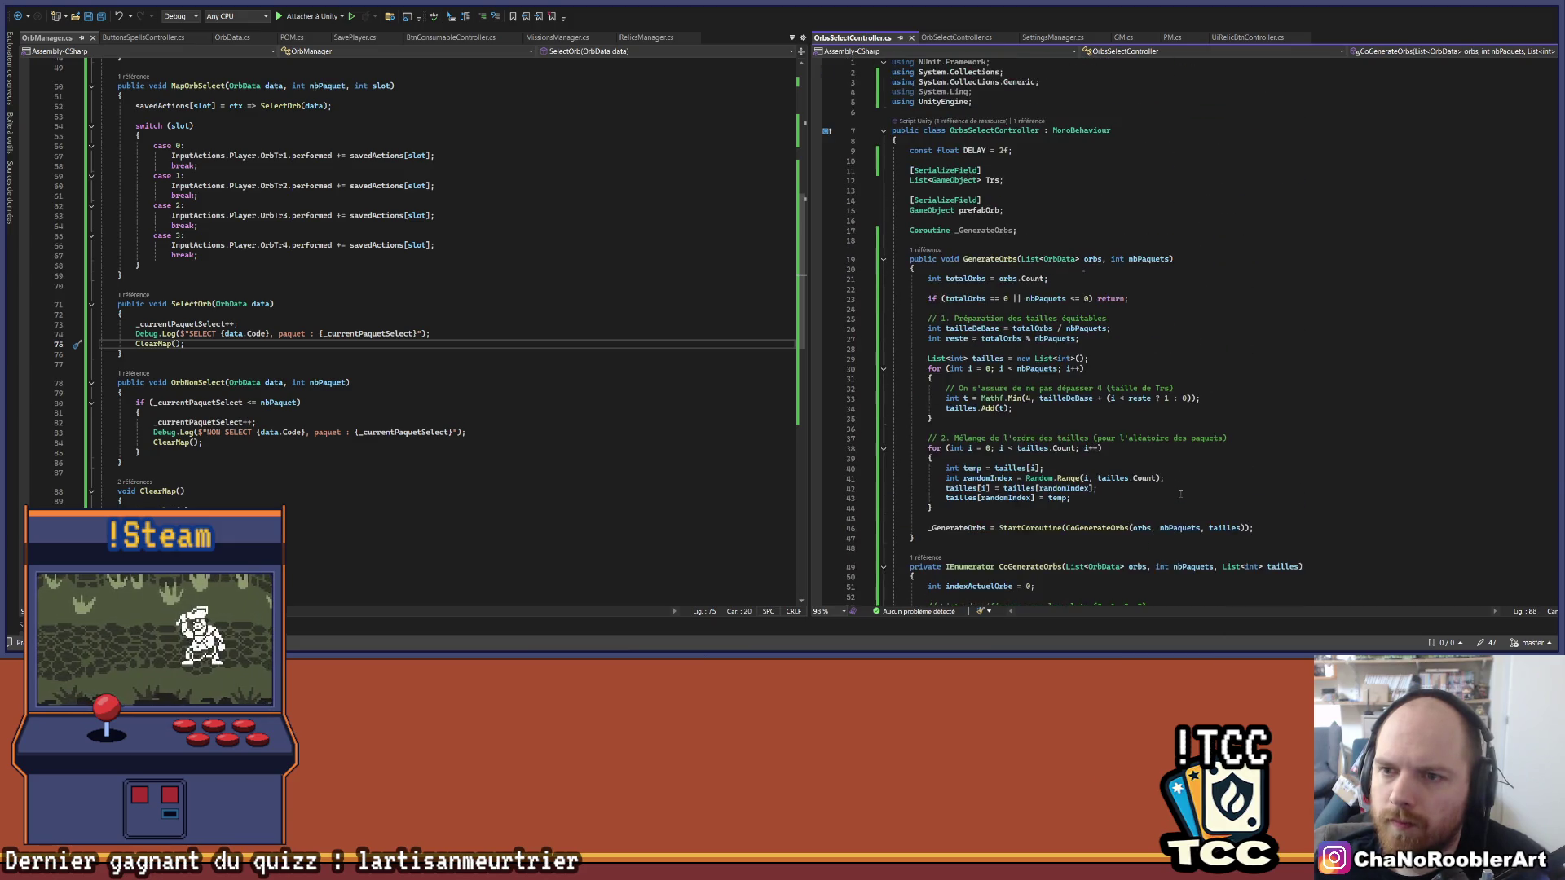
Step: Begin a Dictionary<int, ...> field declaration below the _GenerateOrbs coroutine field
click(1084, 231)
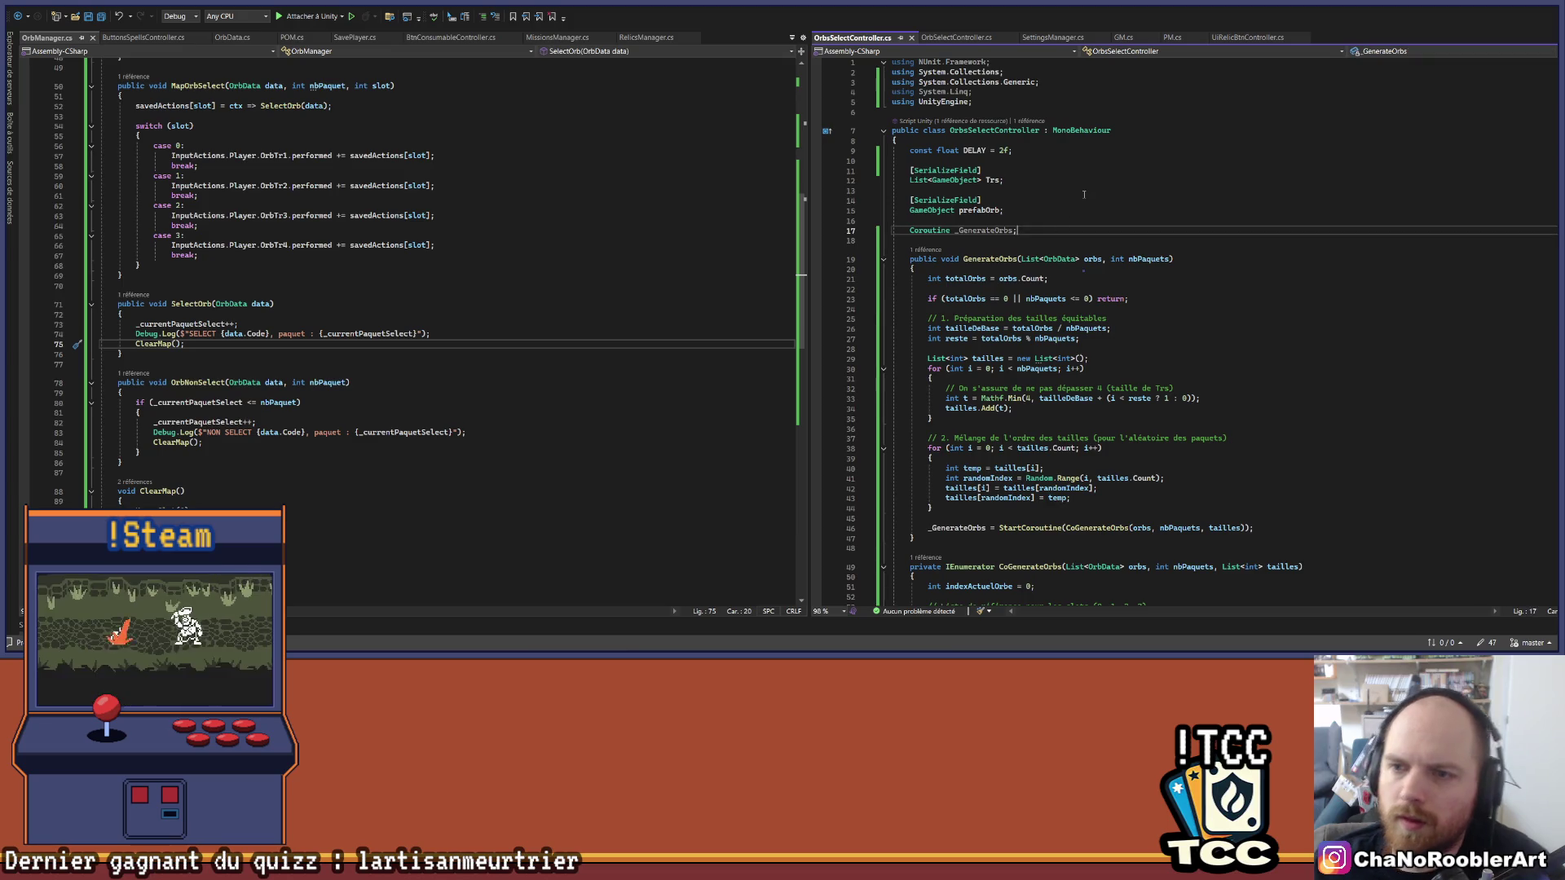
key(Return)
key(Return)
text(Dict)
key(Tab)
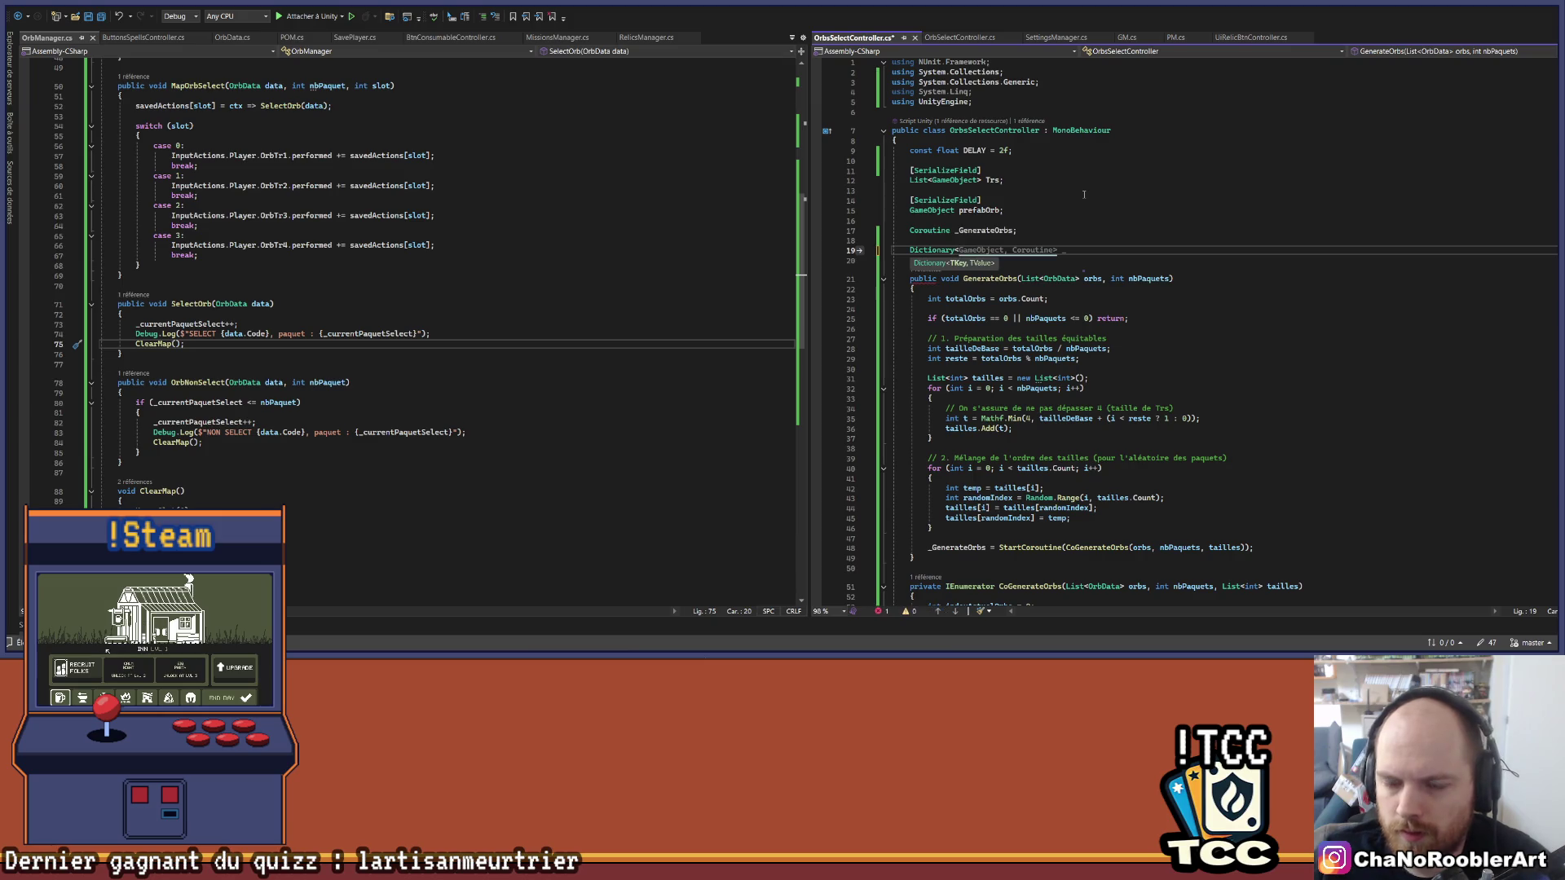
scroll(1133, 195, down, 4)
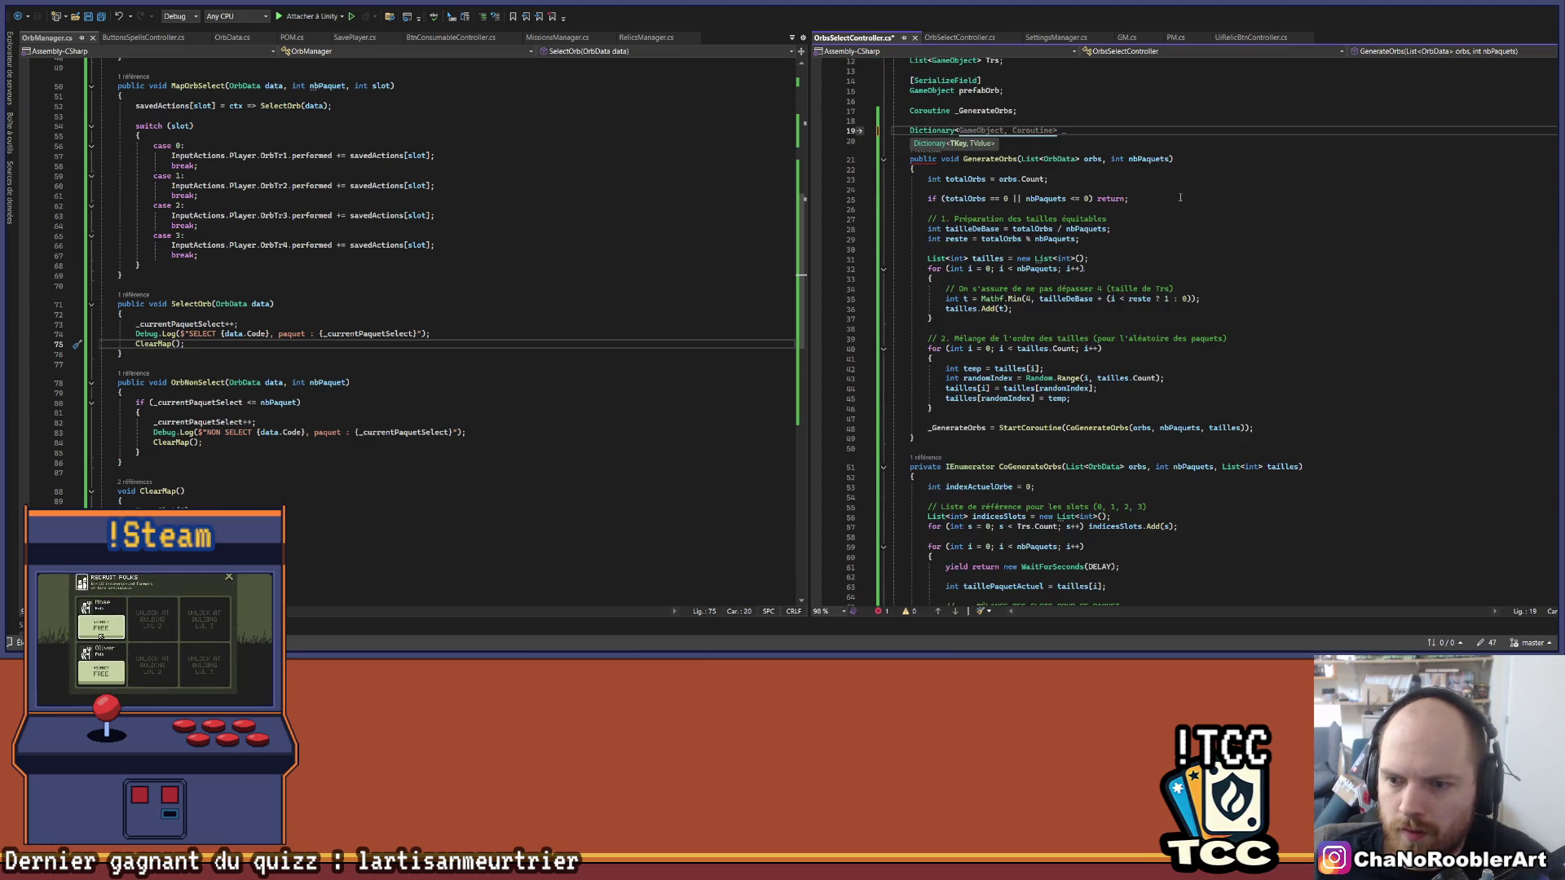
text(nb)
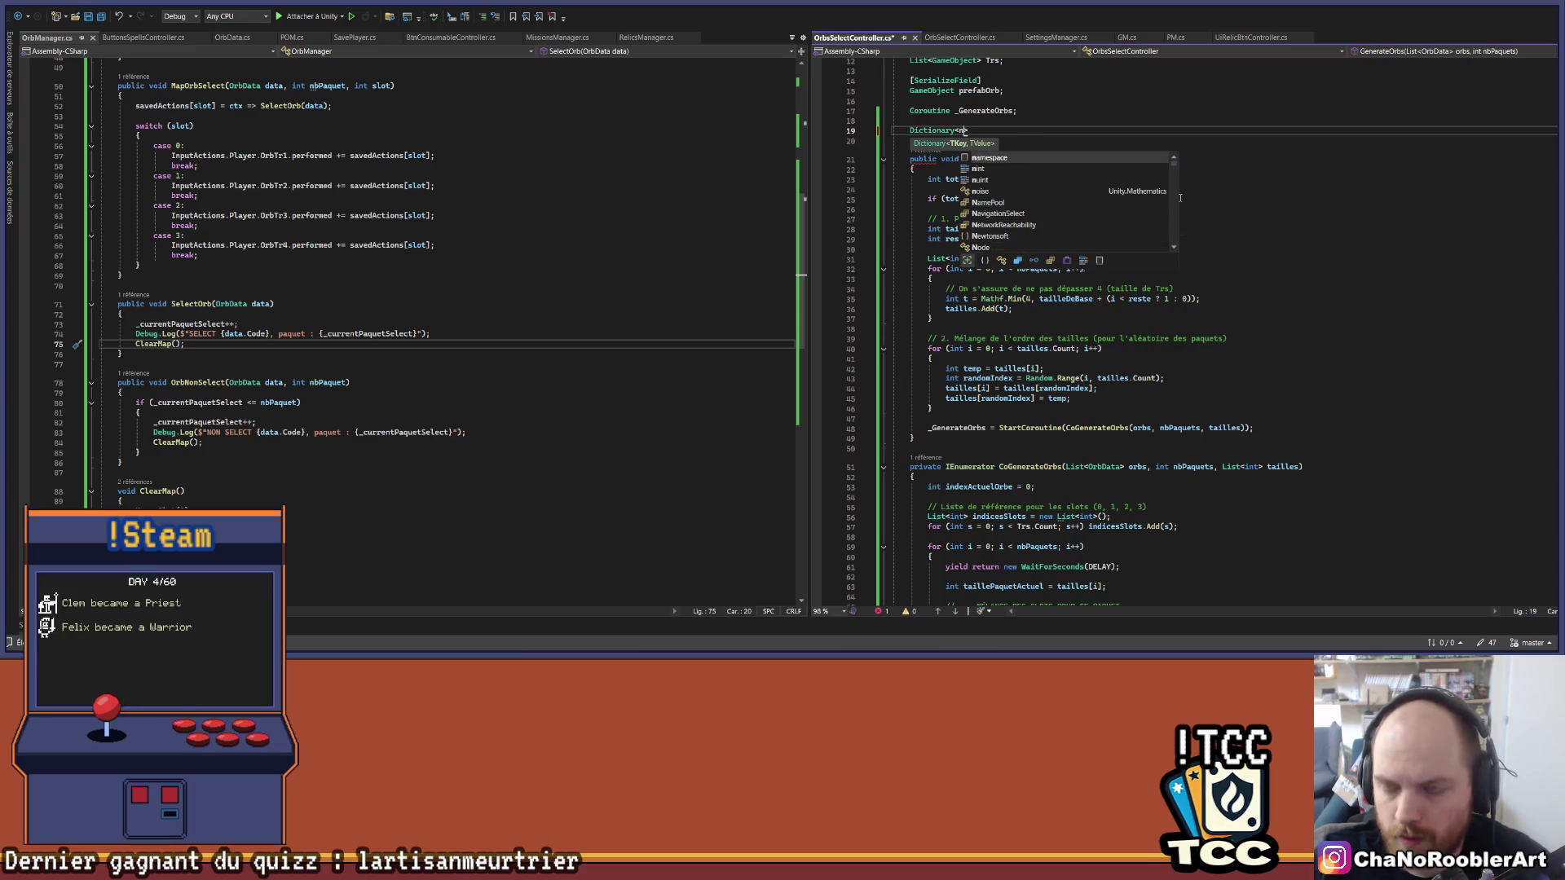
key(BackSpace)
key(BackSpace)
text(int,)
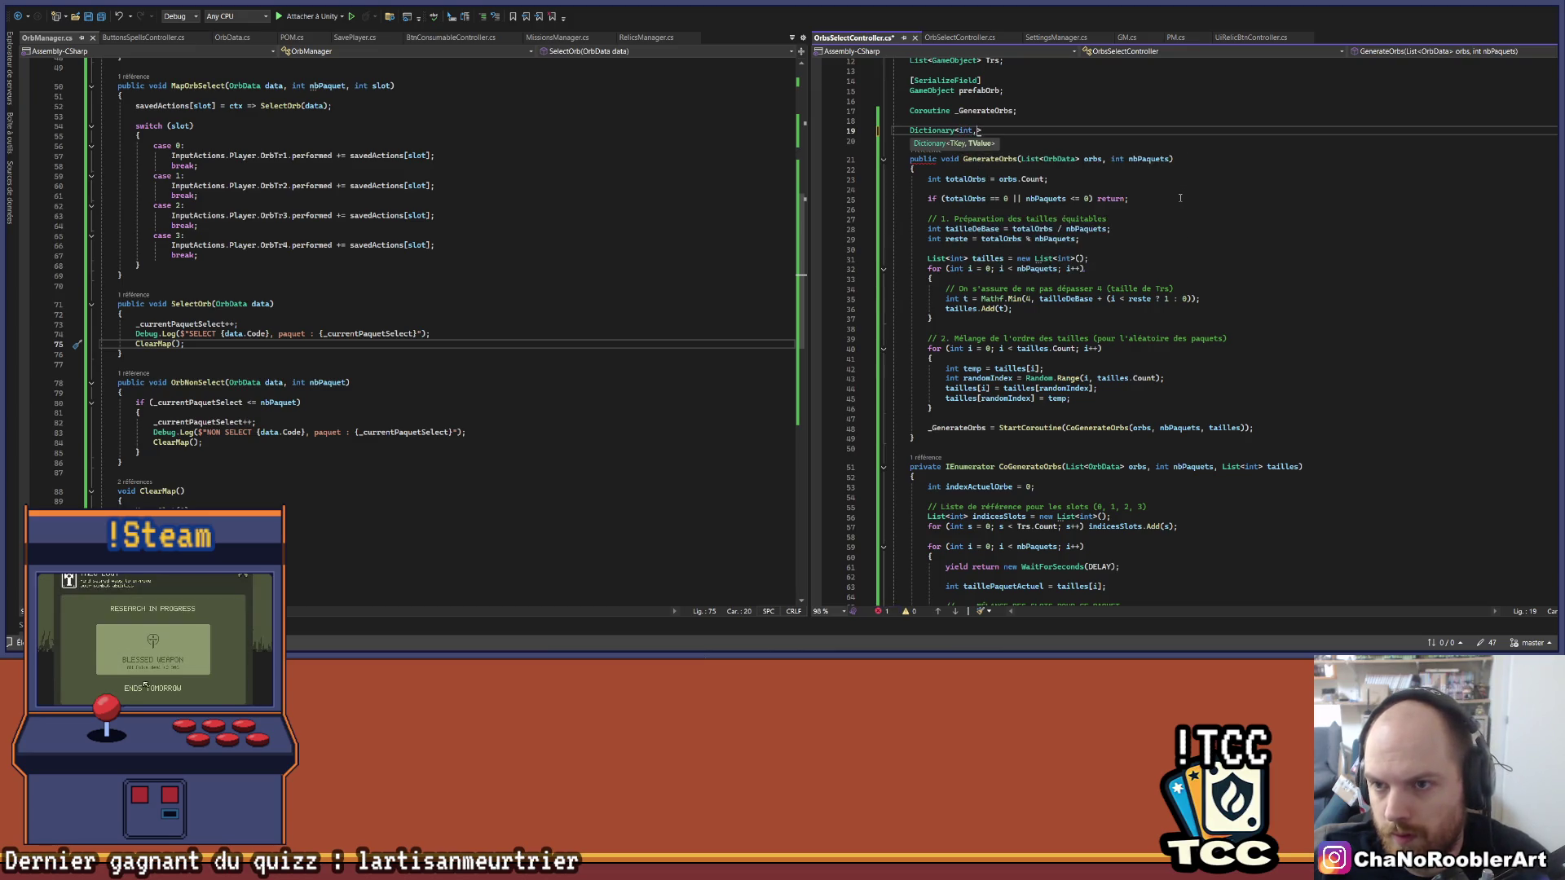
scroll(1180, 198, down, 4)
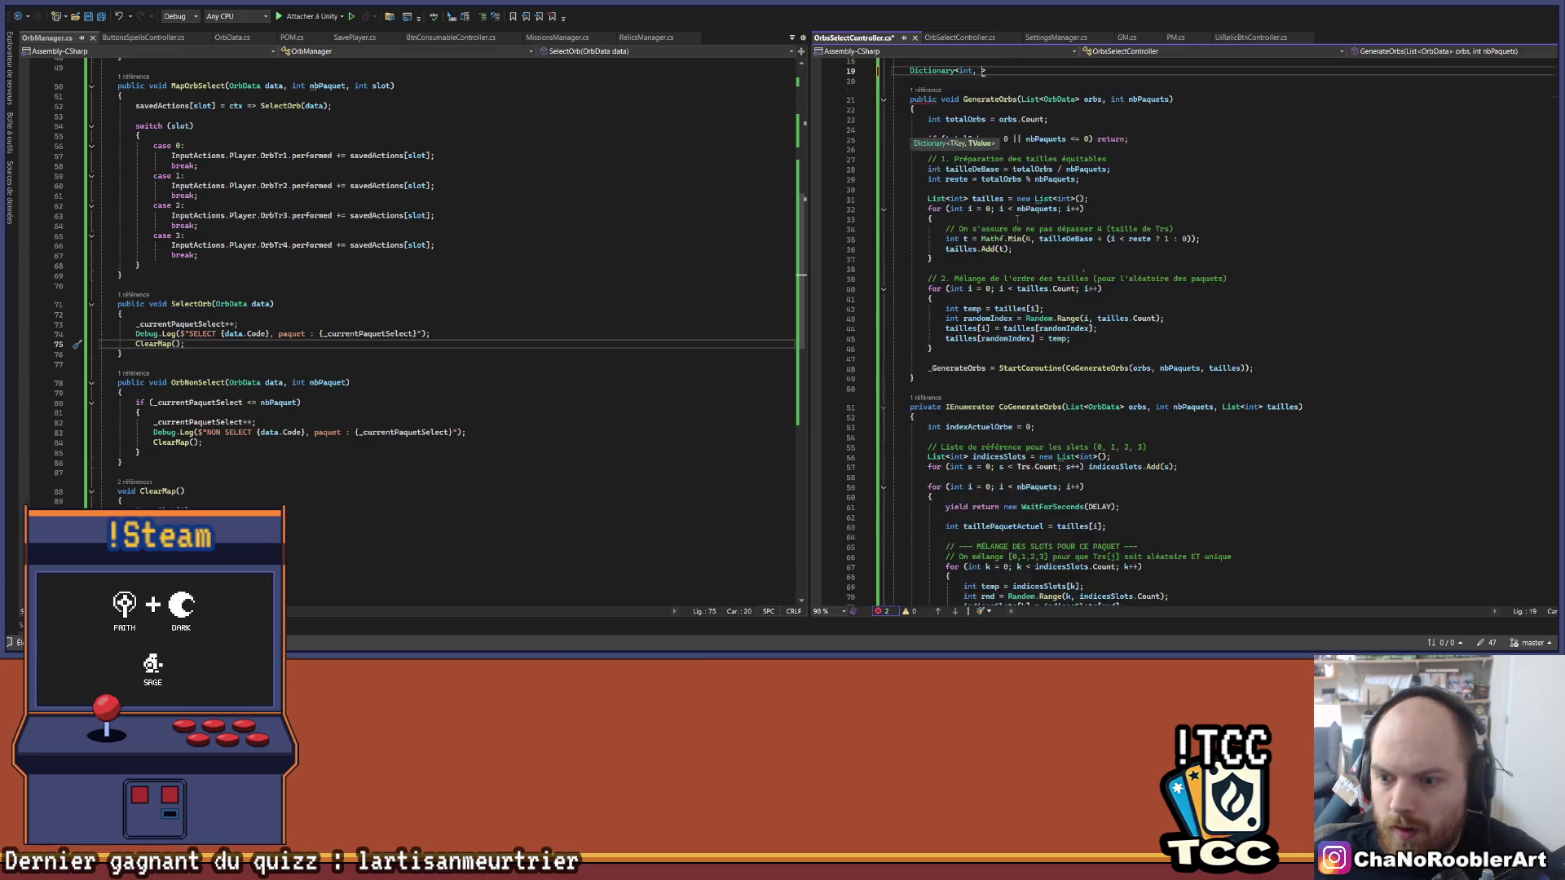
scroll(1050, 262, up, 7)
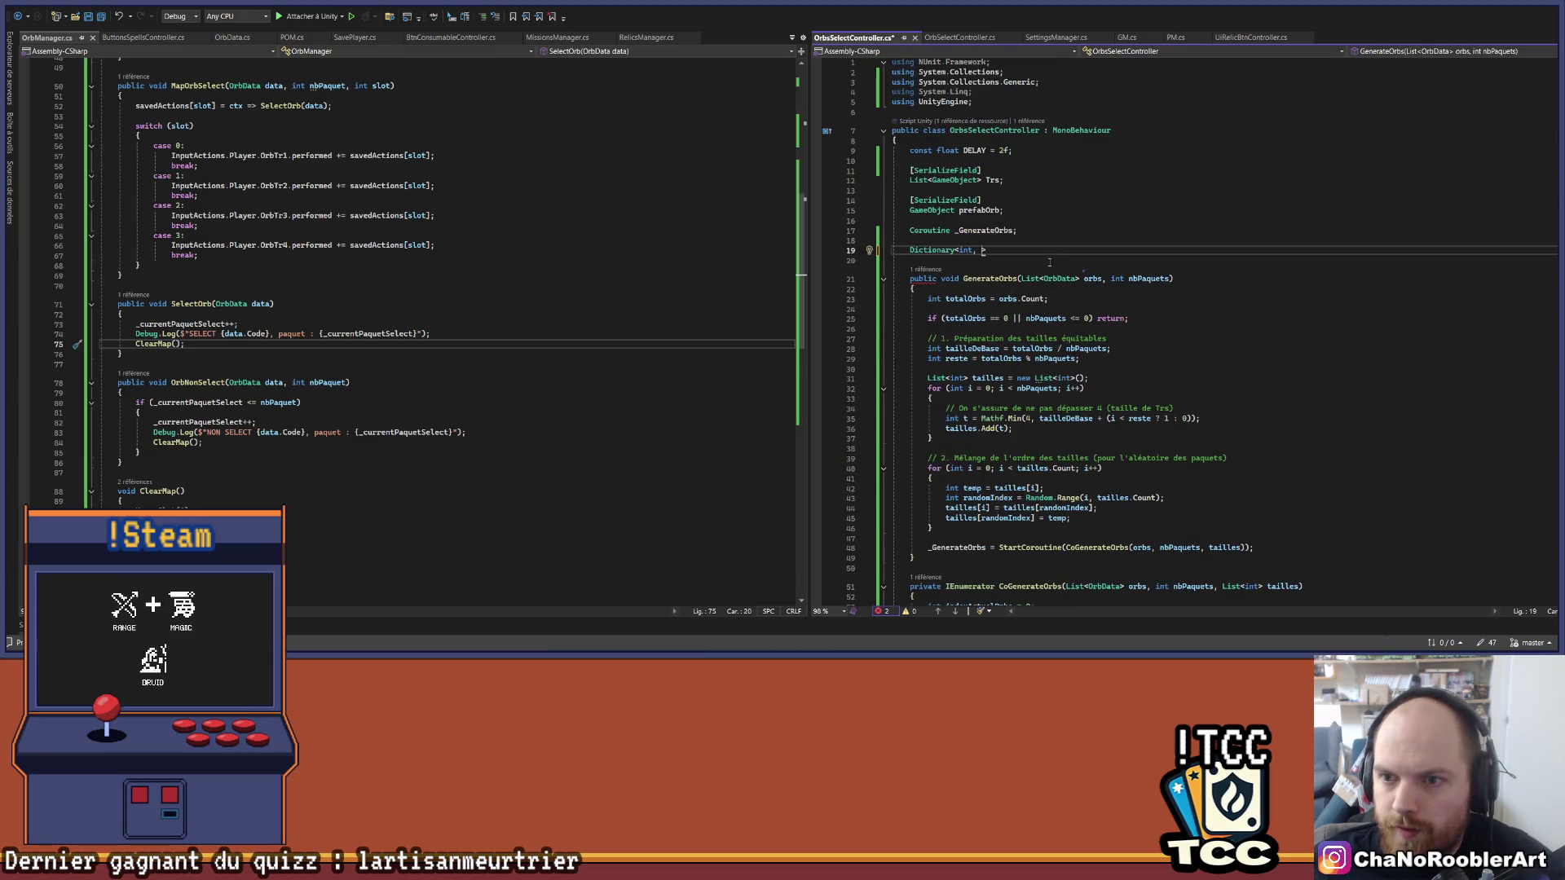
Step: Complete it as List<OrbSelectController> named dicoOrbsController, renamed to _dicoOrbsController
text(List<)
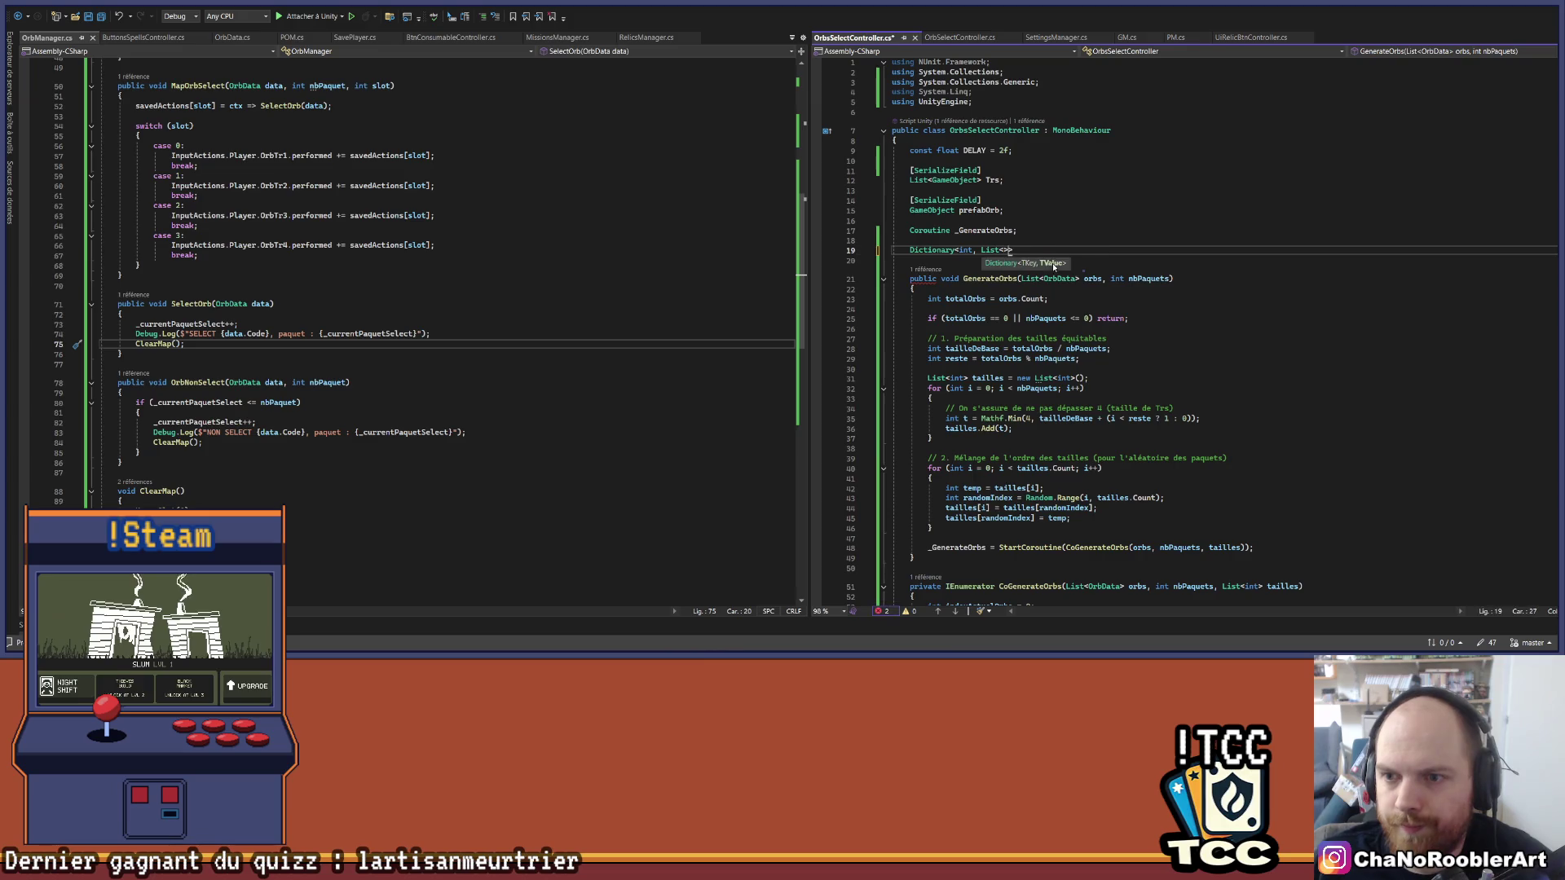
scroll(1053, 264, down, 15)
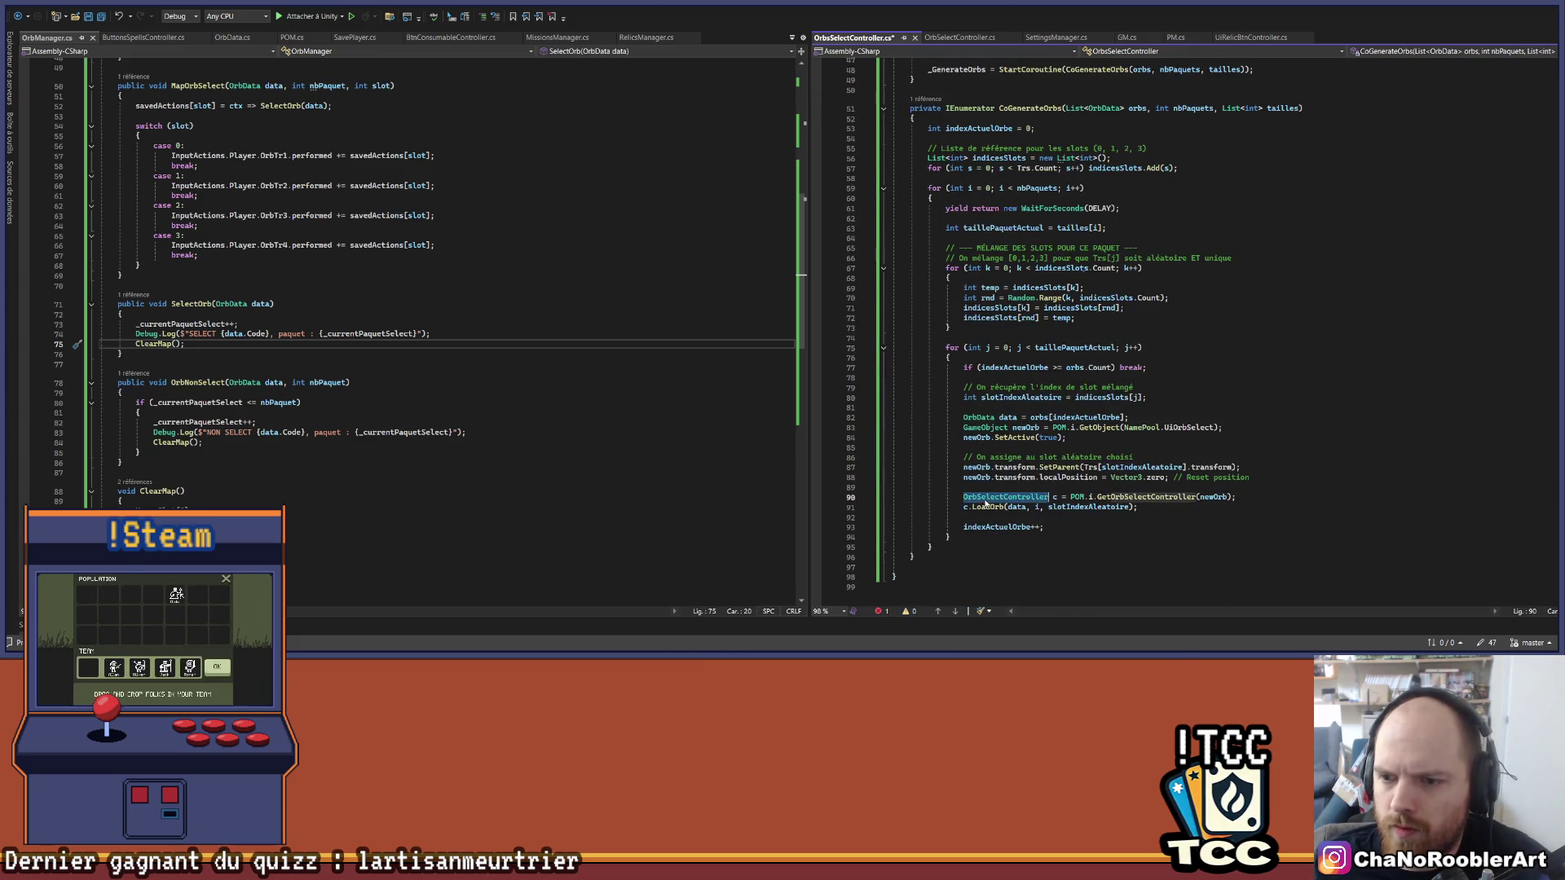
scroll(999, 305, up, 13)
click(1002, 190)
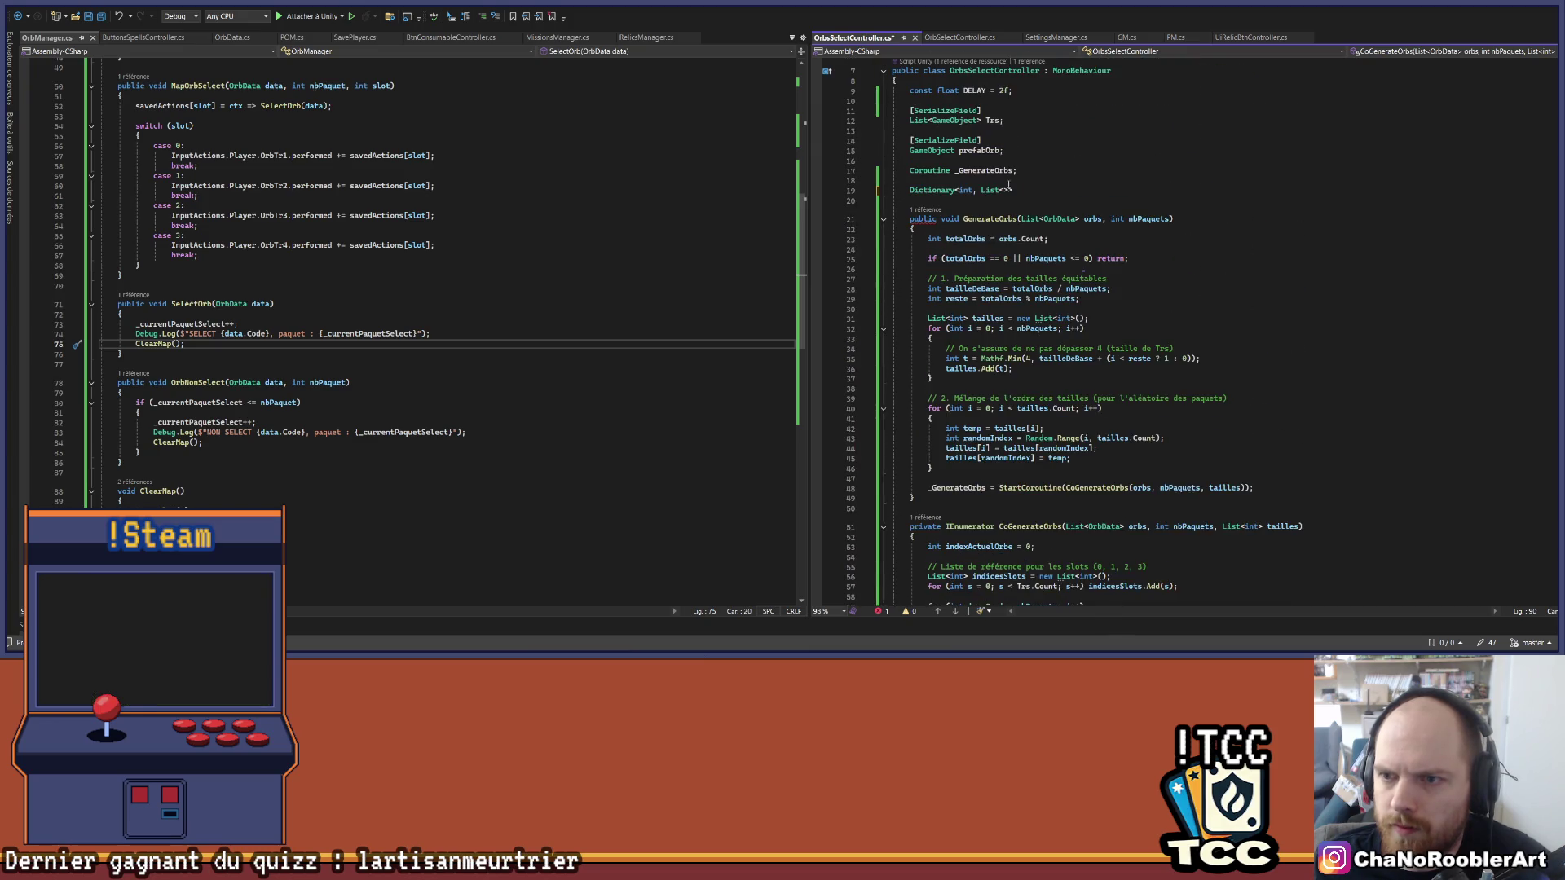
text(OrbSelectController)
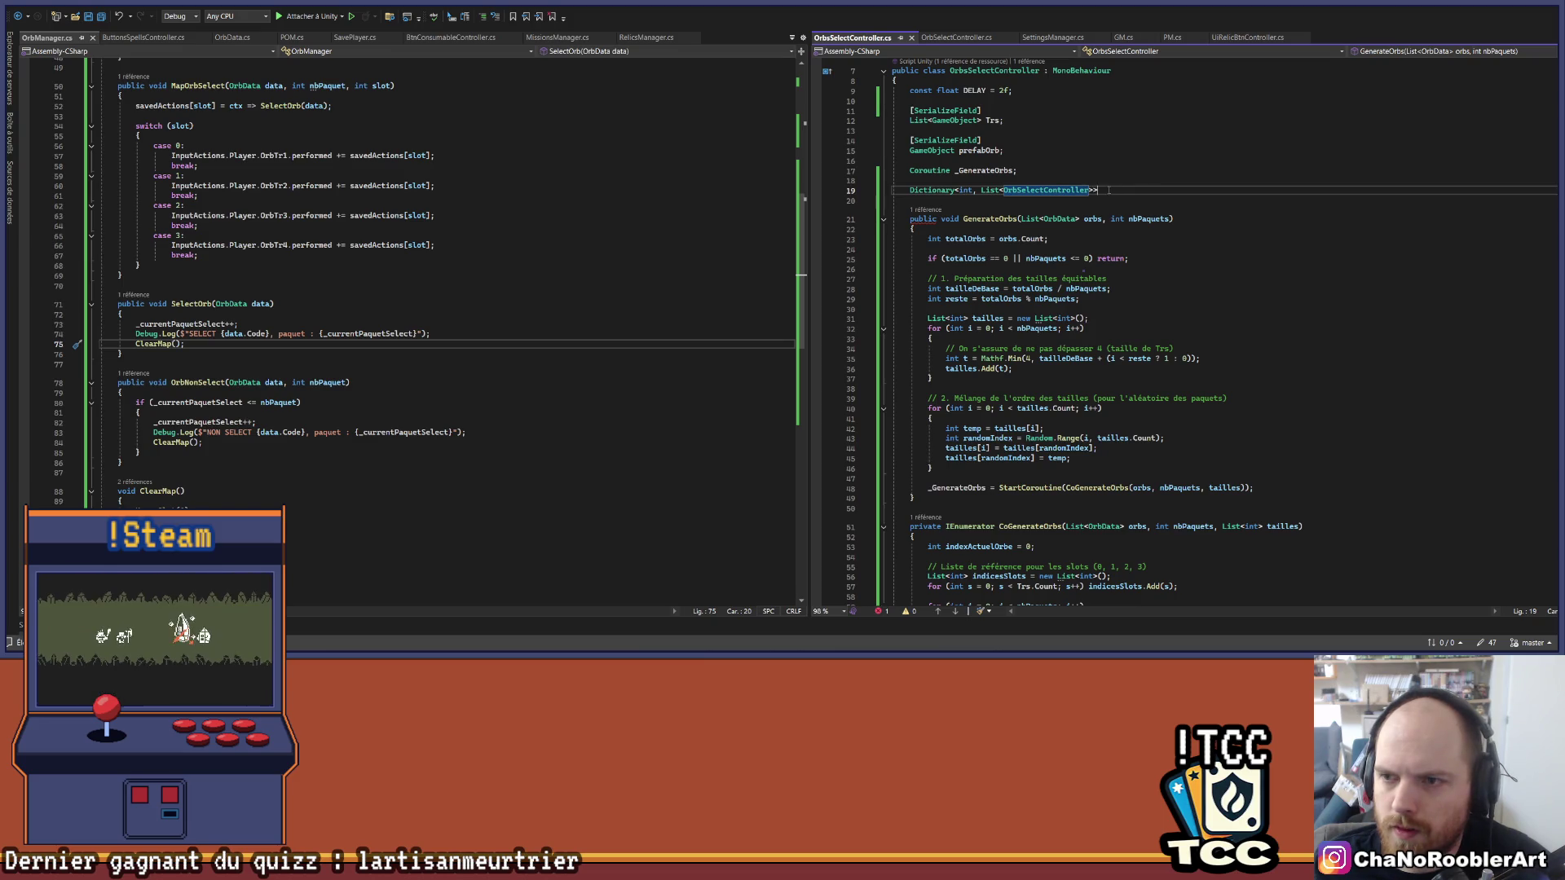
text(dico)
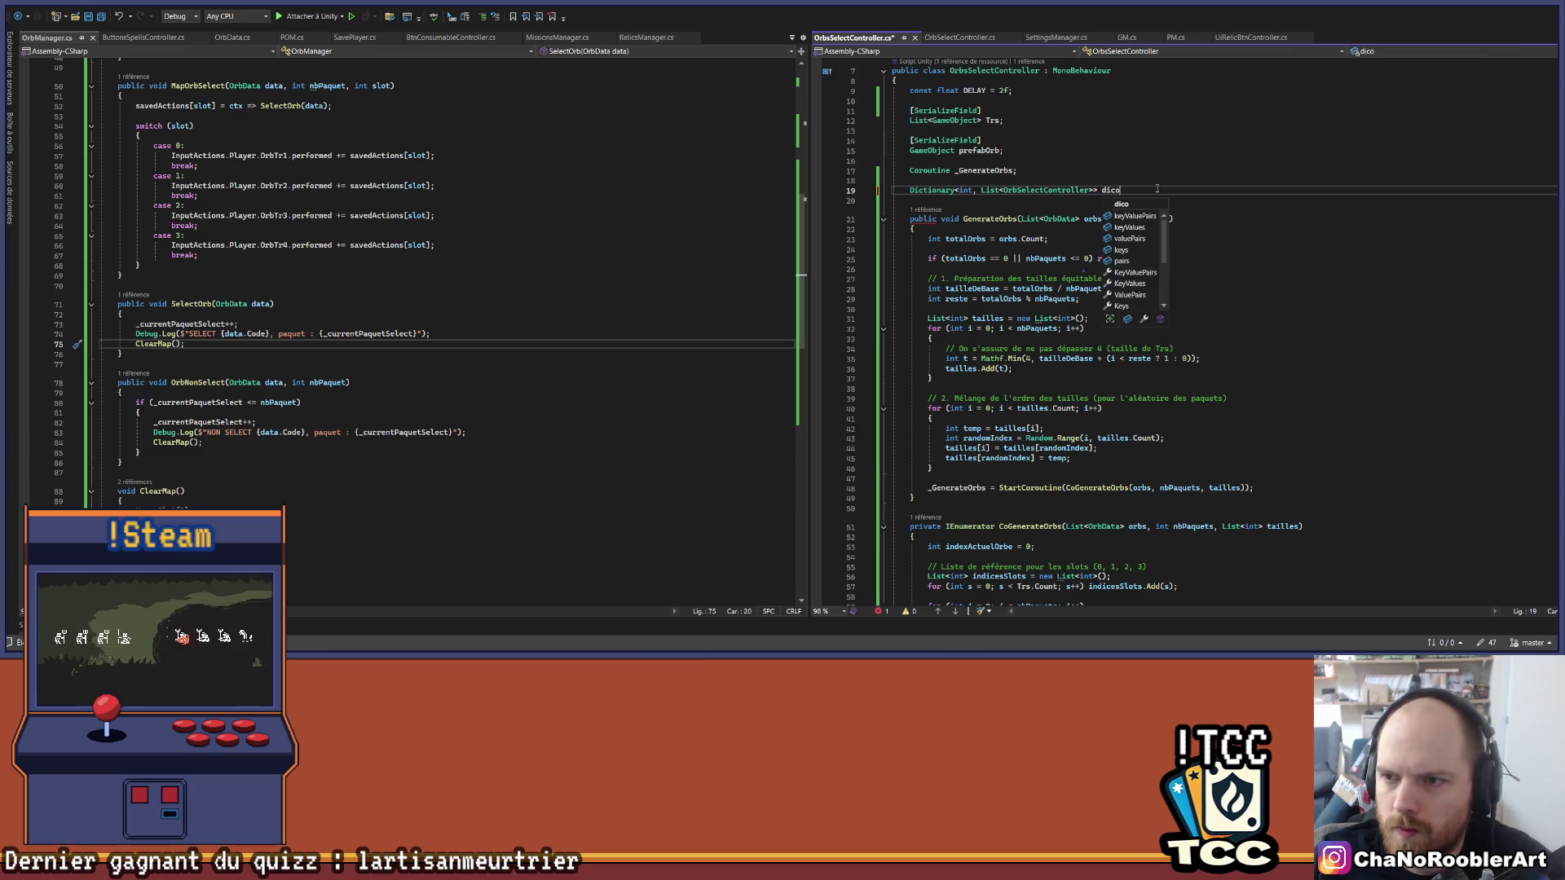
text(O)
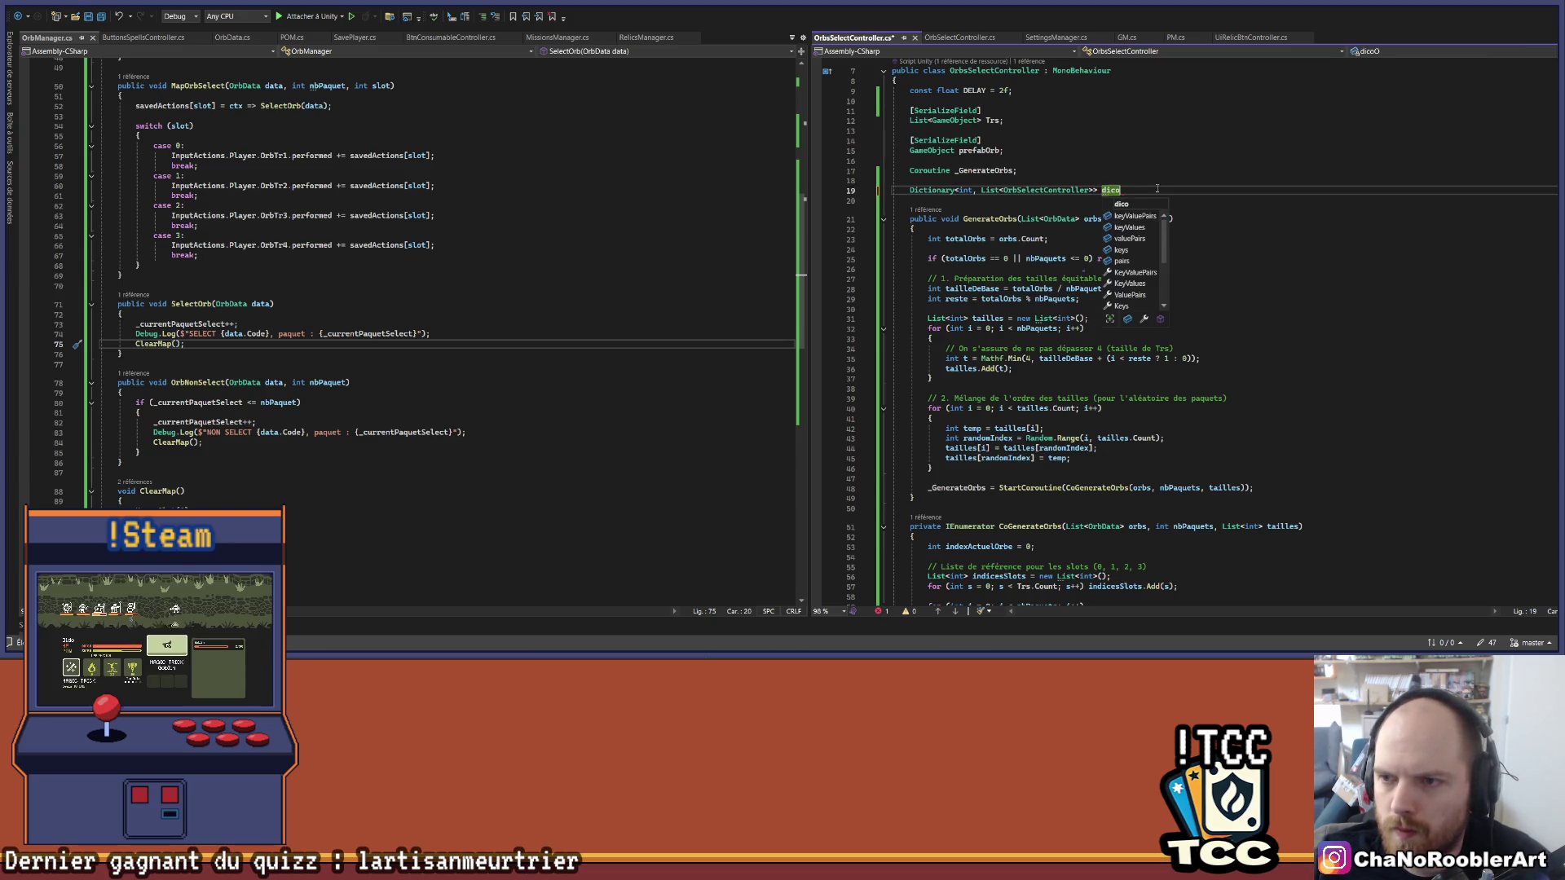
text(OrbsContr)
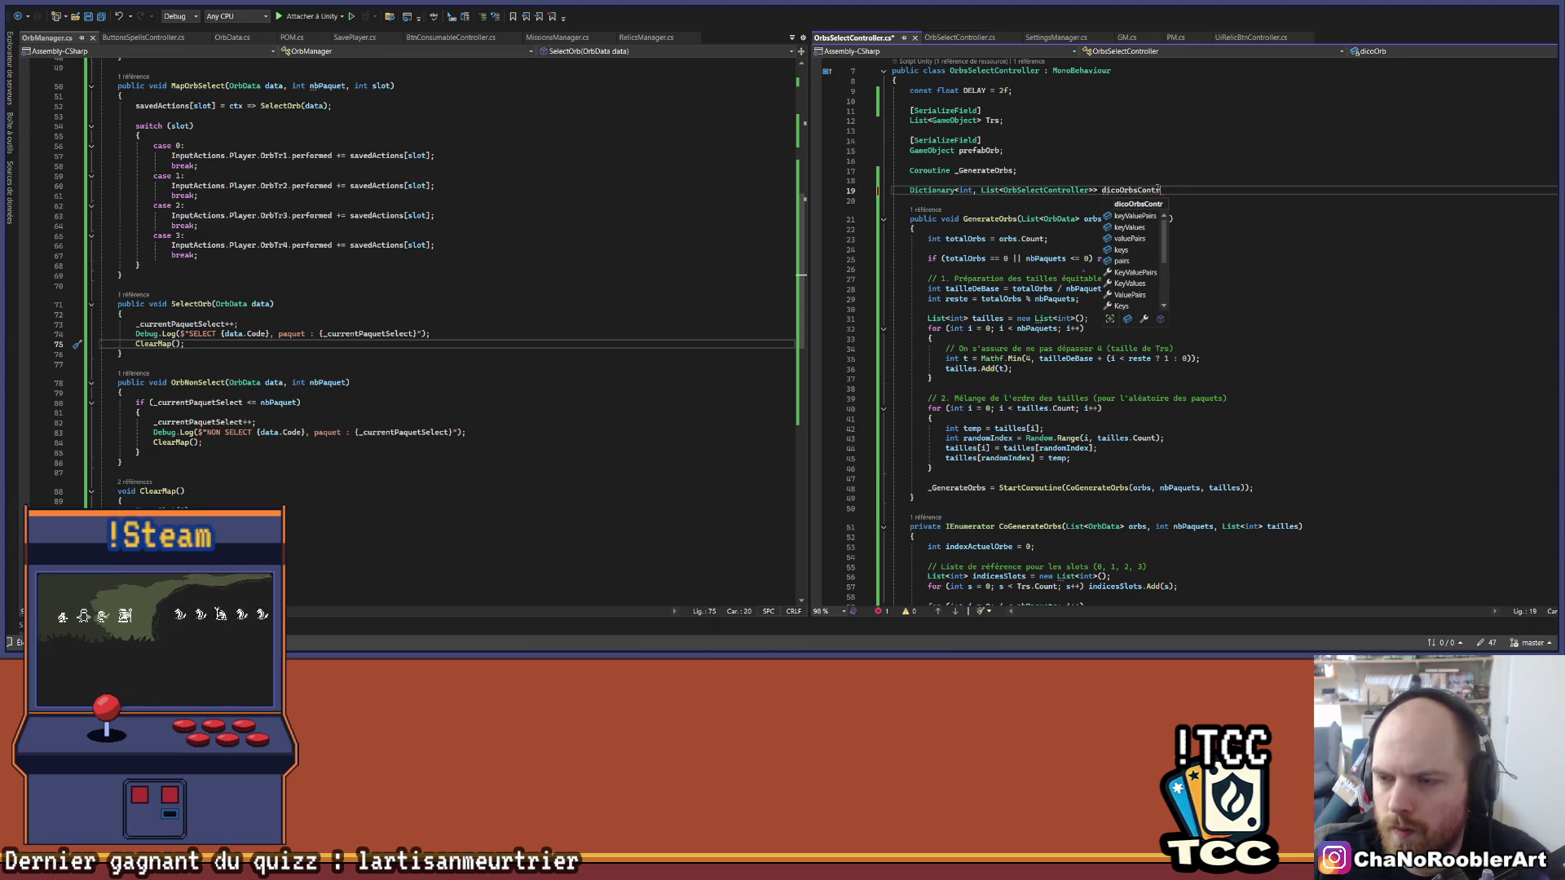
text(ooler)
key(BackSpace)
key(BackSpace)
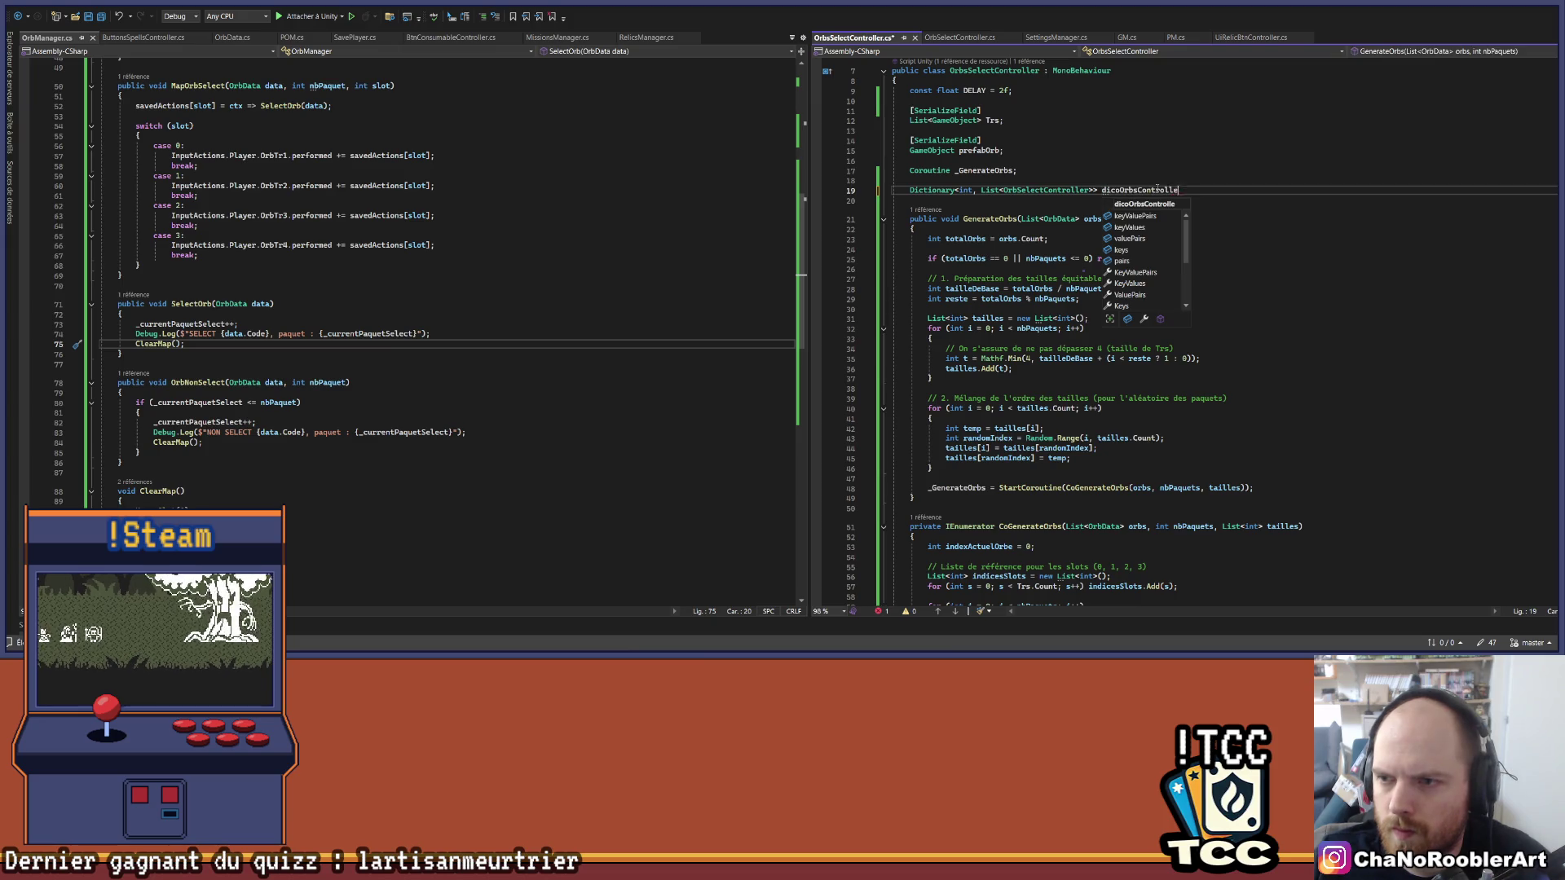
text(r;)
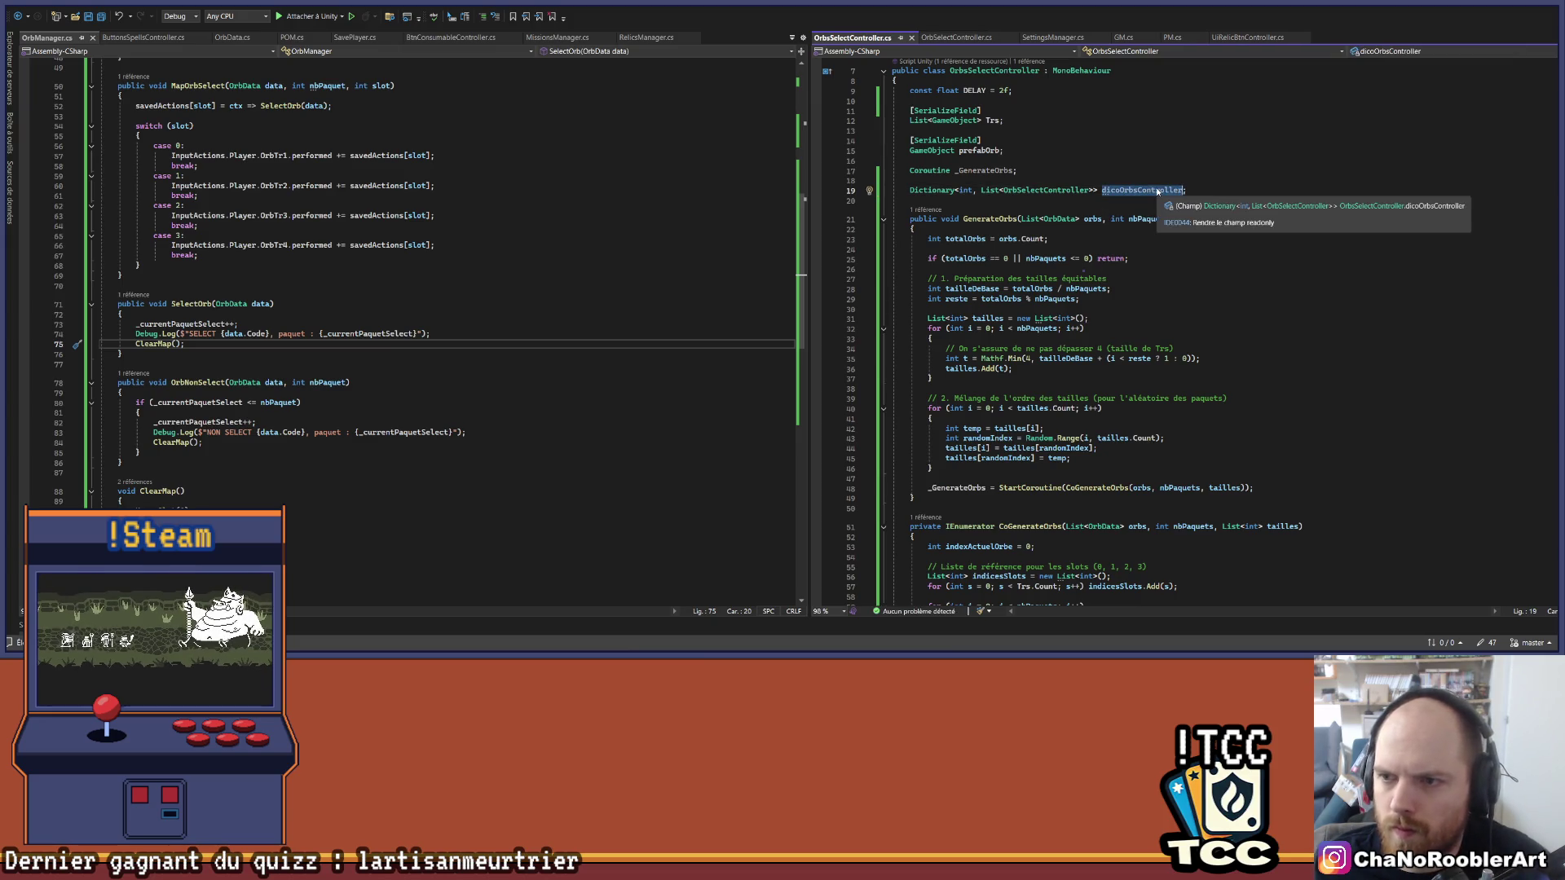
click(1158, 191)
key(ctrl+period)
key(Return)
Step: Initialise the field with '_dicoOrbsController = new();' at the start of GenerateOrbs
click(962, 221)
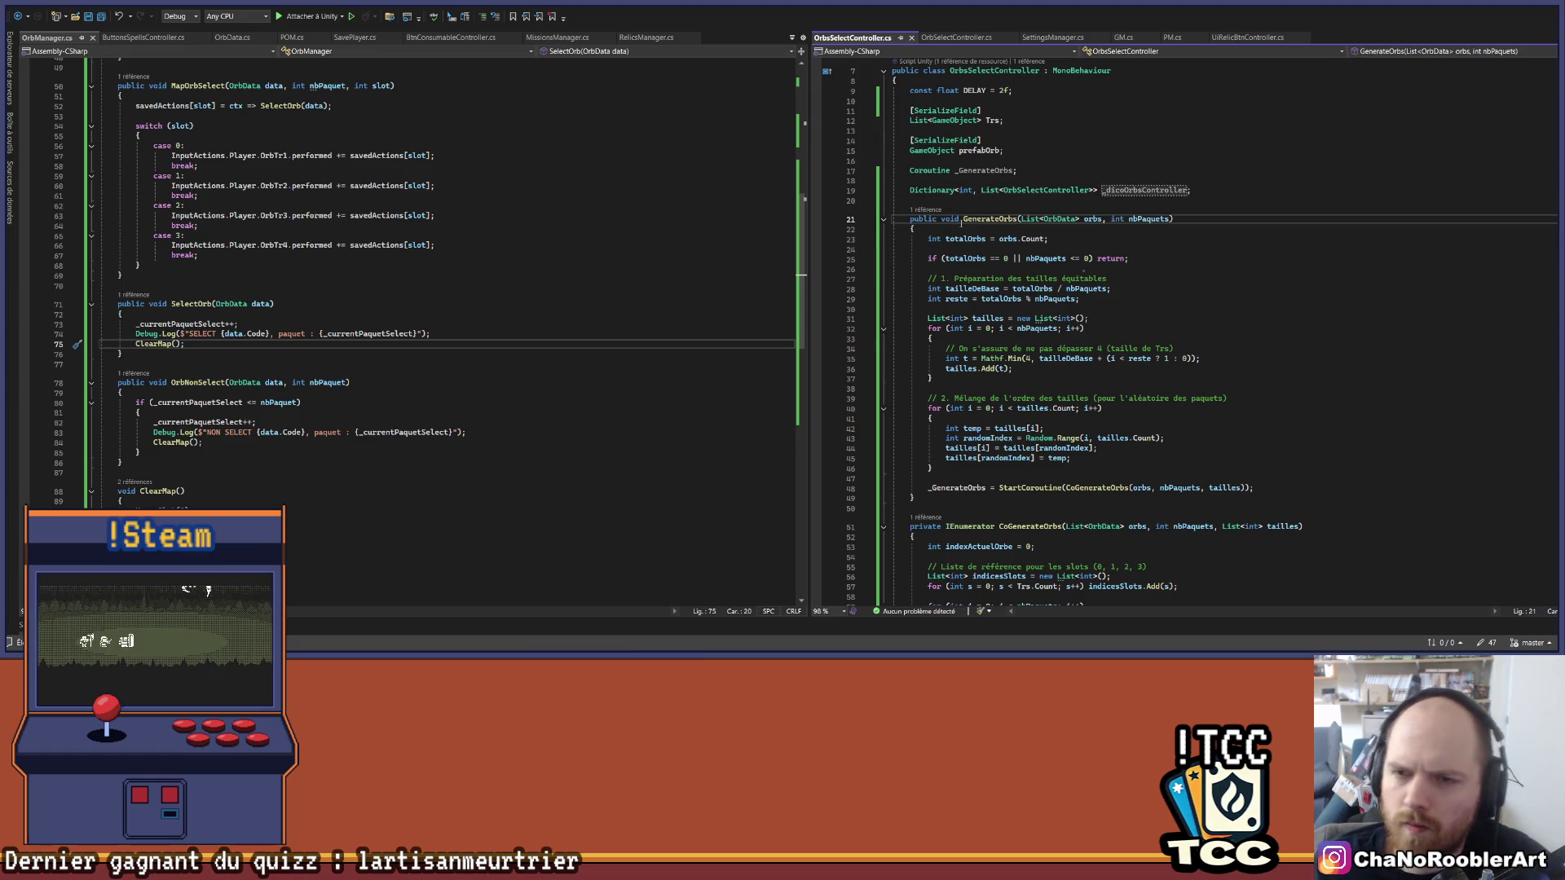
key(Down)
key(End)
key(Return)
text(_dicoOrbsController = new)
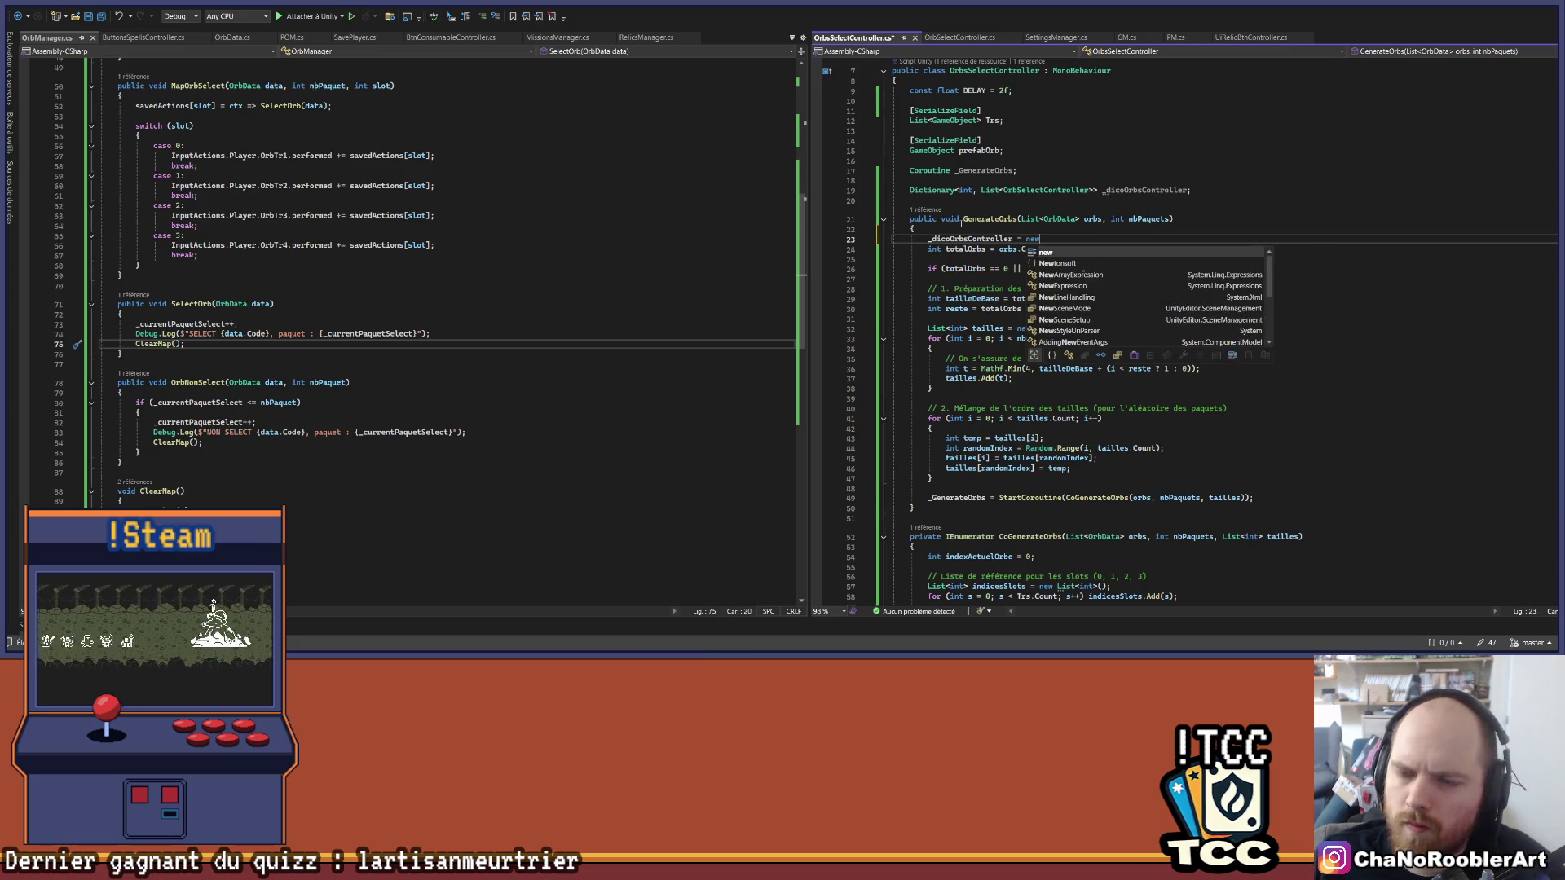
text(();)
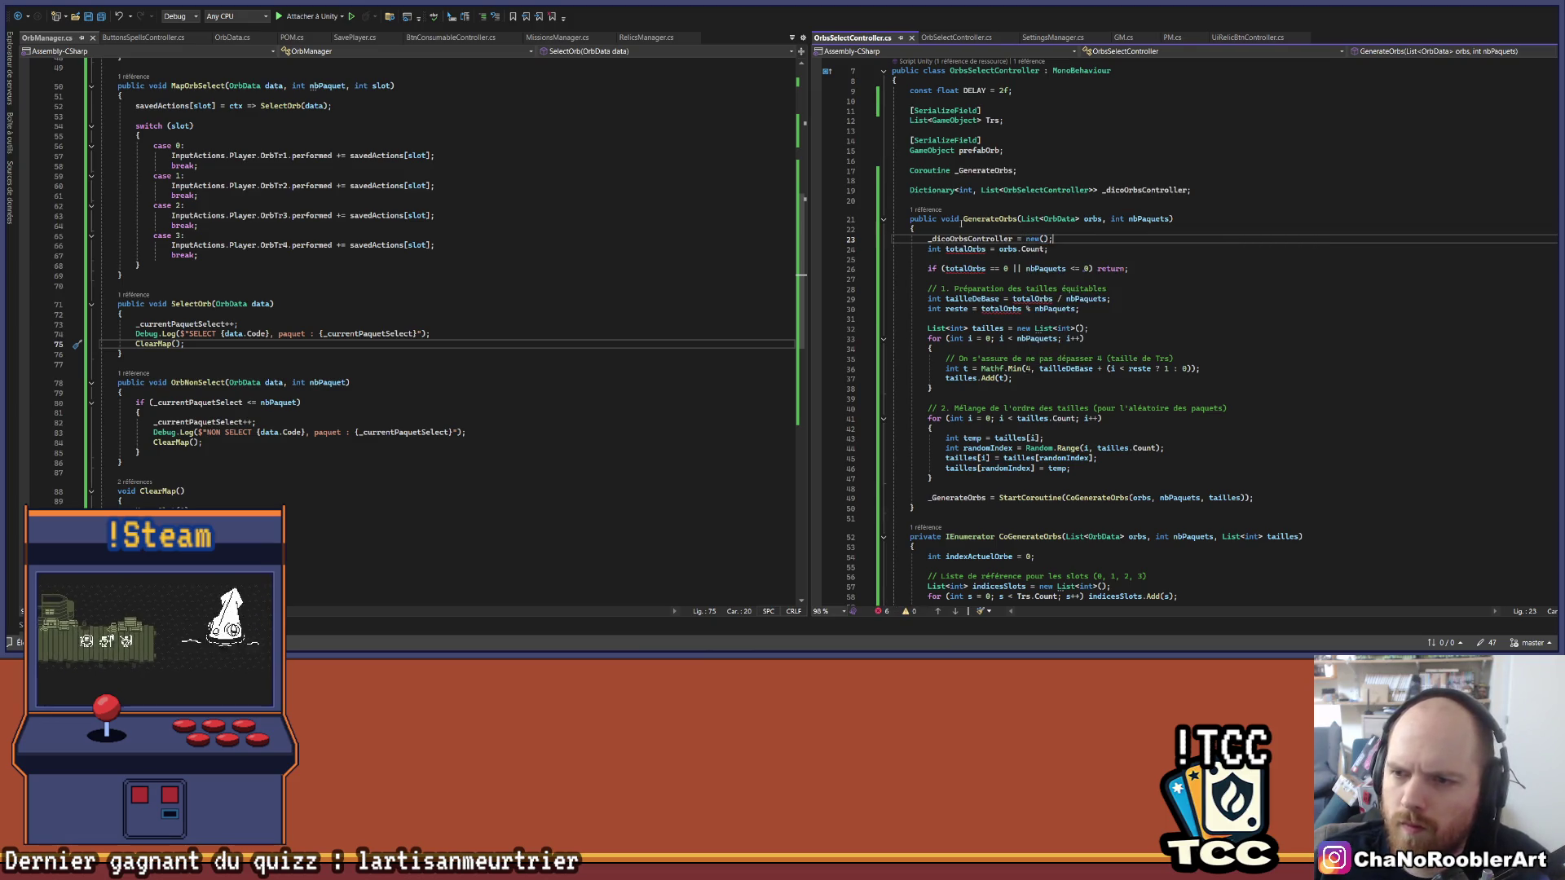
Step: Add '_dicoOrbsController.Add(nbPaquets, c);' below the controller lookup line and save
scroll(1017, 168, down, 1)
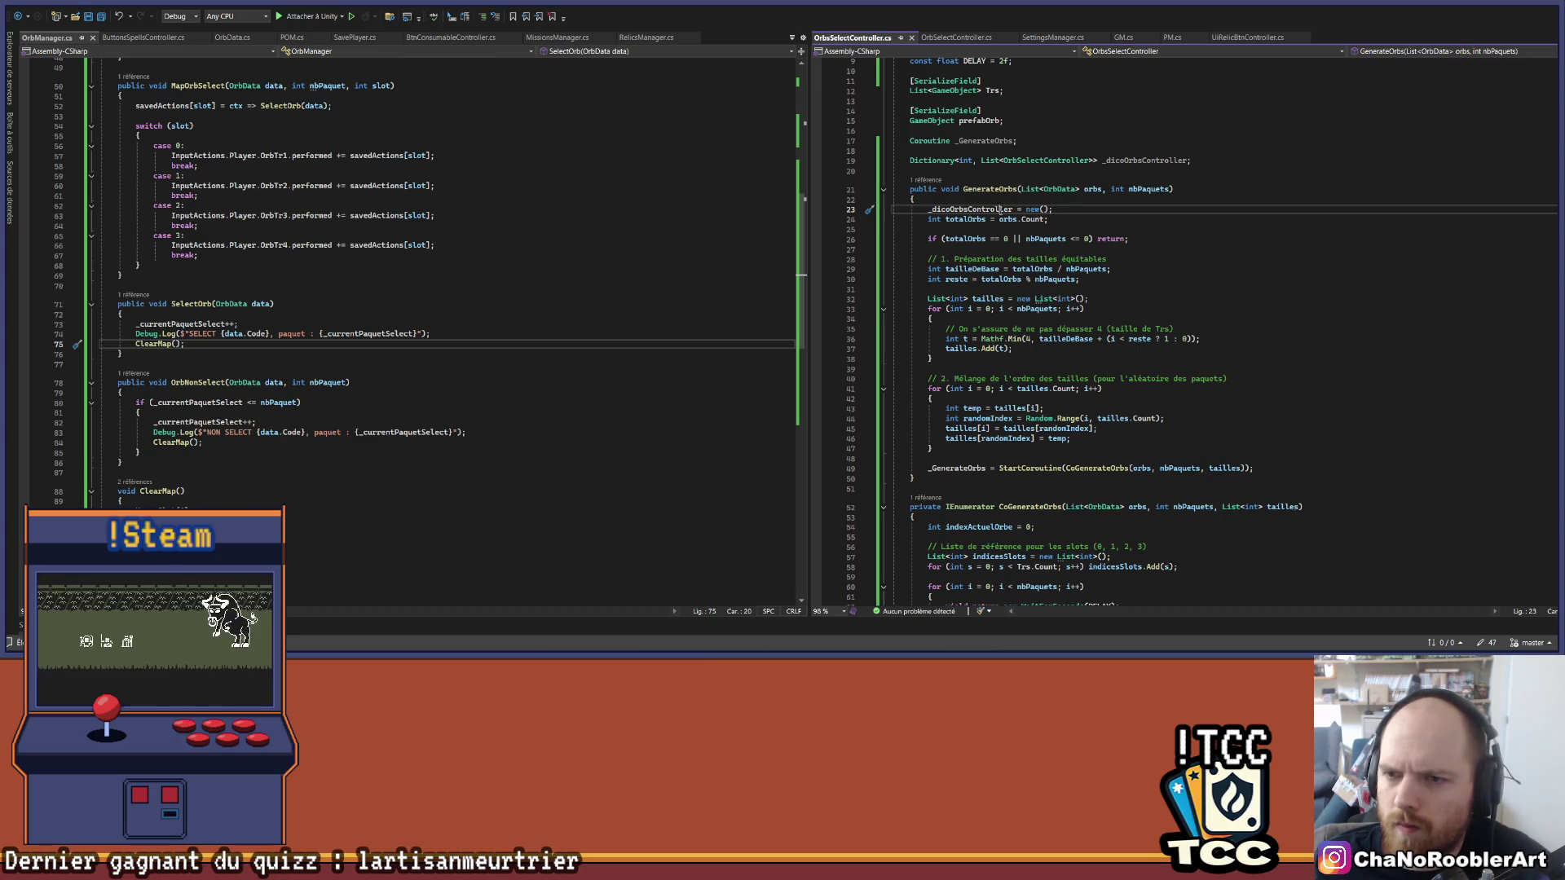
scroll(1165, 360, down, 15)
click(1288, 427)
click(1363, 417)
key(Return)
text(_dicoOrbsController.Add()
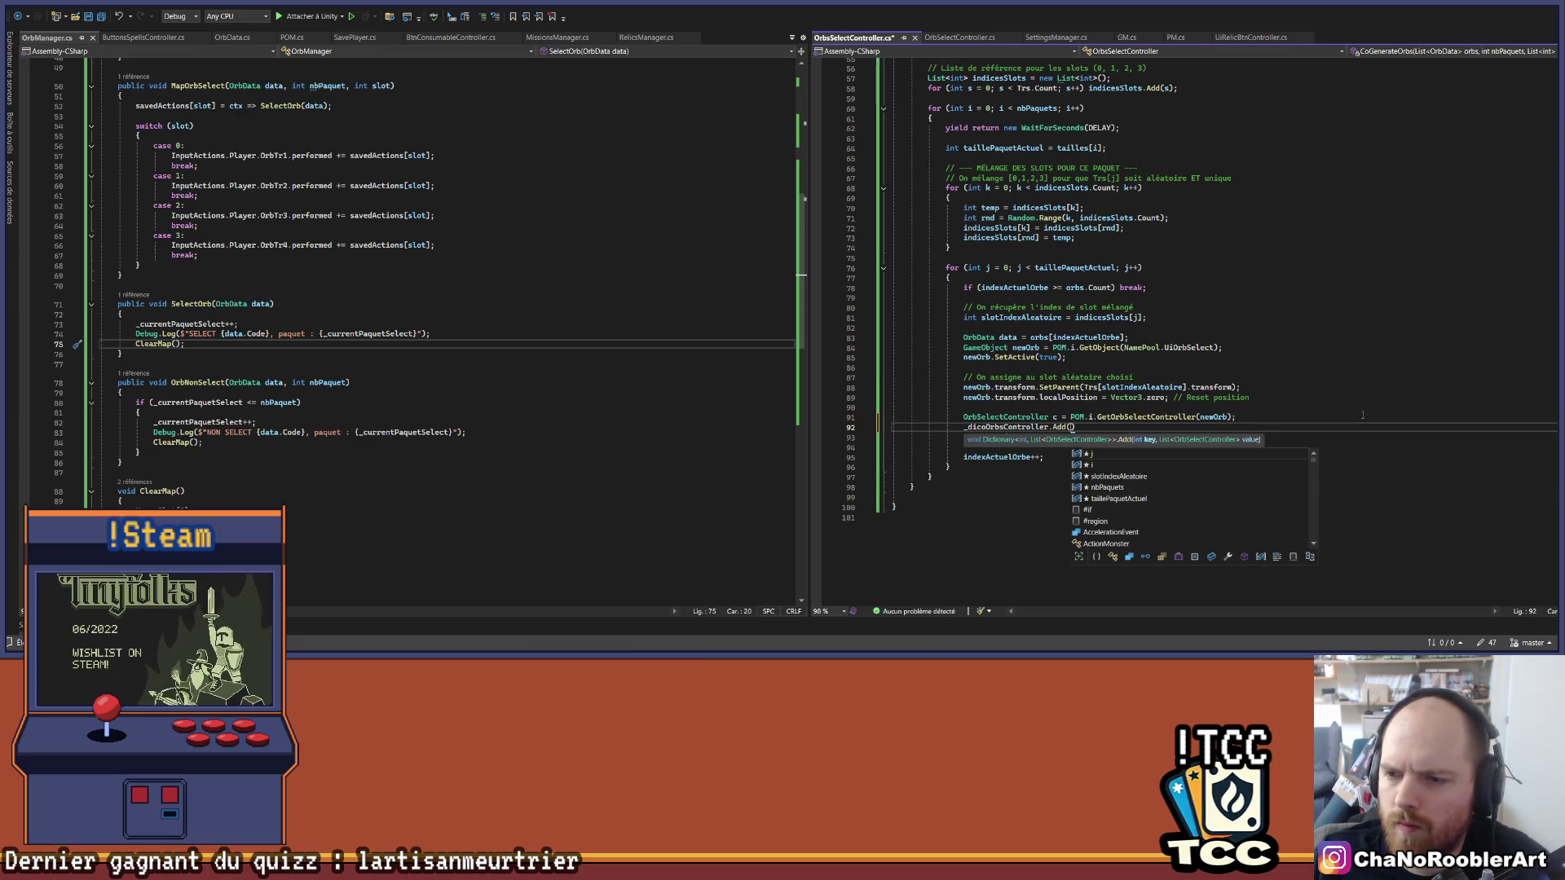
text(nbPaquets)
text(,)
text( c);)
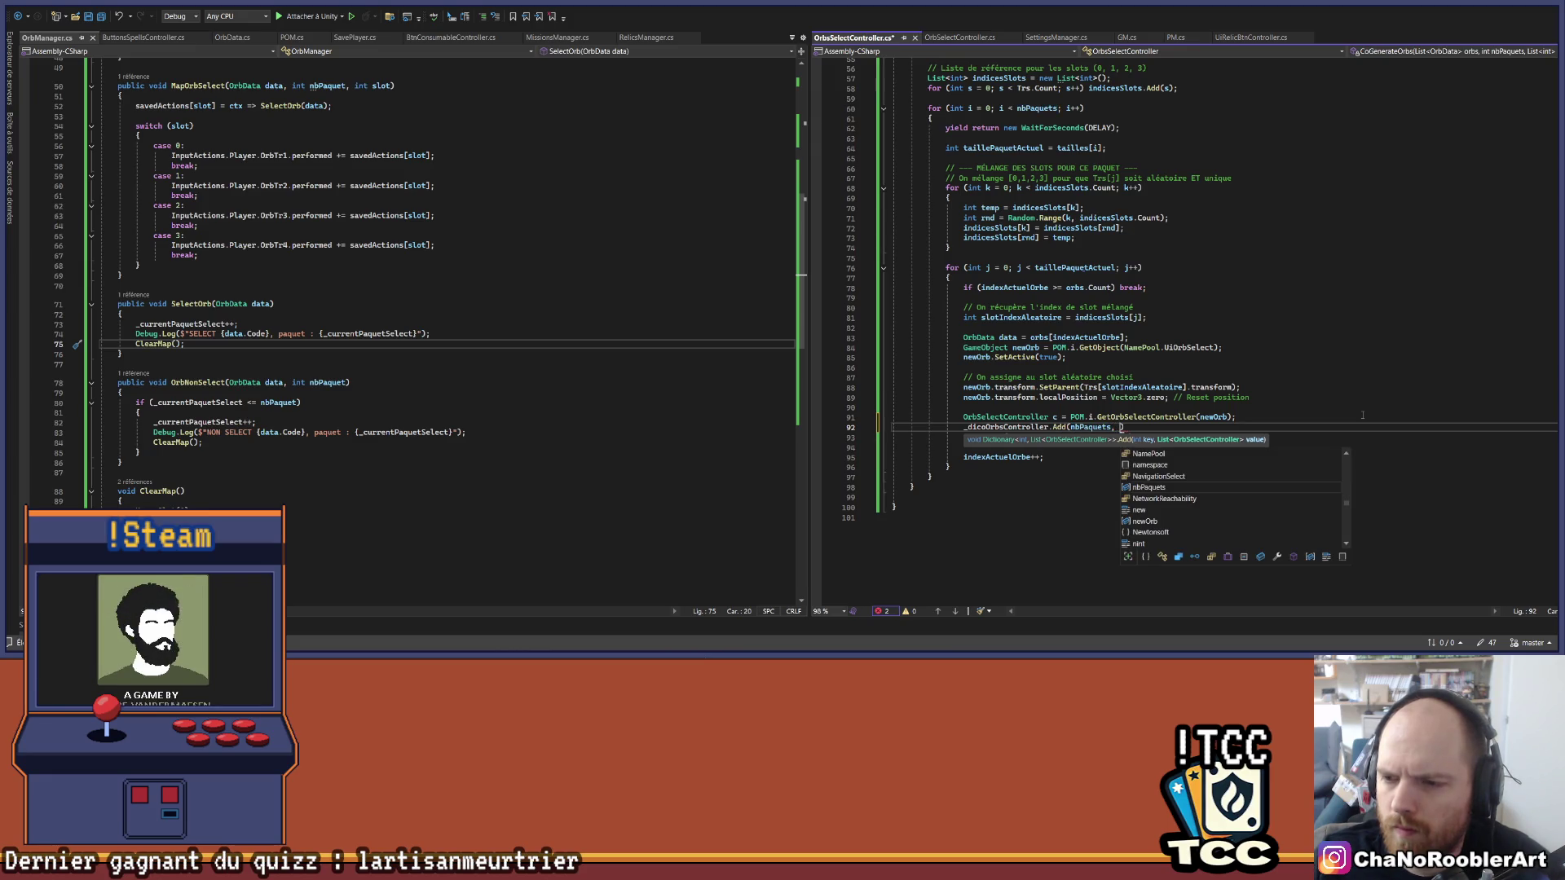
key(ctrl+s)
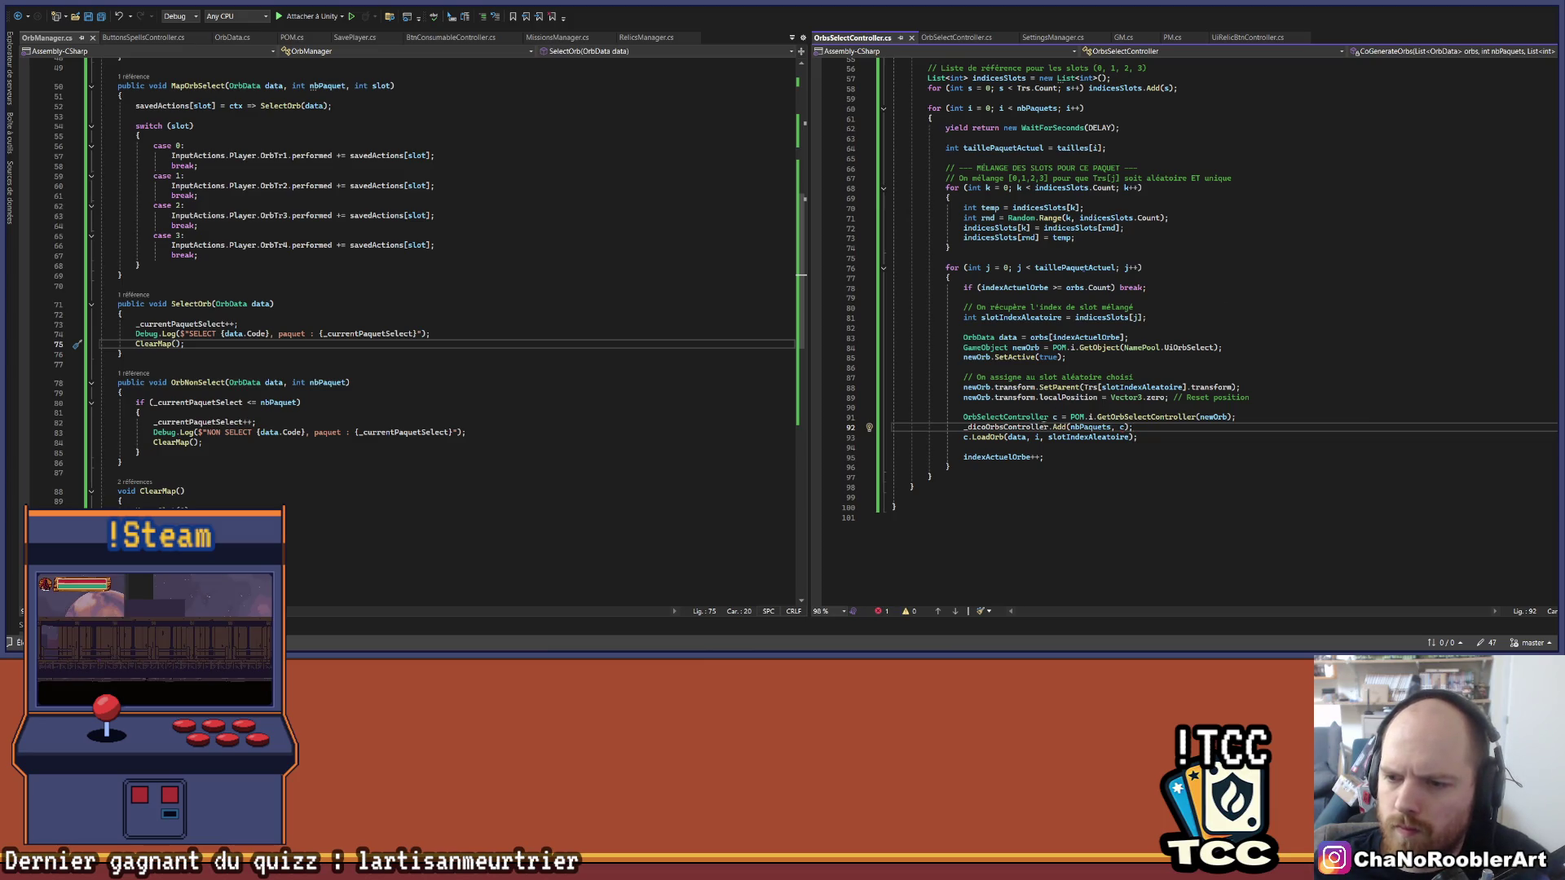
Step: Insert blank lines after the coroutine to make room for a new method
scroll(1123, 365, up, 13)
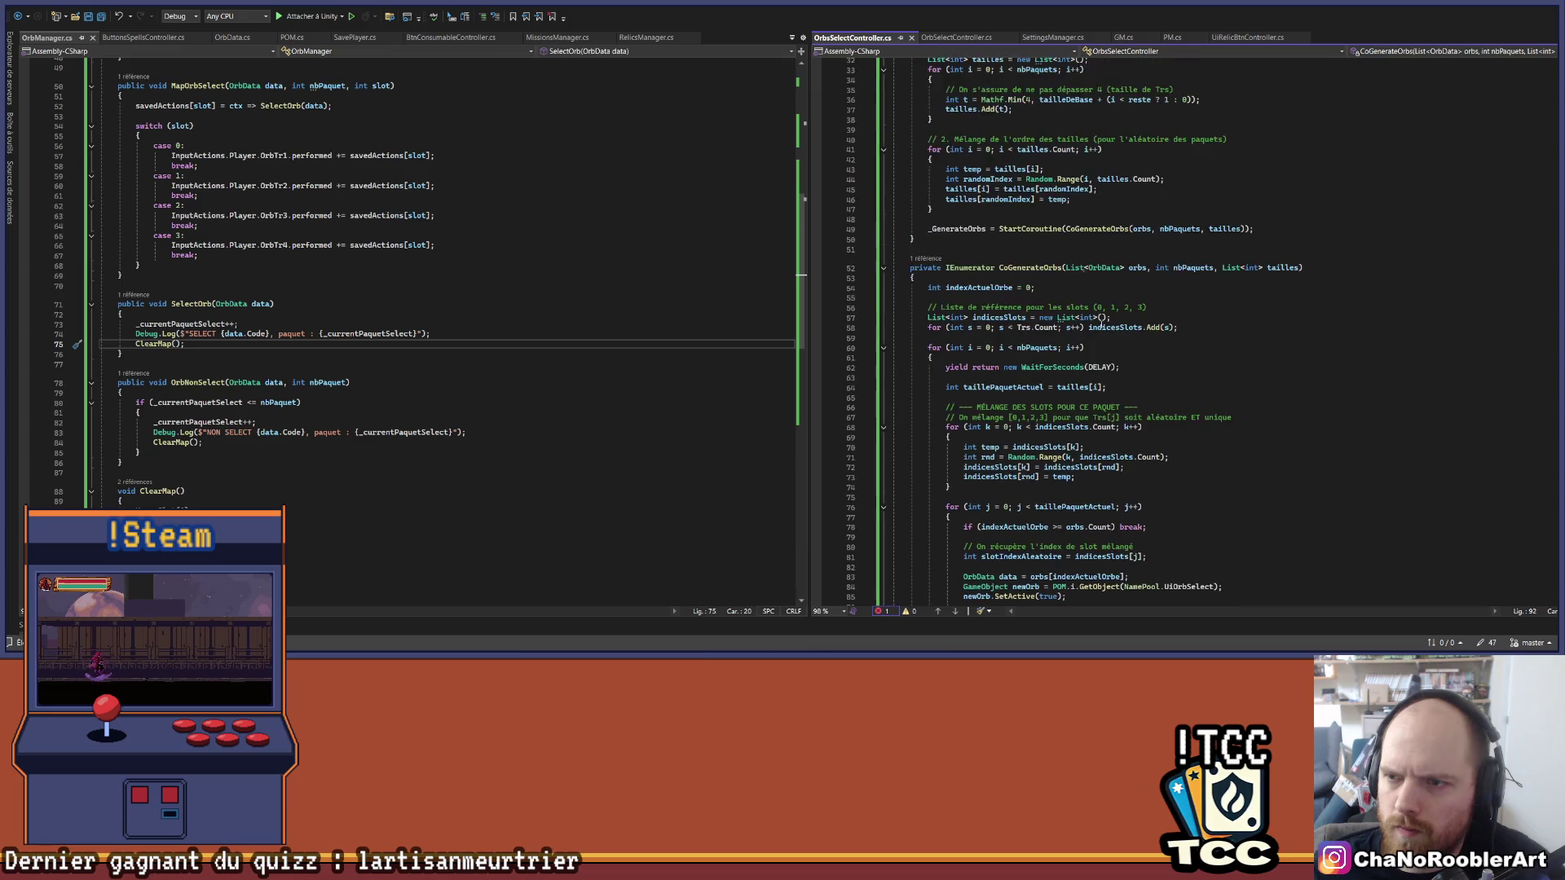
scroll(1099, 318, down, 15)
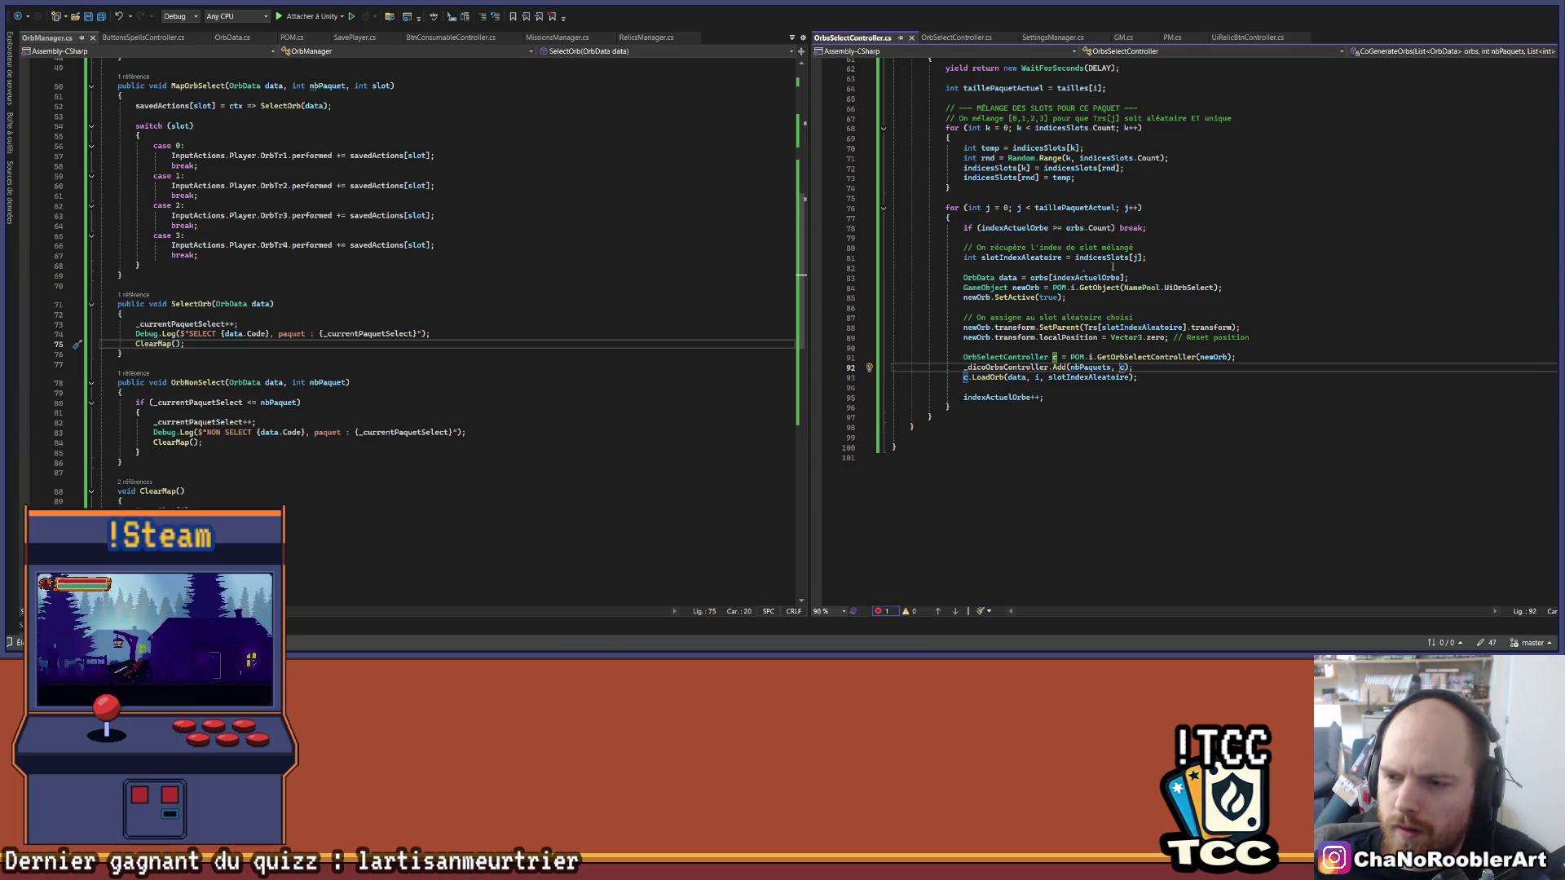
key(Down)
key(Down)
key(Down)
key(Down)
key(Down)
scroll(1131, 450, up, 2)
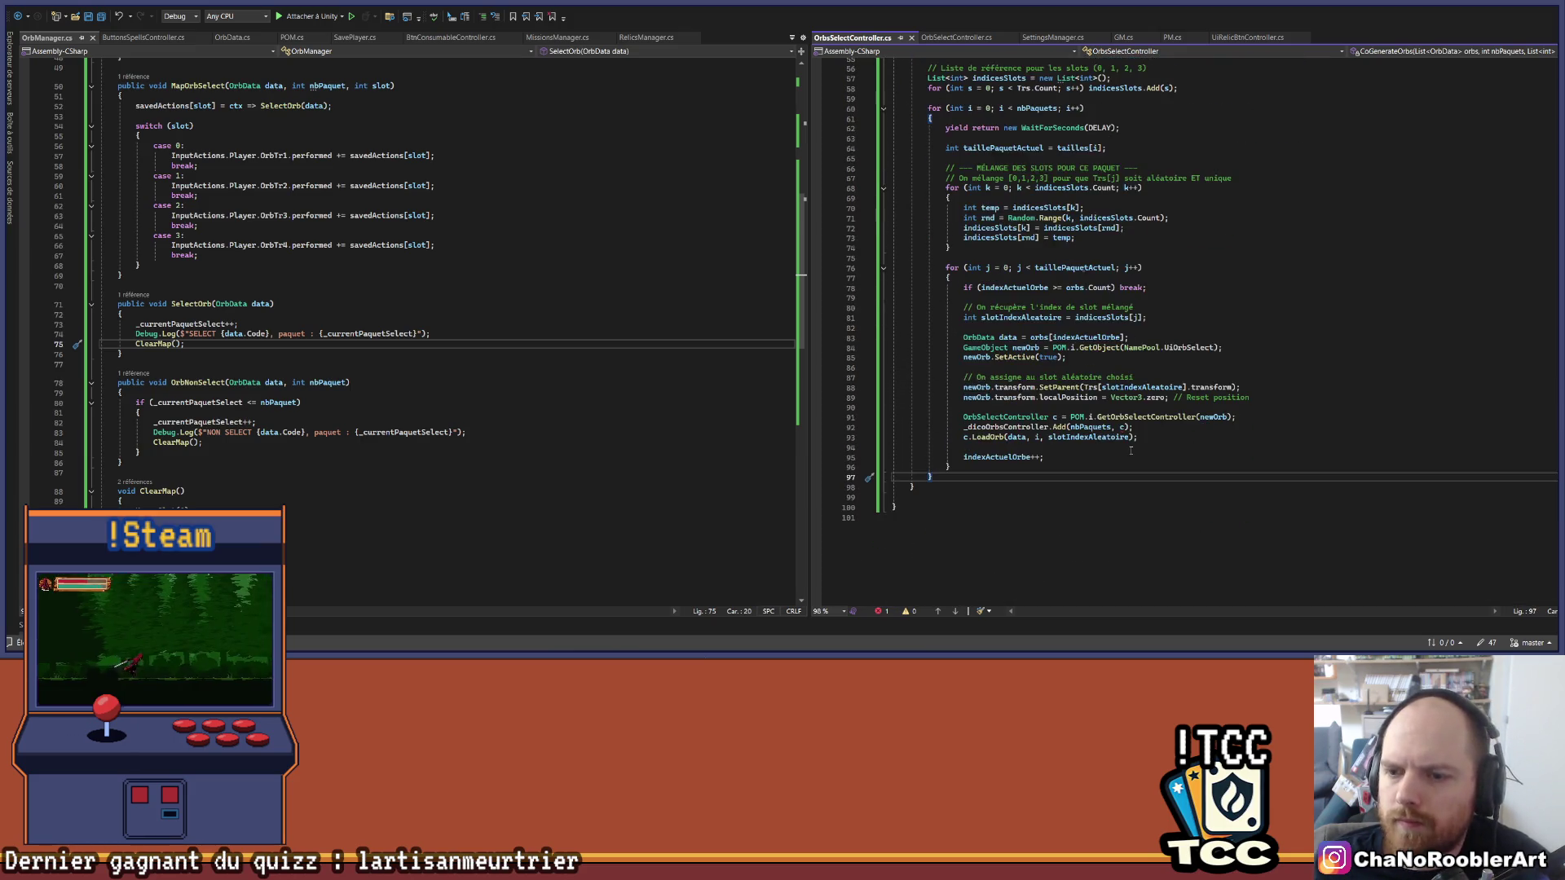
key(Down)
key(Return)
key(Return)
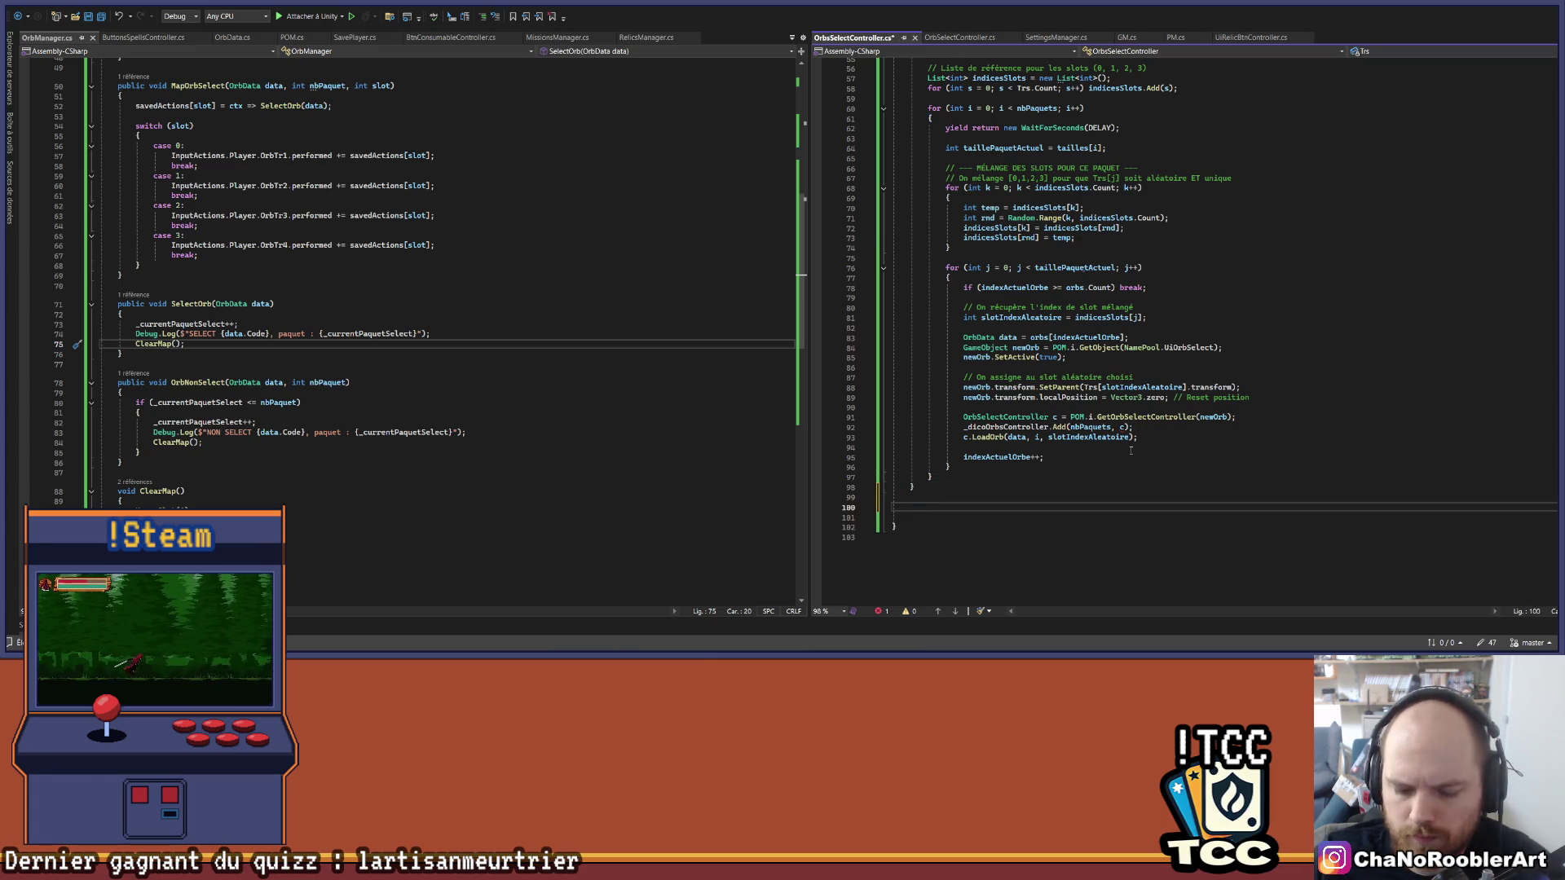
Step: Start the void AddDicoOrbs method signature with an int nbPaquets parameter
text(void A)
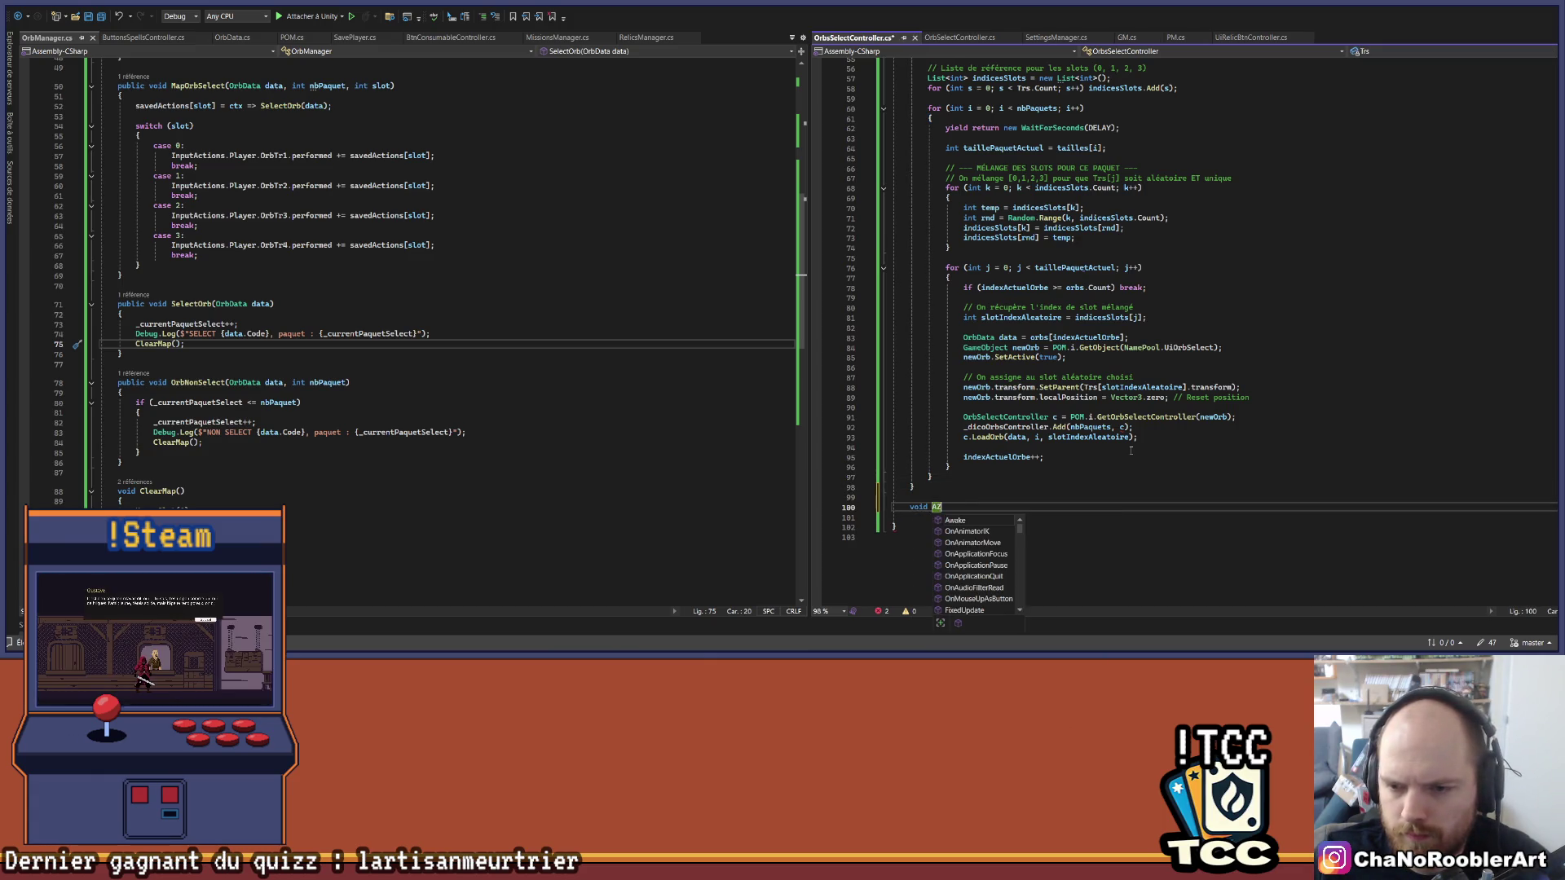
text(ddDic)
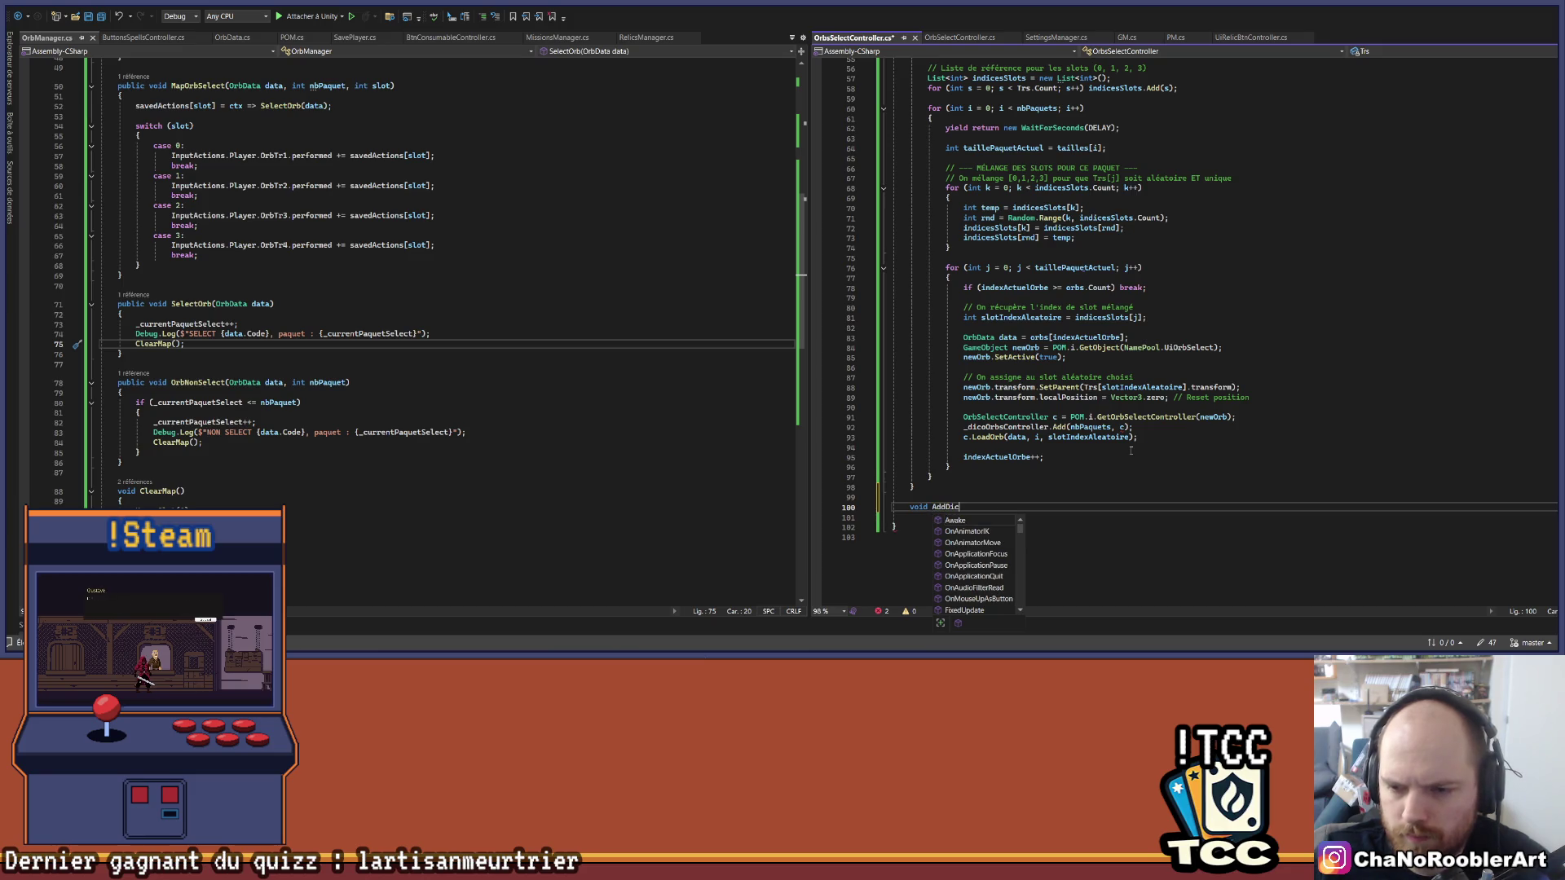
text(oOrbs {)
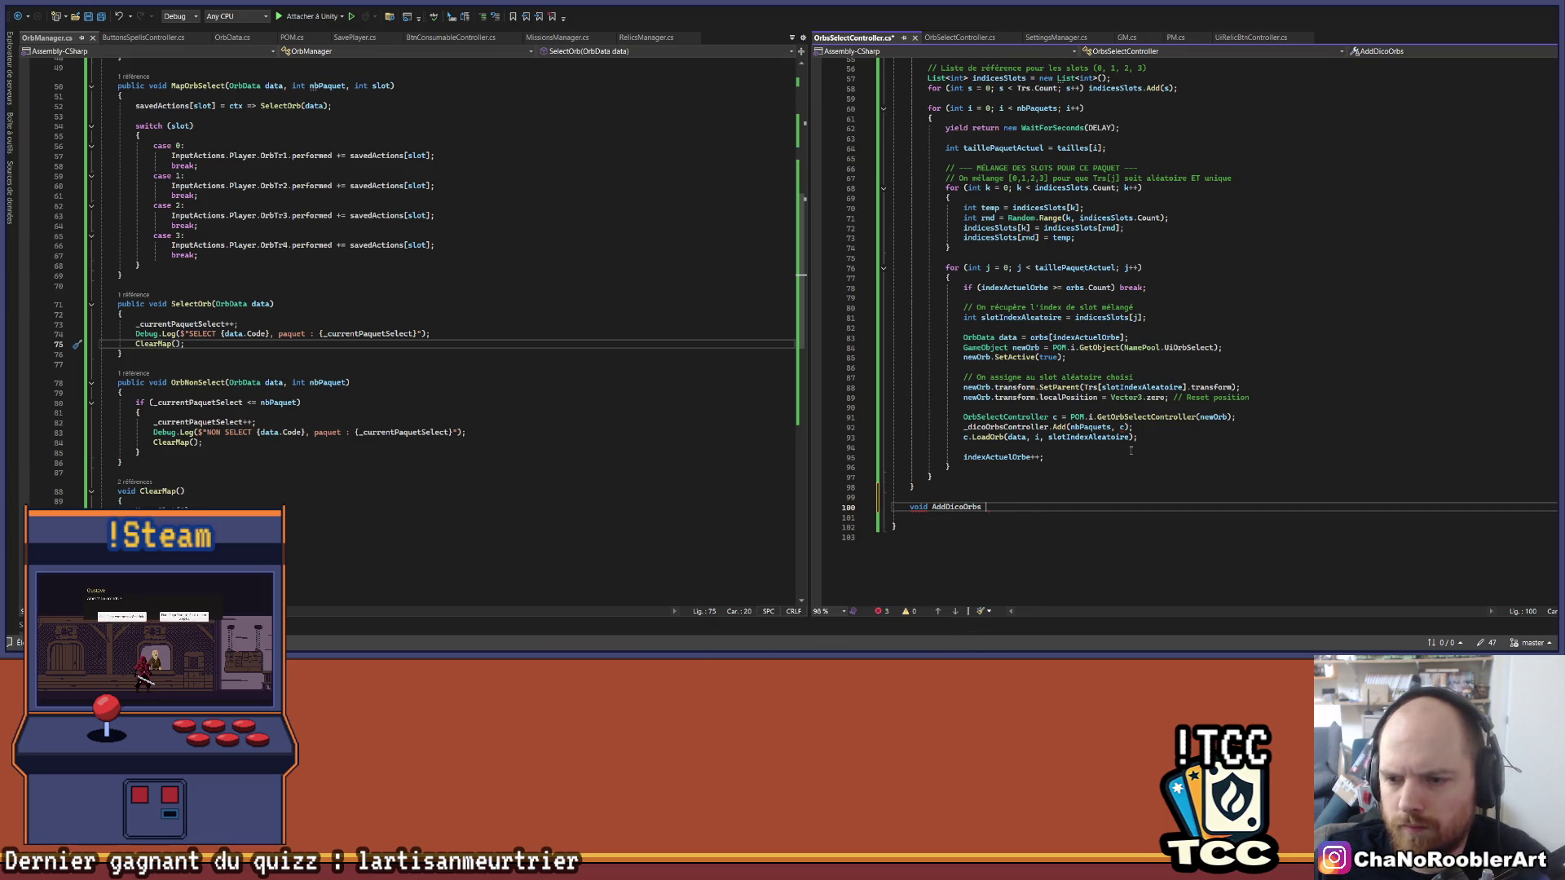
key(BackSpace)
text(oi)
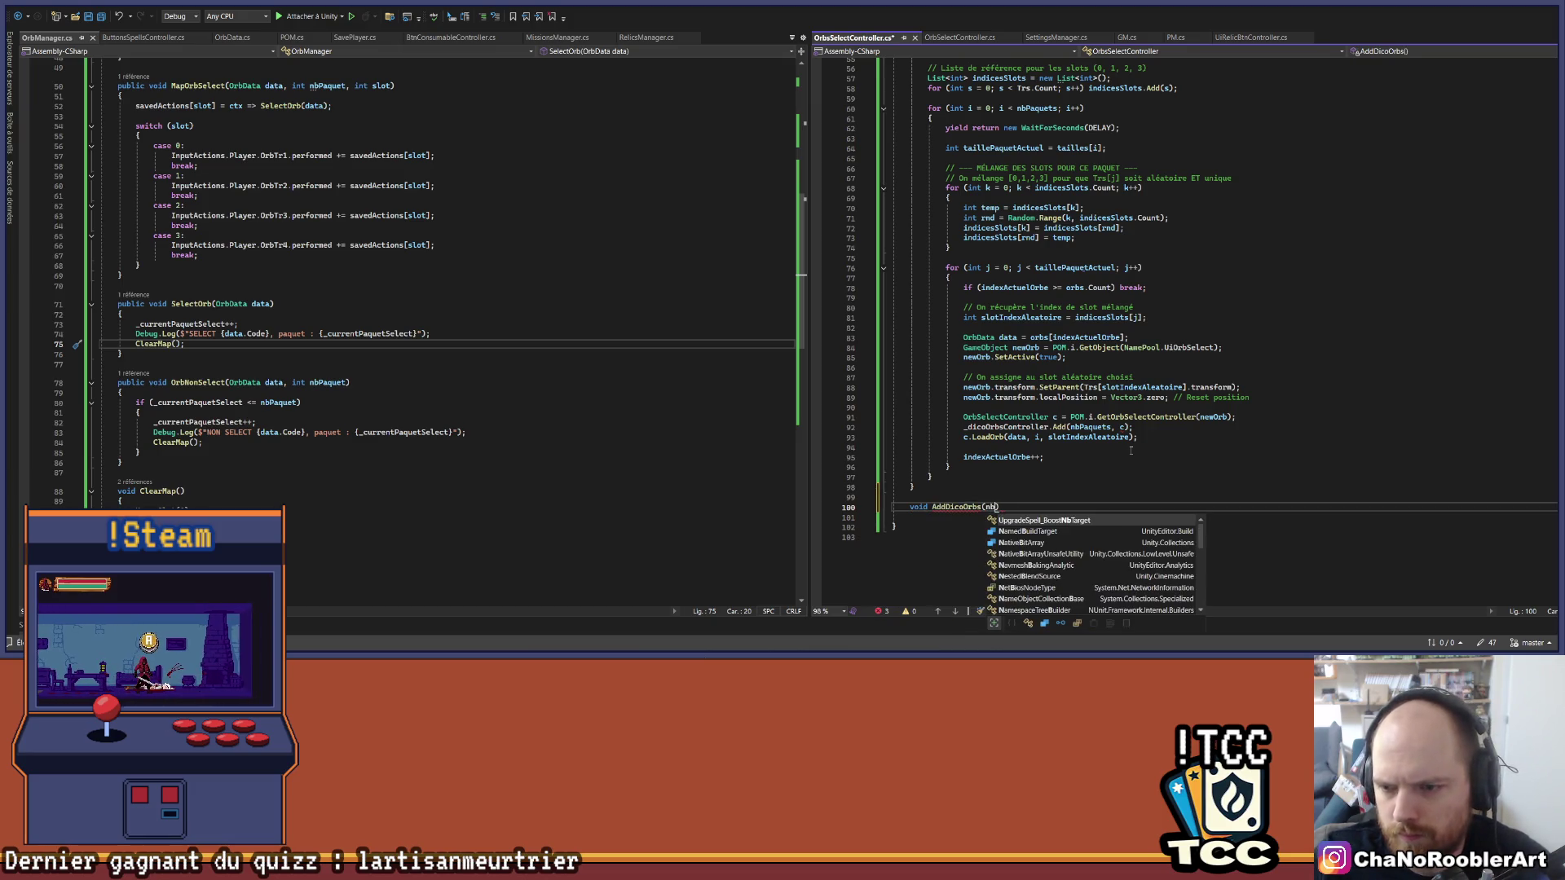
key(BackSpace)
text(int nb)
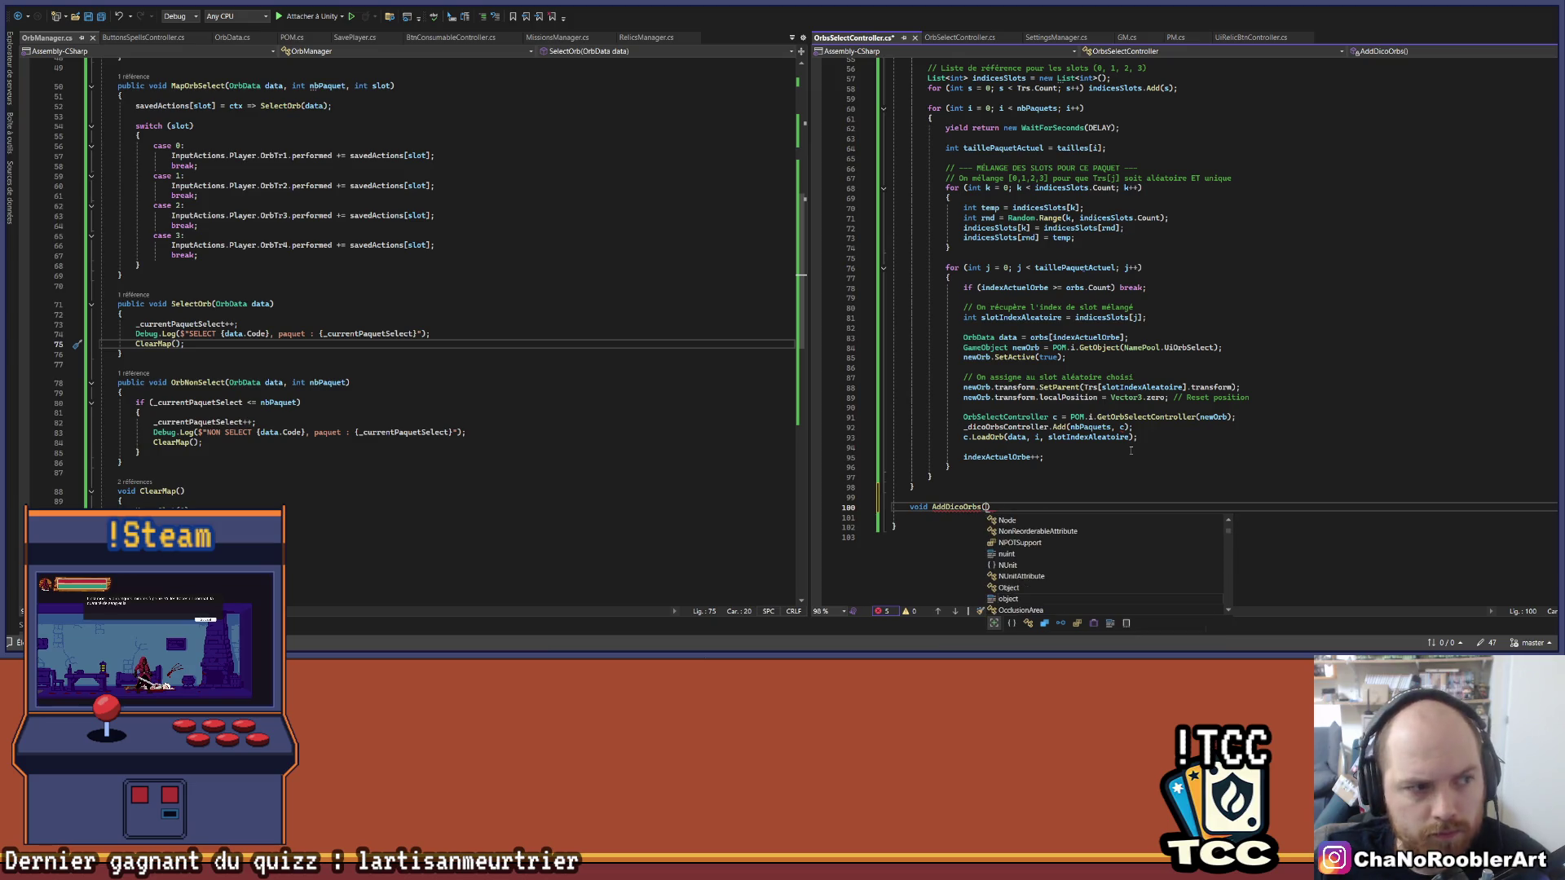
text(Paquets)
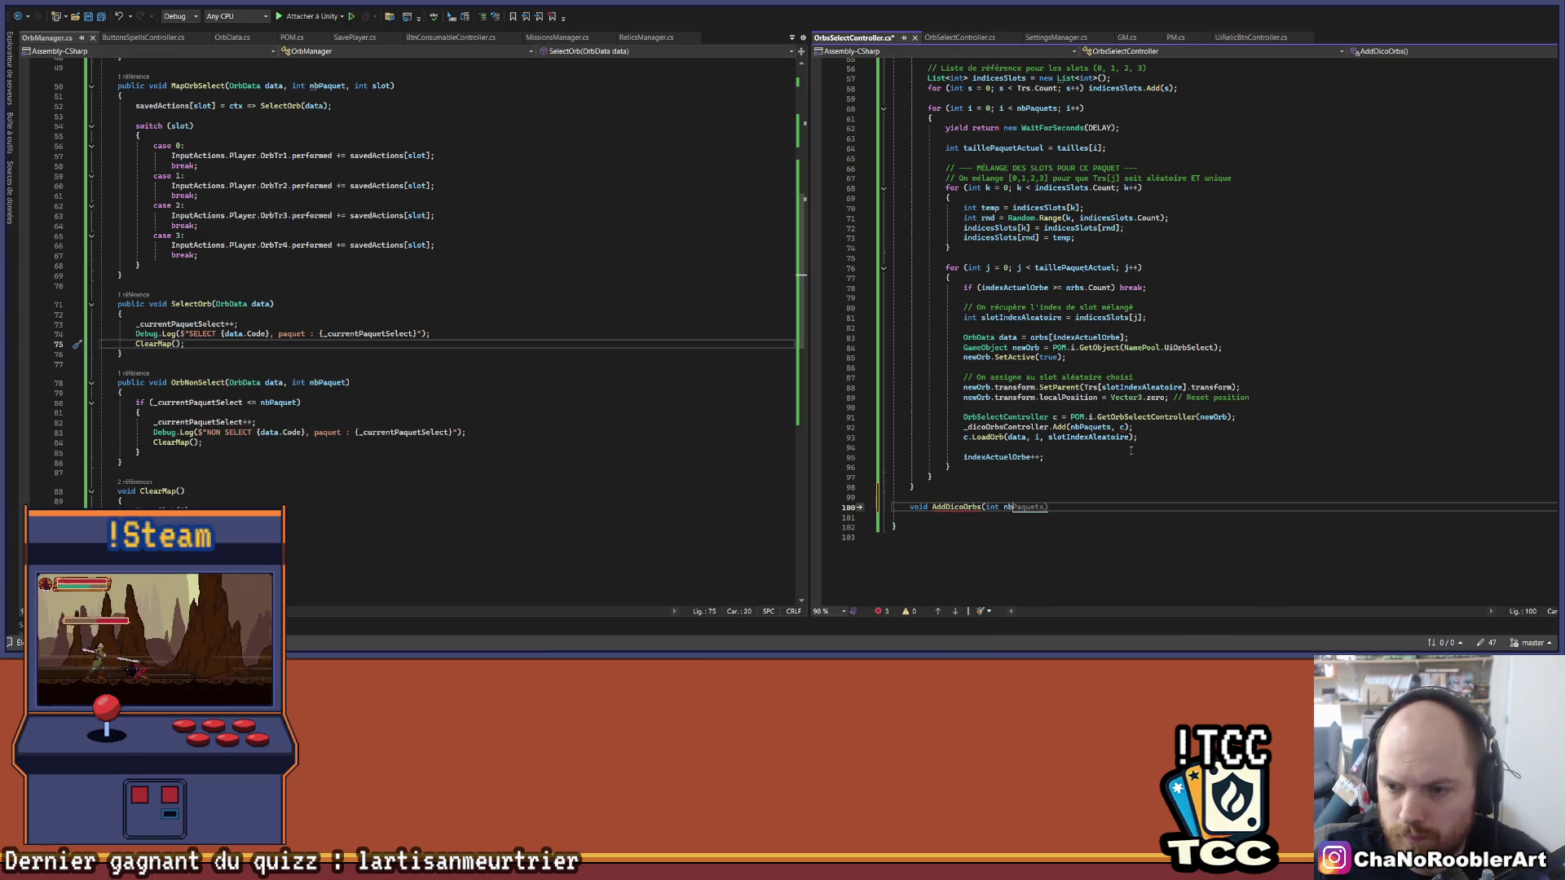
text(, O)
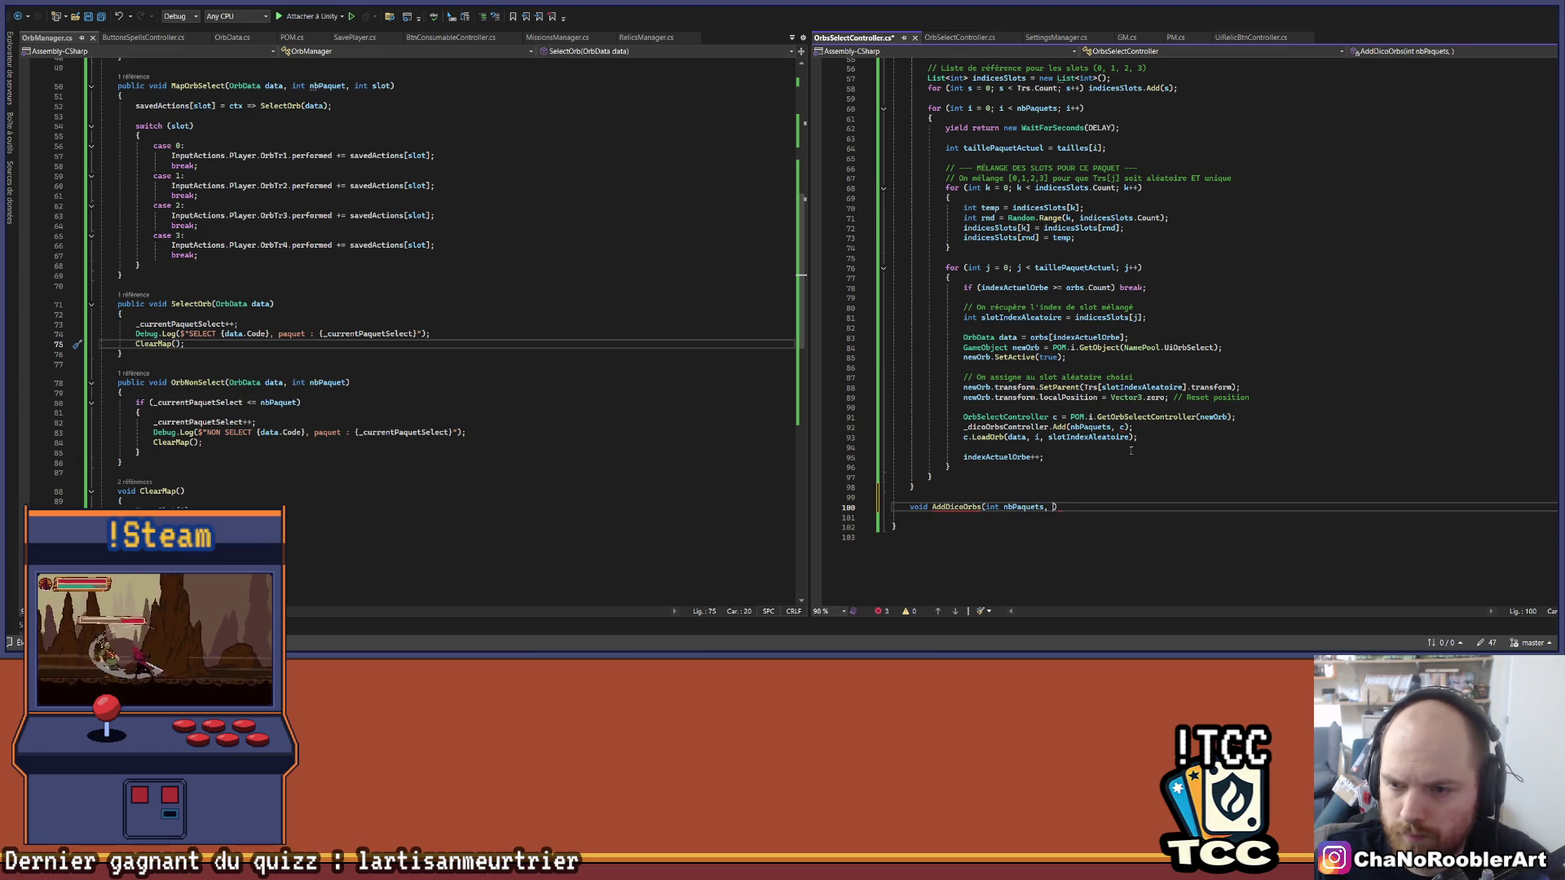
text(brSel)
Step: Add the OrbSelectController c parameter, give it an empty body, and select line 92's Add call
scroll(1131, 451, down, 3)
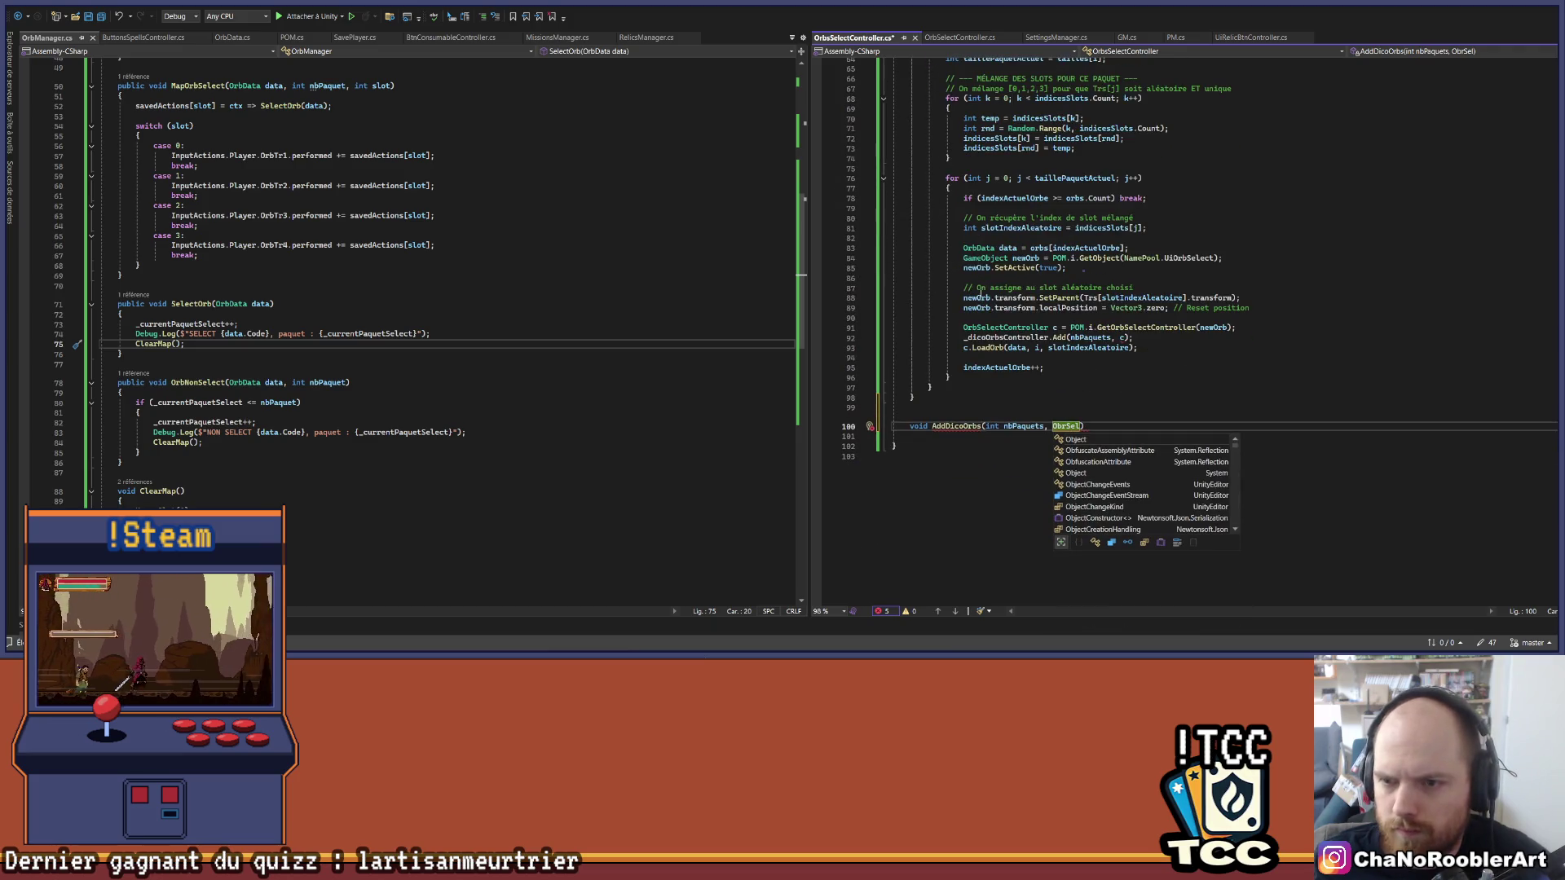
key(BackSpace)
key(BackSpace)
key(BackSpace)
text(rbSel)
key(Tab)
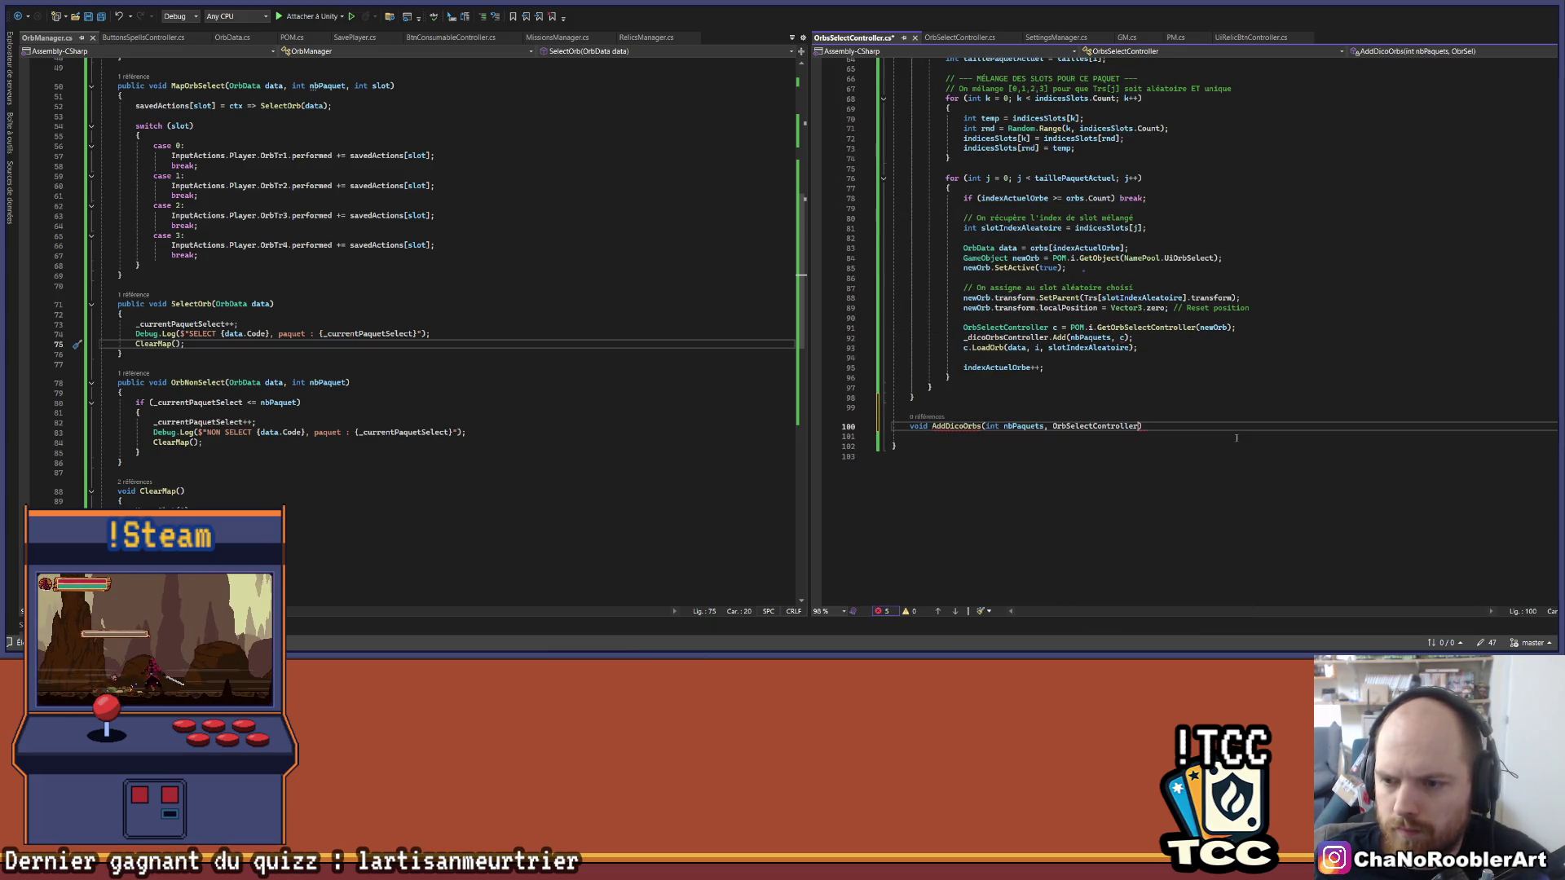
text(c)
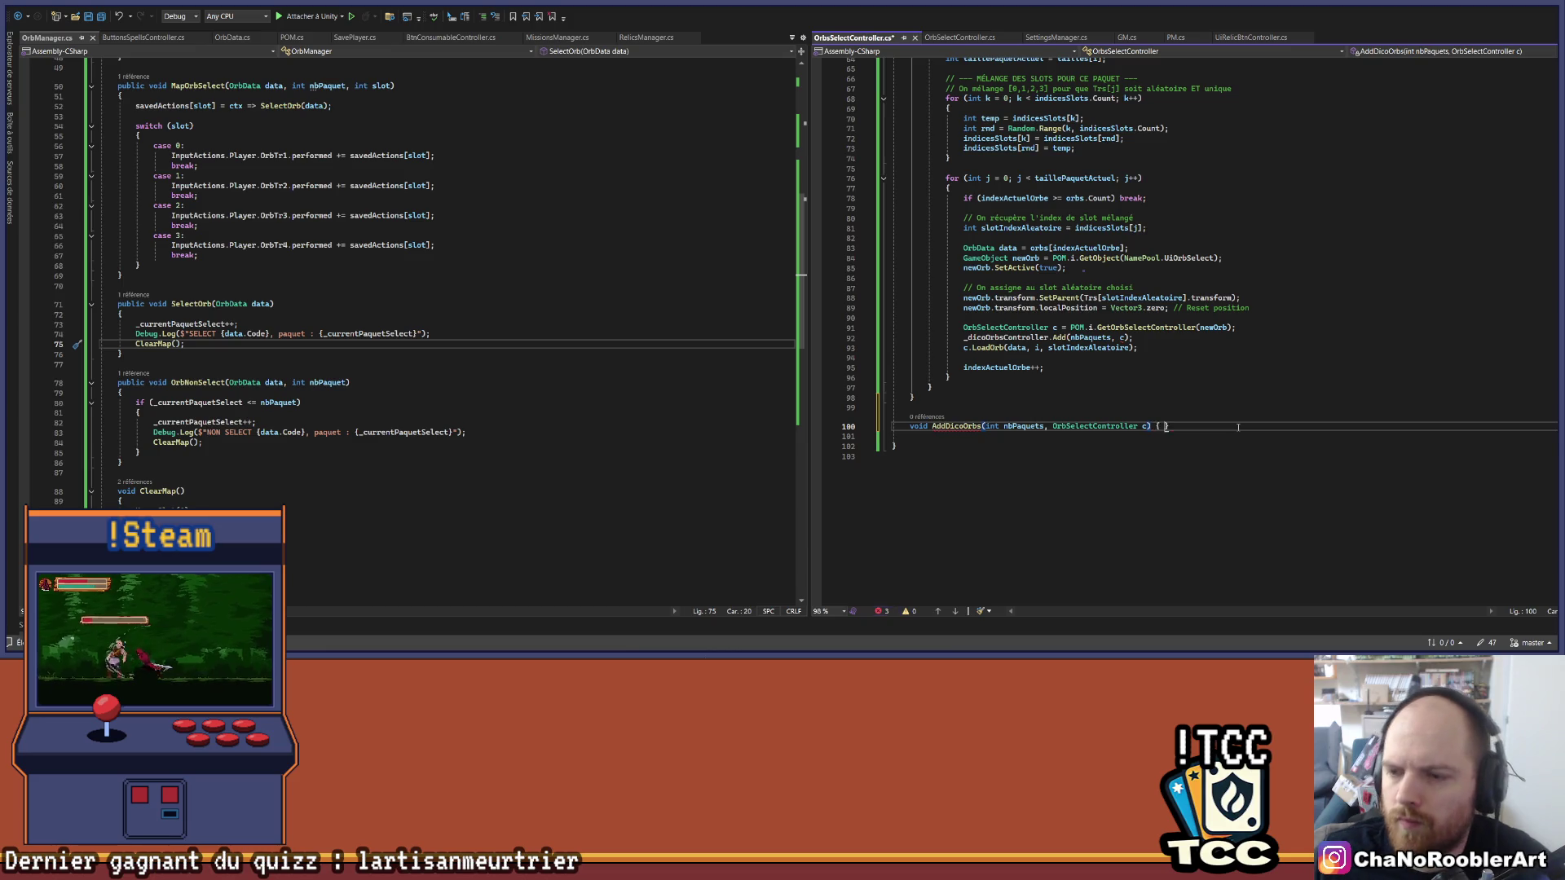
key(Return)
key(Up)
key(Up)
drag(1015, 343, 1068, 343)
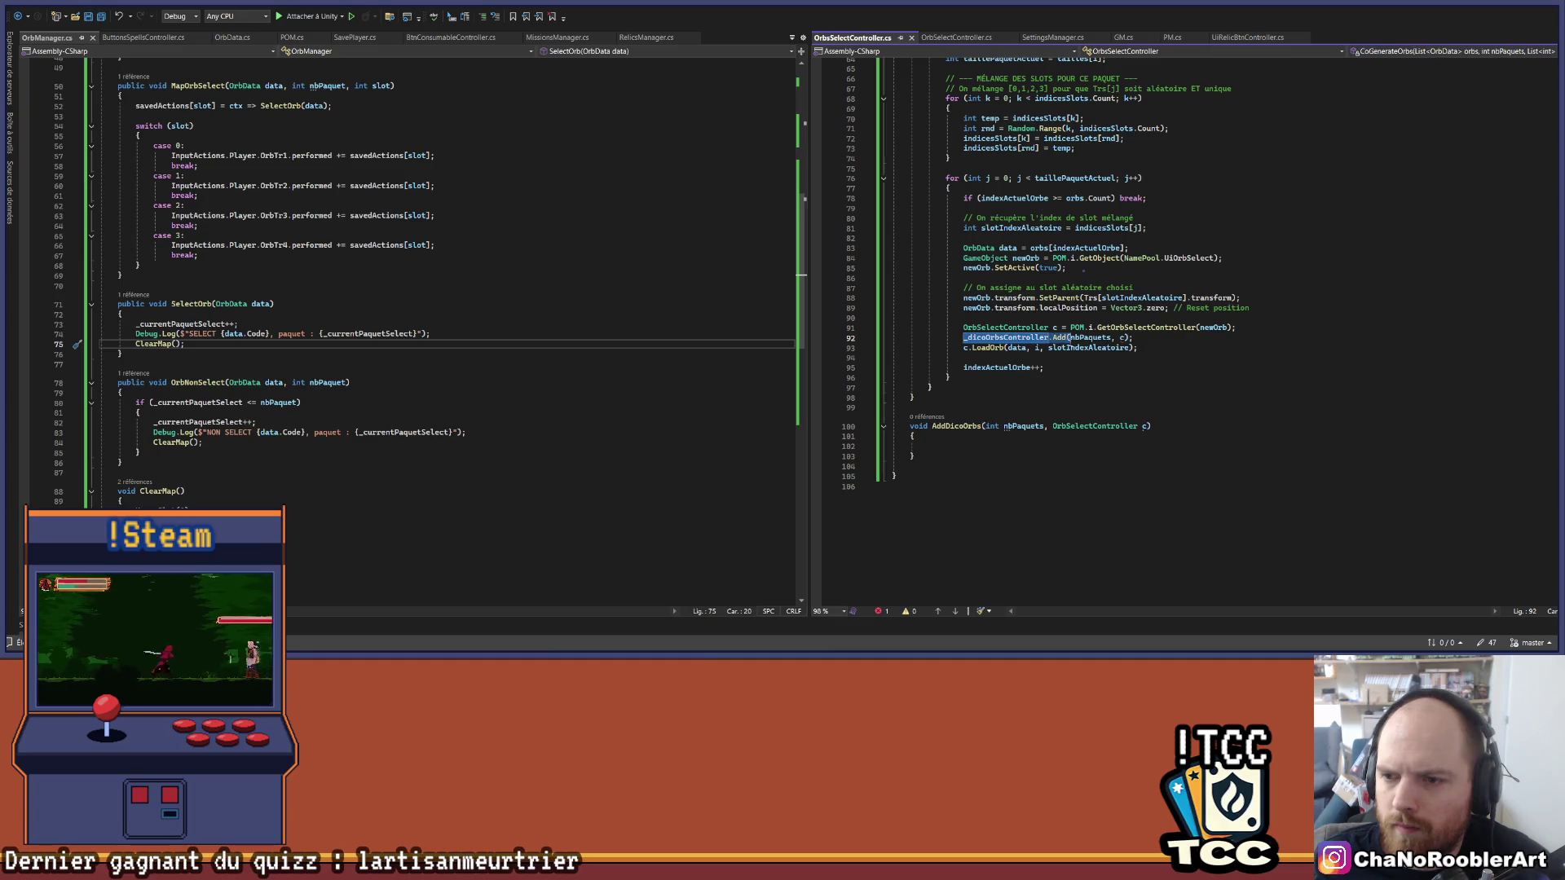
Step: Replace the dictionary Add call on line 92 with AddDicoOrbs
text(AddDicoOrbs)
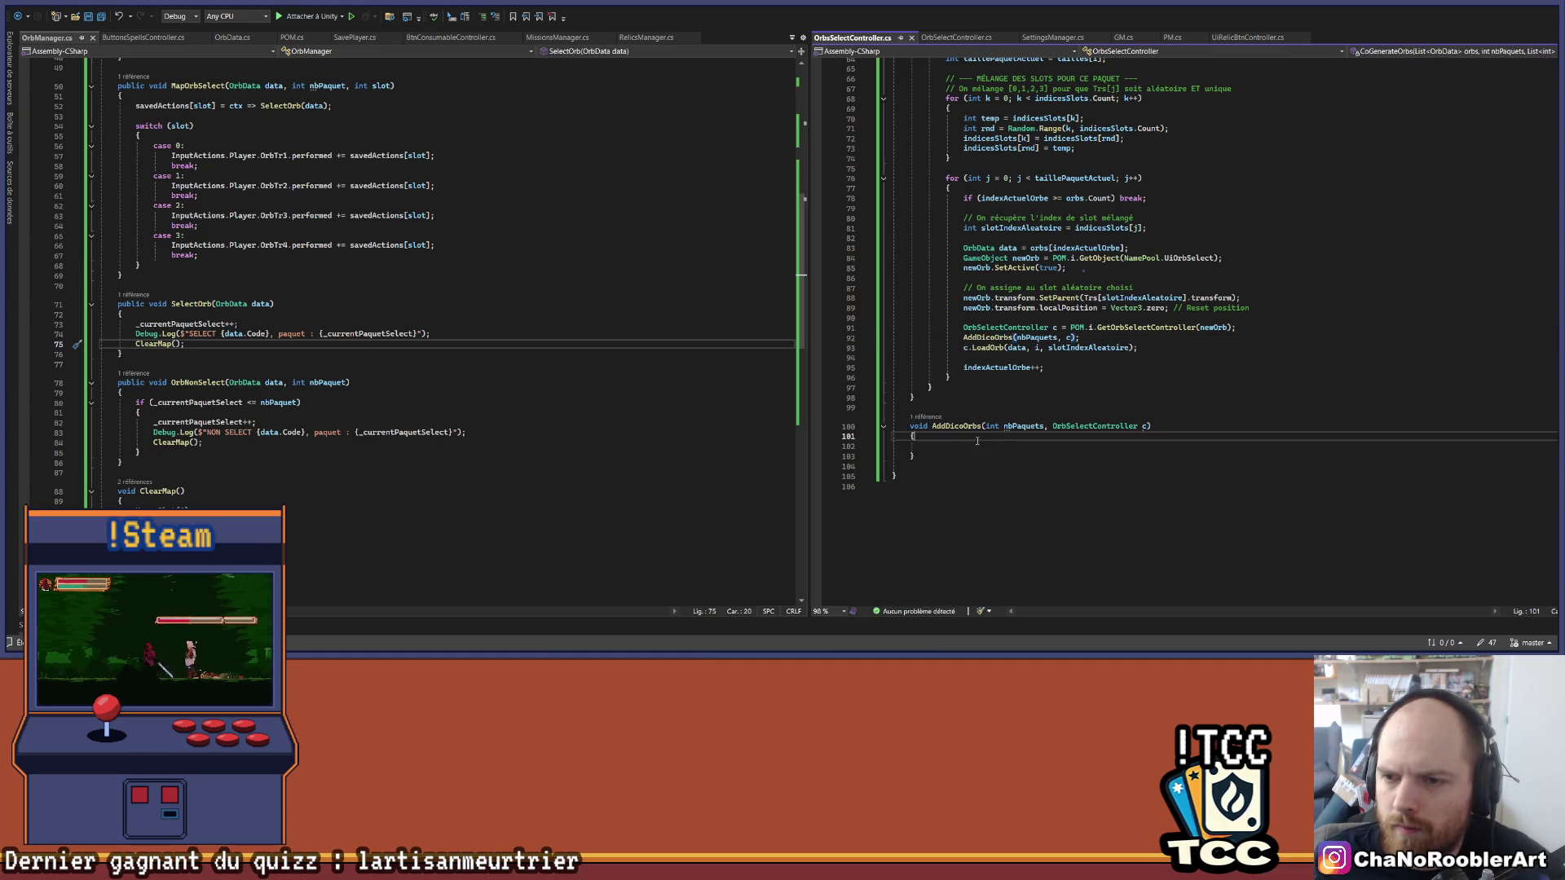
click(967, 450)
click(966, 445)
scroll(979, 446, down, 2)
Step: Add an if (_dicoOrbsController.ContainsKey(nbPaquets)) condition inside AddDicoOrbs
text(if()
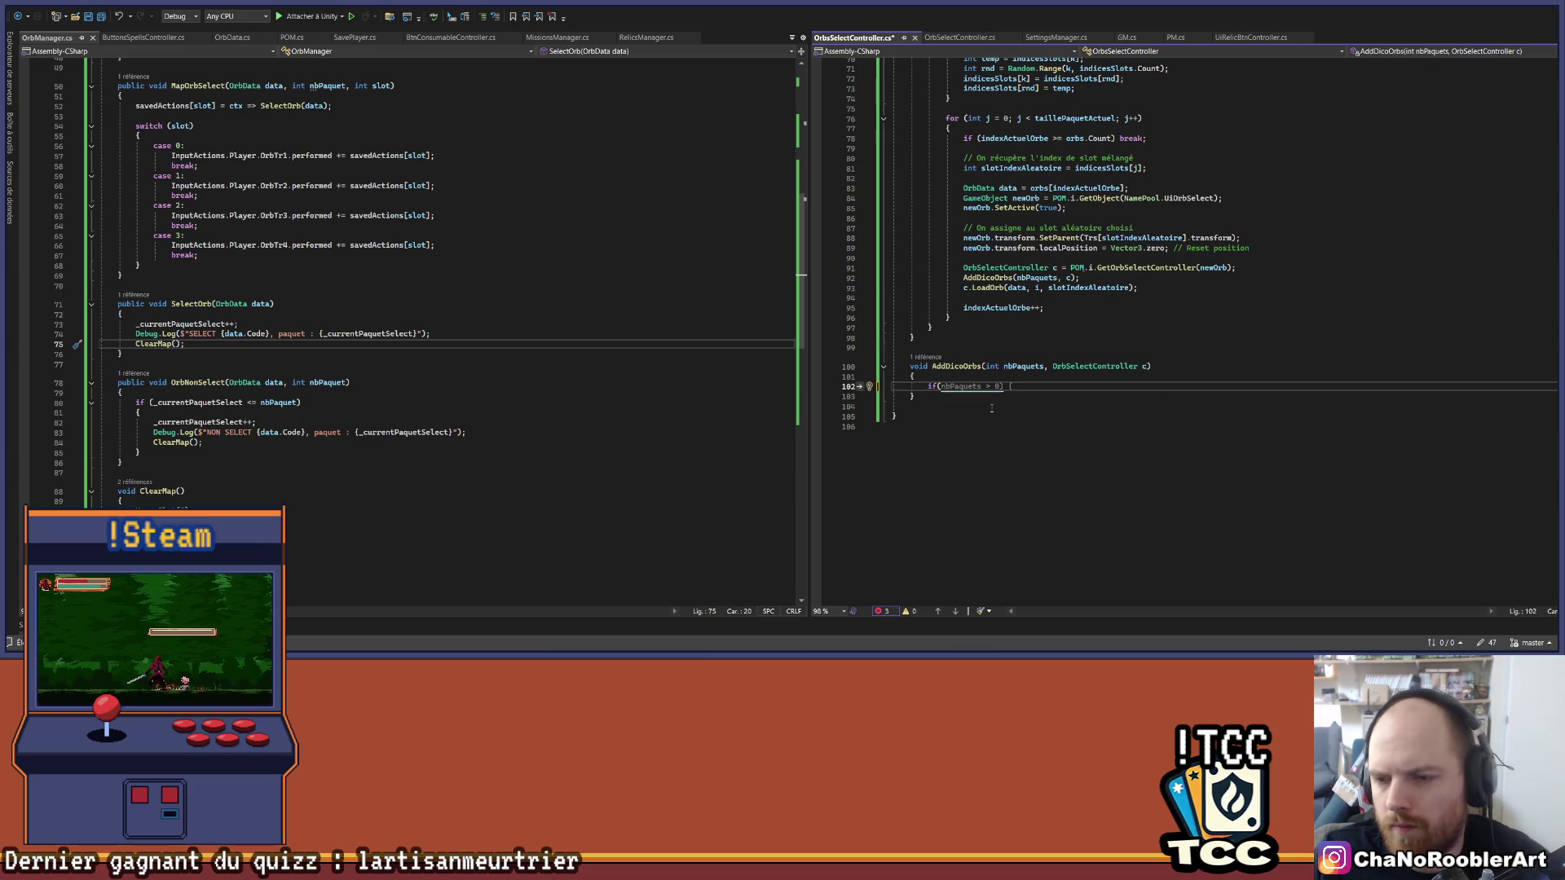
text(Orb)
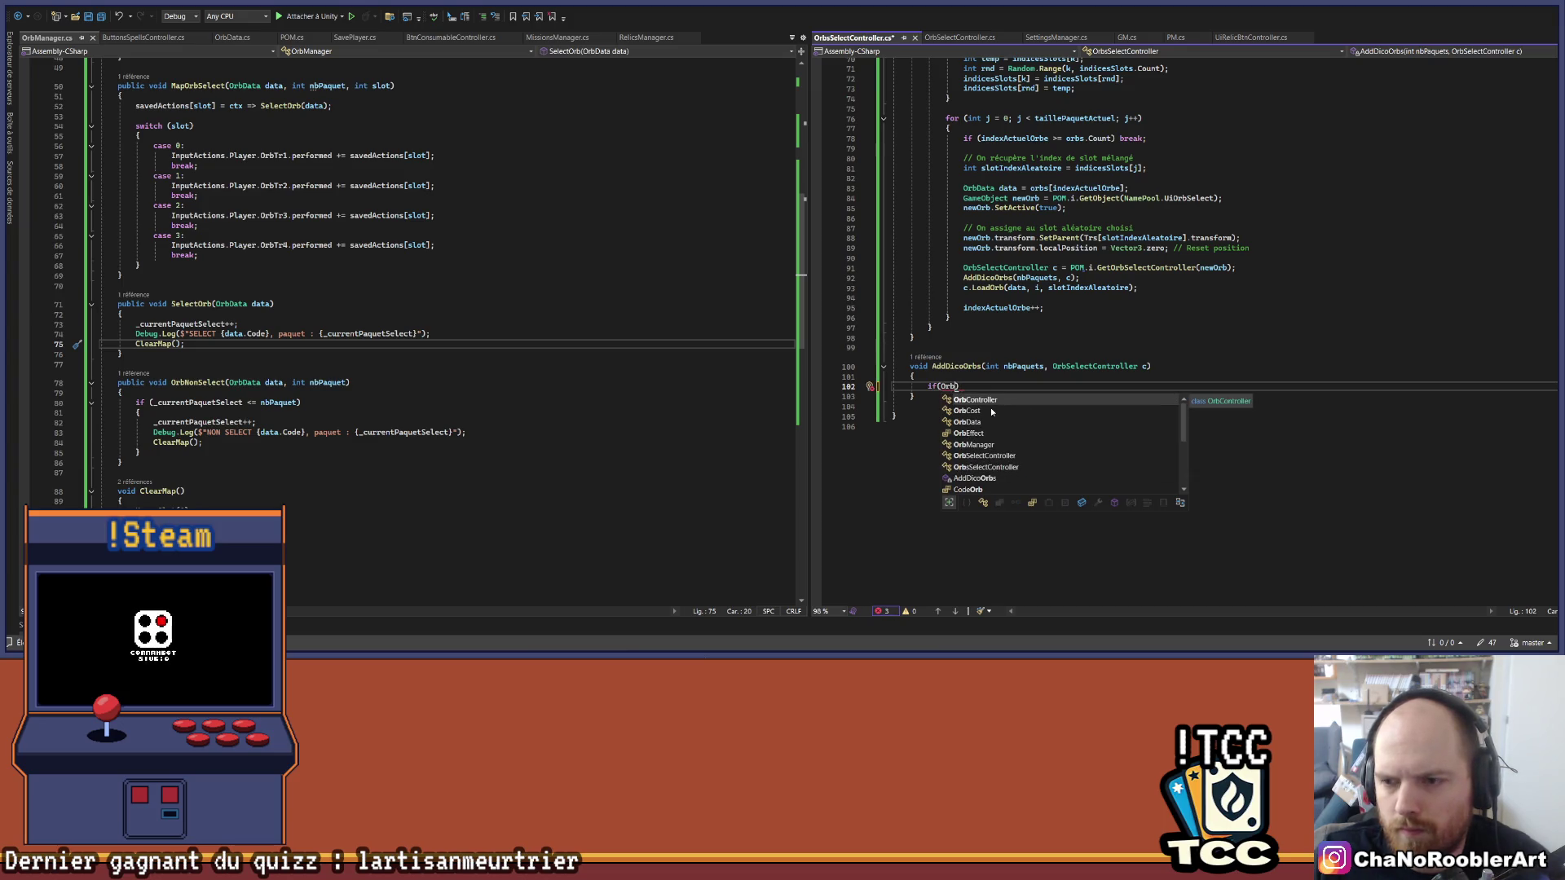
key(BackSpace)
key(BackSpace)
key(BackSpace)
text(c)
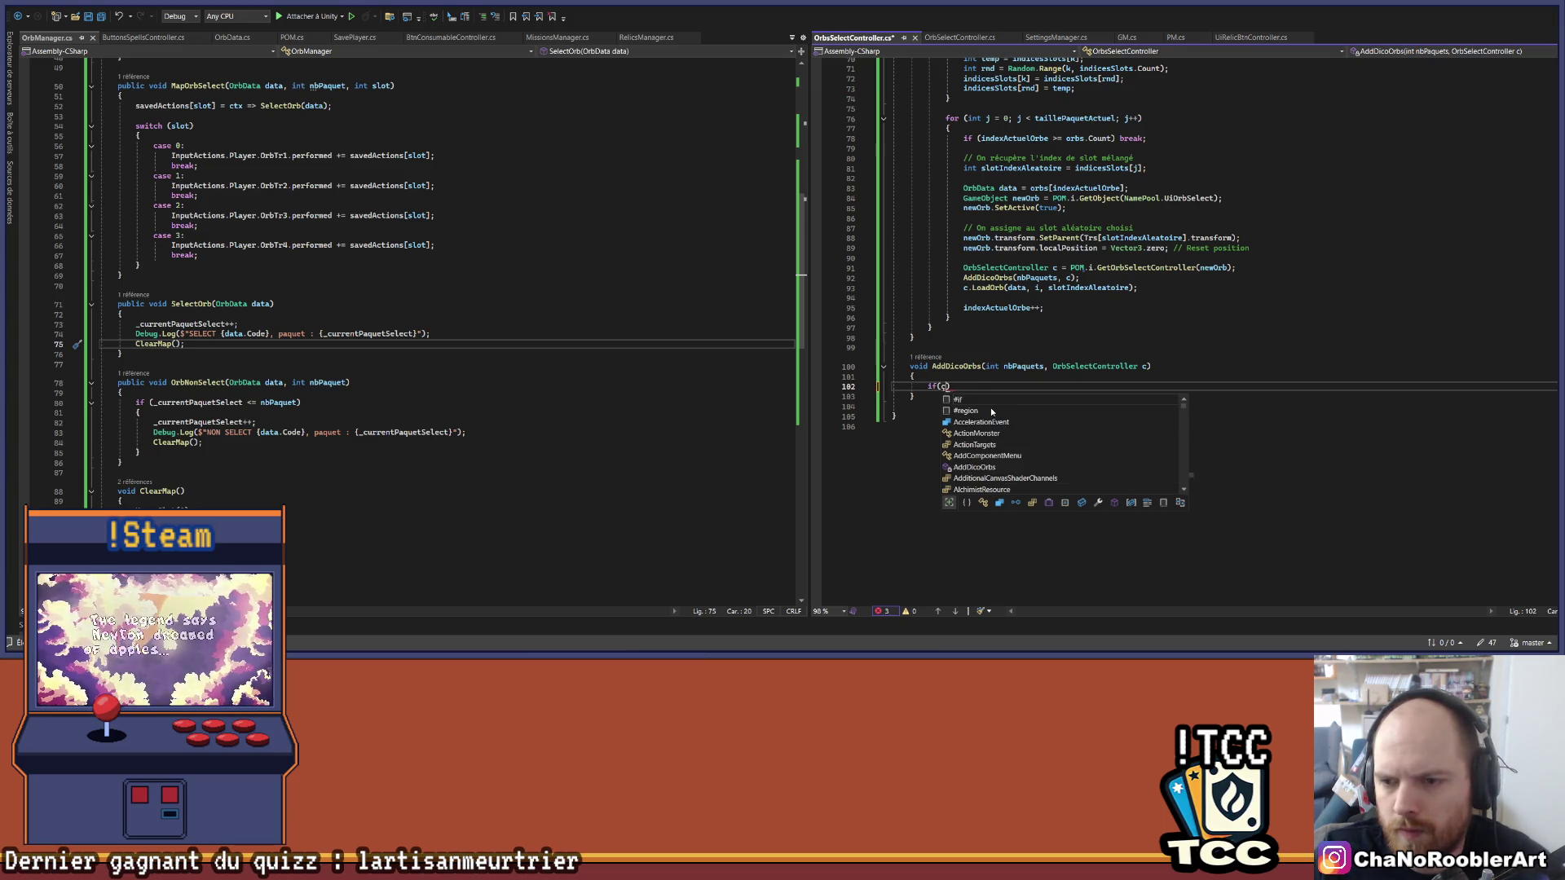
text(_dicoOrbsController.)
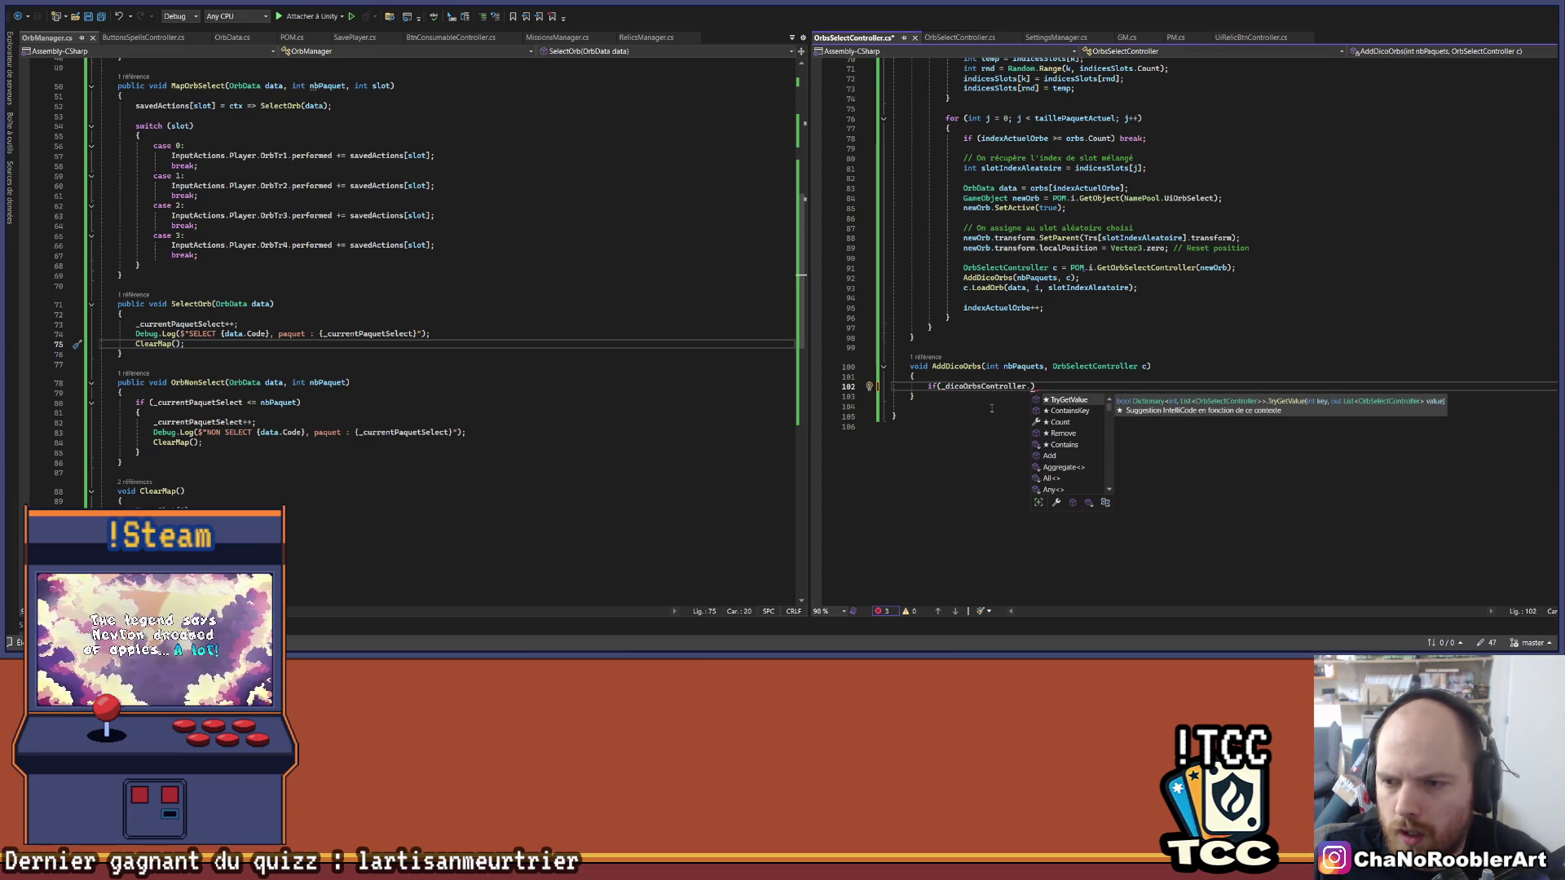
key(Down)
key(Tab)
text(()
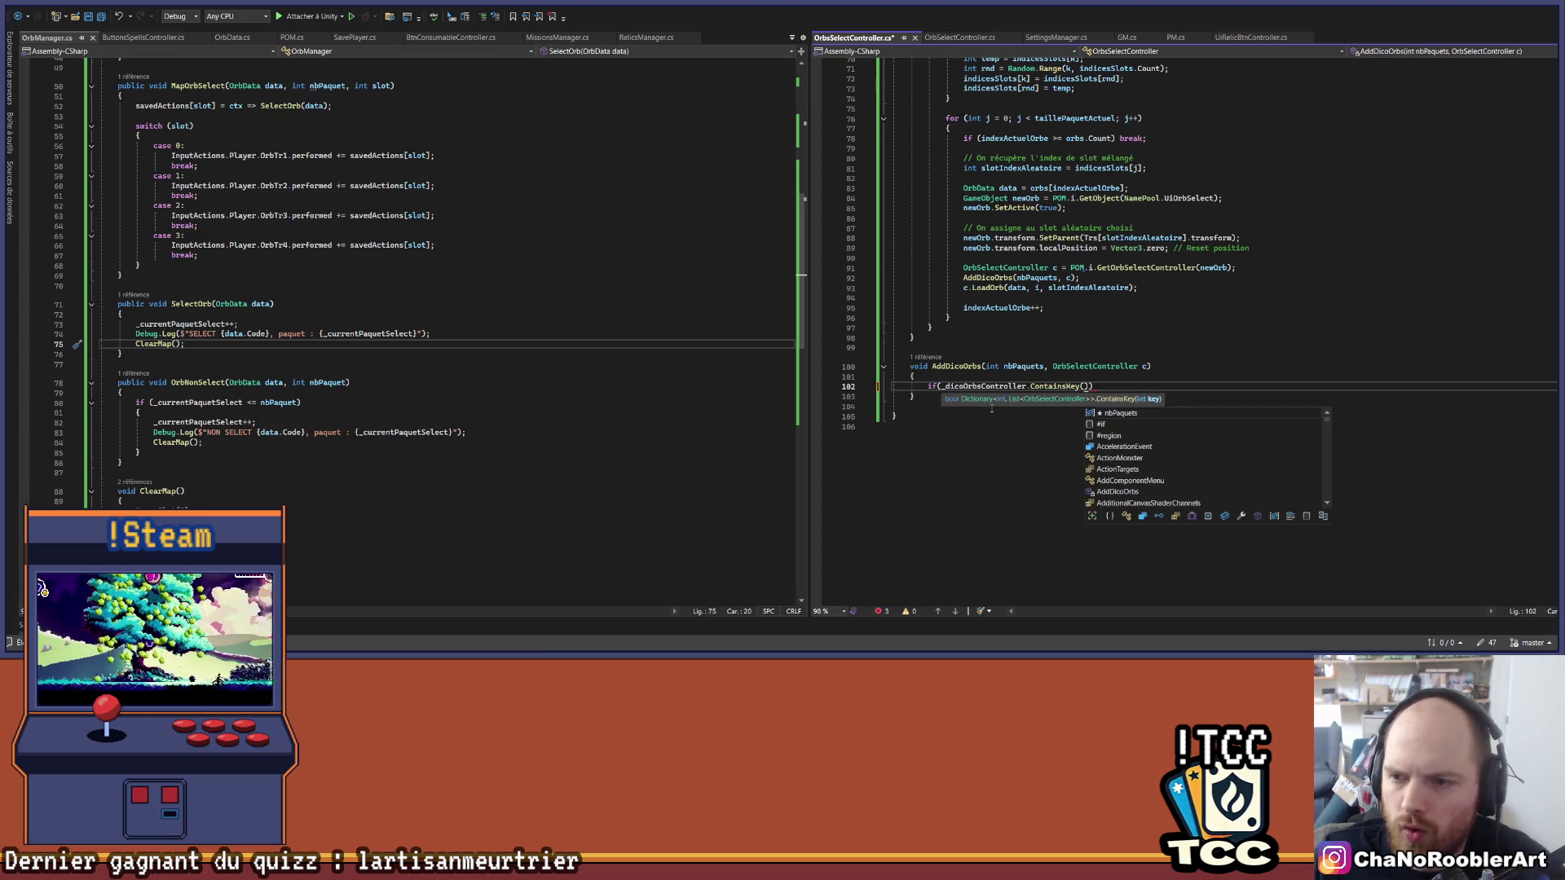
text(nb)
key(Tab)
key(End)
key(Return)
Step: In the if block, append c with '_dicoOrbsController[nbPaquets].Add(c);' and save
text({)
key(Return)
text(_dico)
key(Tab)
text([)
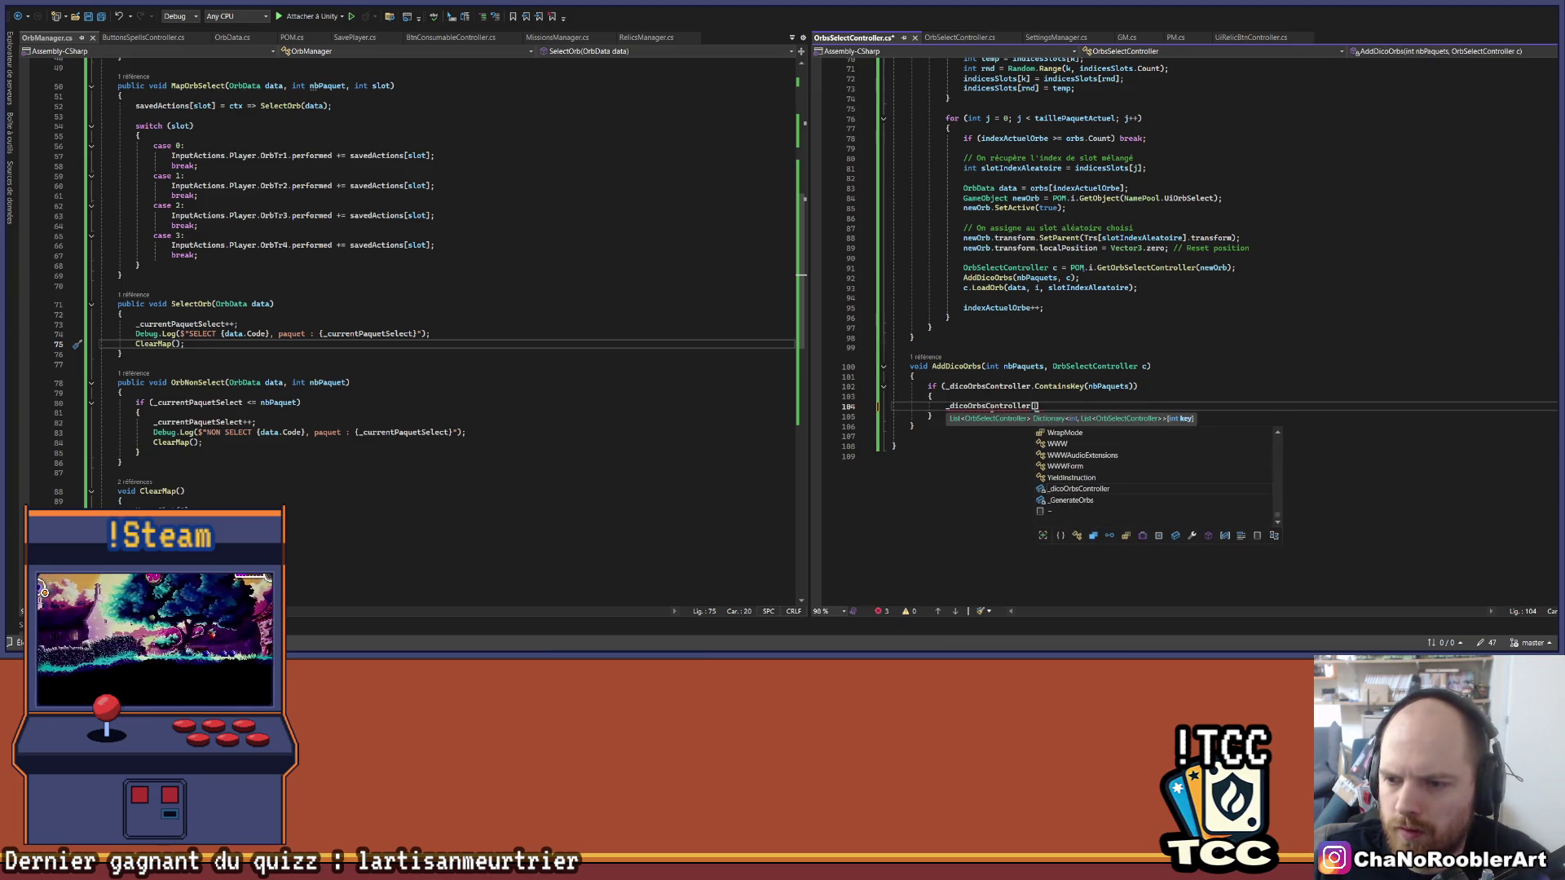
text(nb)
key(Tab)
text(].)
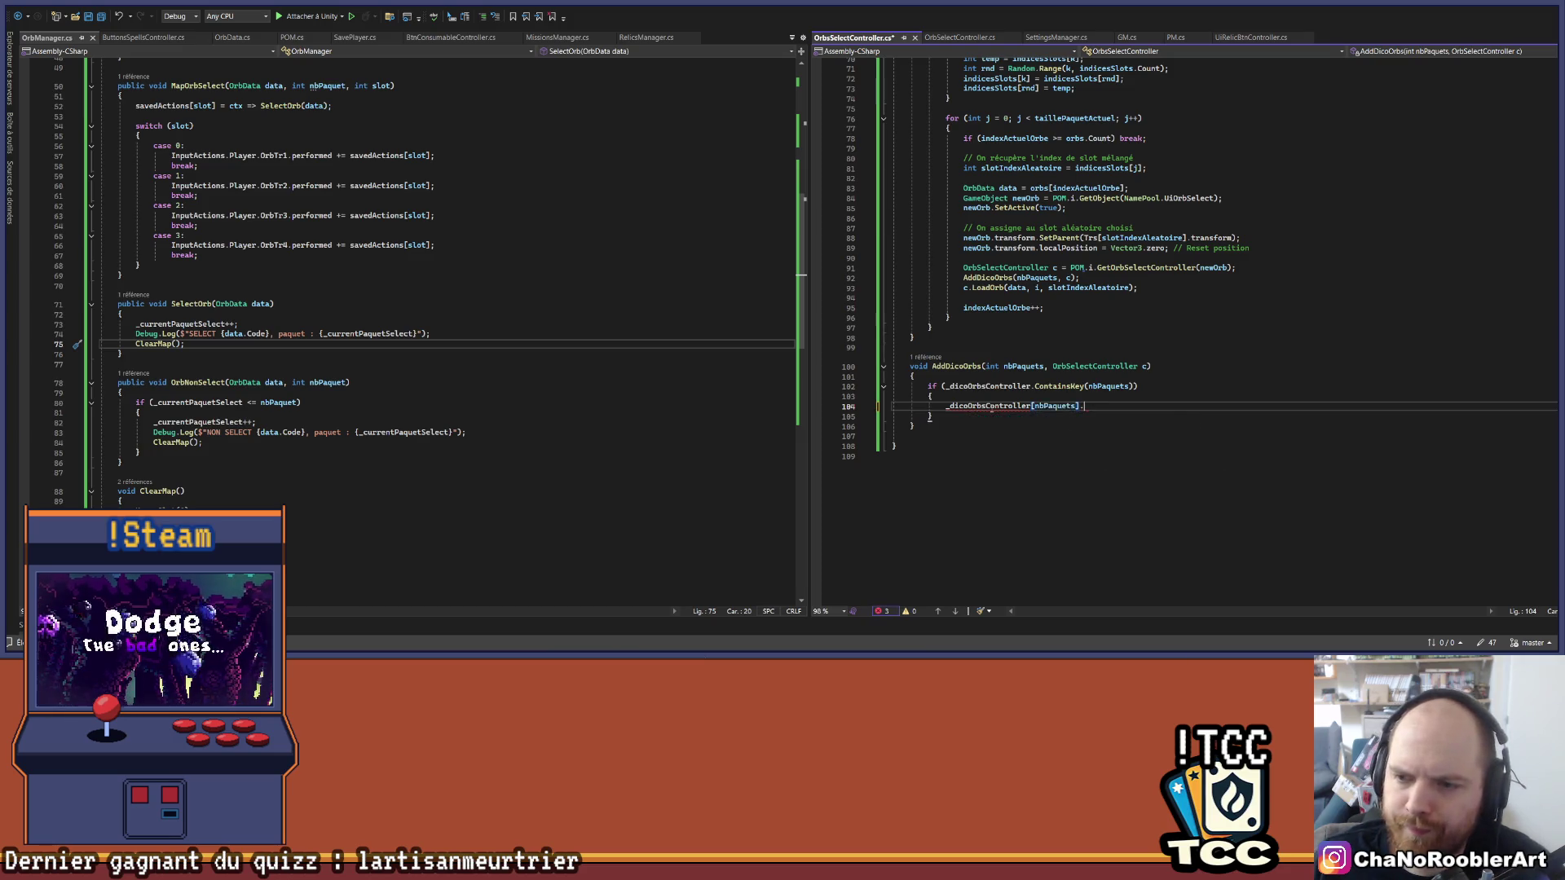
text(Add(c);)
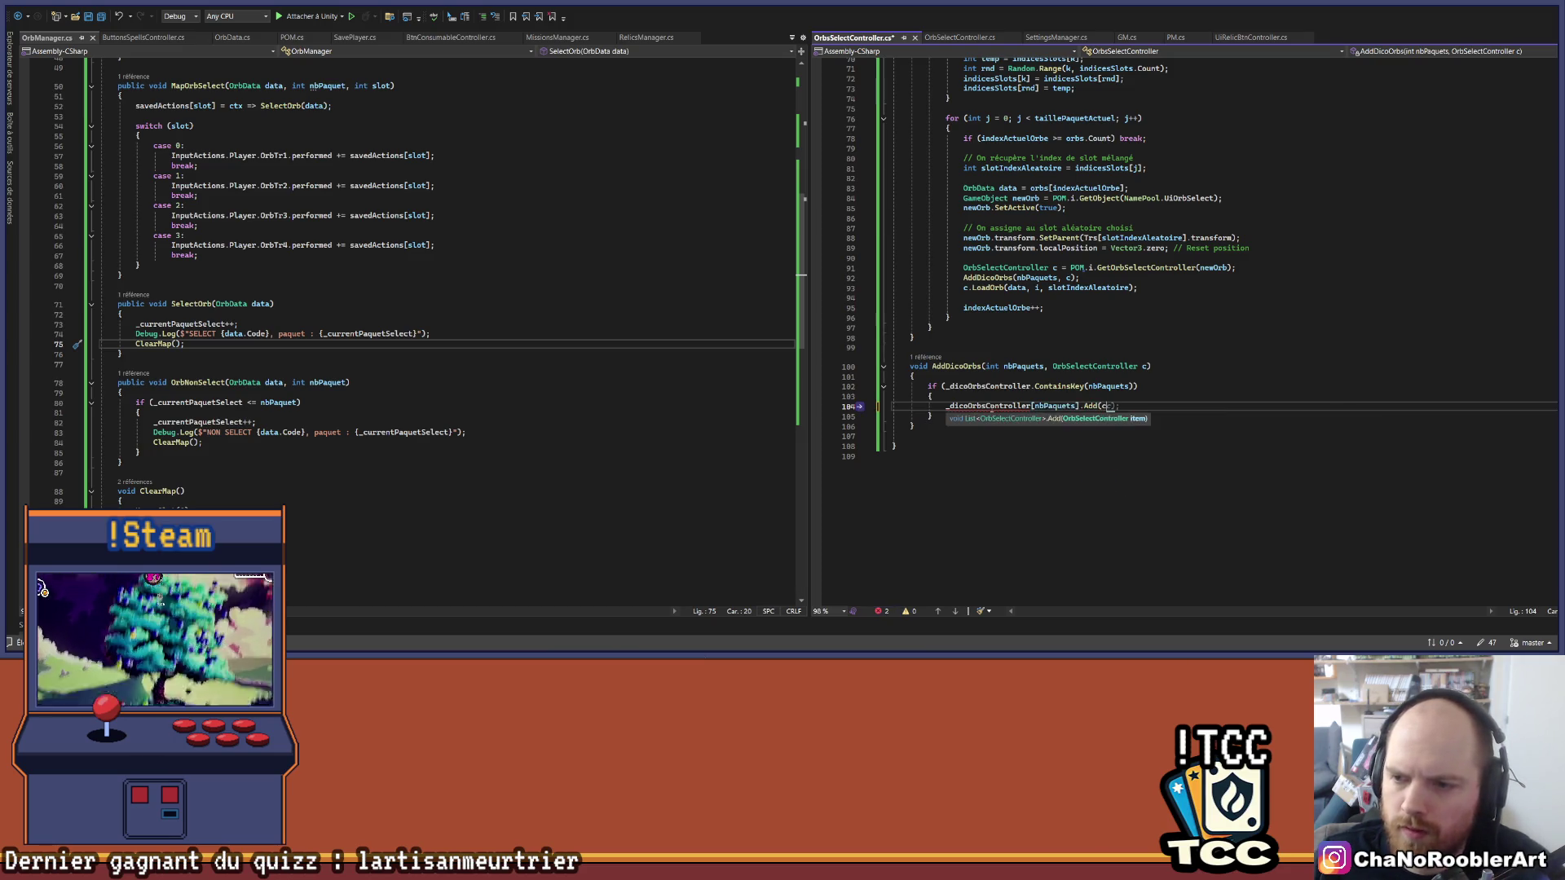
key(ctrl+s)
Step: Add an empty else block after the if
key(Down)
key(Return)
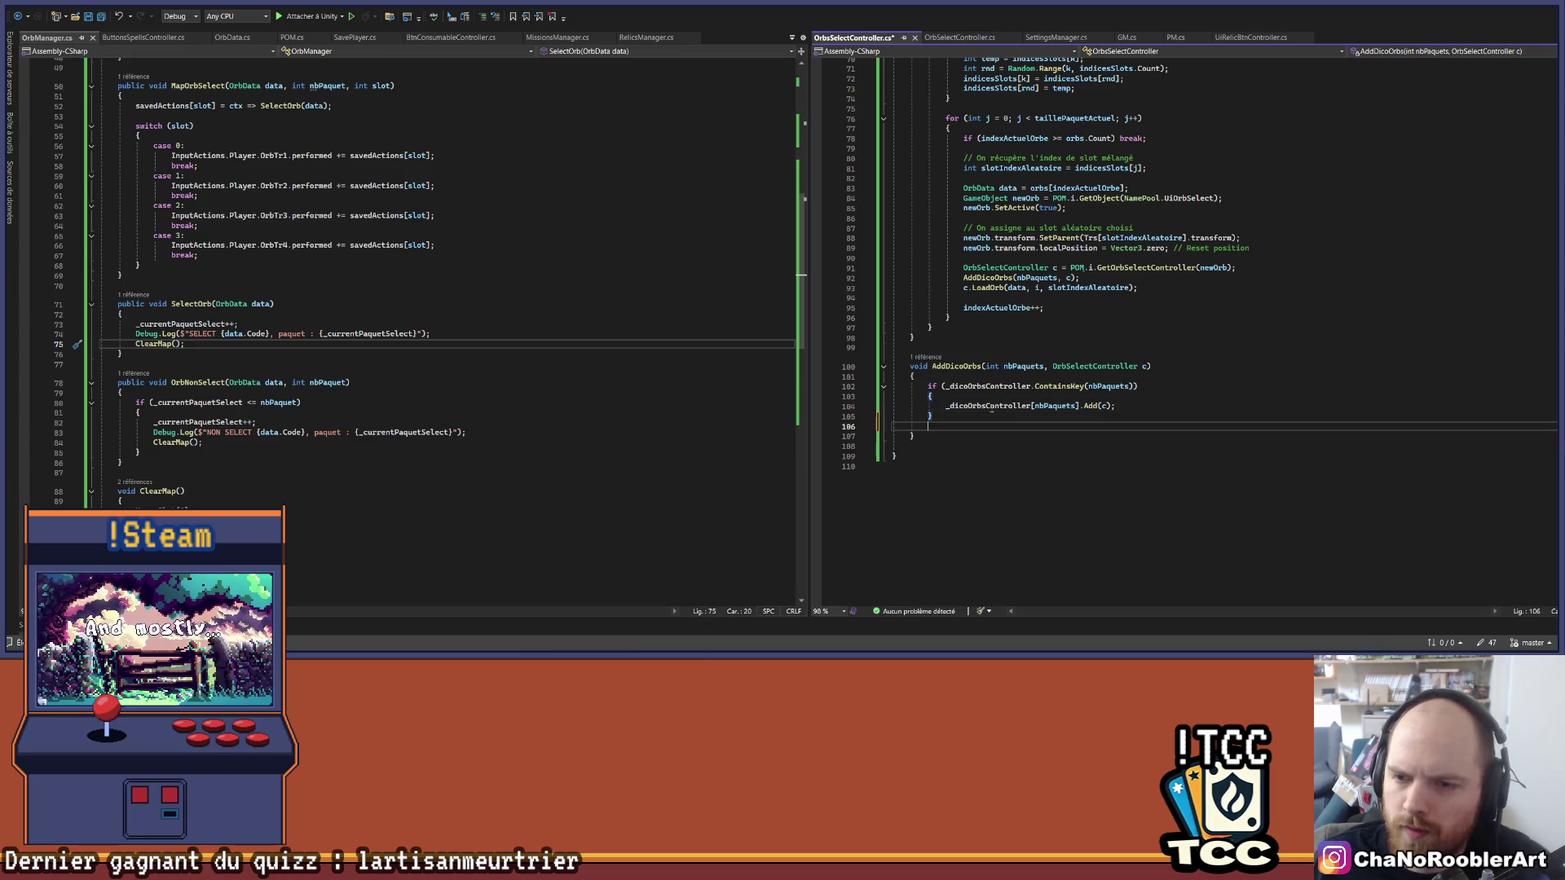
key(Up)
text(el)
key(Tab)
key(Tab)
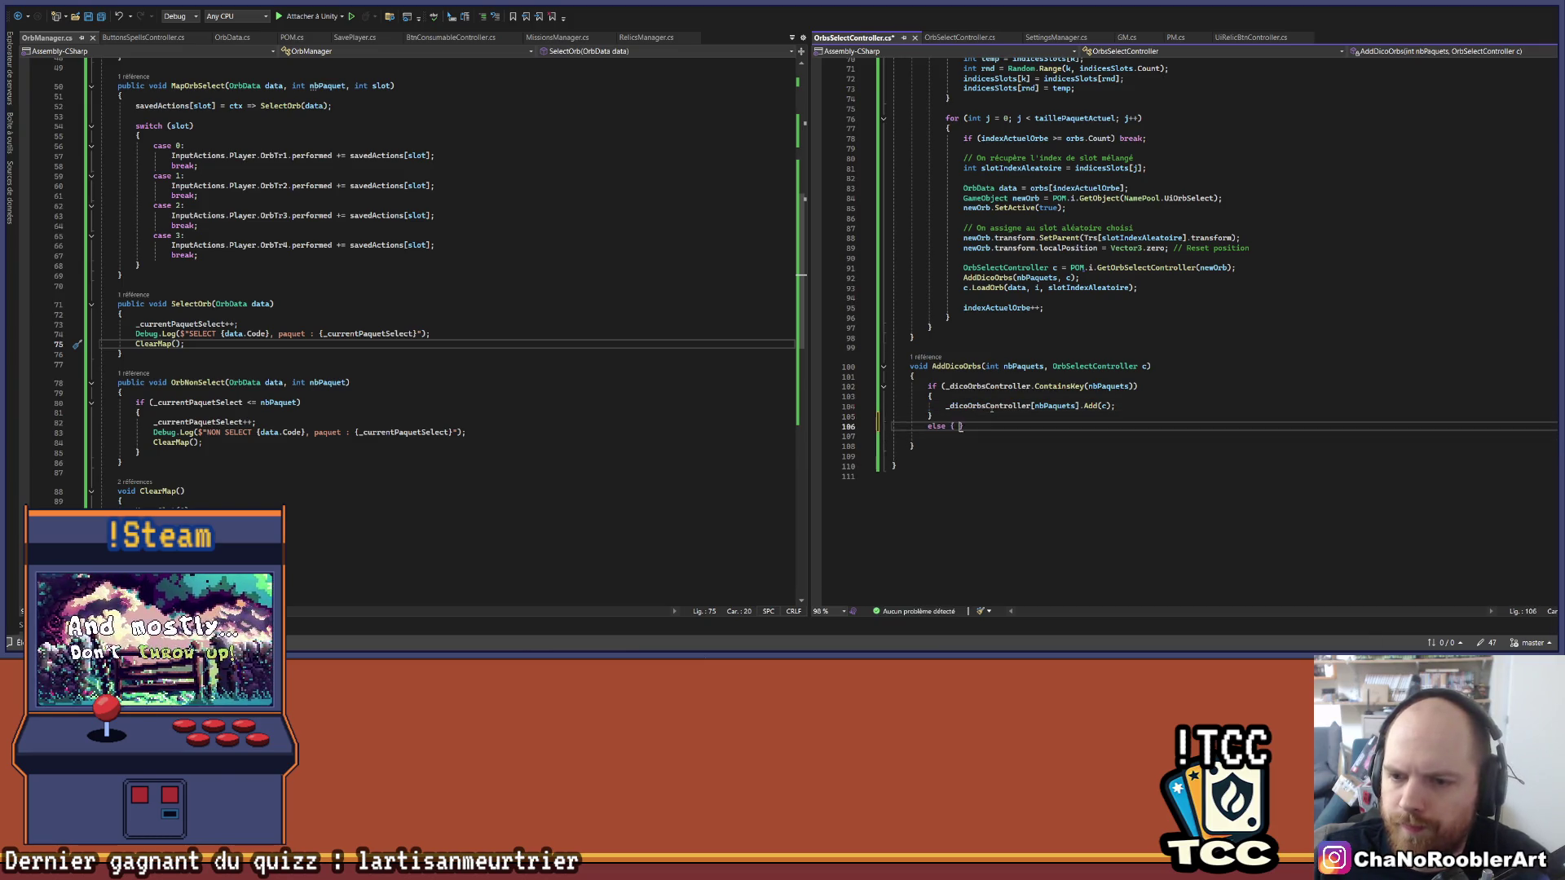
key(ctrl+s)
key(Down)
key(Down)
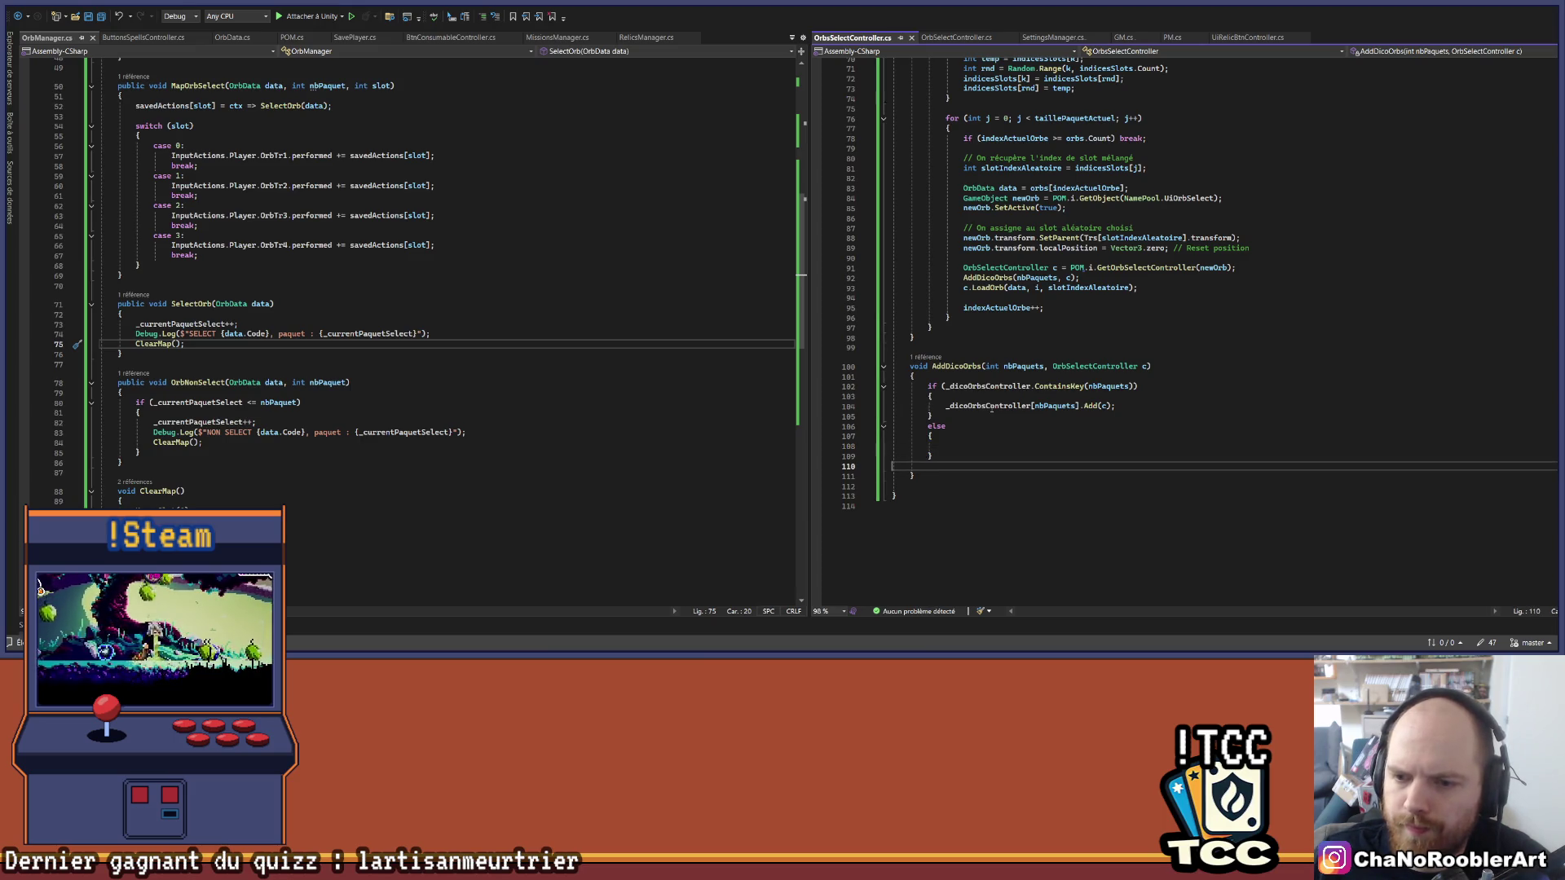
key(BackSpace)
key(Up)
Step: Fill the else with '_dicoOrbsController.Add(nbPaquets, new());' and save
text(_dicoOrbsController.)
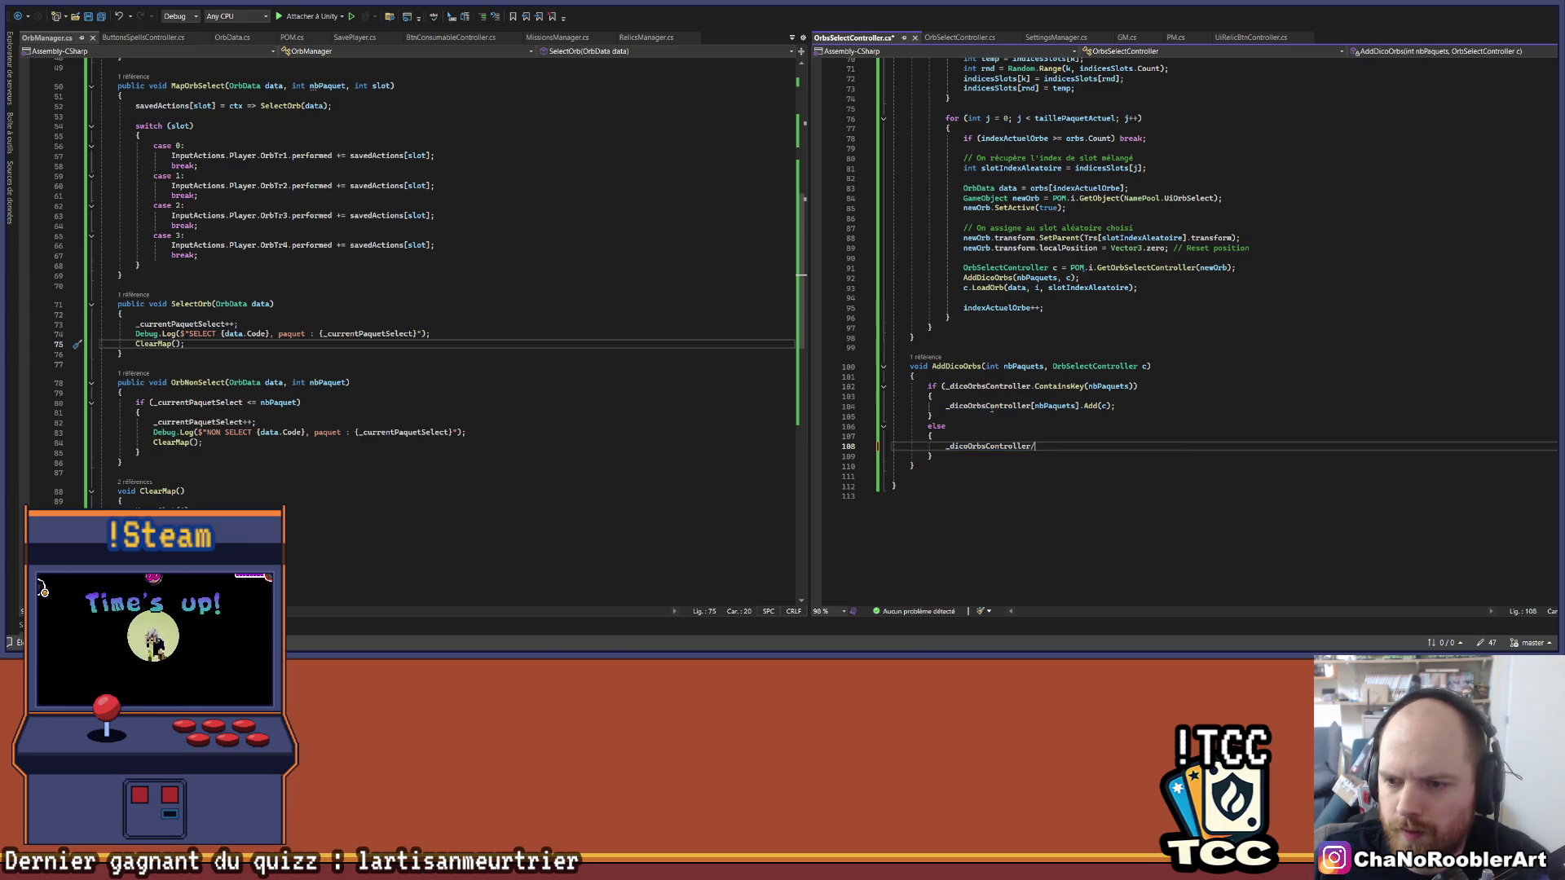
text(Add(, n)
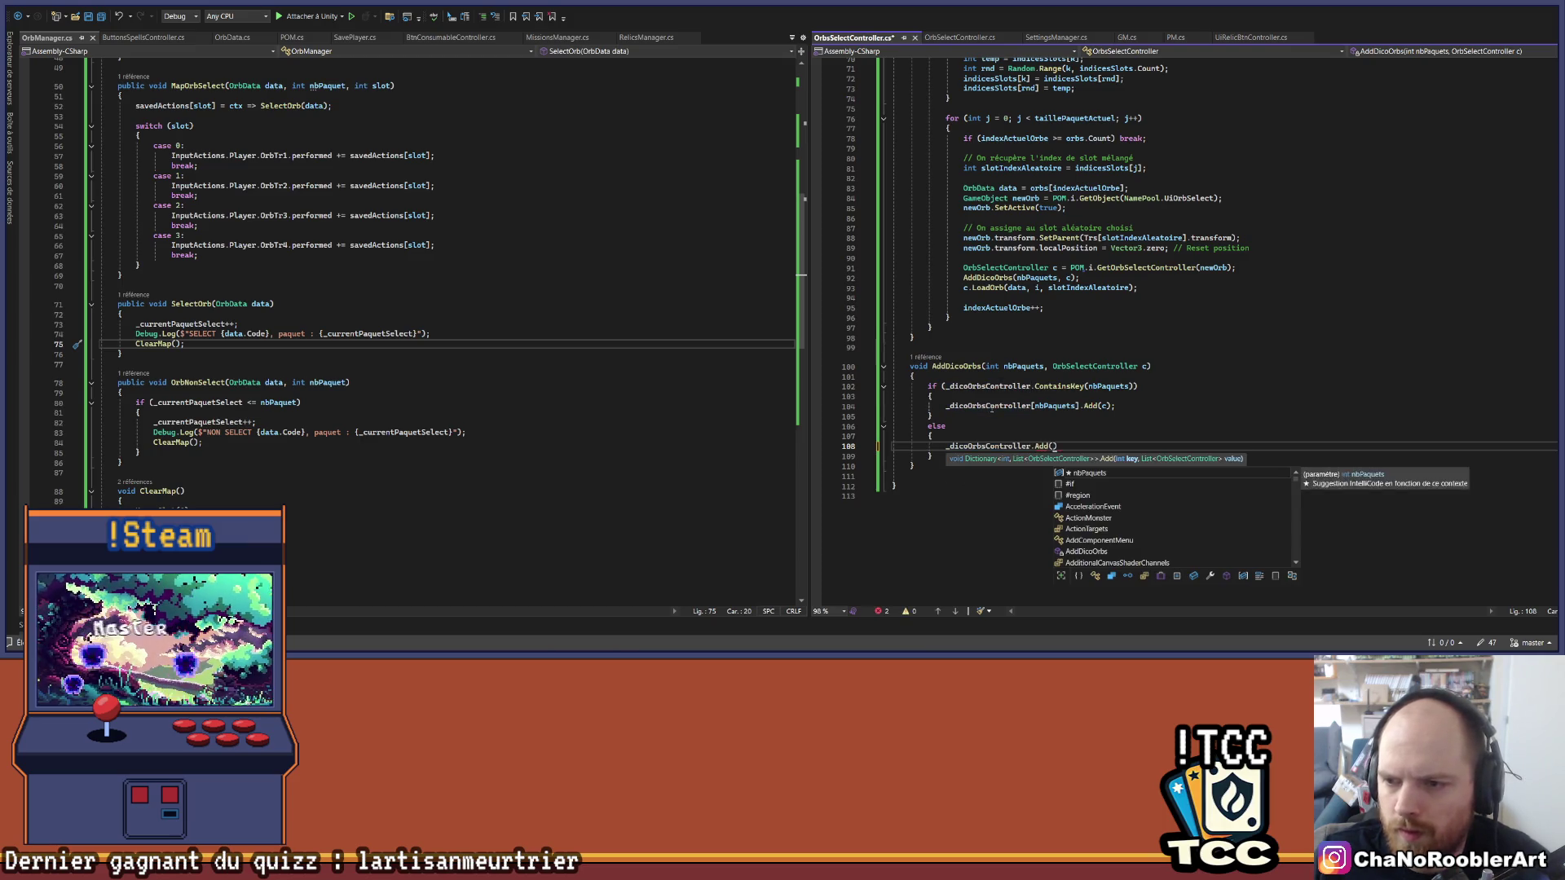
key(Tab)
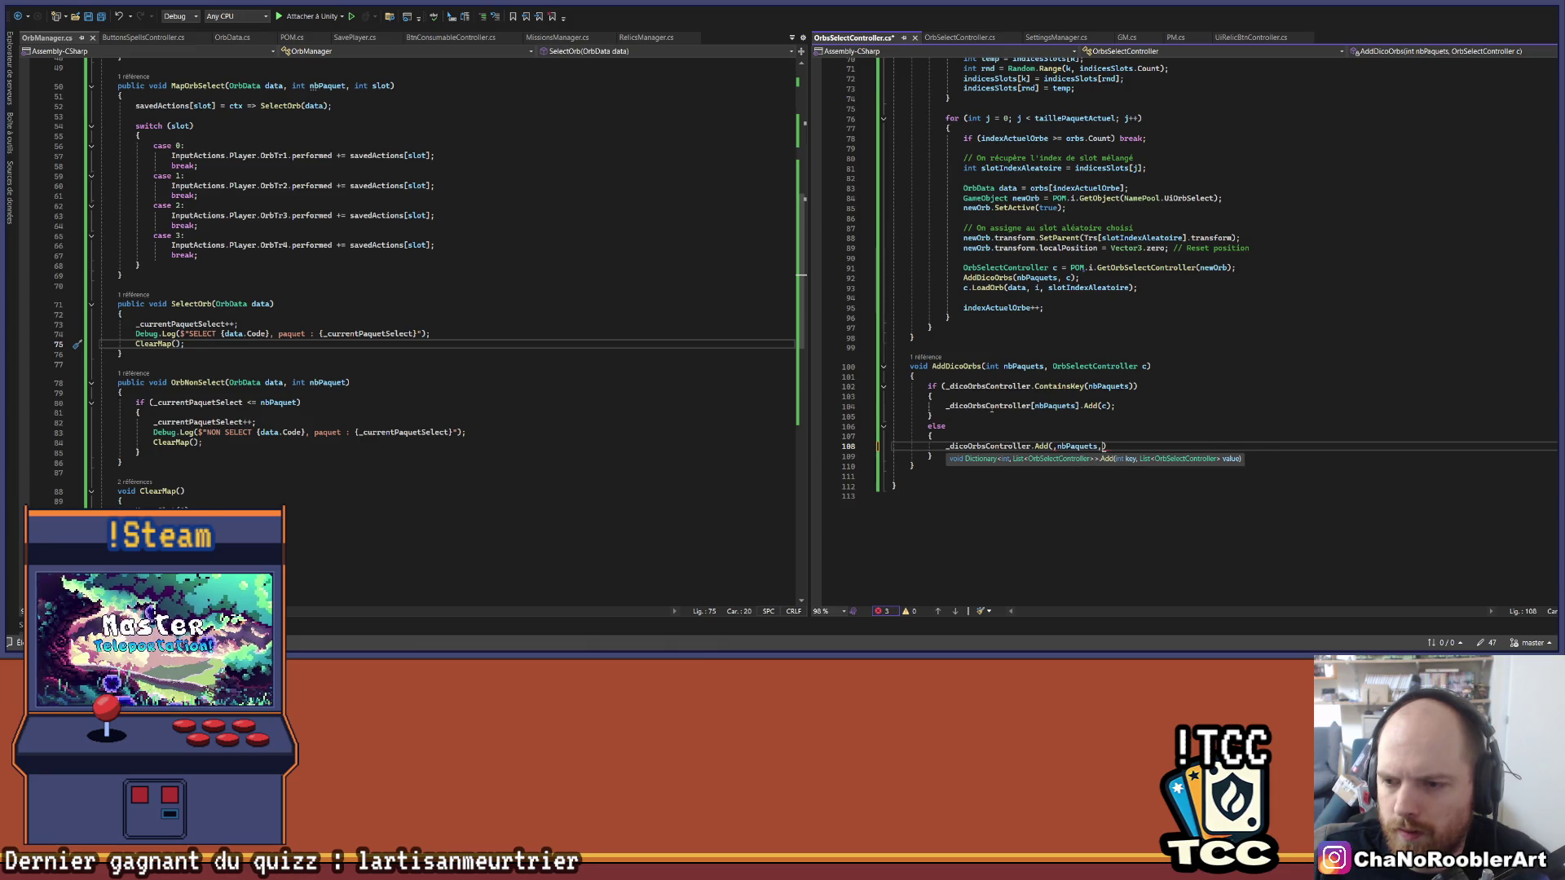
key(BackSpace)
key(BackSpace)
key(BackSpace)
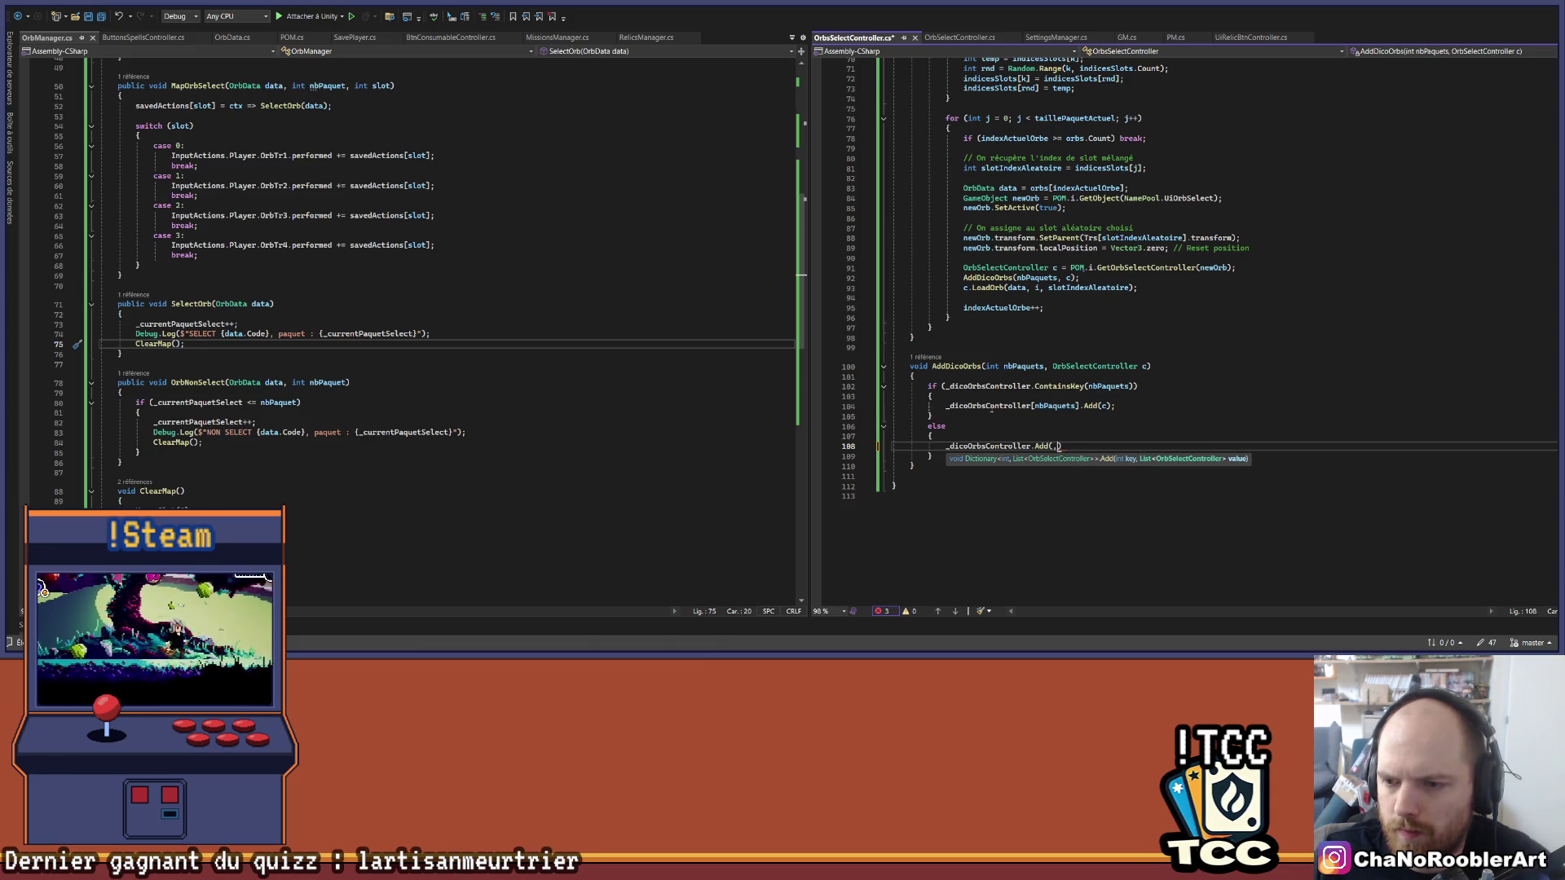
key(BackSpace)
key(BackSpace)
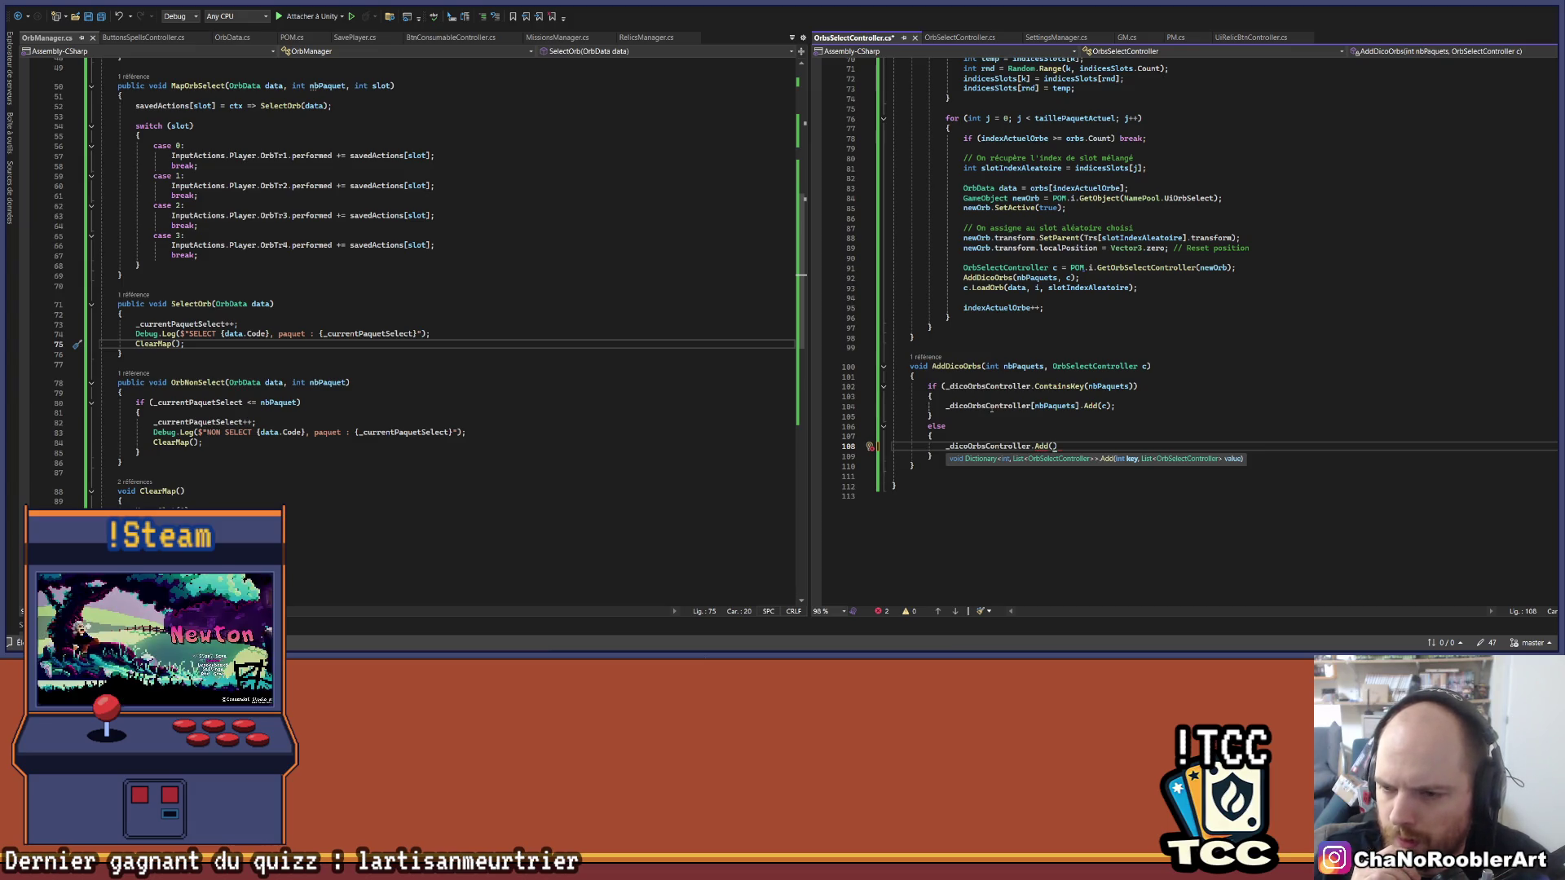
text(nbPaquets, new Lis)
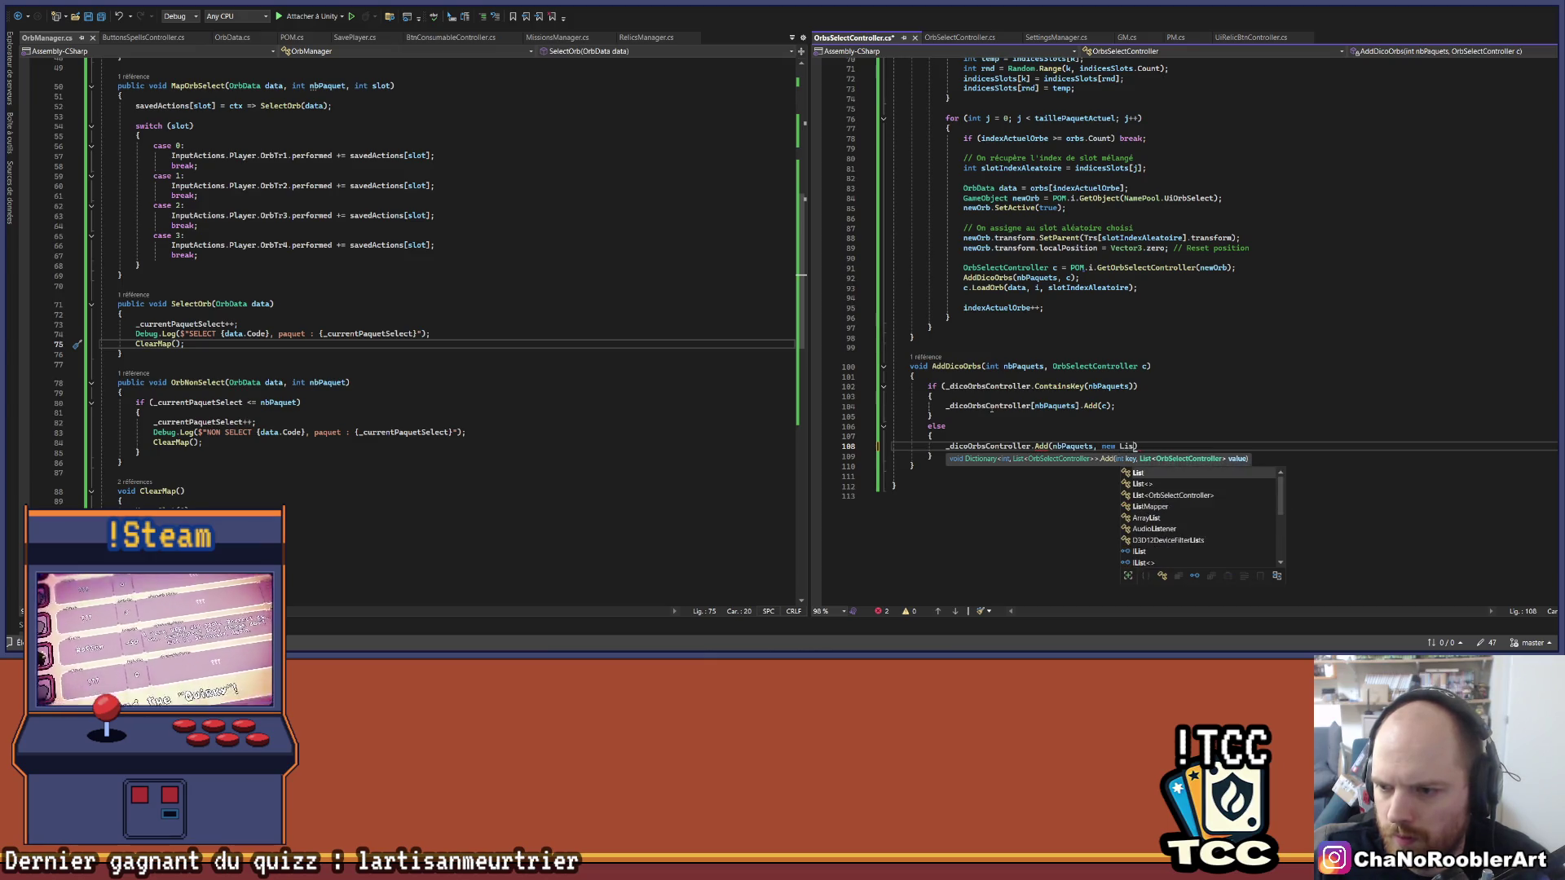
key(BackSpace)
key(BackSpace)
key(BackSpace)
text(()
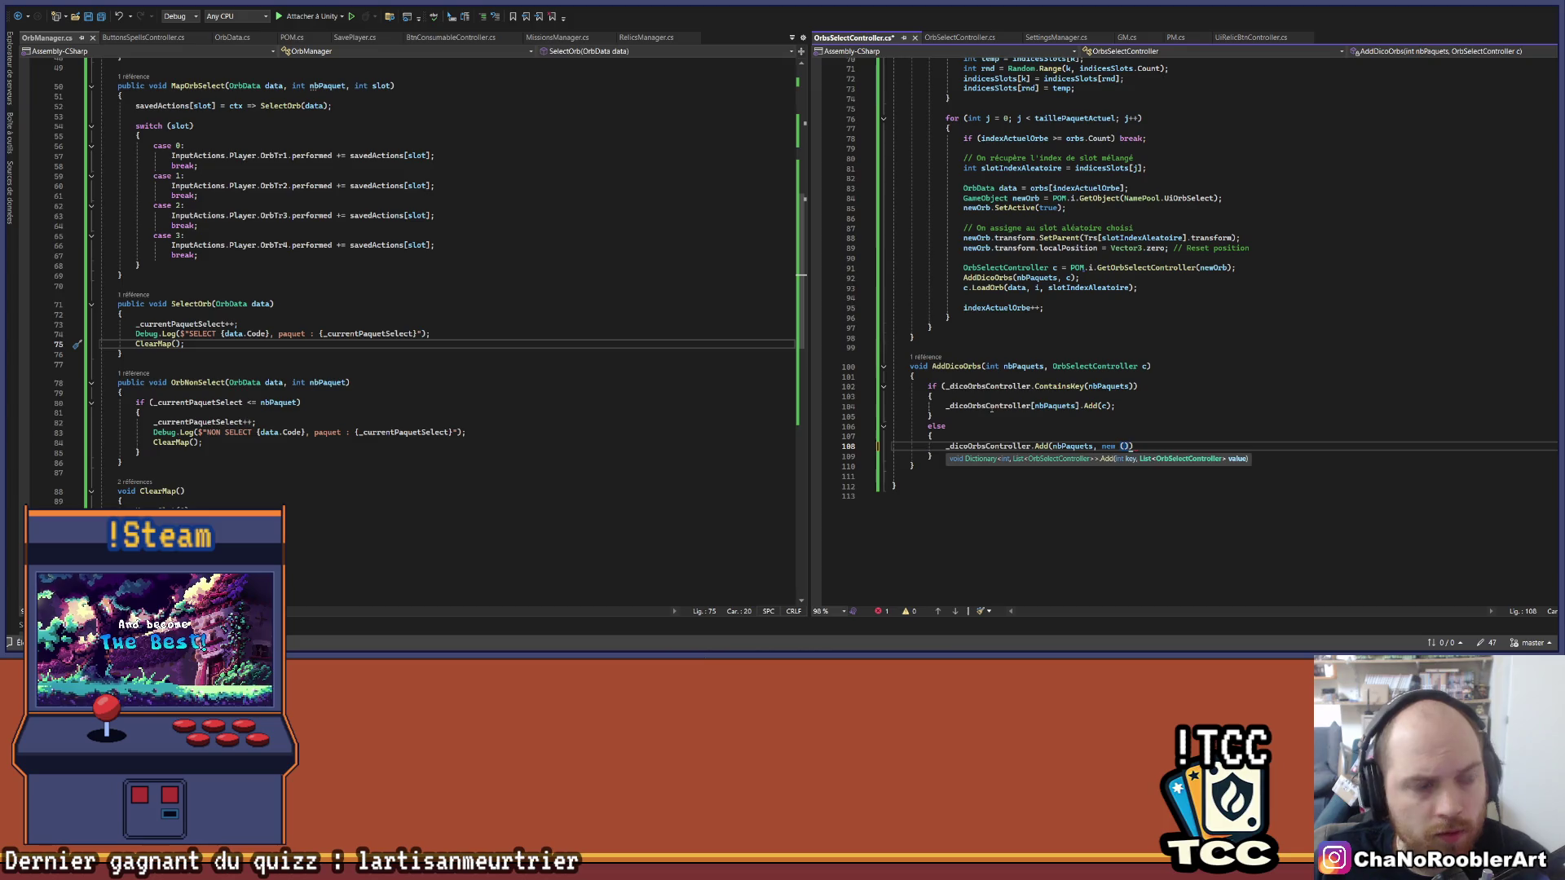
text());)
key(ctrl+s)
scroll(971, 356, down, 2)
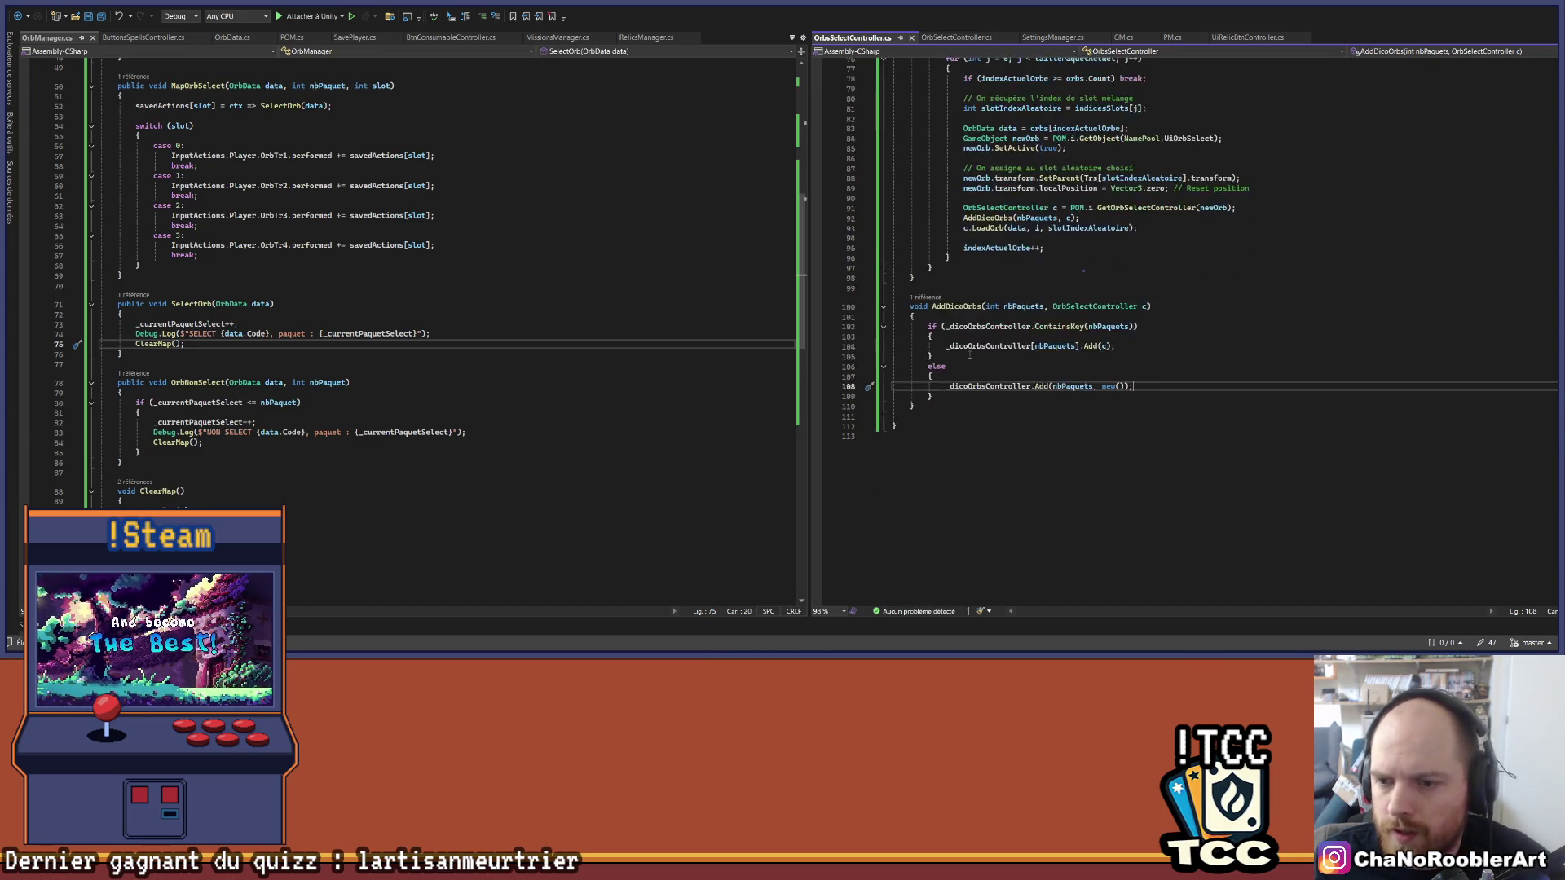
scroll(970, 355, up, 2)
Step: Add a new if (!_dicoOrbsController.ContainsKey(nbPaquets)) block at the top of AddDicoOrbs
drag(942, 445, 1141, 446)
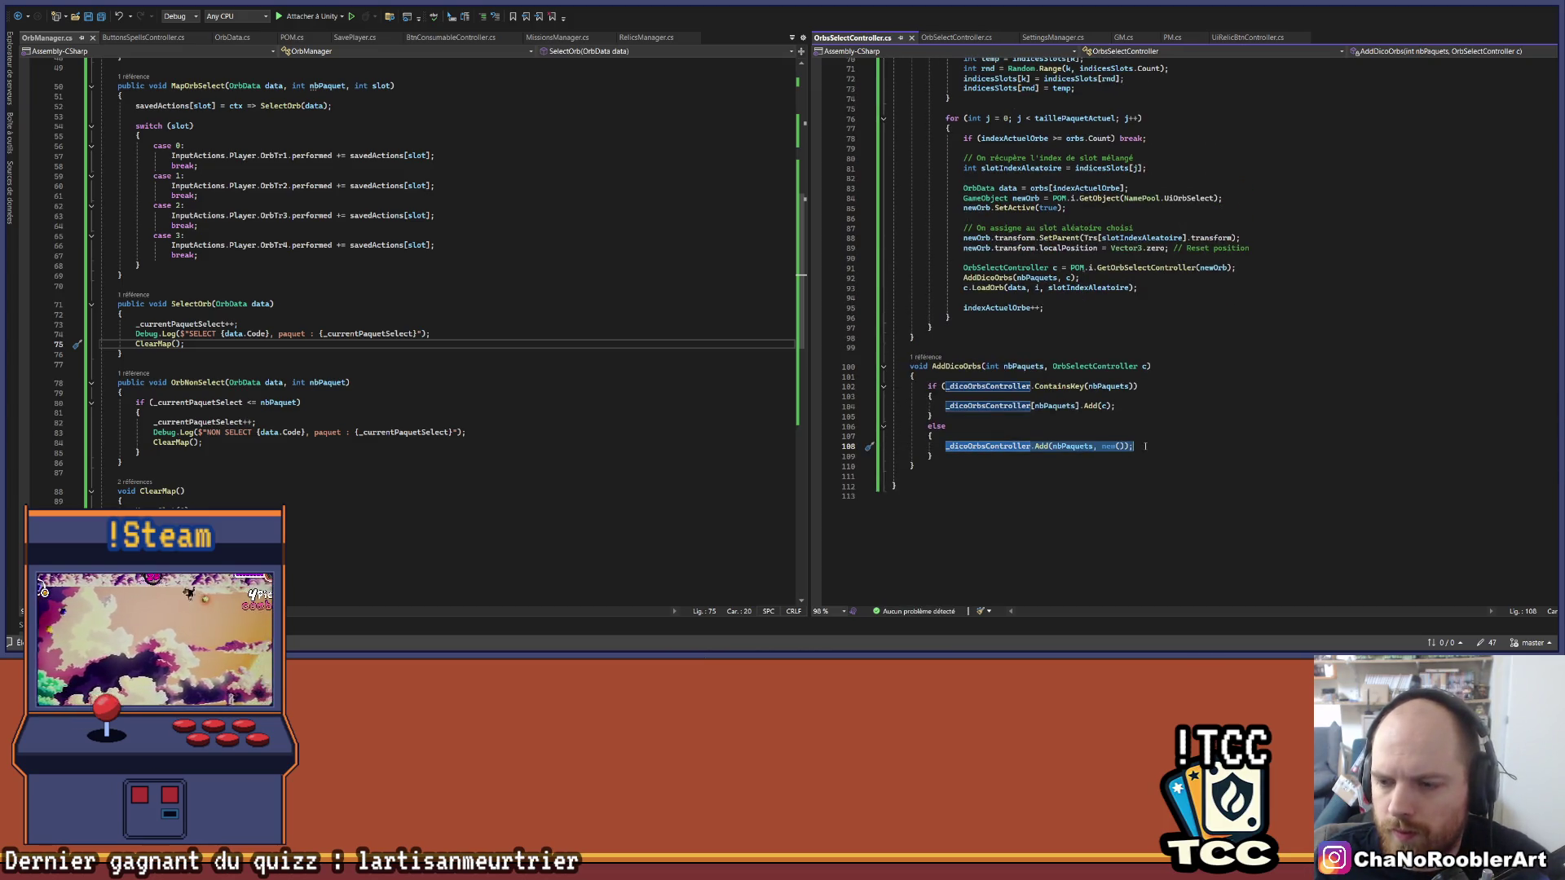
click(963, 376)
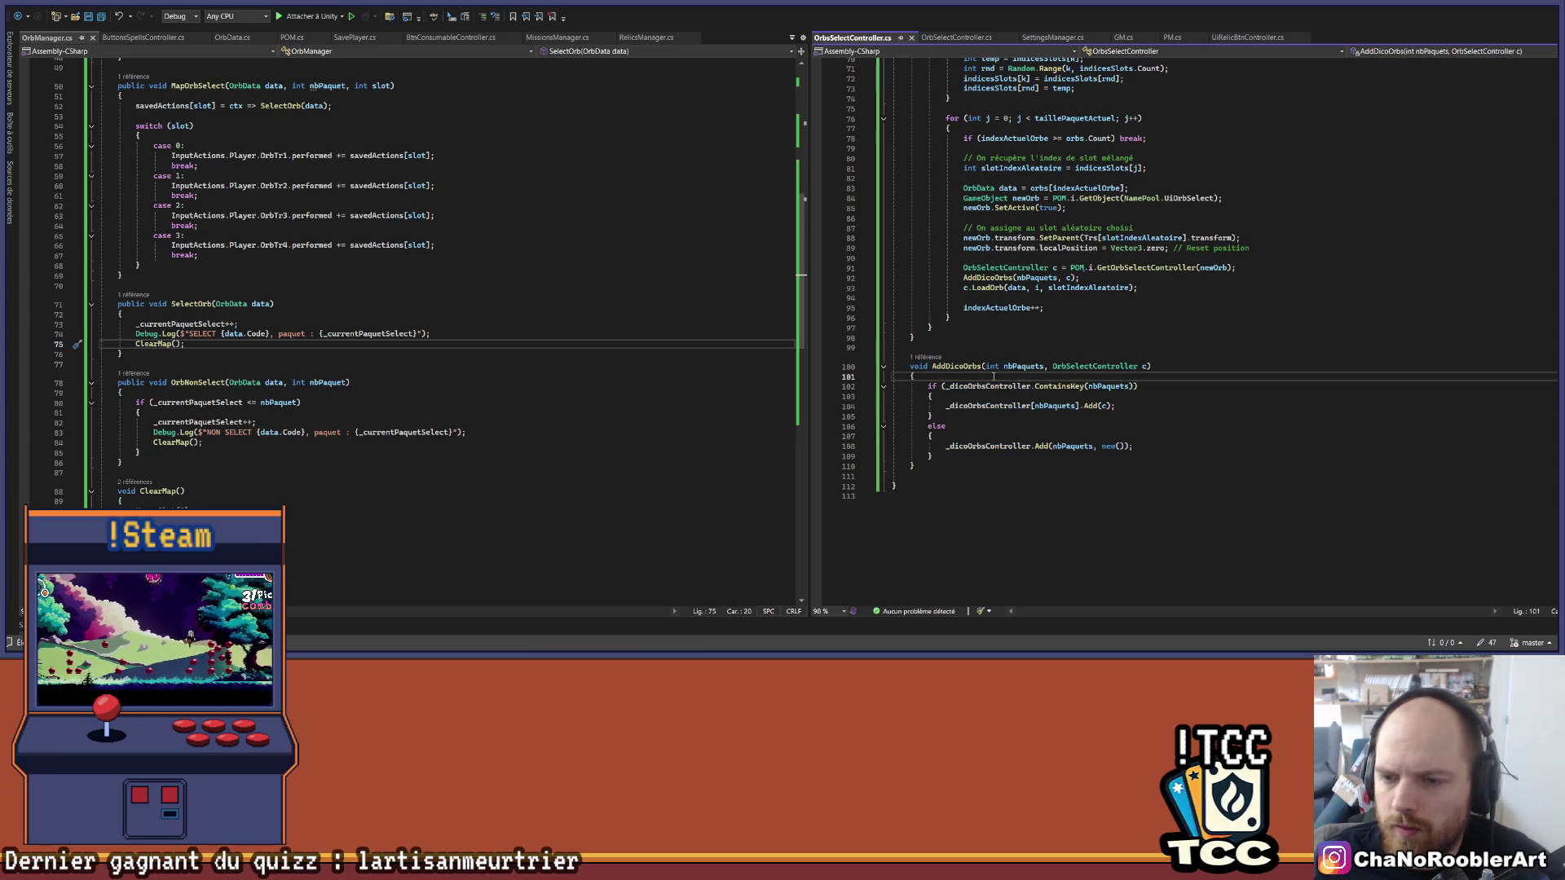
key(Return)
key(Return)
key(Return)
key(Down)
key(shift+End)
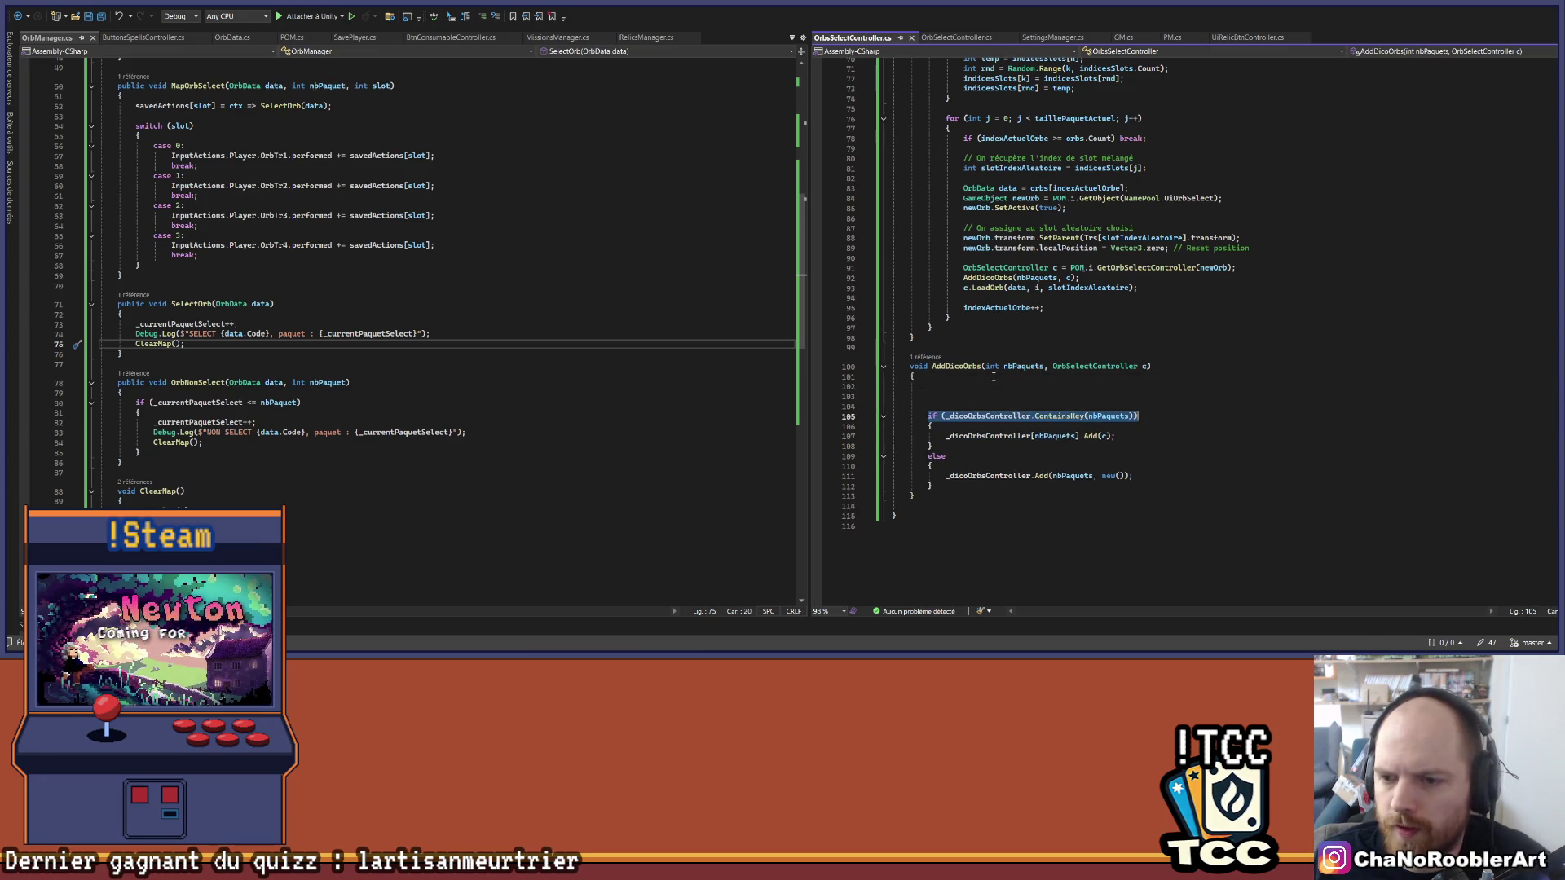
key(ctrl+c)
key(Up)
key(Up)
key(Up)
key(ctrl+v)
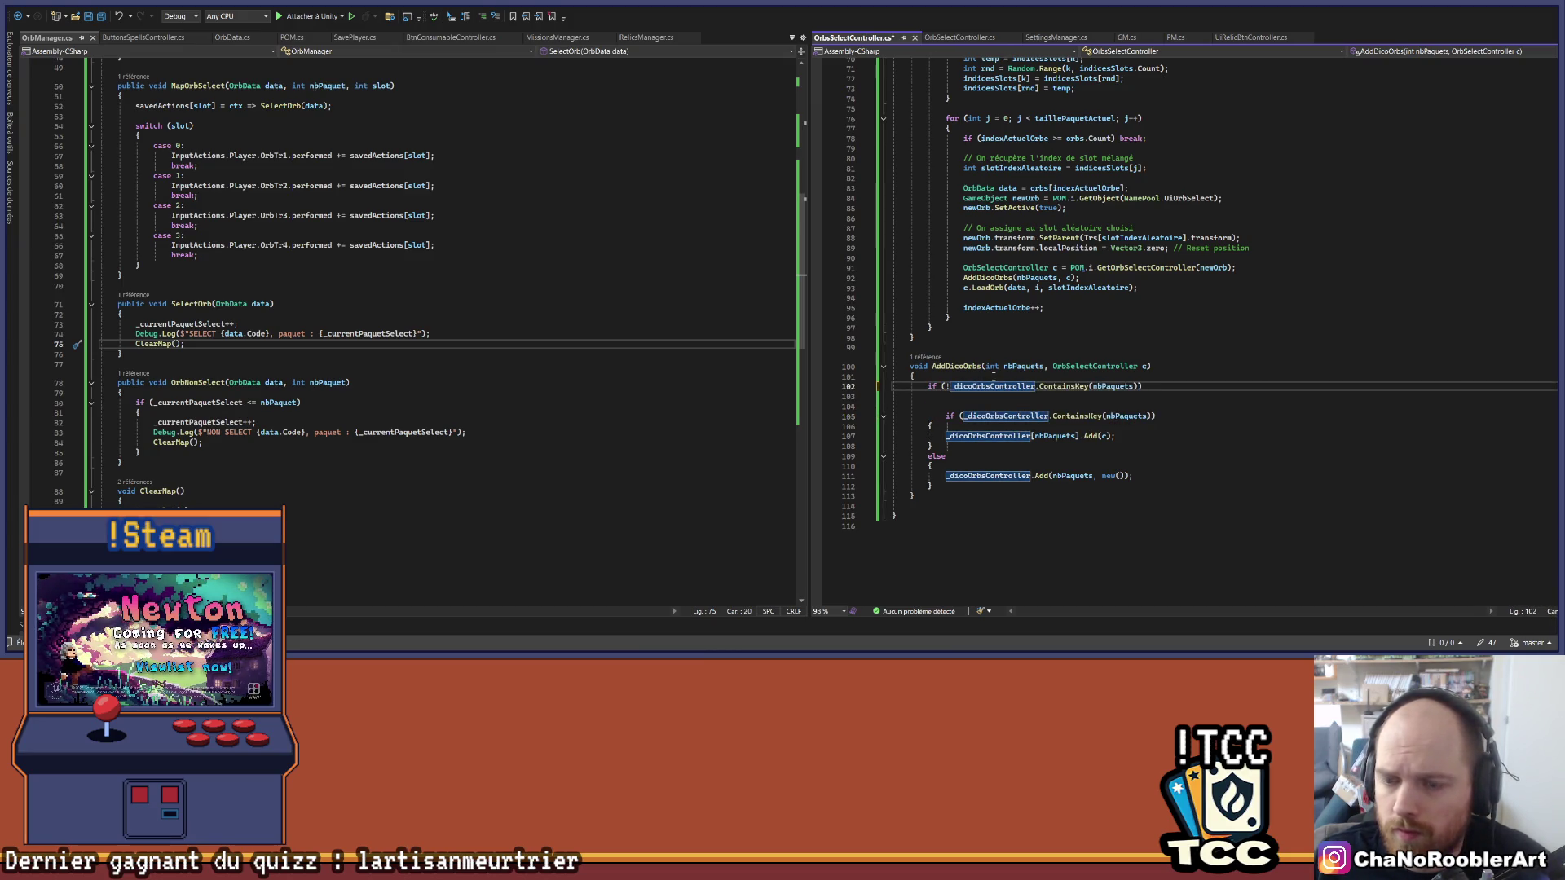
text(!)
key(End)
key(Return)
text({)
key(Return)
key(ctrl+s)
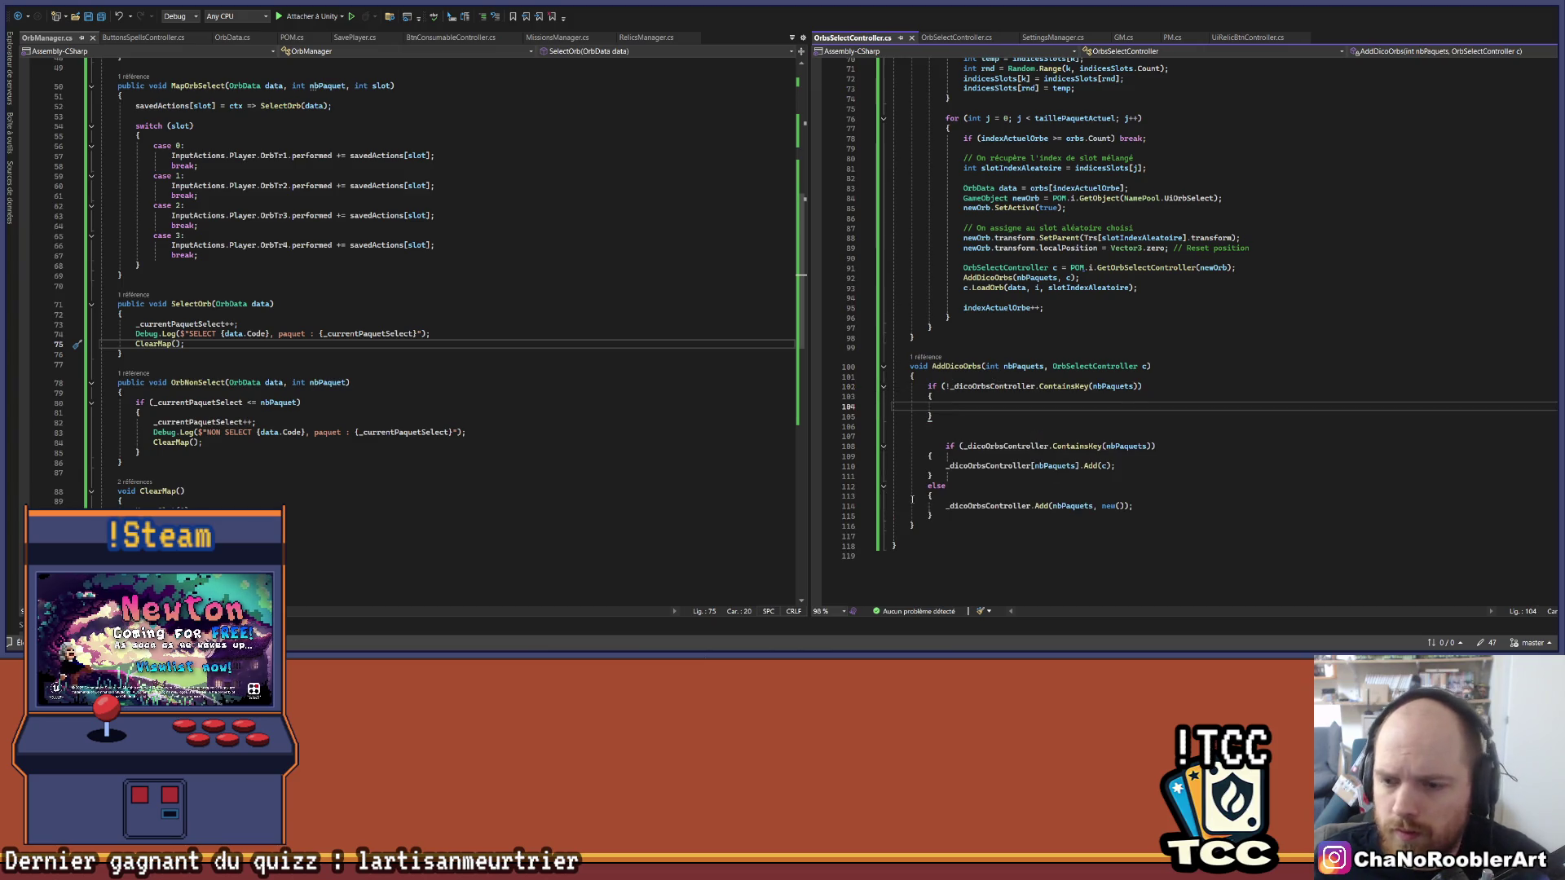
Step: Move the list-creating Add(nbPaquets, new()) line from the old else branch into the new if block
drag(938, 506, 1133, 506)
key(ctrl+x)
click(948, 405)
key(ctrl+v)
key(ctrl+s)
Step: Delete the old if/else, unindent the Add(c) line and save the restructured method
drag(931, 457, 922, 446)
key(Delete)
drag(938, 506, 898, 466)
key(Delete)
click(1186, 428)
key(Delete)
key(Delete)
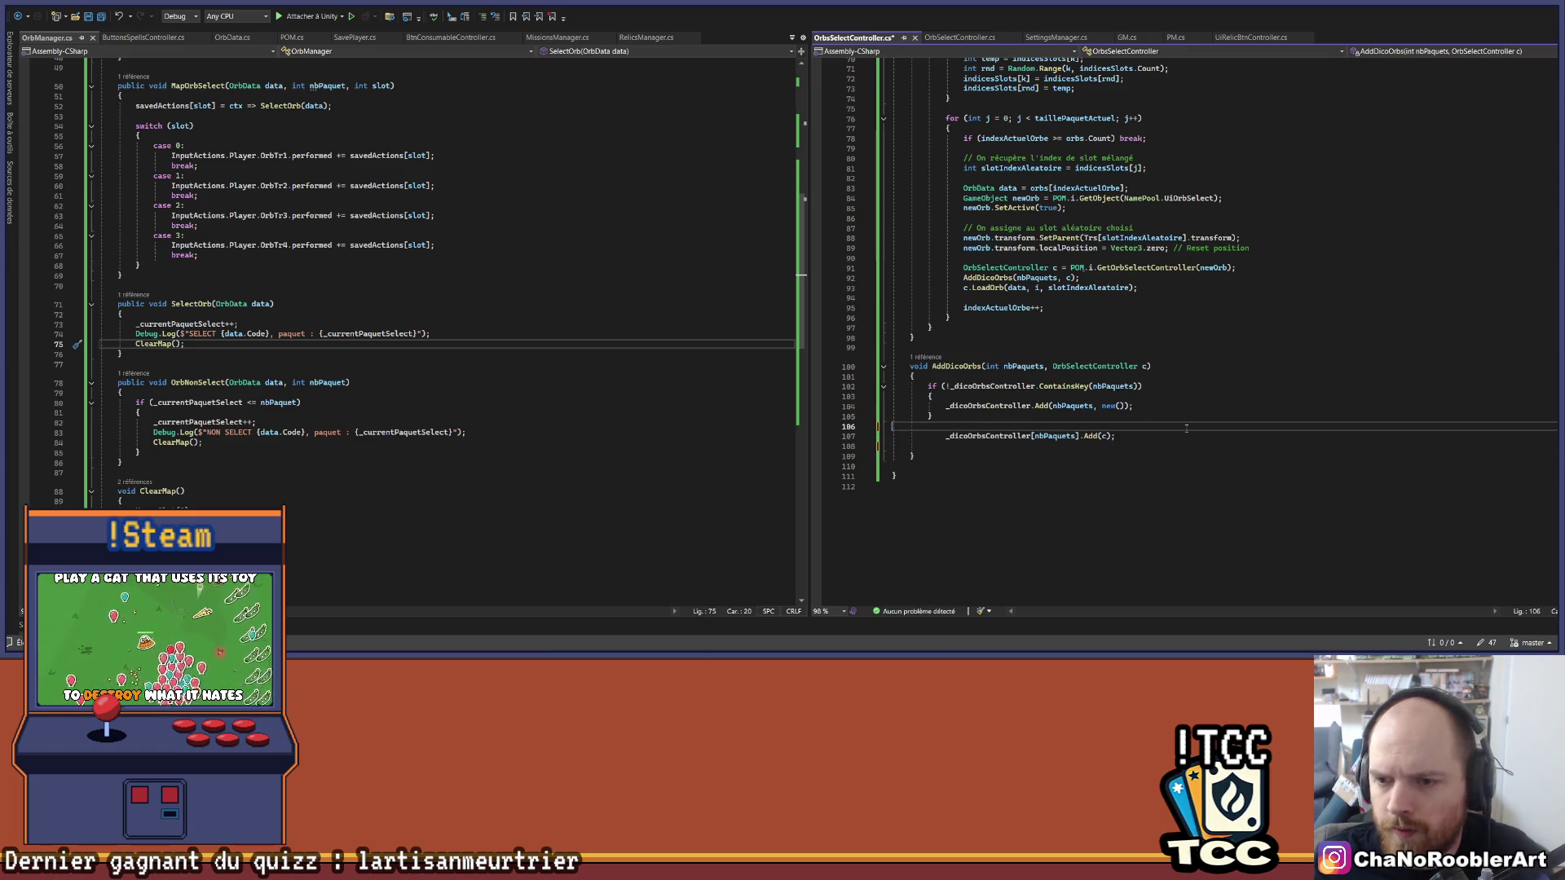
key(Down)
key(shift+Tab)
key(End)
key(Delete)
key(ctrl+s)
scroll(1186, 428, up, 2)
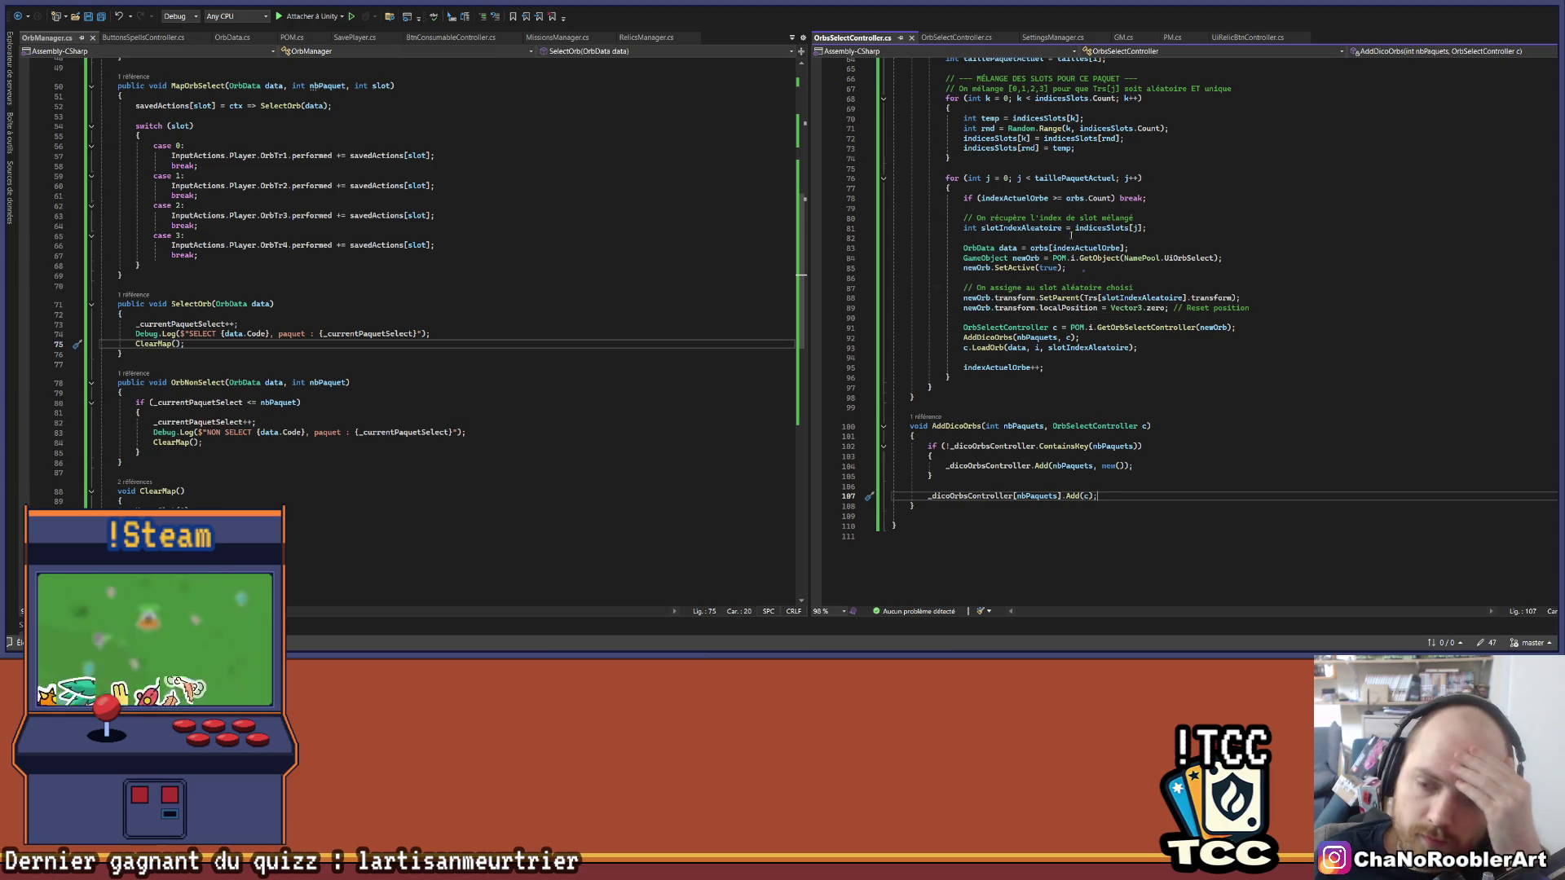
scroll(1113, 235, up, 2)
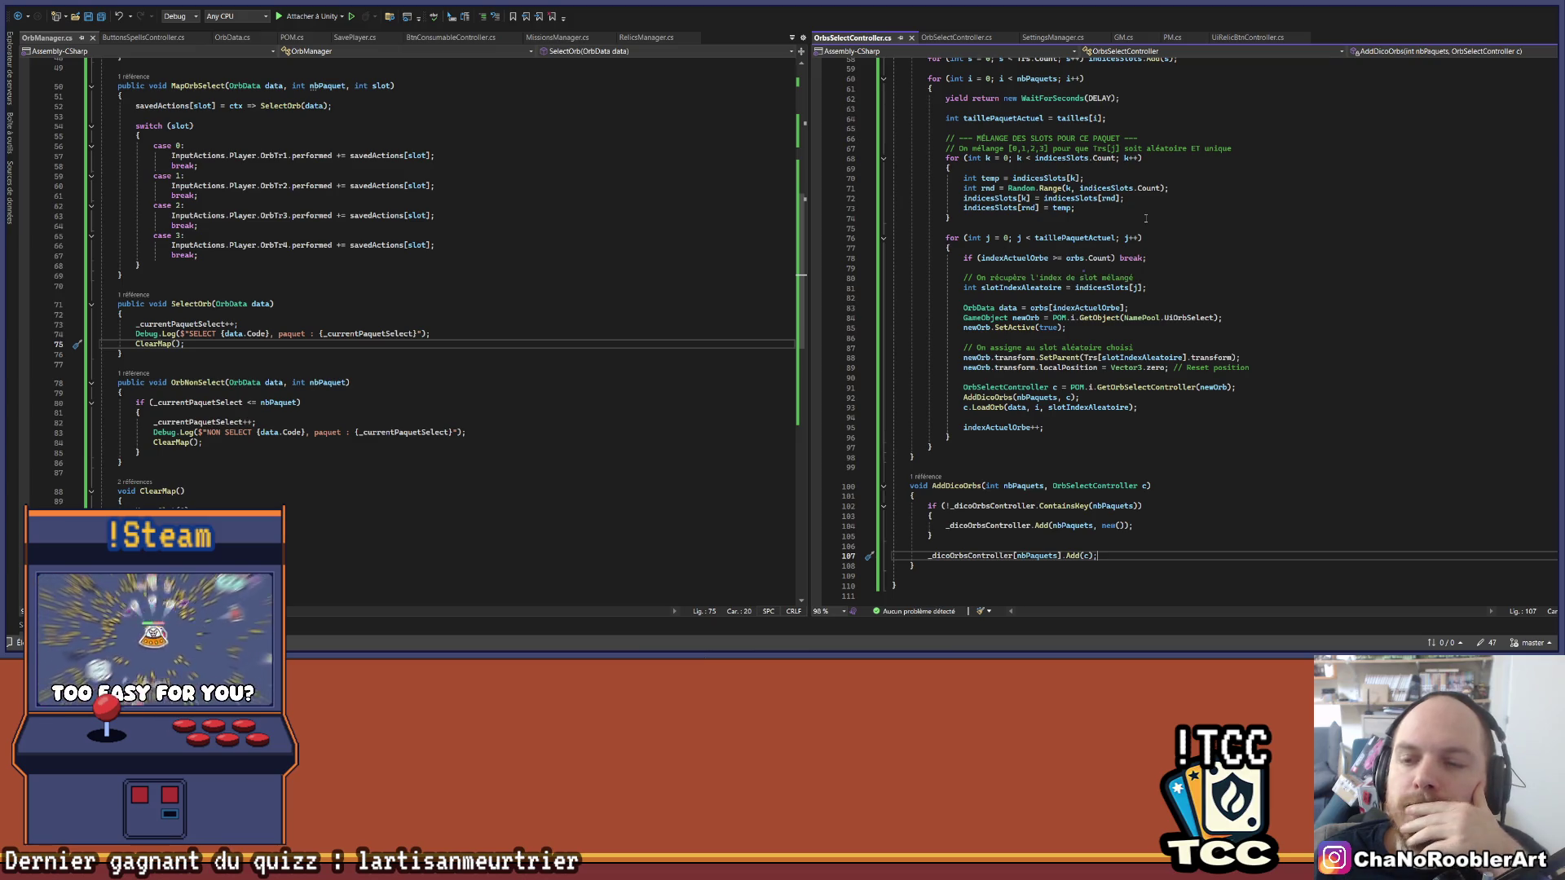
Step: Jump to OrbSelectController's definition, then to OrbData's, and review its Code, sprite, Elementary, Effect and value fields
right_click(1096, 486)
key(Escape)
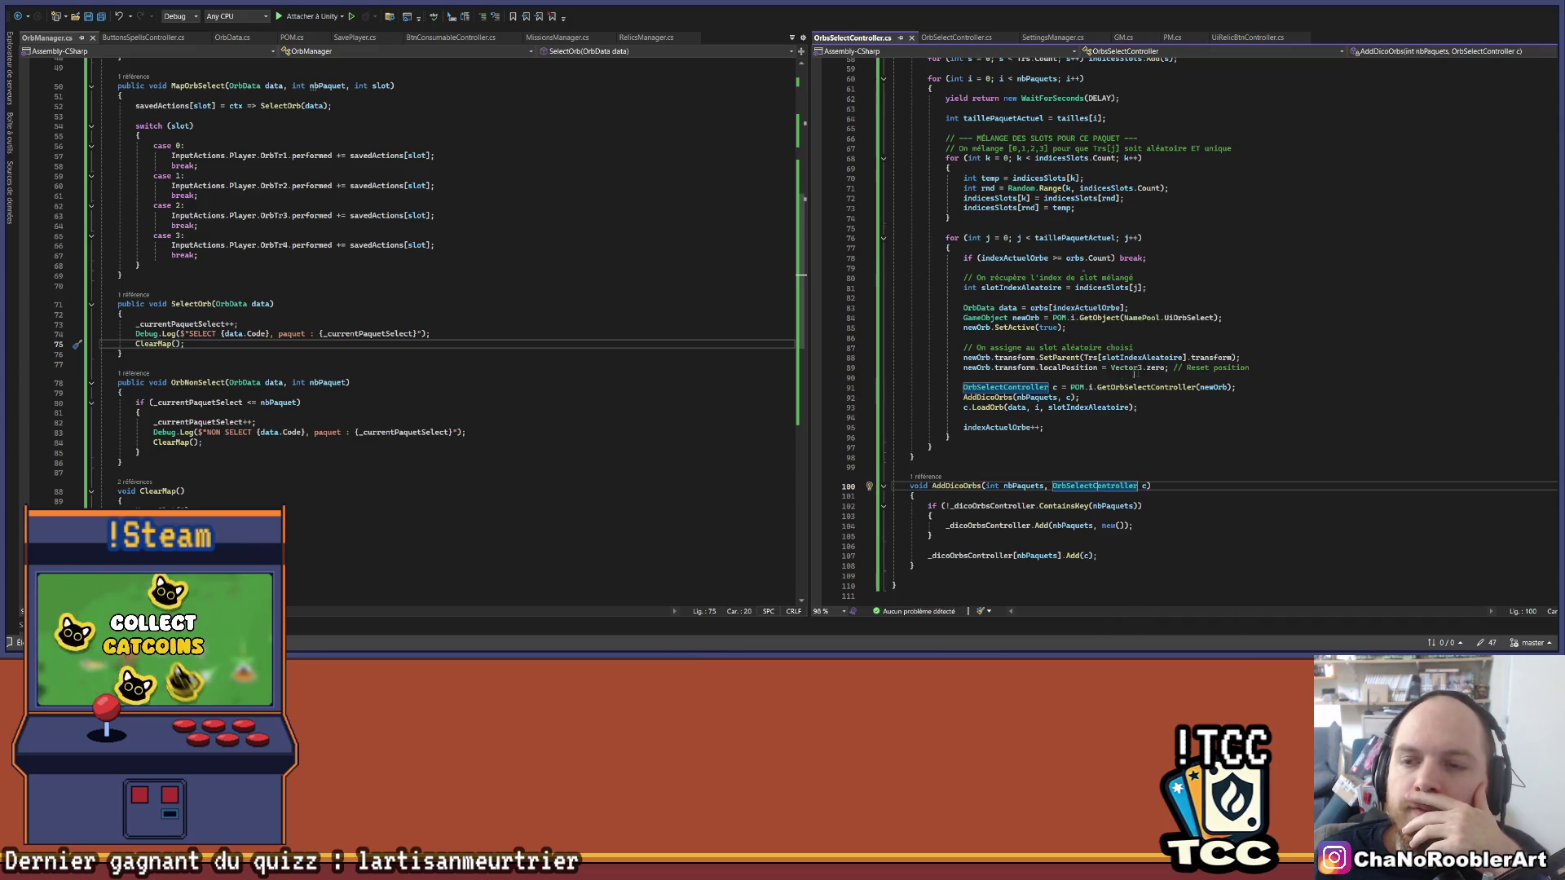
key(F12)
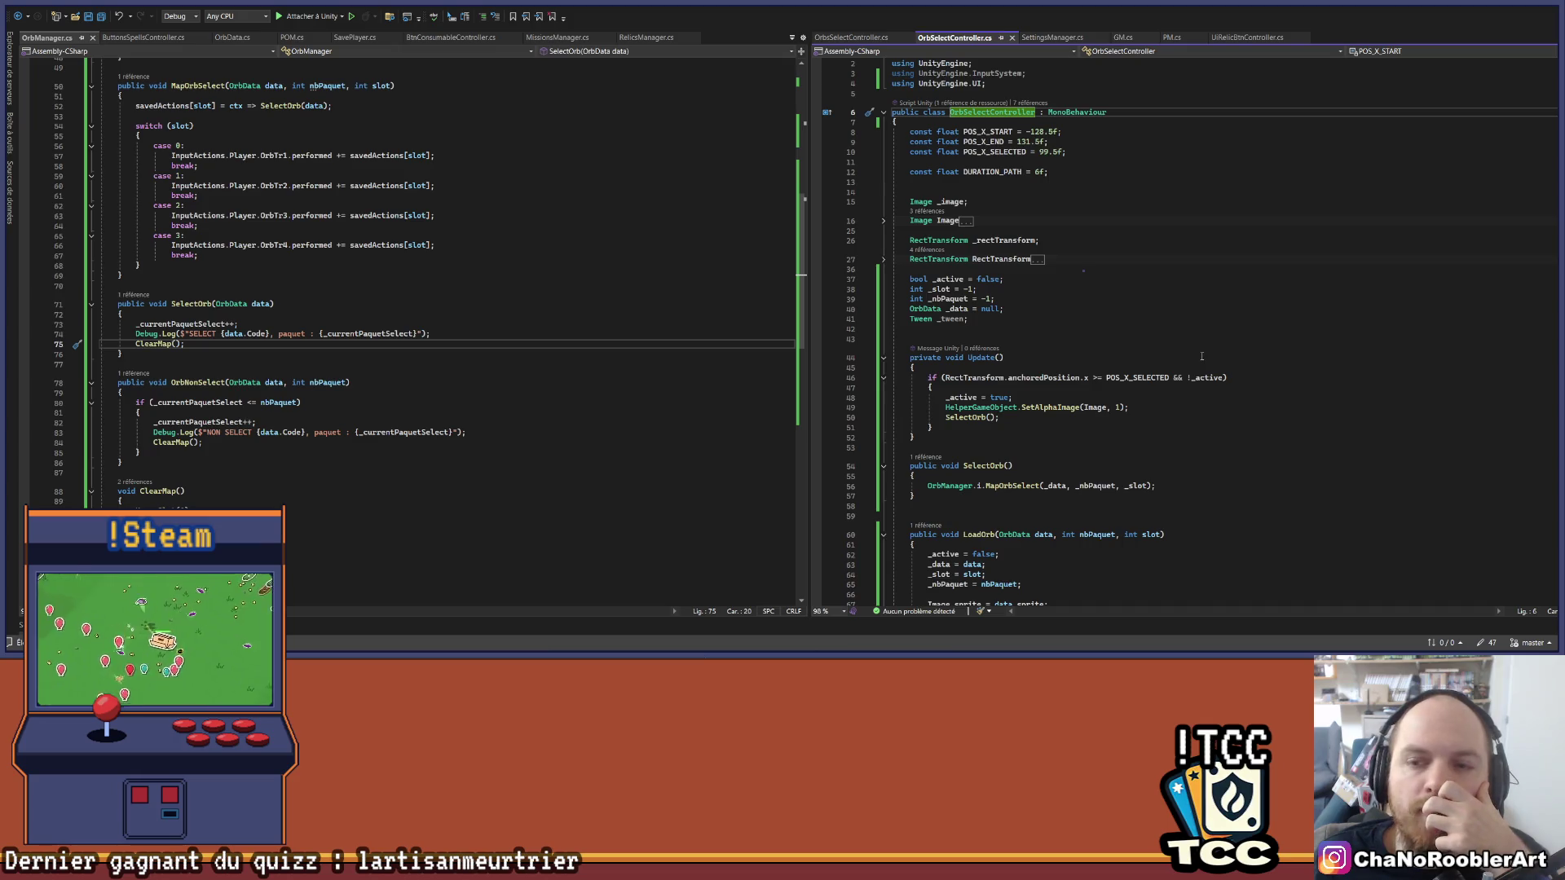
scroll(1202, 356, down, 3)
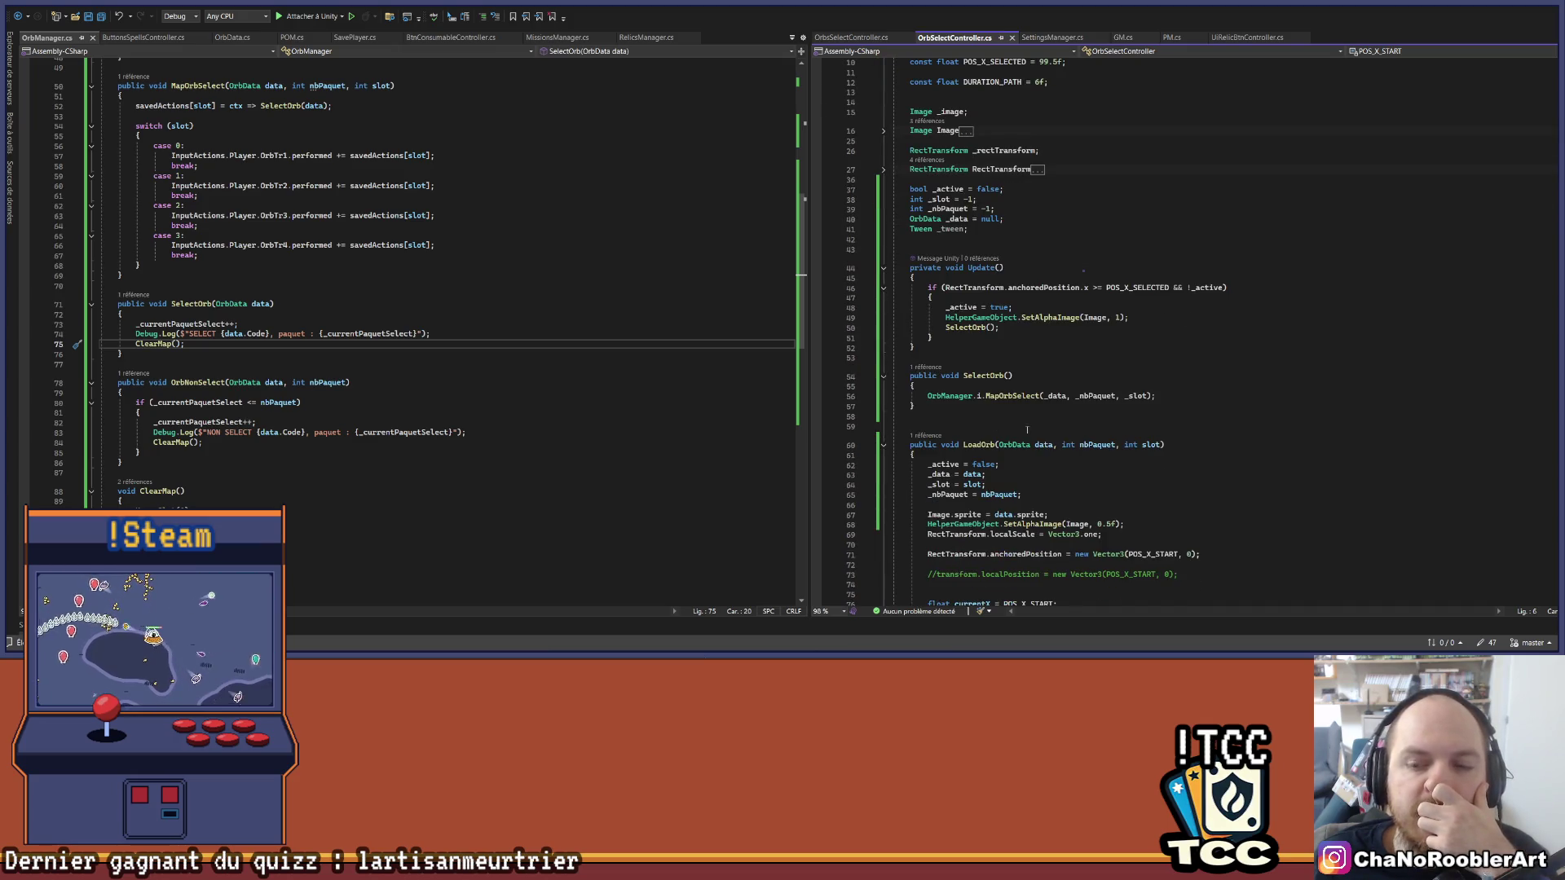
right_click(1011, 444)
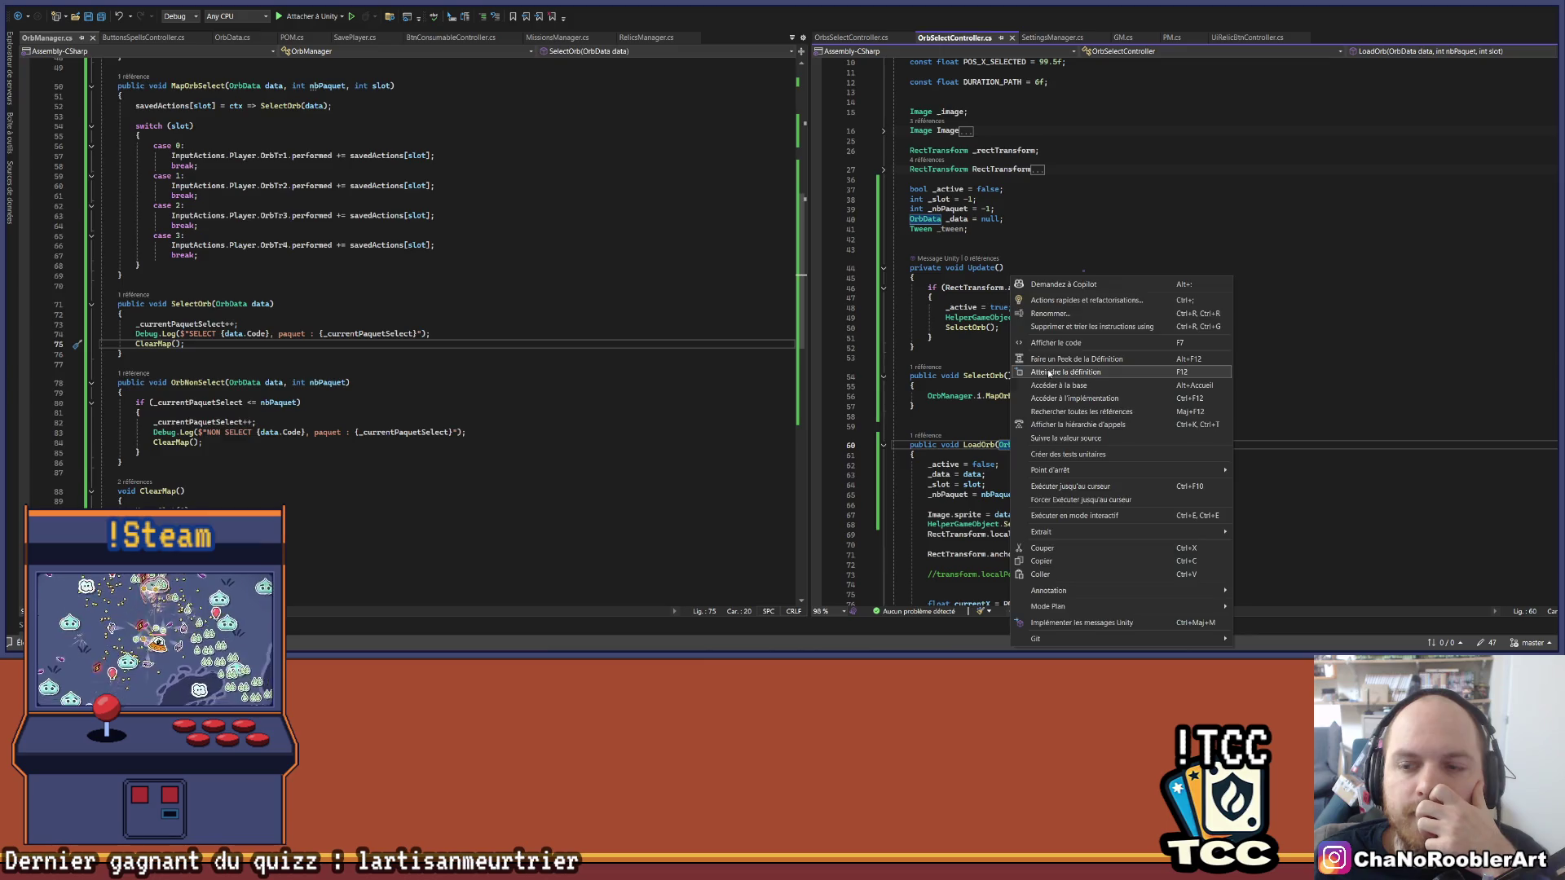
click(1051, 375)
click(88, 114)
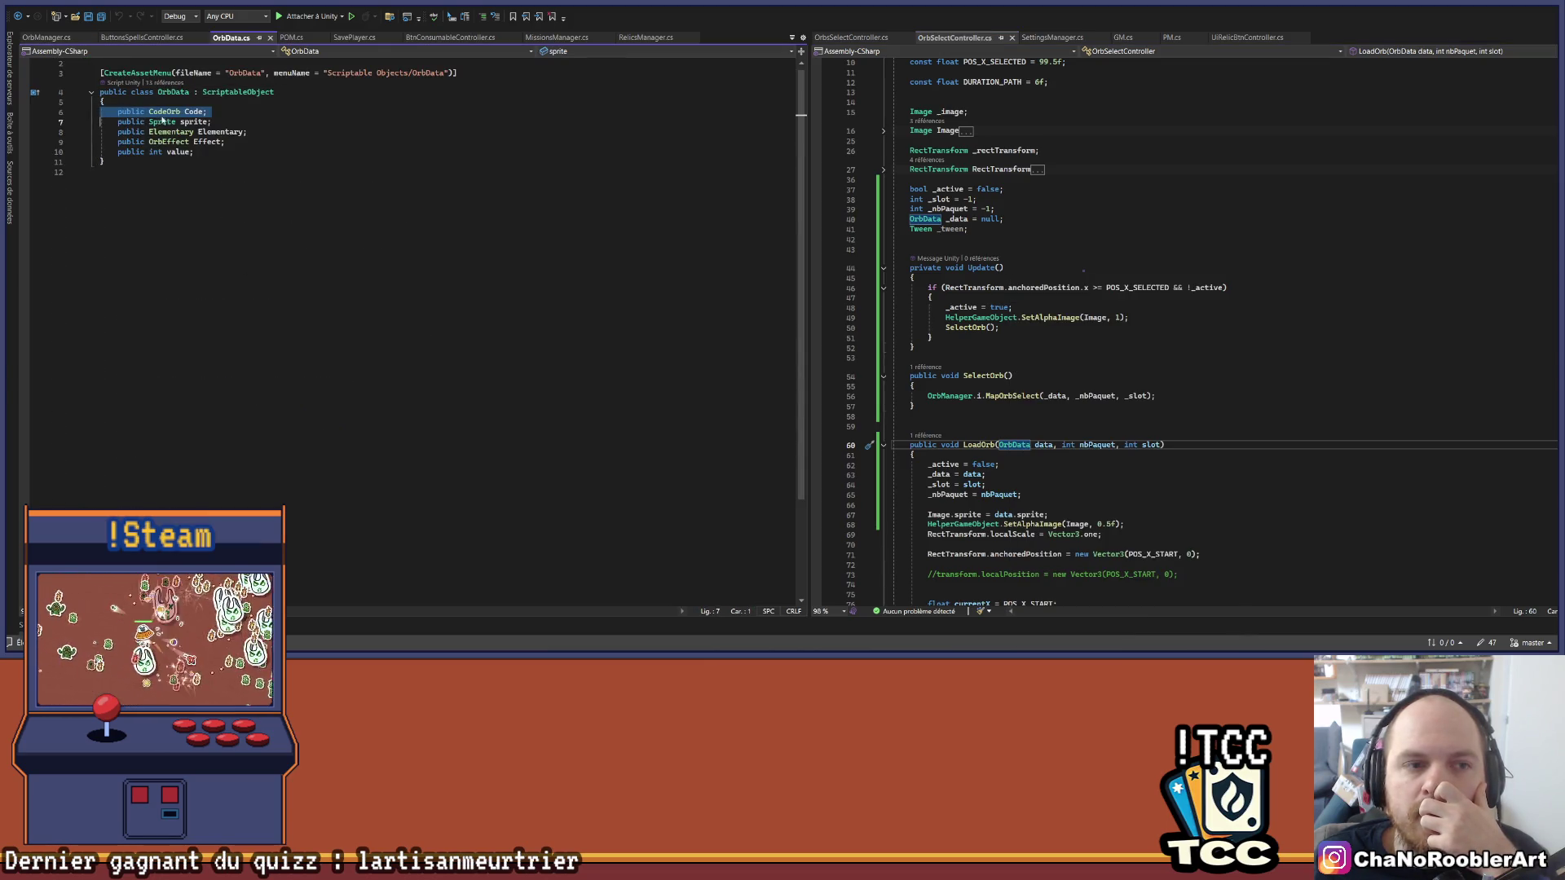
drag(195, 162, 75, 103)
click(401, 202)
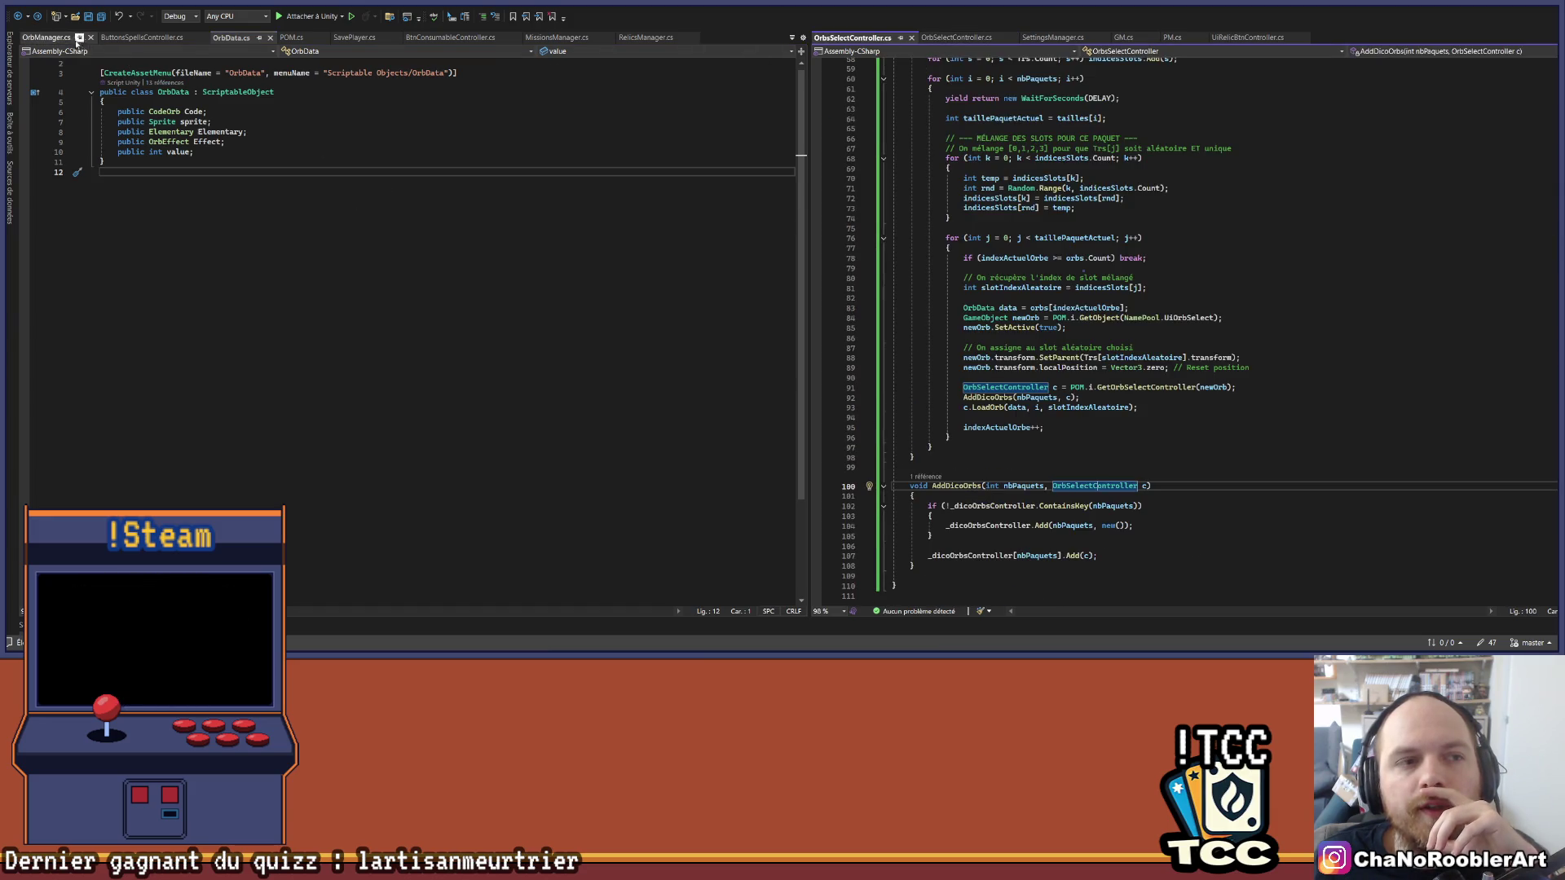
click(264, 161)
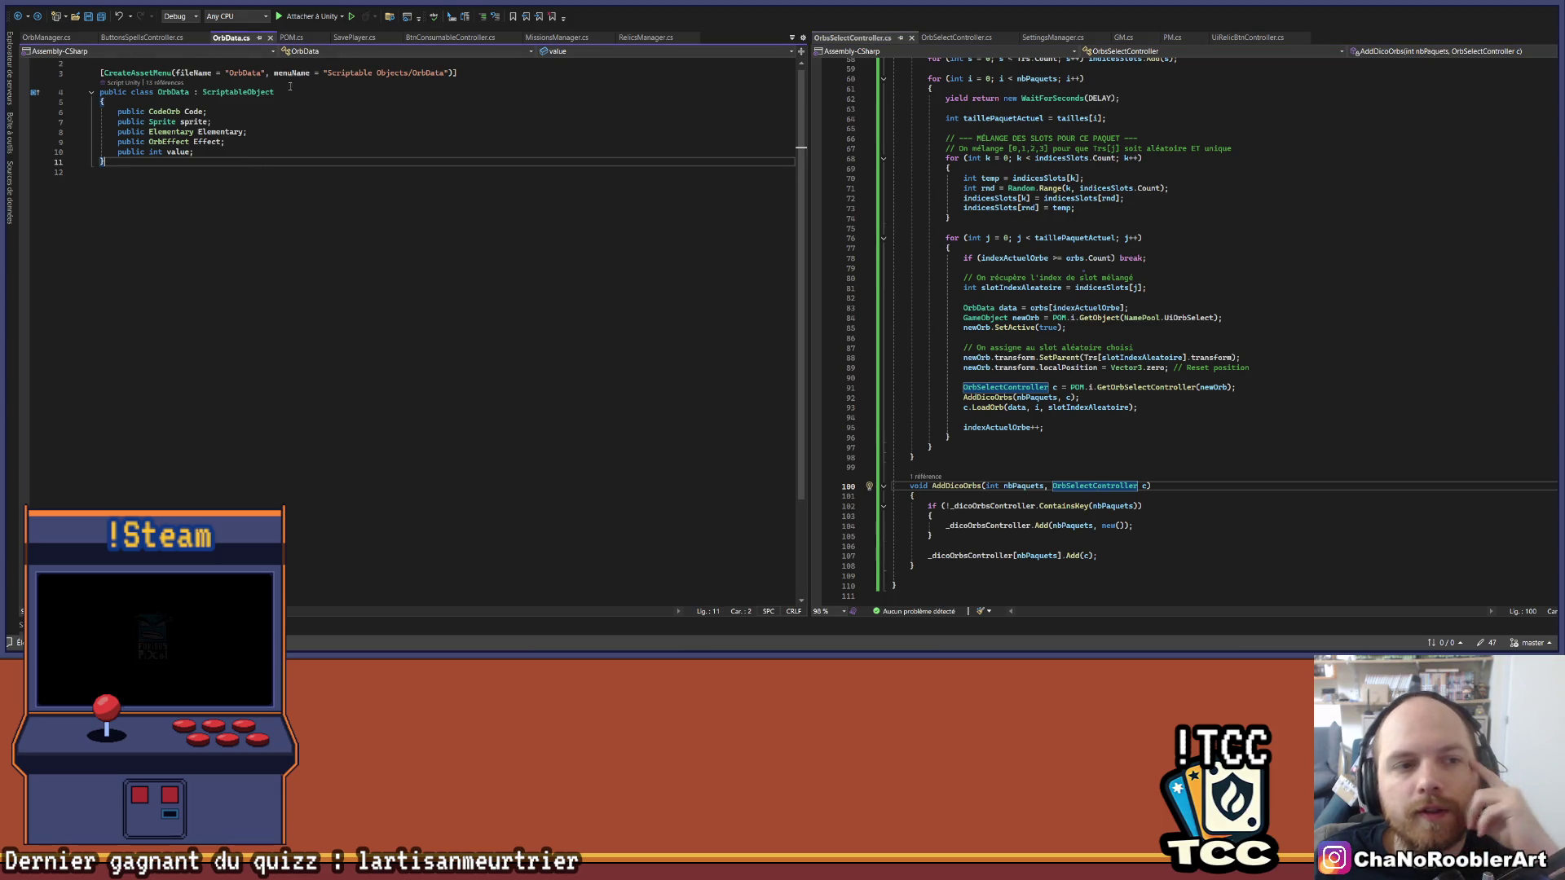
Step: Close OrbData.cs and review the SelectOrb method body in OrbManager
click(270, 38)
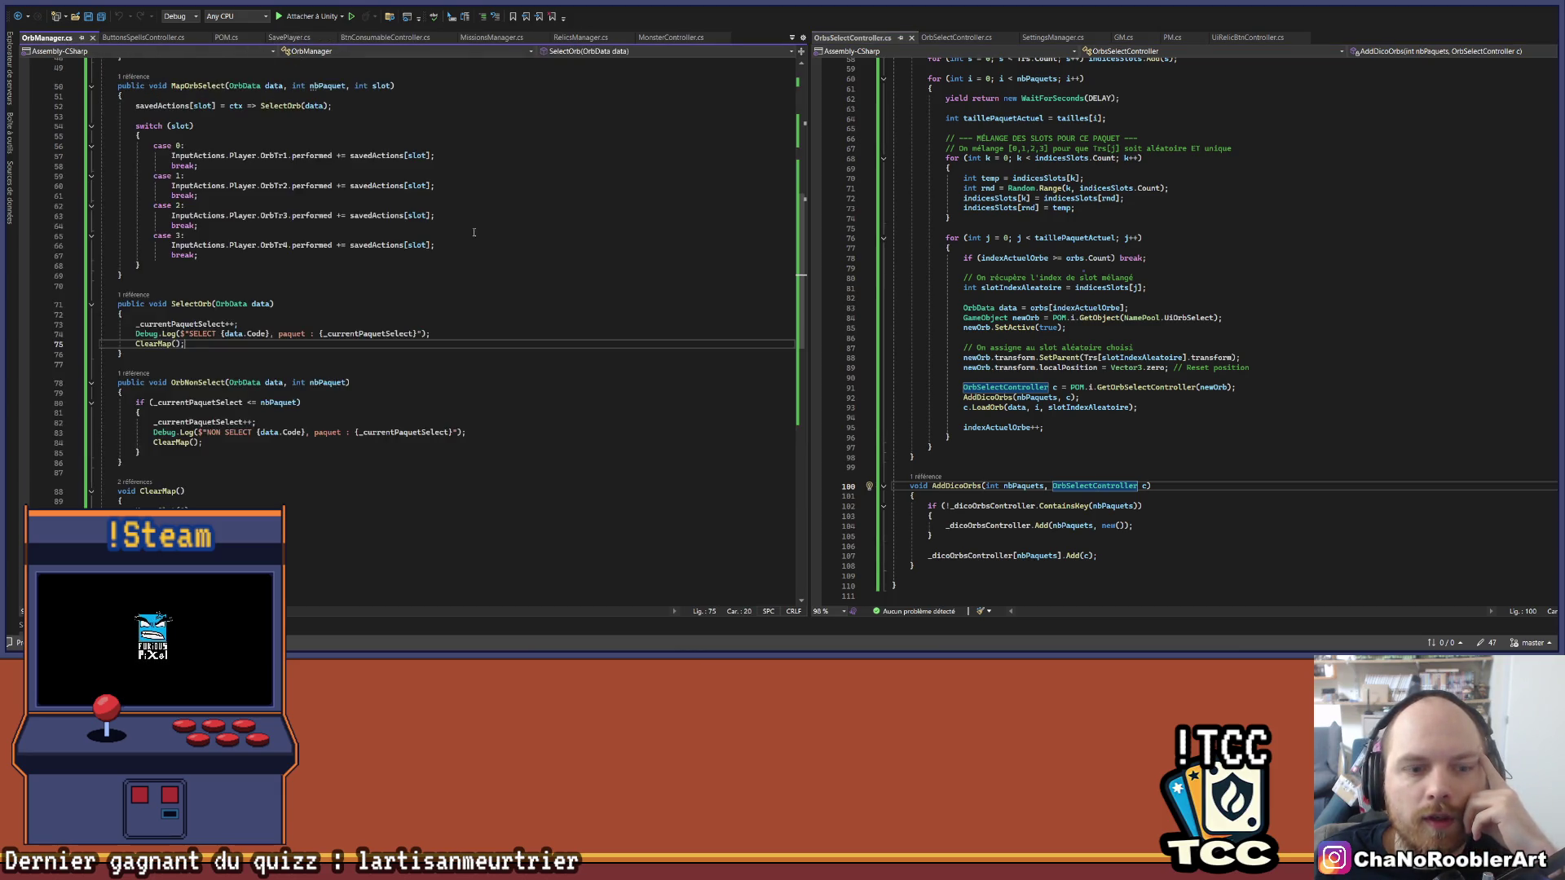
click(1258, 348)
scroll(1258, 489, down, 2)
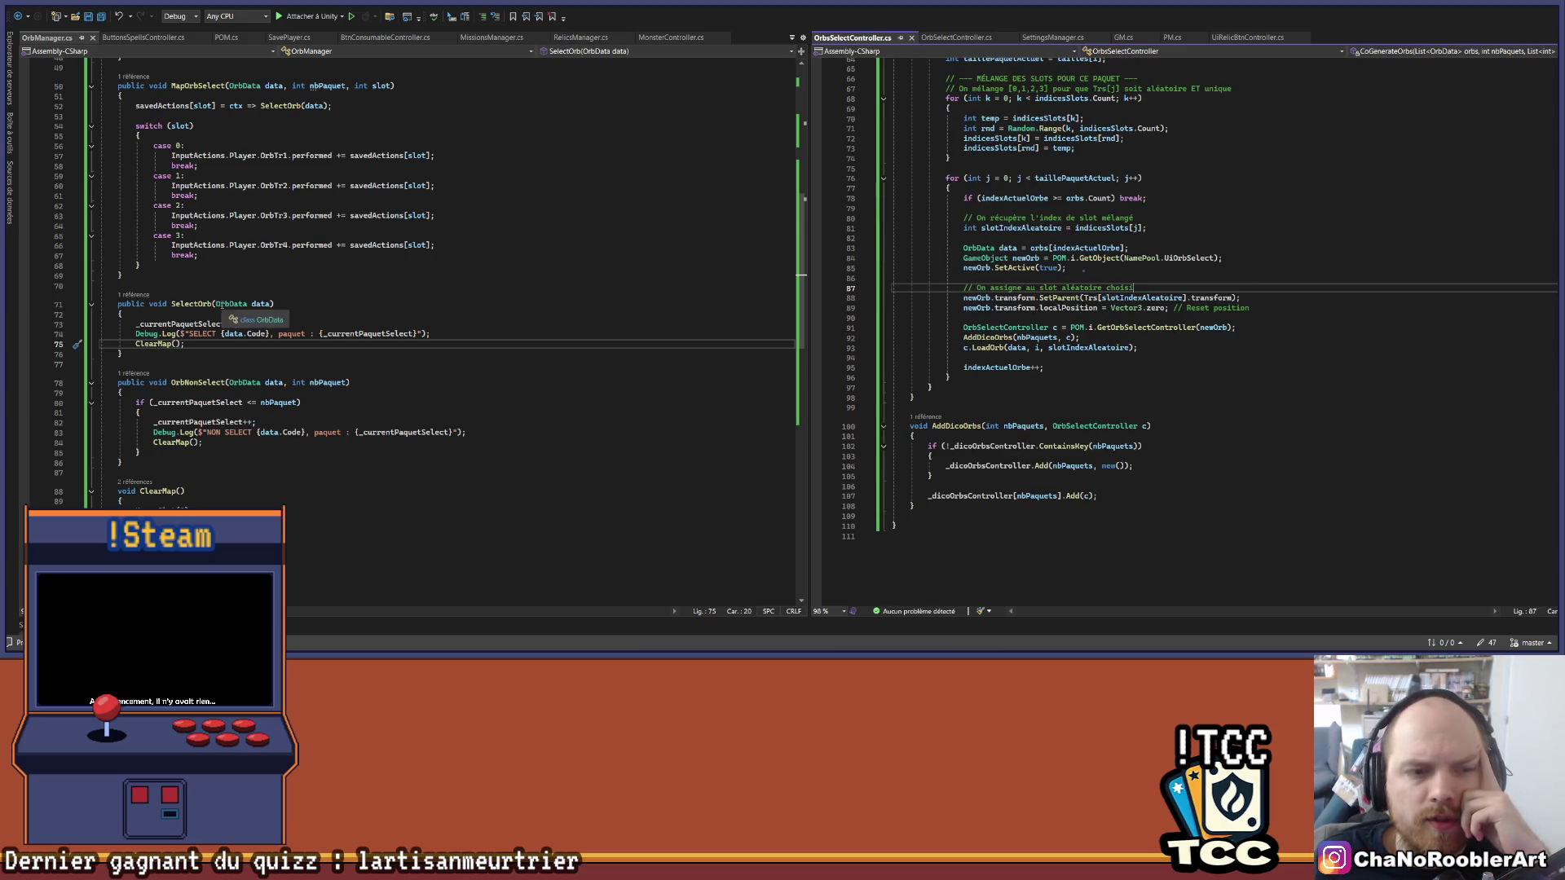
click(282, 303)
scroll(1431, 385, up, 1)
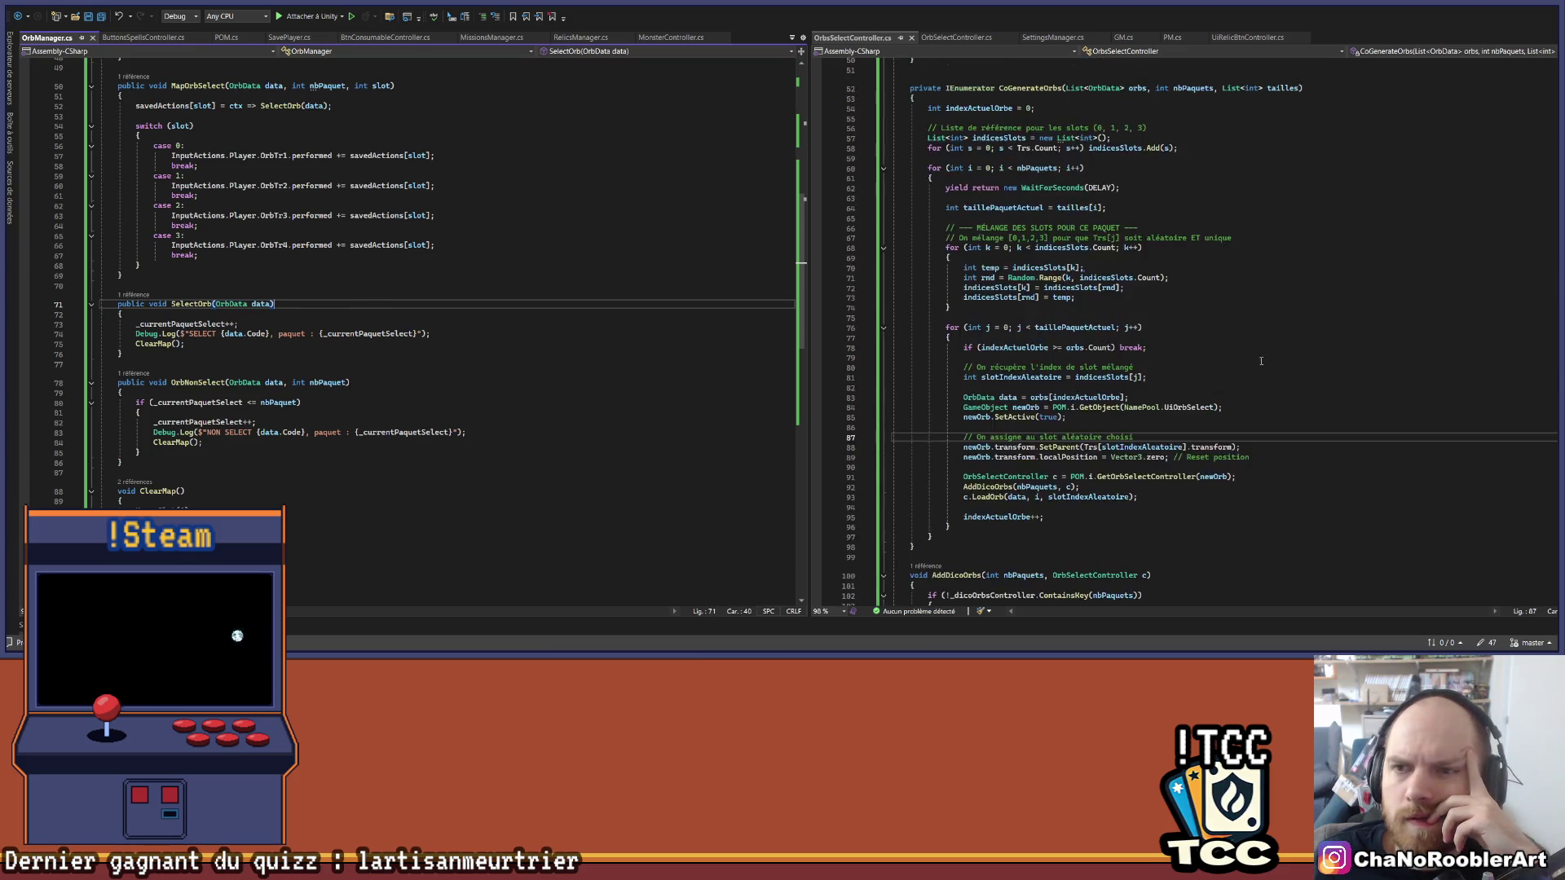
drag(185, 343, 93, 324)
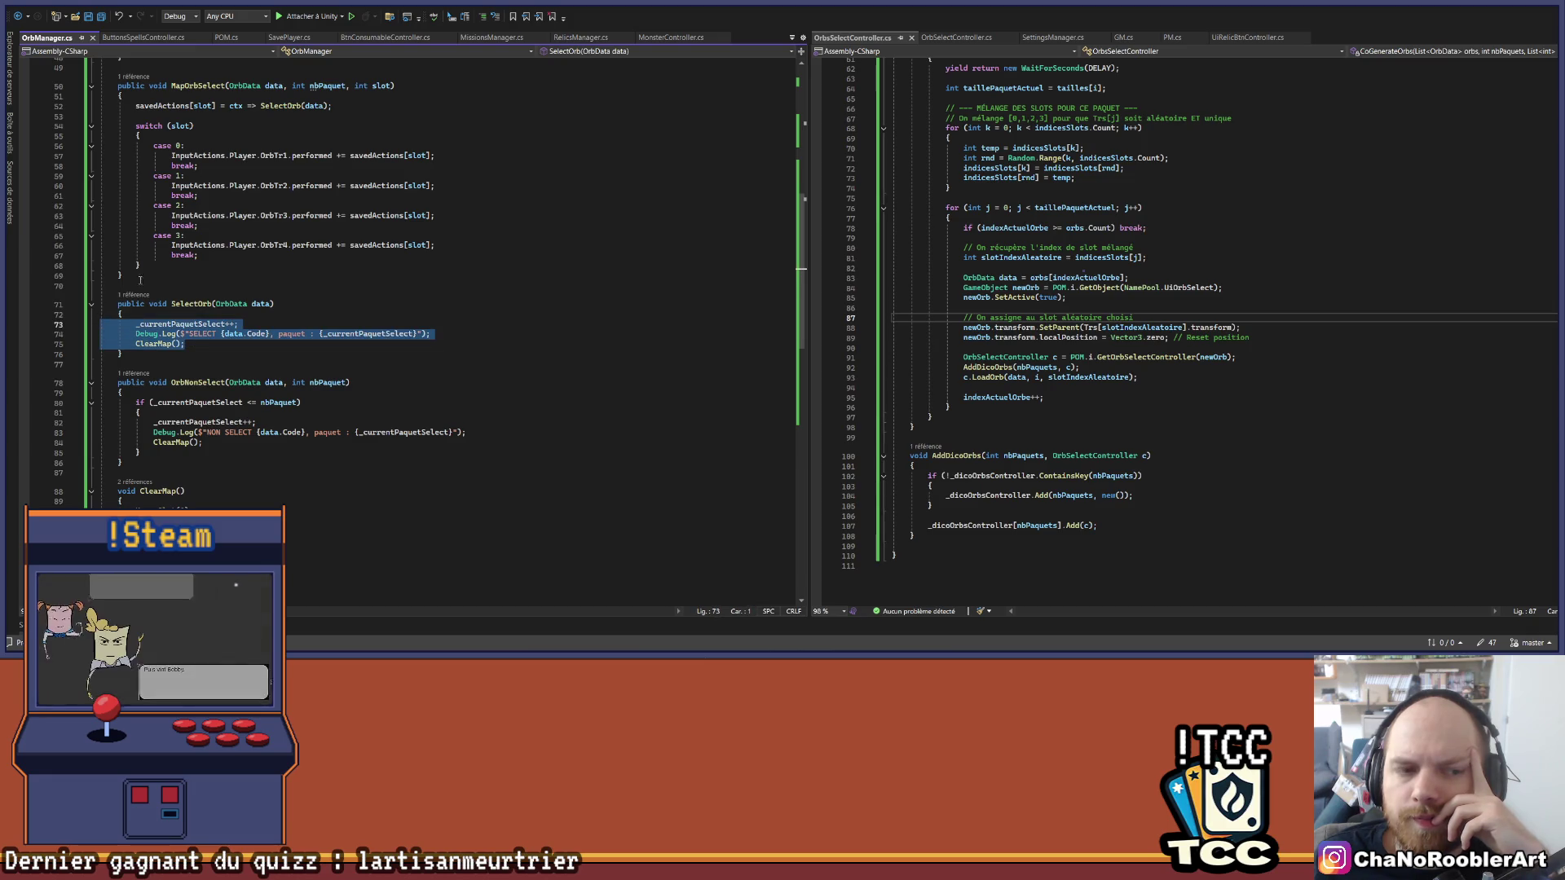
scroll(1115, 281, up, 2)
scroll(1115, 281, down, 3)
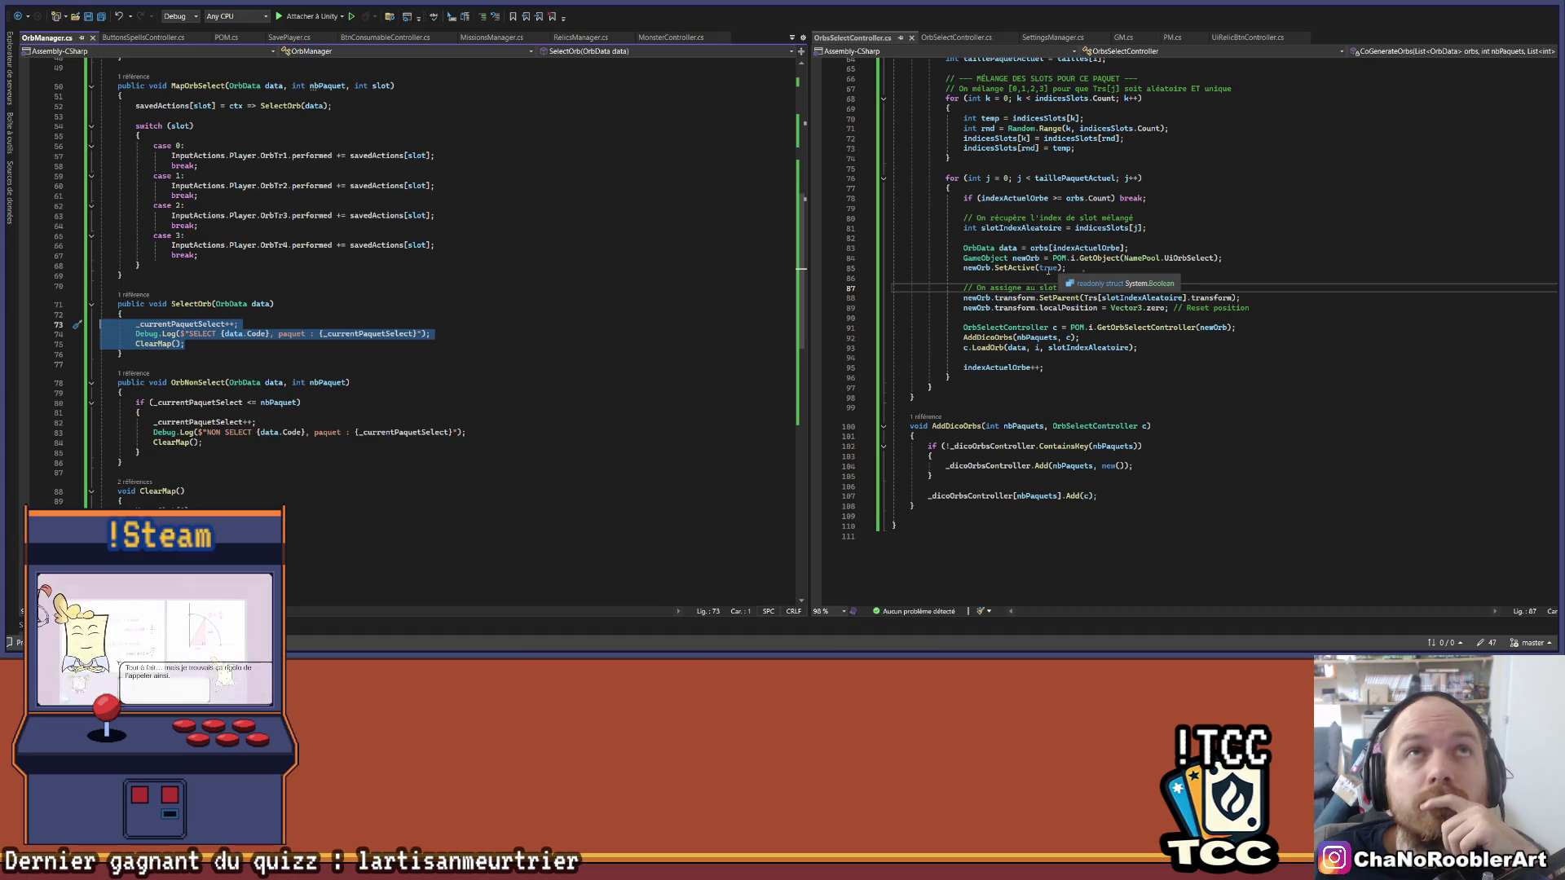
Step: Collapse the CoGenerateOrbs and GenerateOrbs methods in the orb generator
scroll(1045, 269, up, 10)
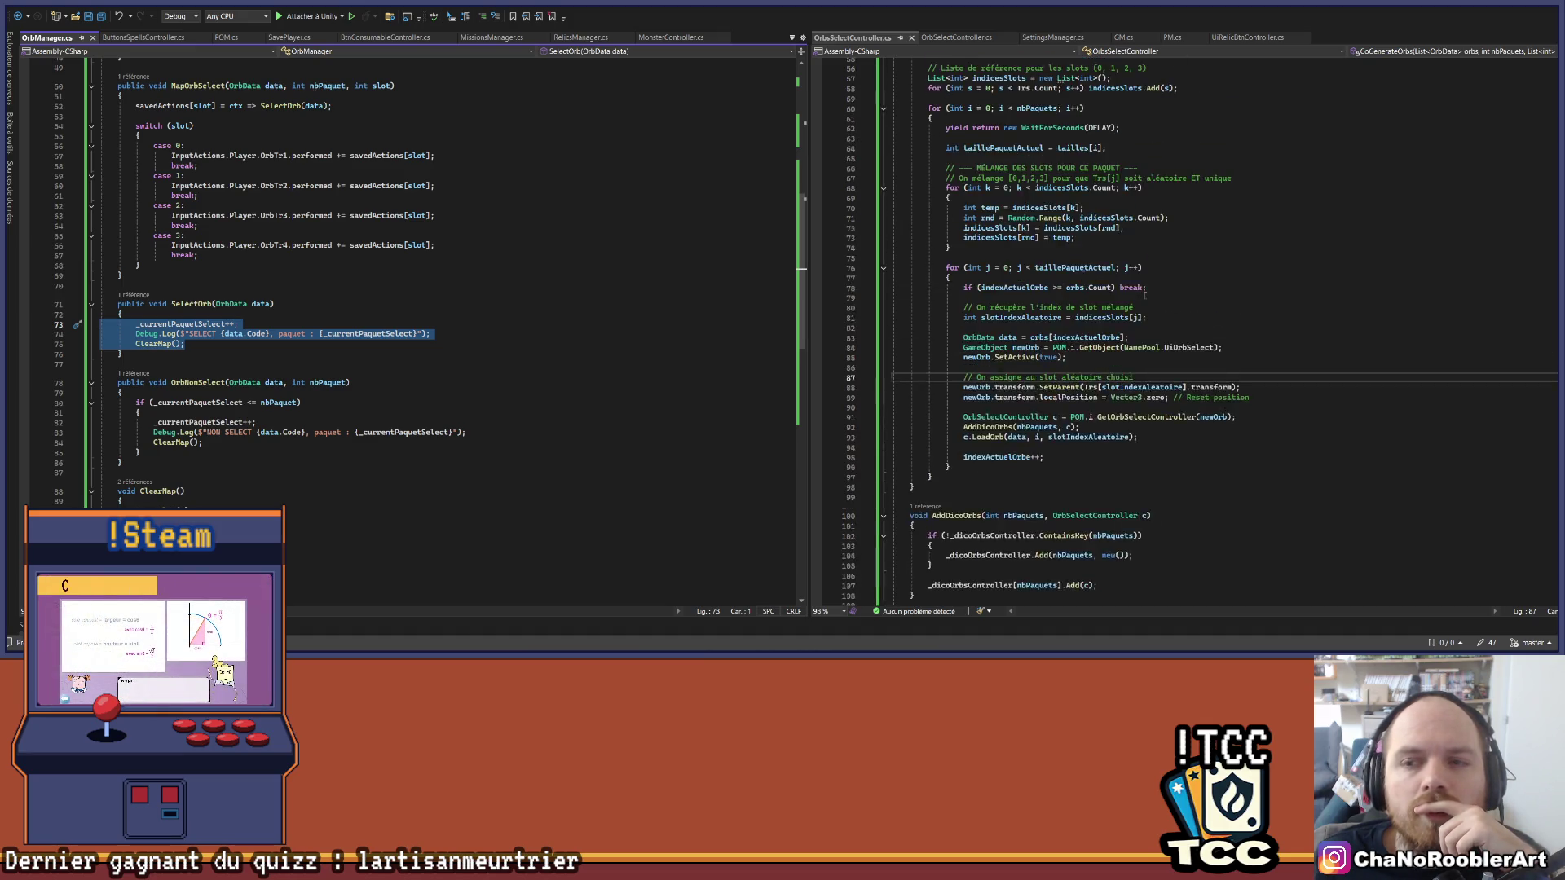
click(884, 238)
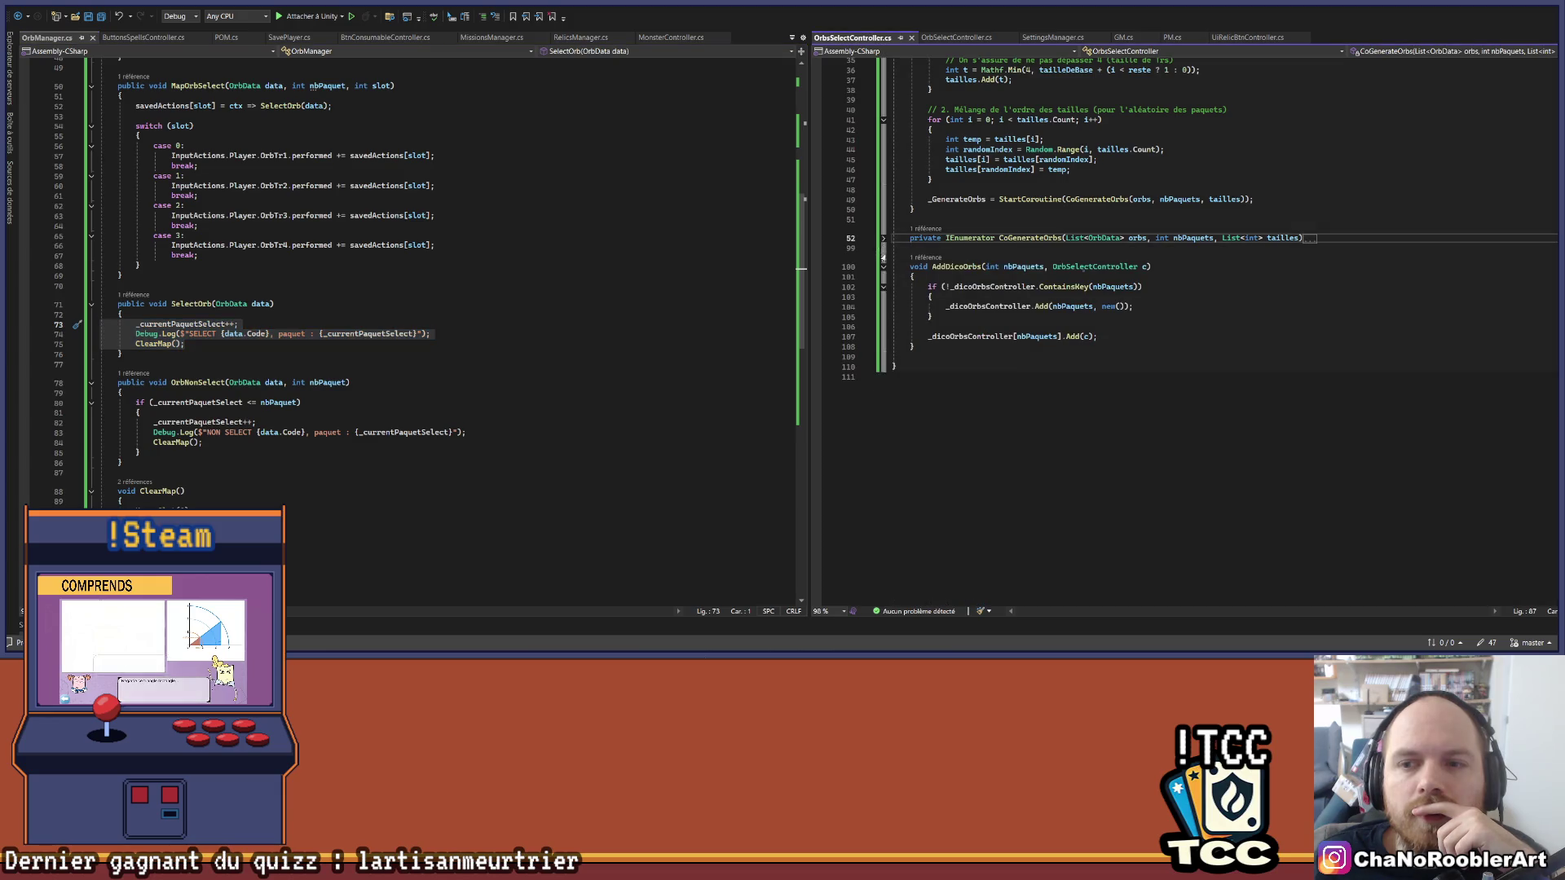
scroll(884, 238, up, 3)
scroll(884, 253, up, 7)
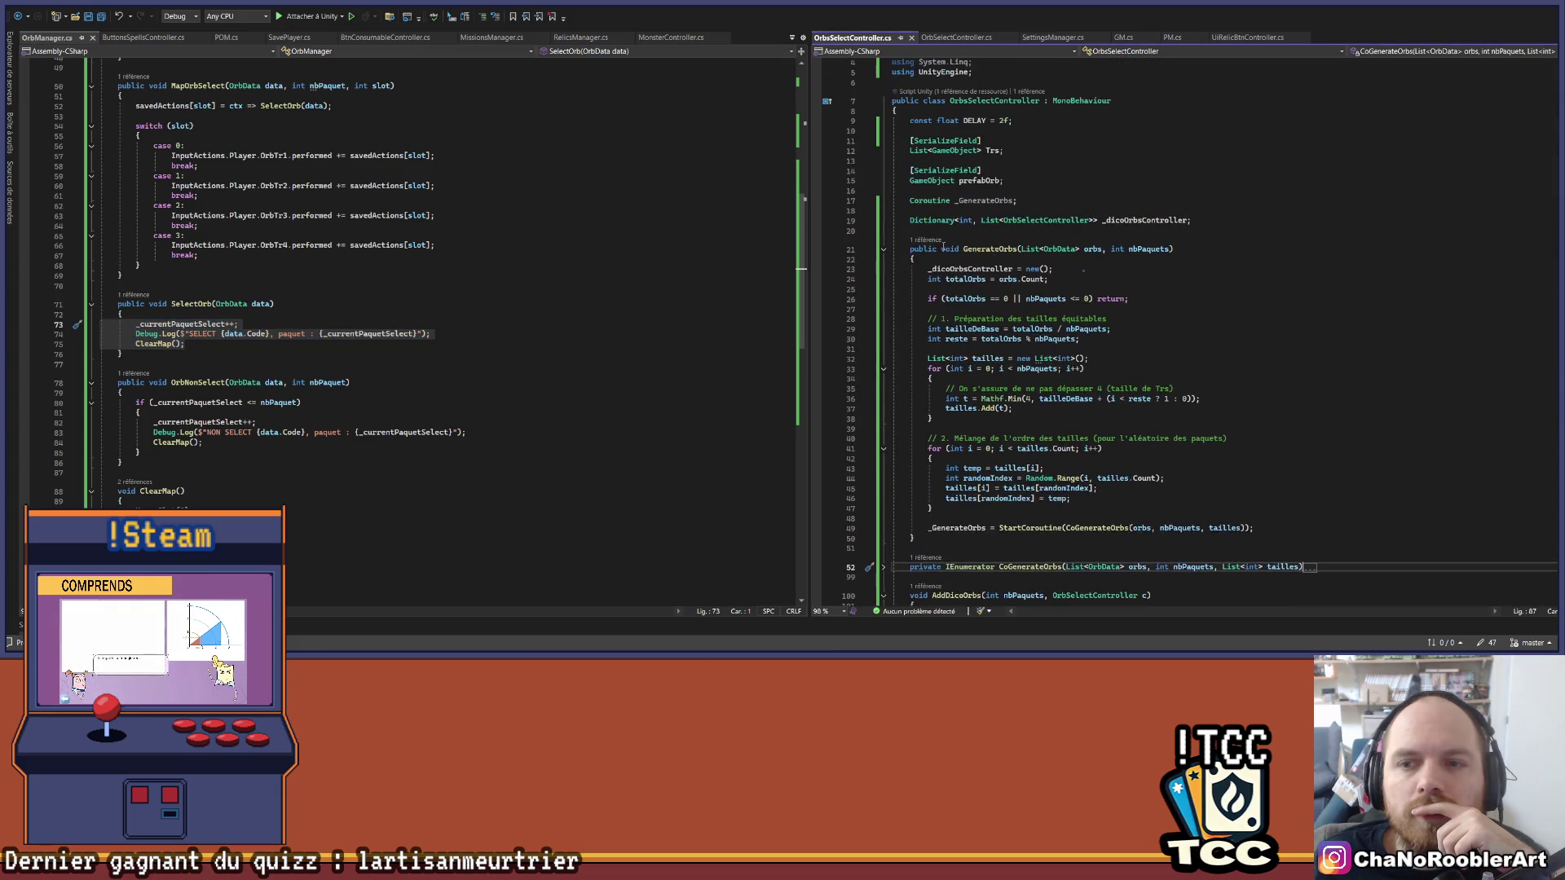
click(883, 252)
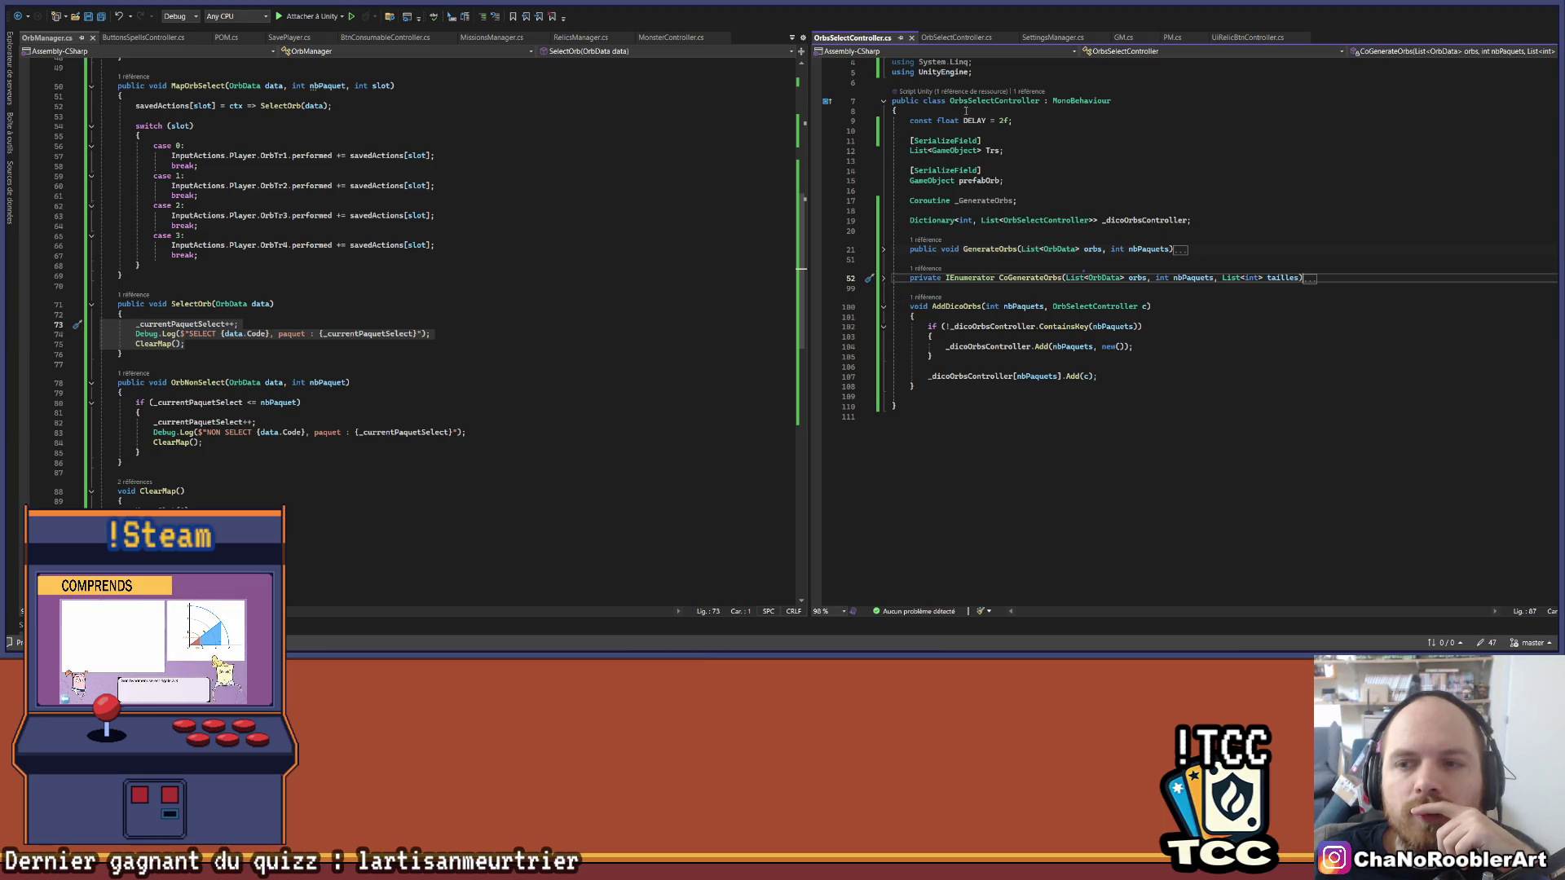
Step: Add an empty public void Return() method below NonSelect in OrbSelectController.cs
click(955, 37)
scroll(1176, 426, down, 15)
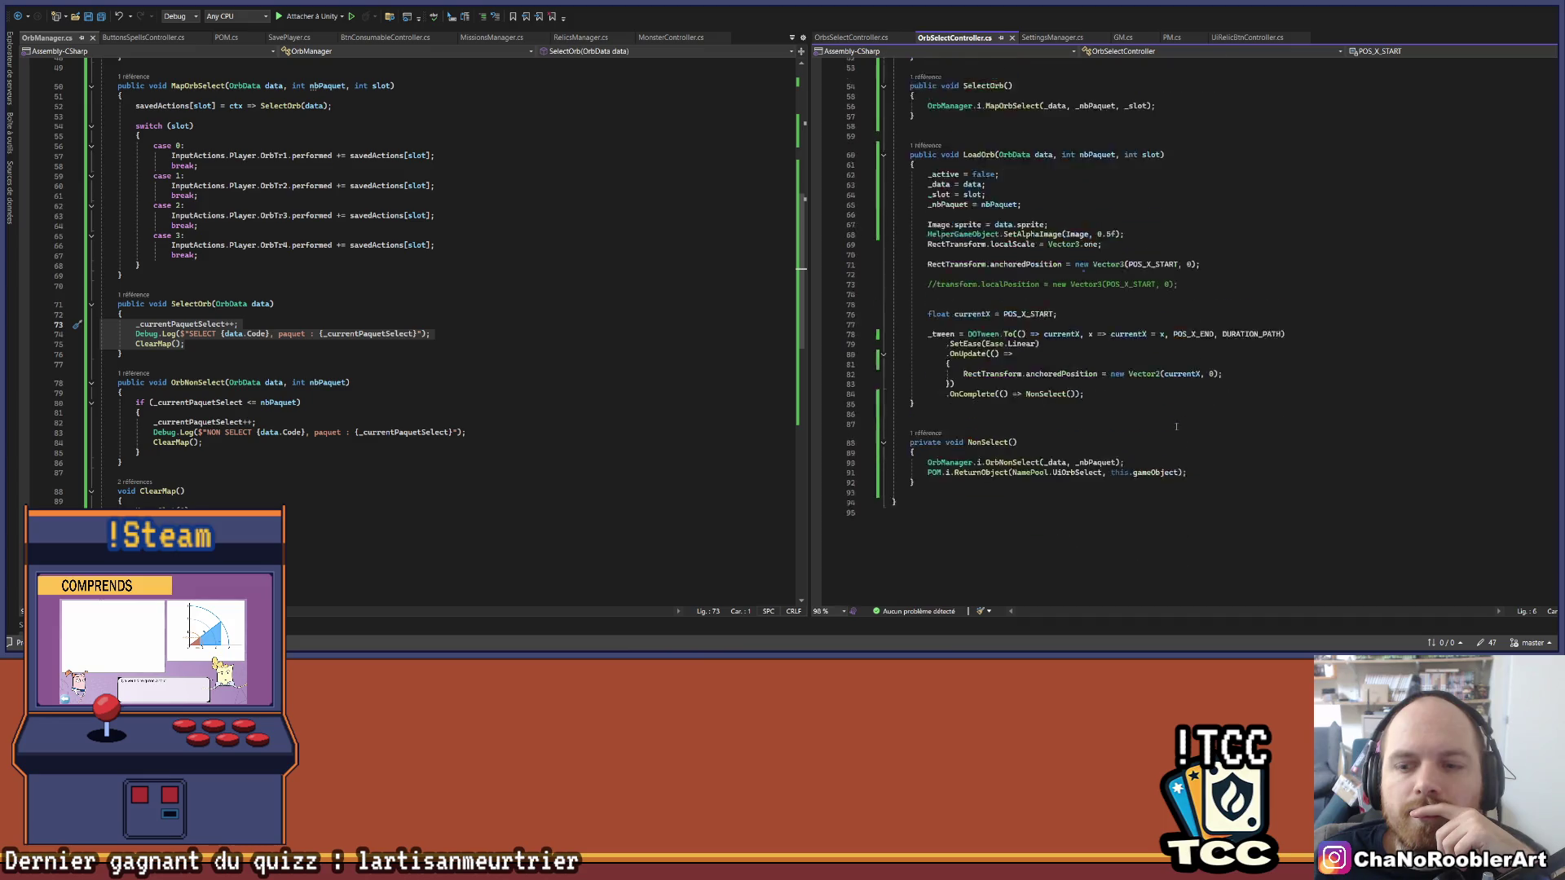
scroll(1177, 427, down, 1)
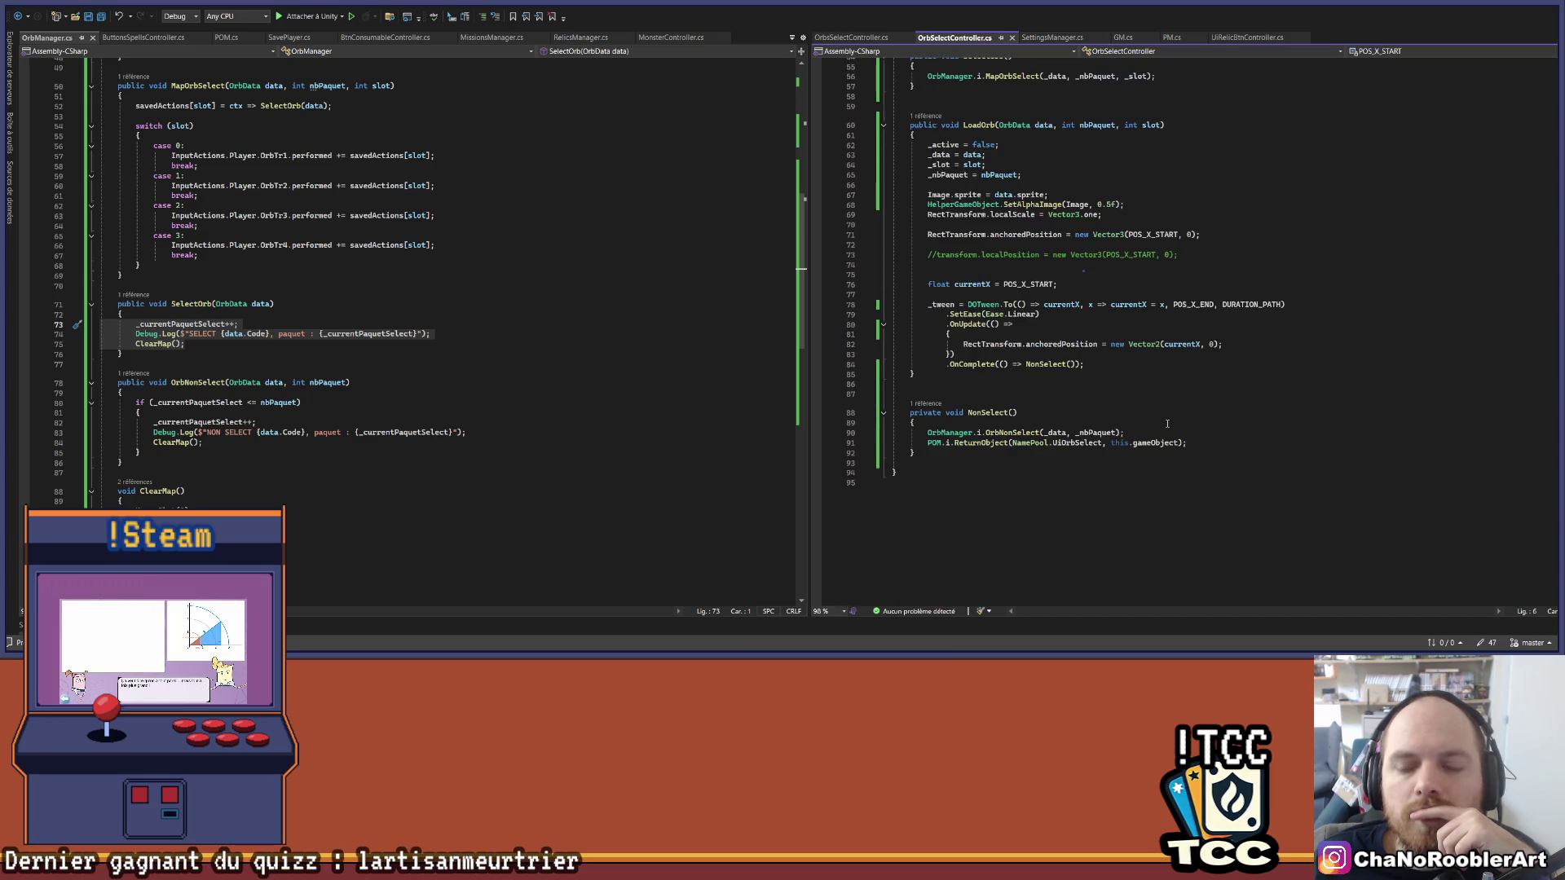
click(913, 454)
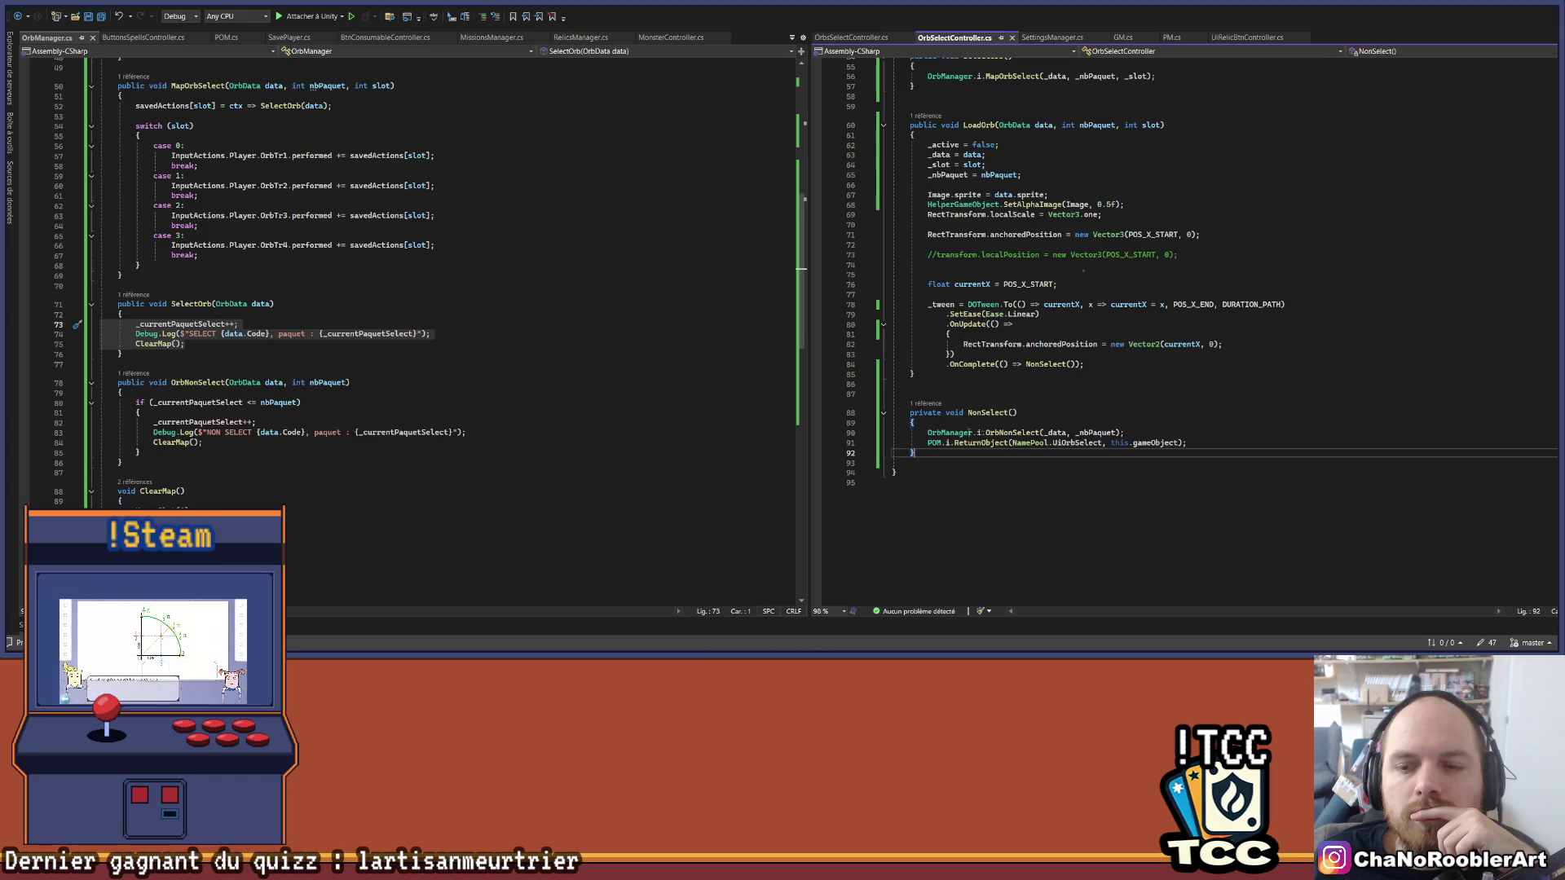
key(Return)
key(Return)
text(pp)
text(ublic void )
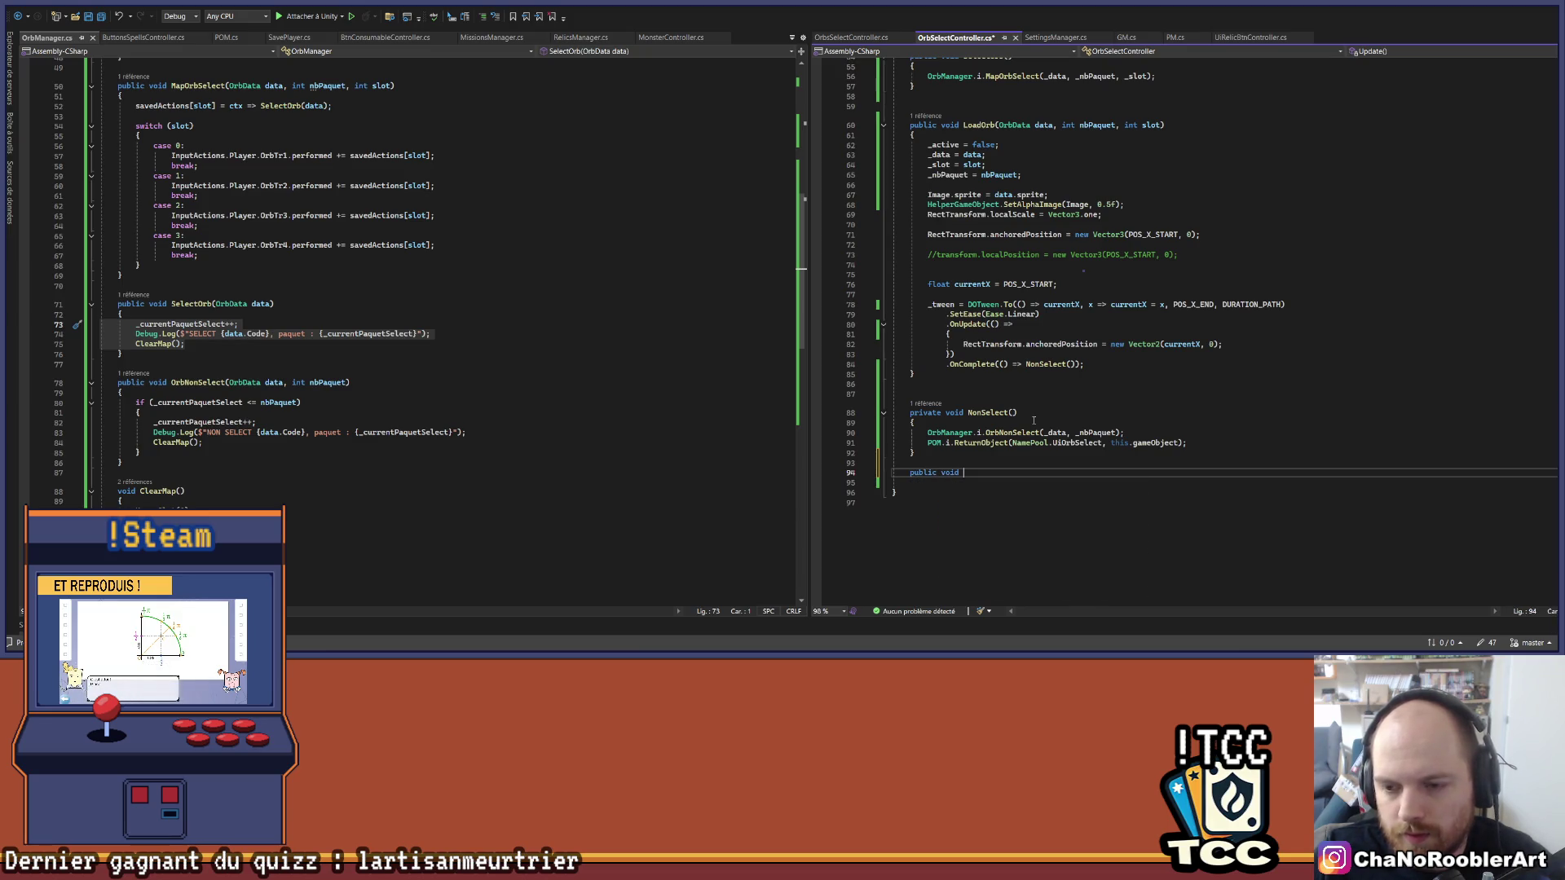
text(Des)
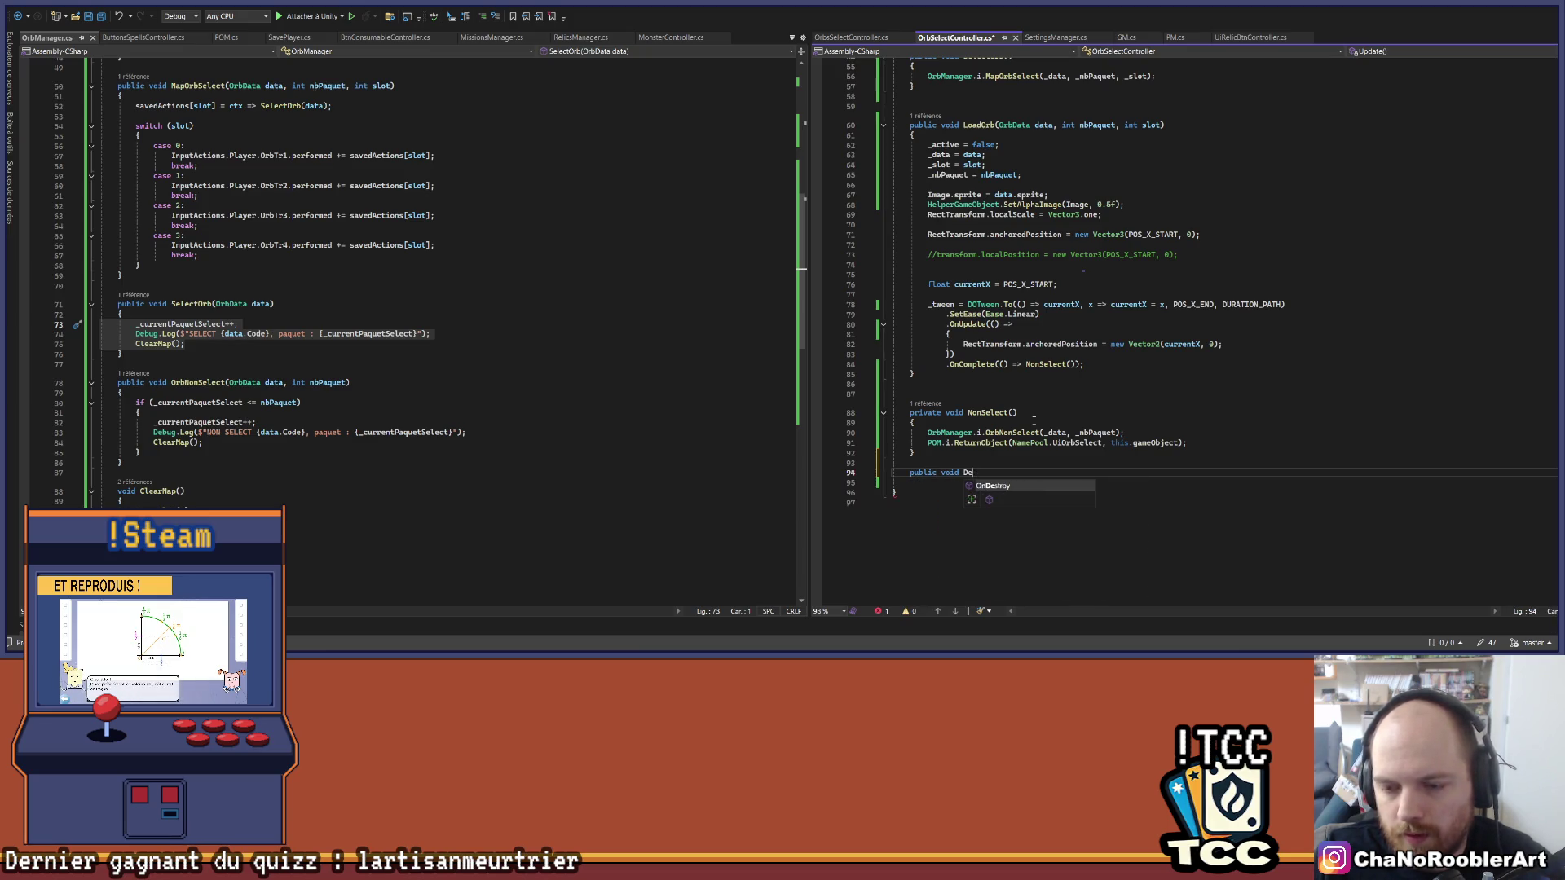
key(BackSpace)
key(BackSpace)
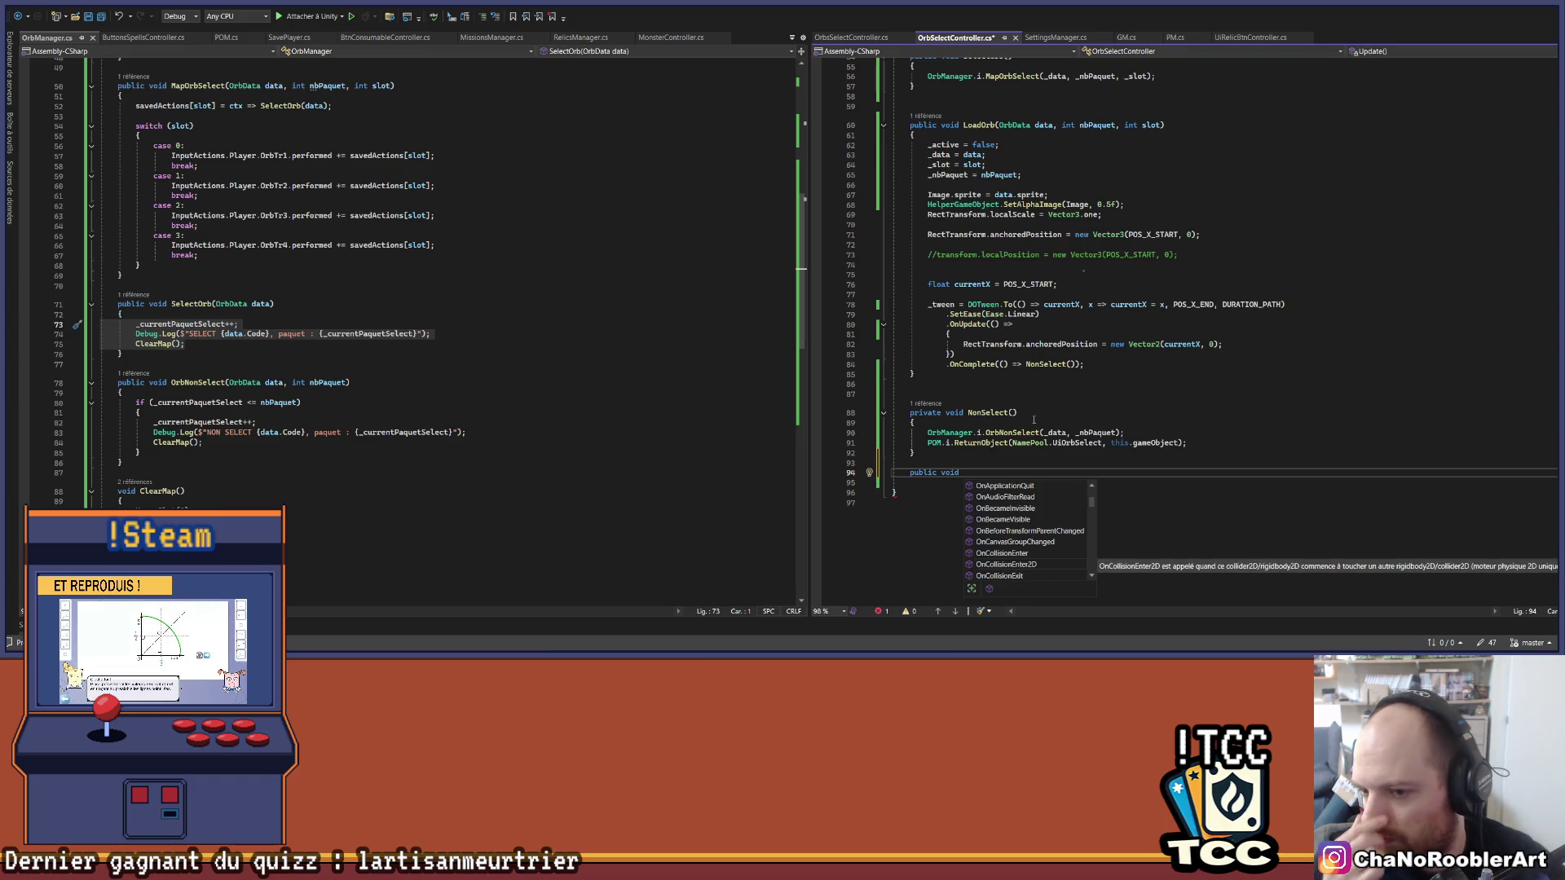
text(Re)
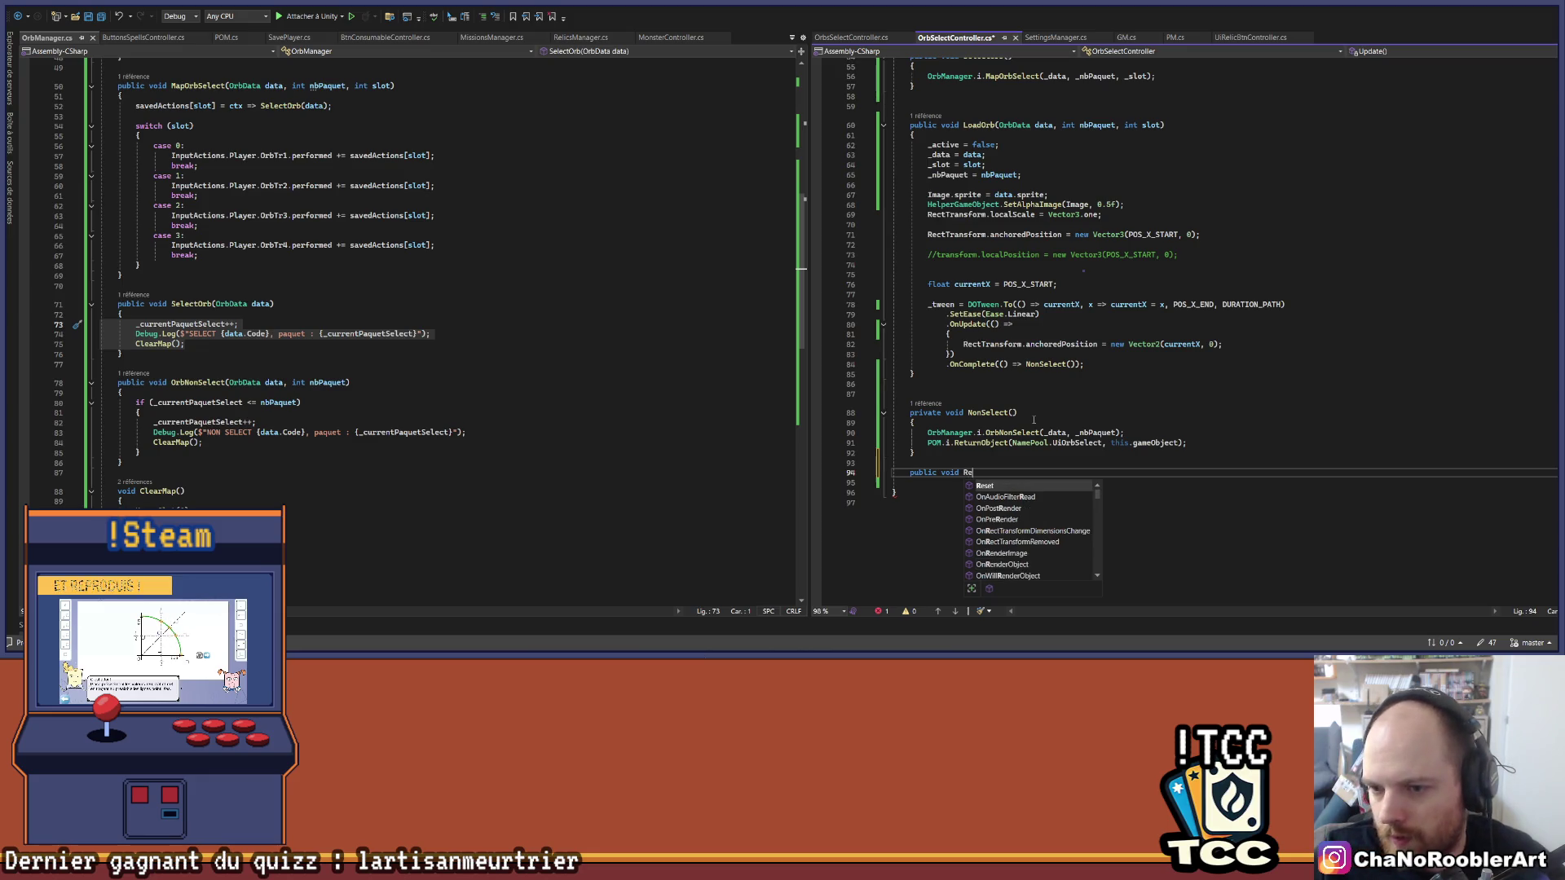
text(turn())
key(Return)
text({)
key(Return)
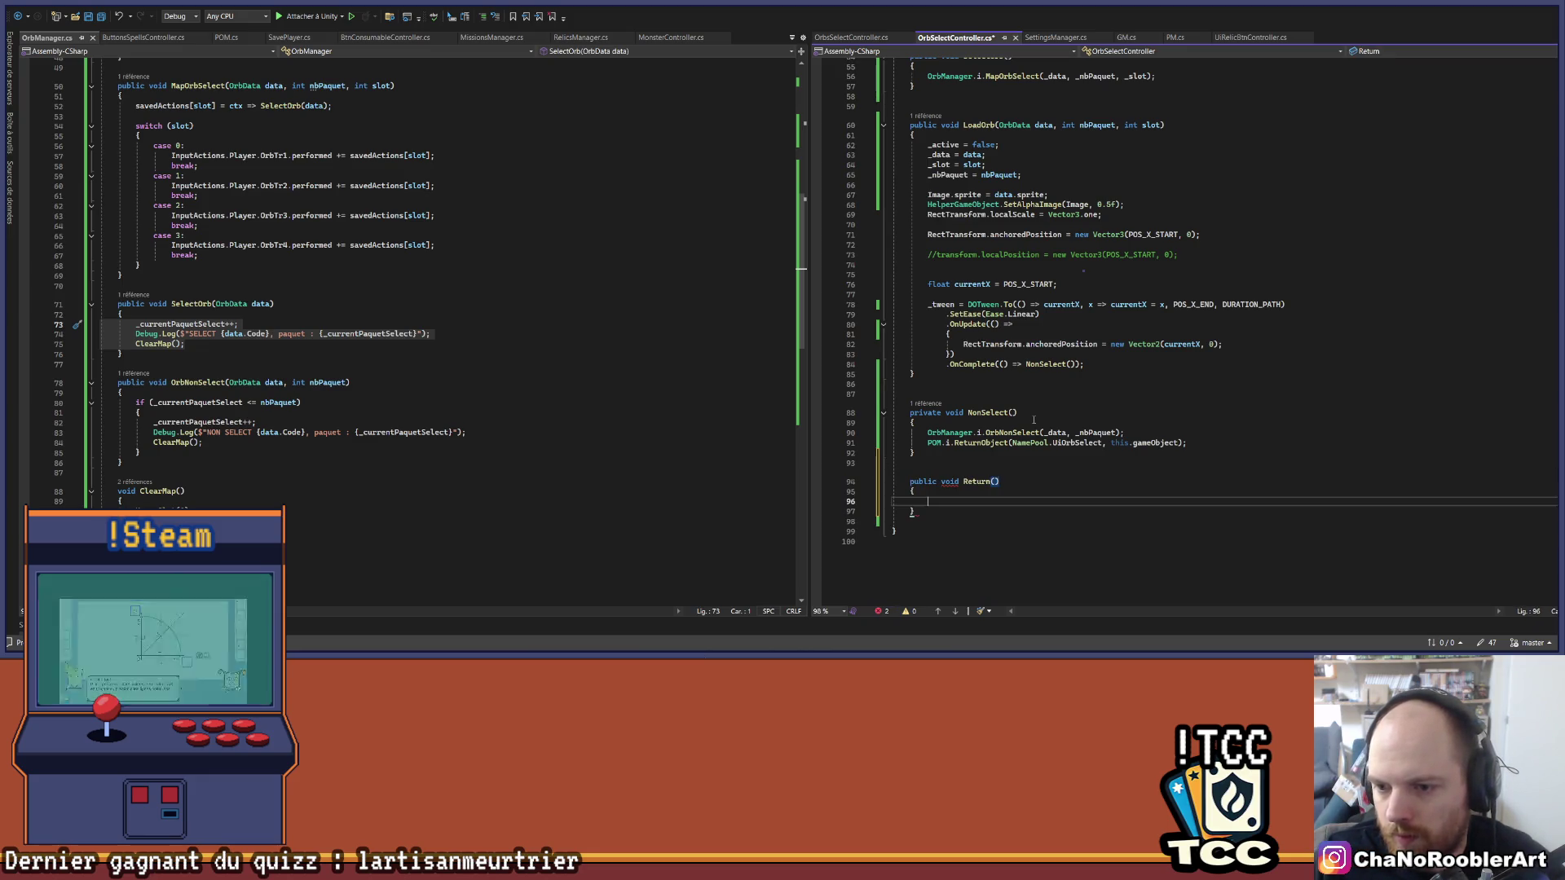
Step: Move the POM.i.ReturnObject line into Return() and call Return(); from NonSelect instead
drag(927, 443, 1187, 443)
key(ctrl+x)
click(982, 499)
key(ctrl+v)
double_click(978, 481)
key(ctrl+c)
click(1155, 443)
key(ctrl+v)
text(())
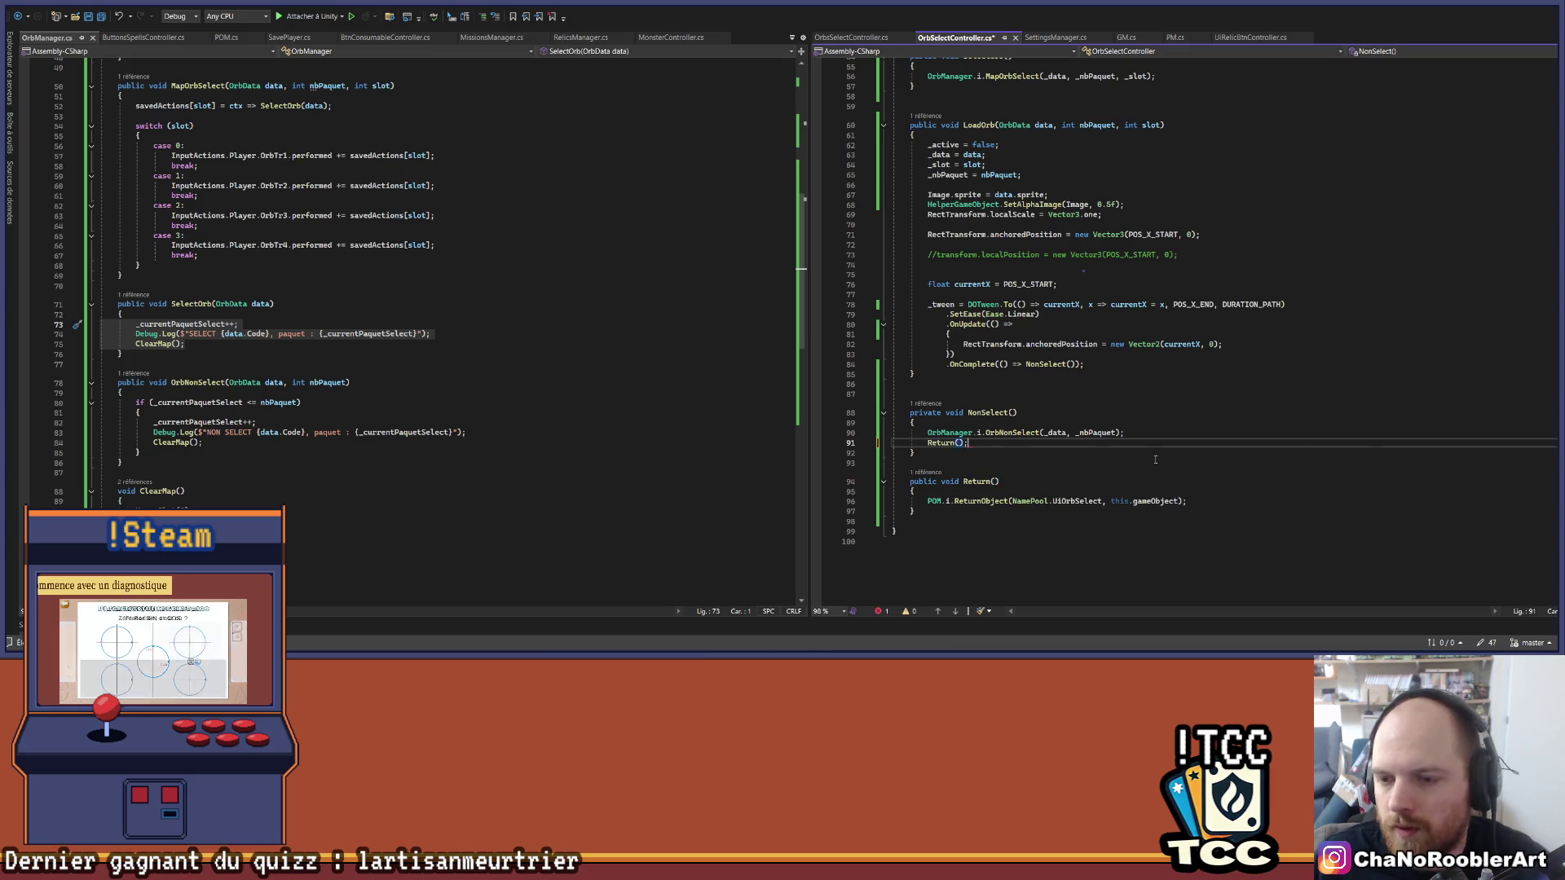
text(;)
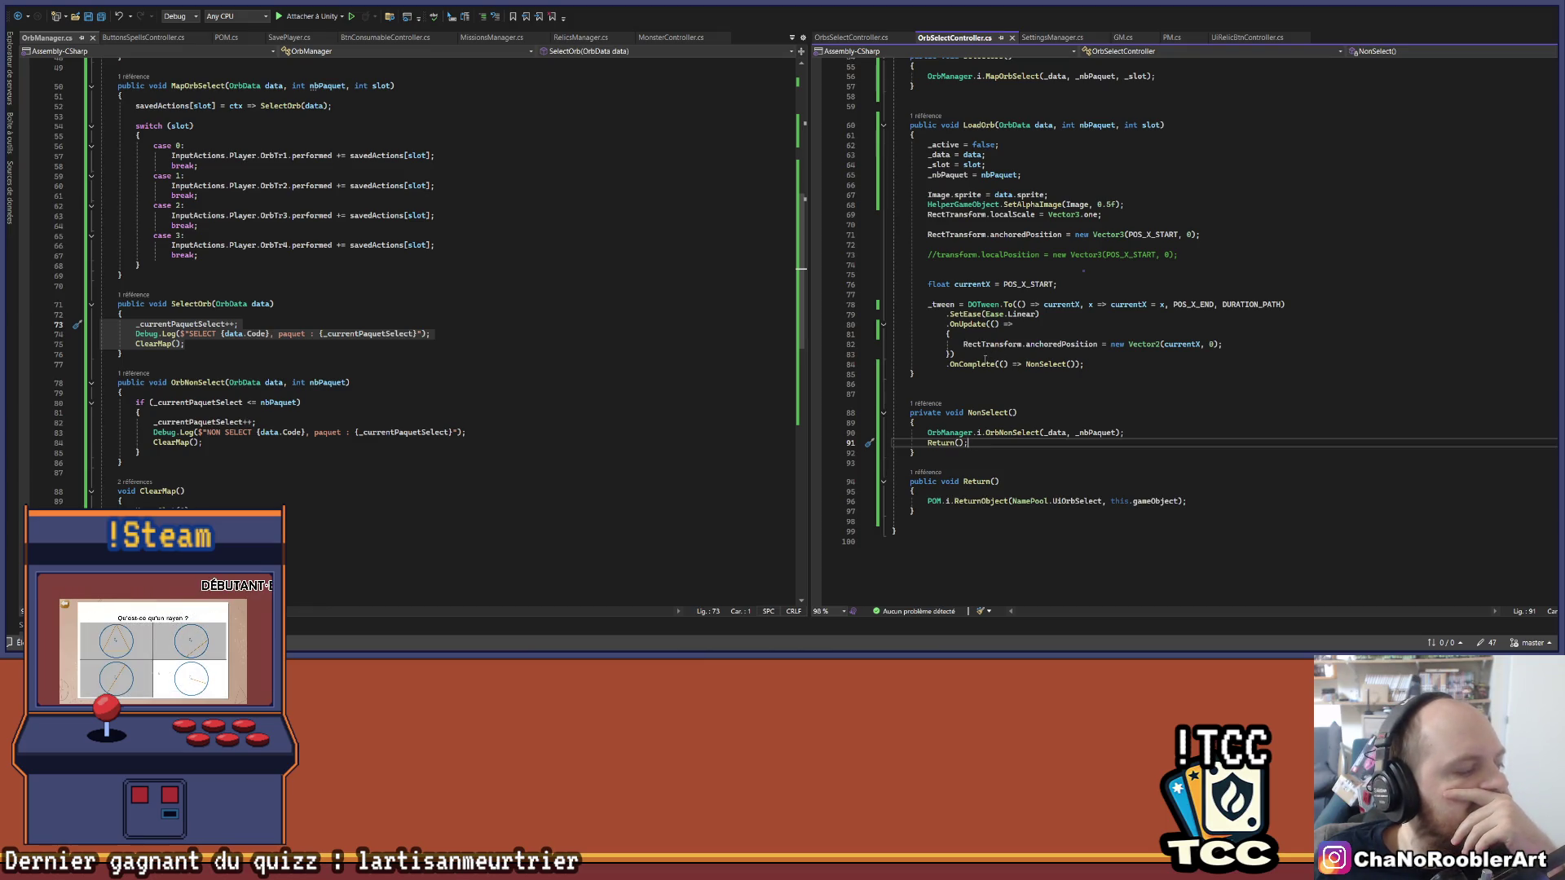
scroll(989, 330, up, 10)
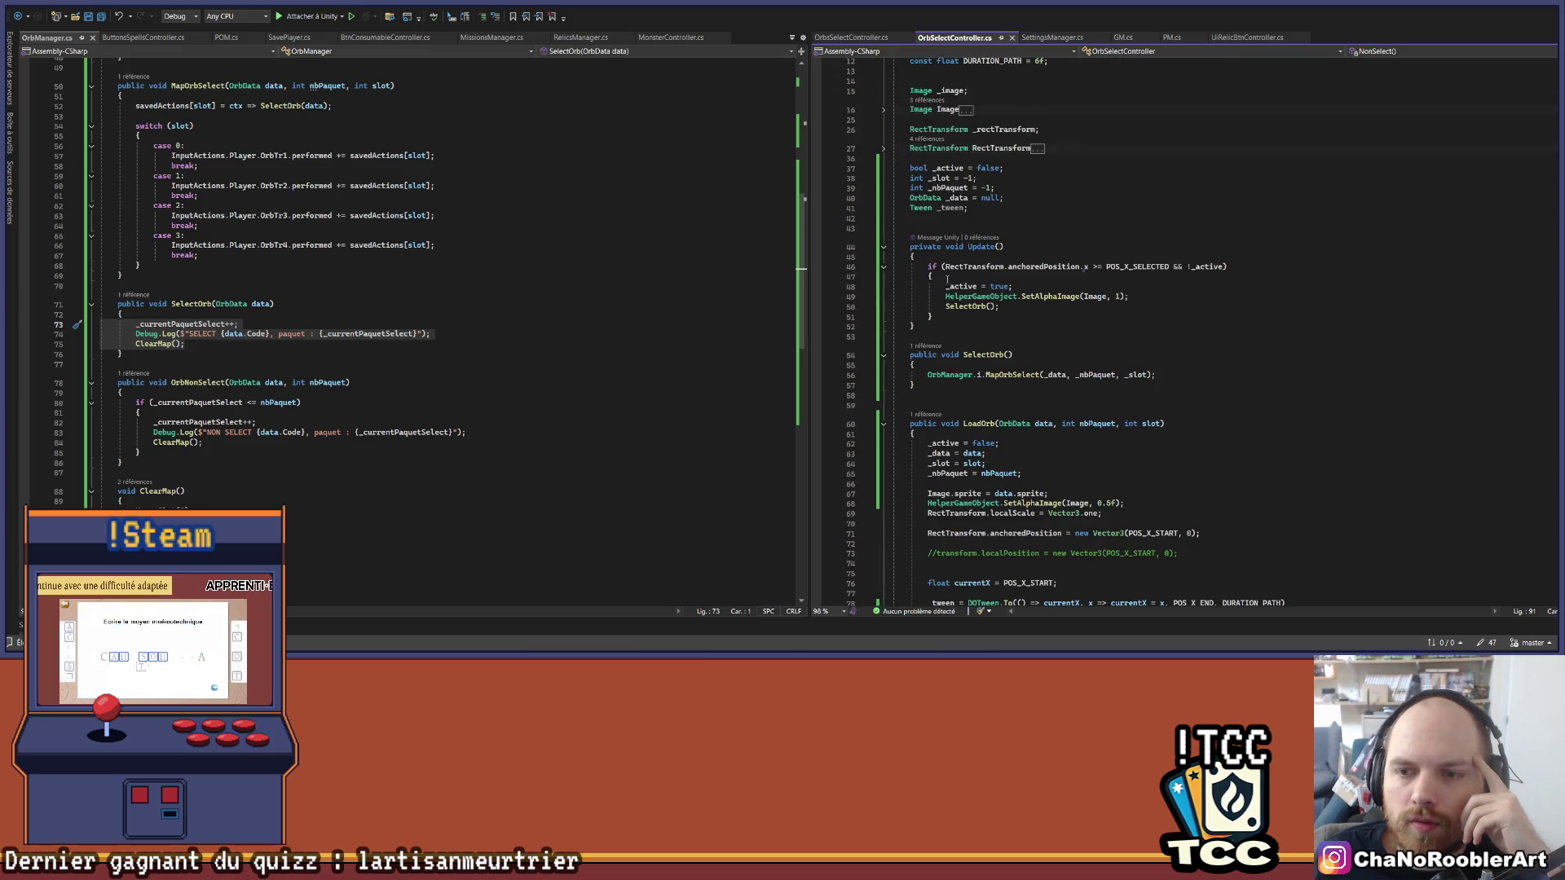
Step: Create a public void Desactive() method with braces below LoadOrb
scroll(950, 309, down, 15)
click(961, 365)
key(Return)
key(Return)
key(Up)
text(pui)
key(BackSpace)
text(blic v)
text(oid De)
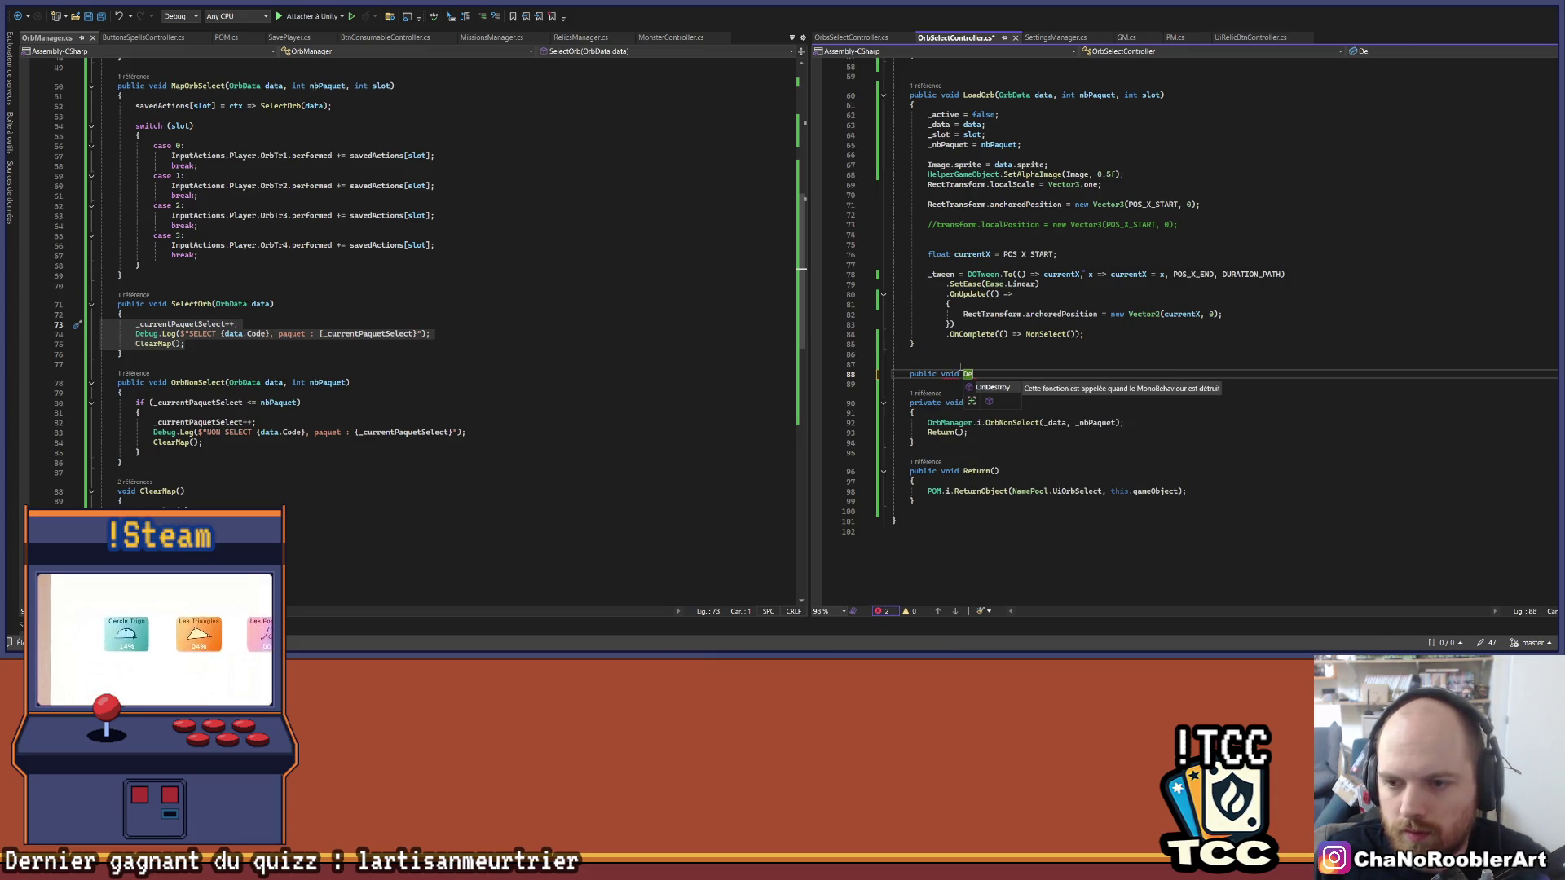
scroll(1083, 270, up, 11)
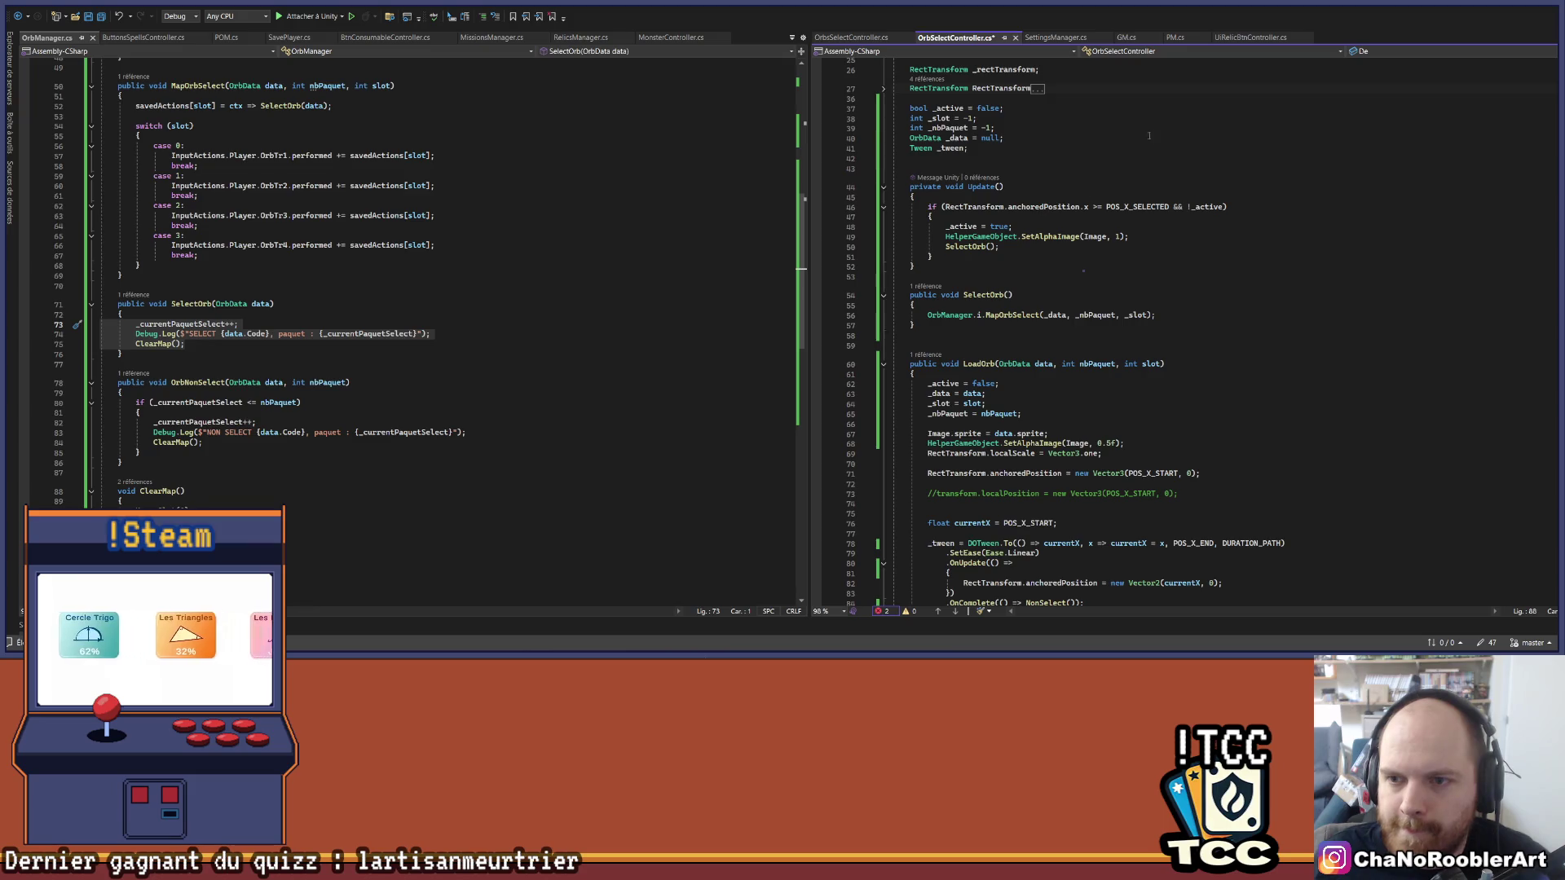
scroll(1091, 170, down, 4)
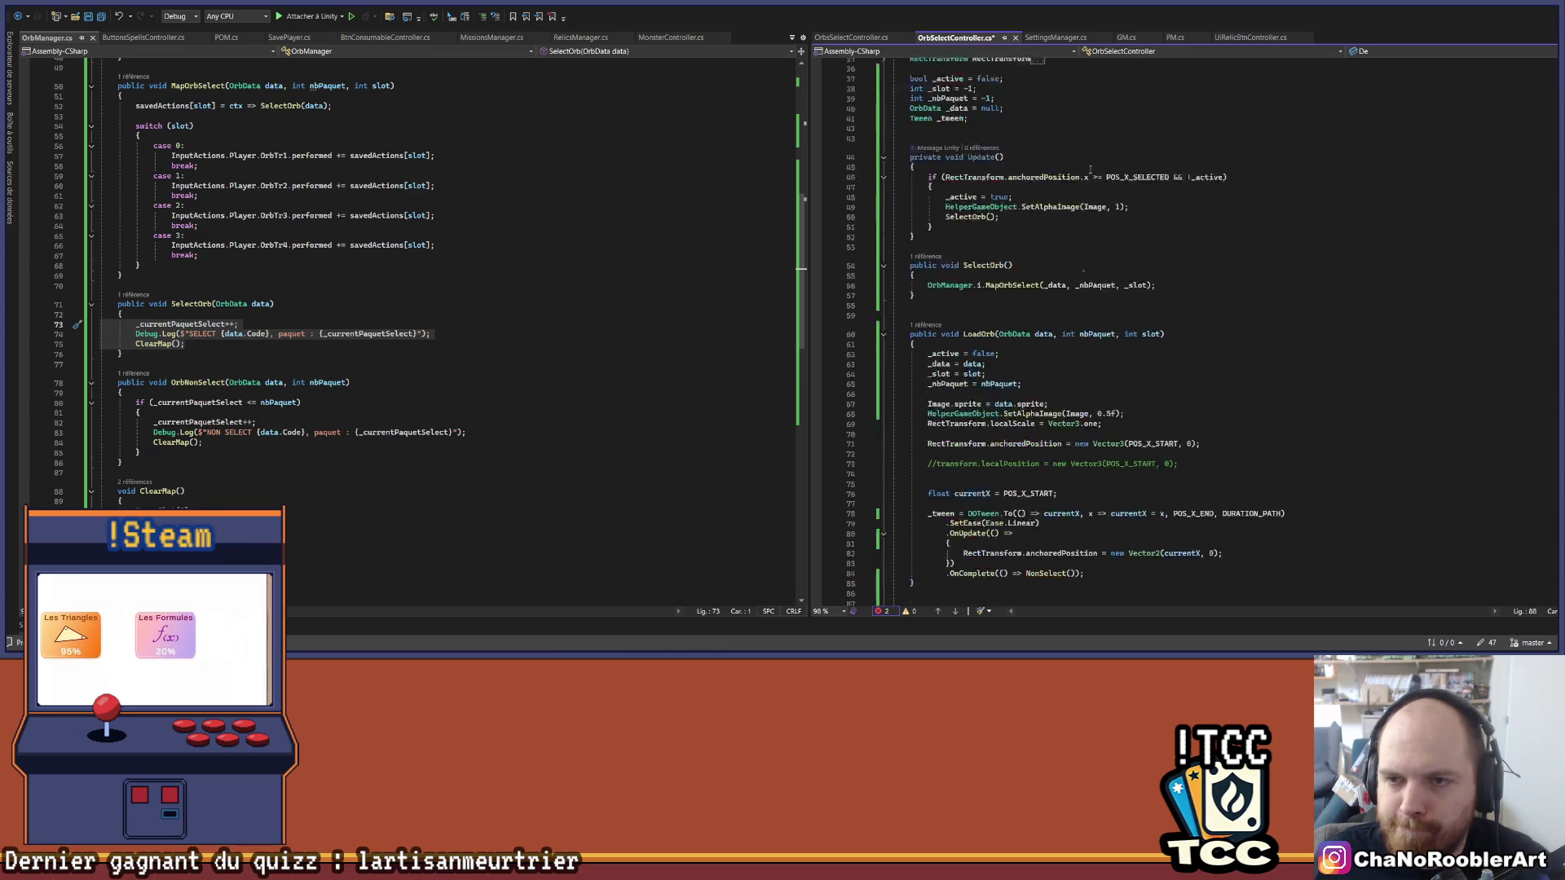
text(sactiv)
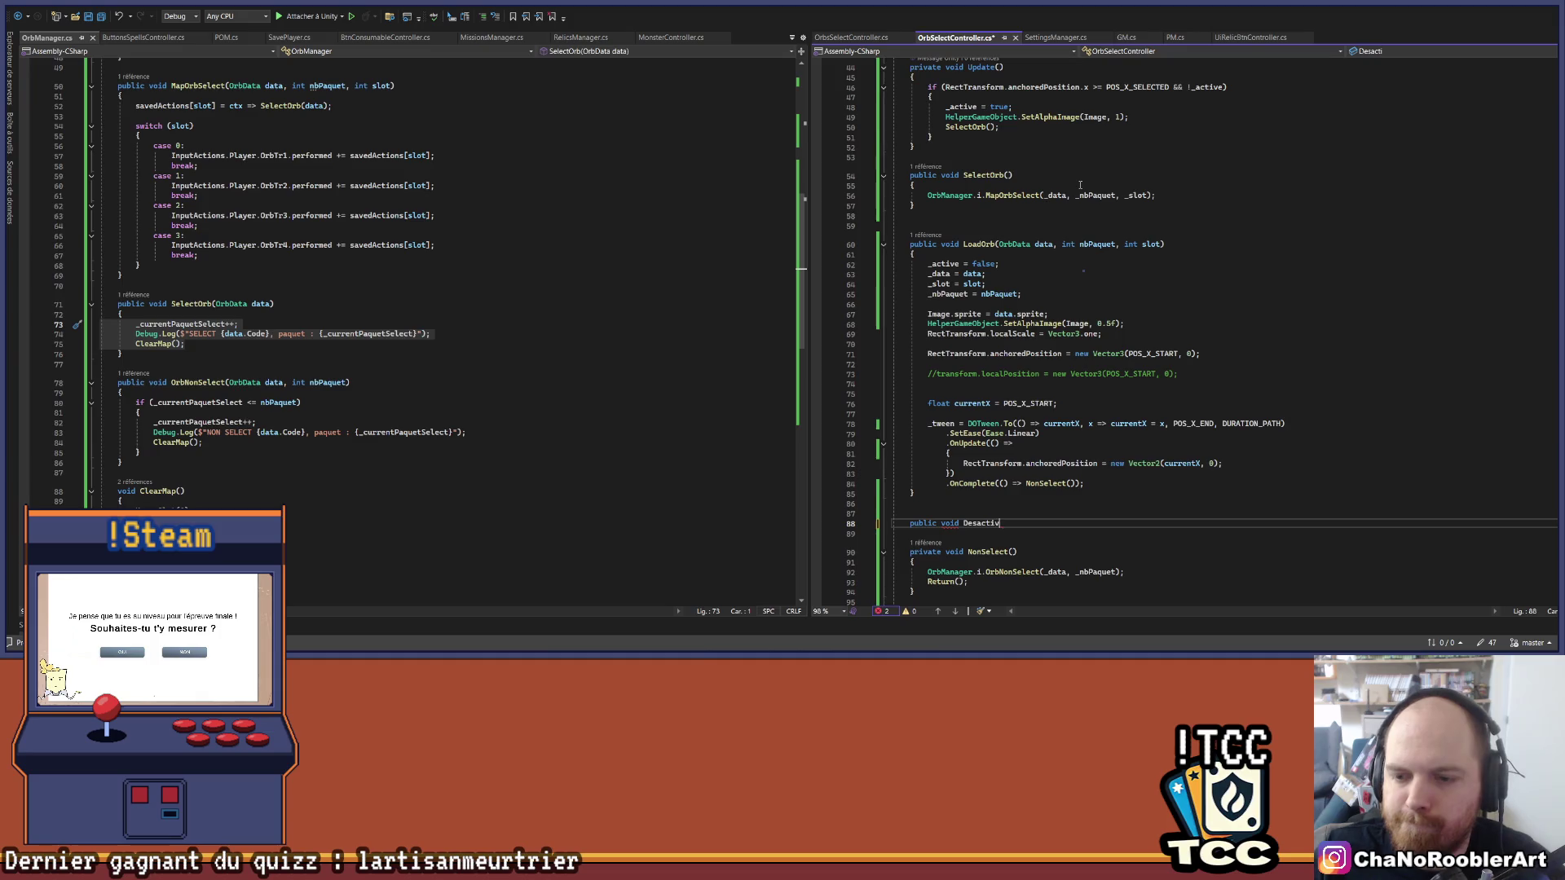
text(e())
key(Return)
text({)
key(Return)
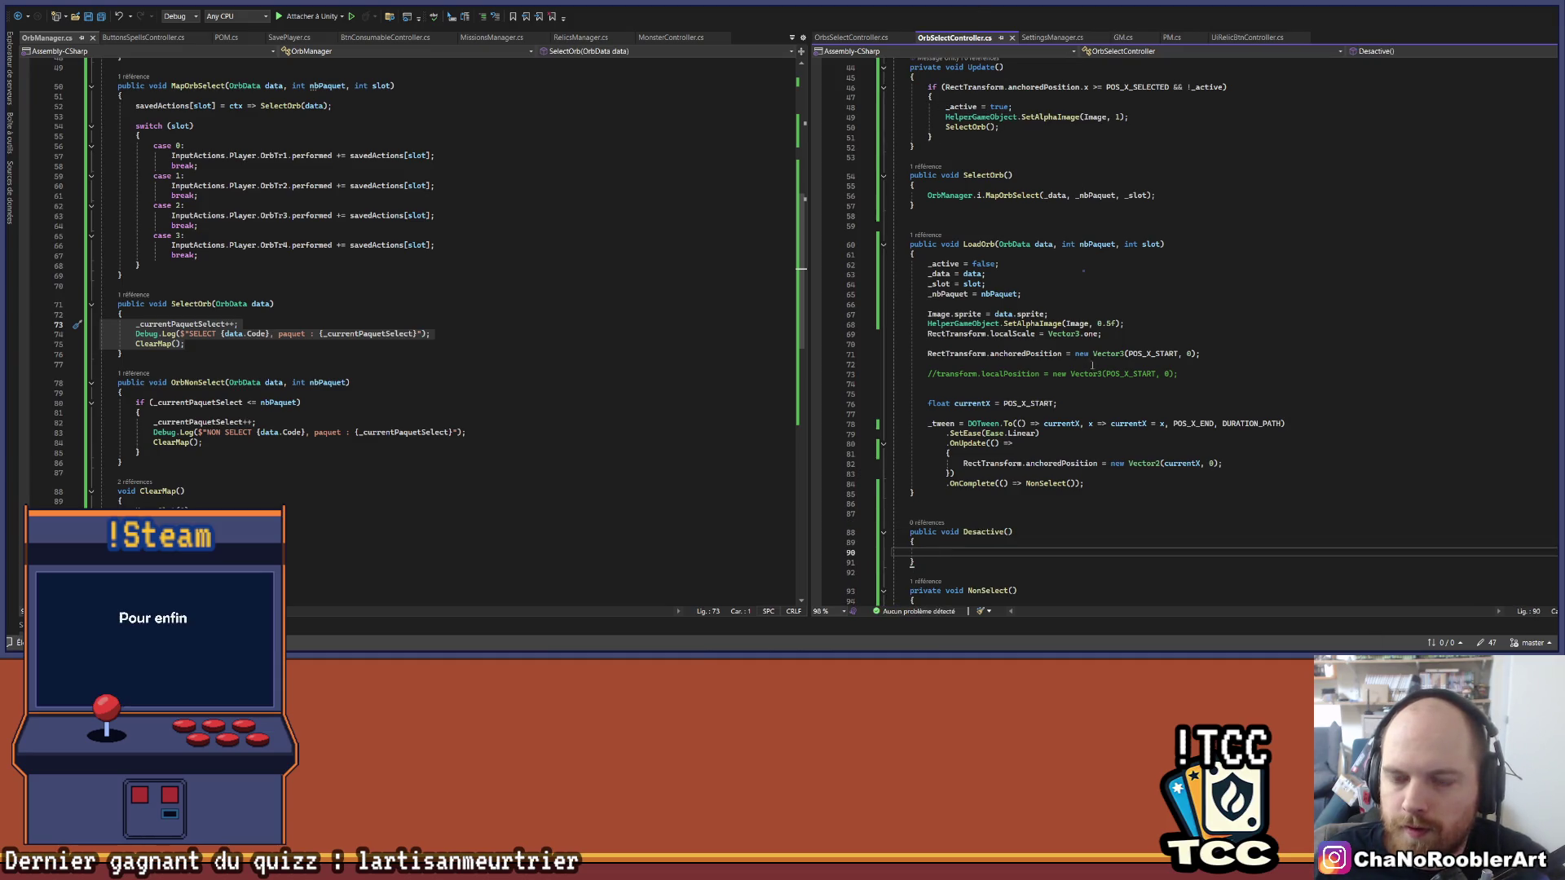
Step: Add an empty if (_active) block inside Desactive and check where Update sets _active true
text(if(_active))
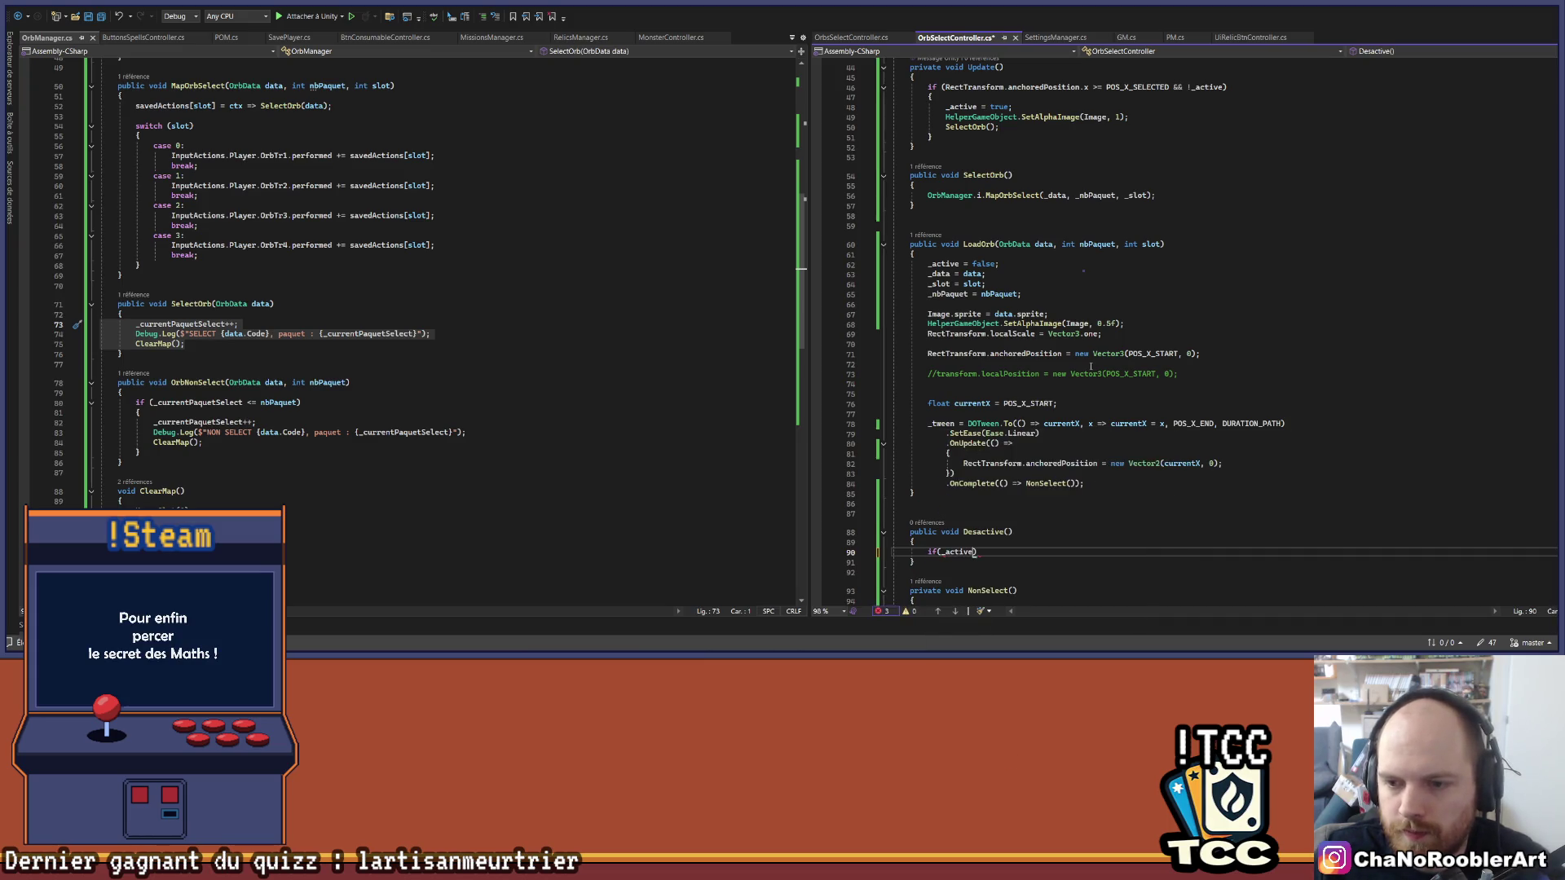
key(Return)
text({)
key(Return)
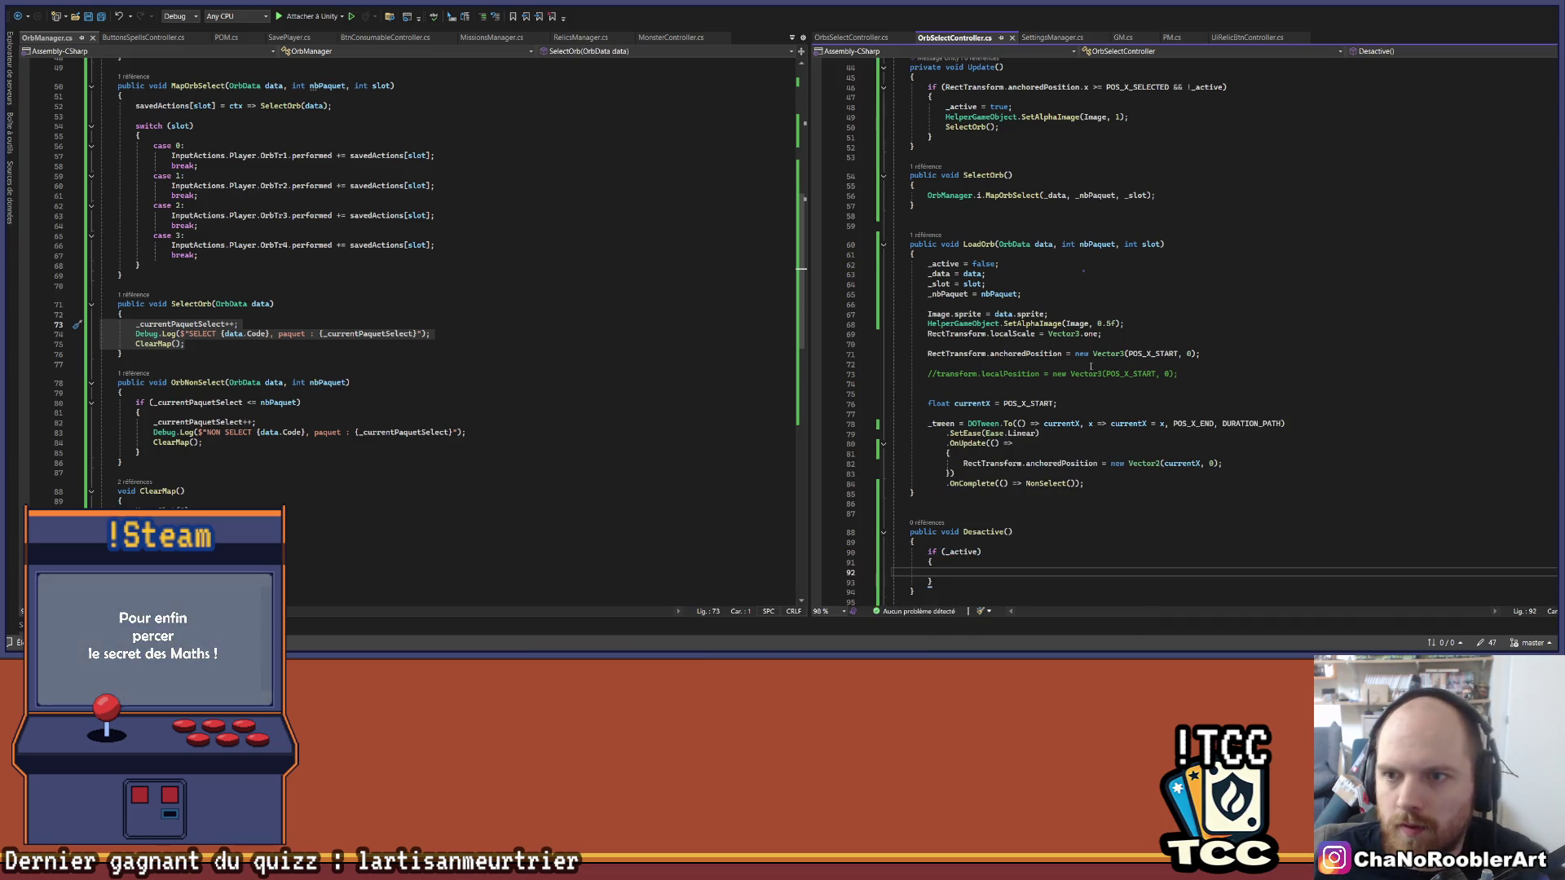
scroll(1042, 209, up, 1)
scroll(1043, 141, down, 1)
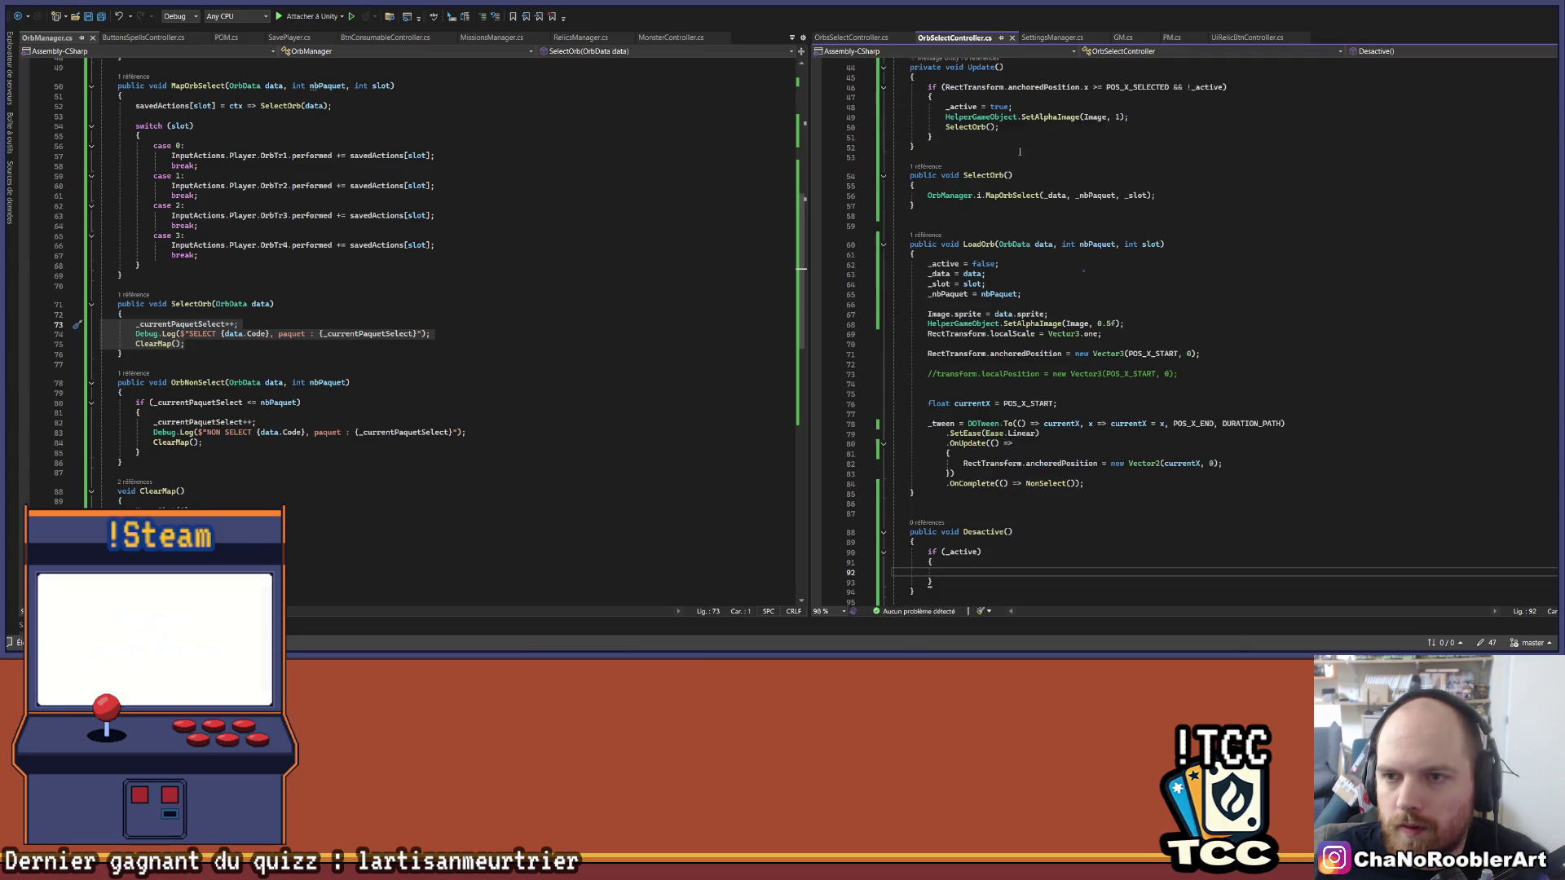
drag(923, 107, 1026, 103)
click(1026, 103)
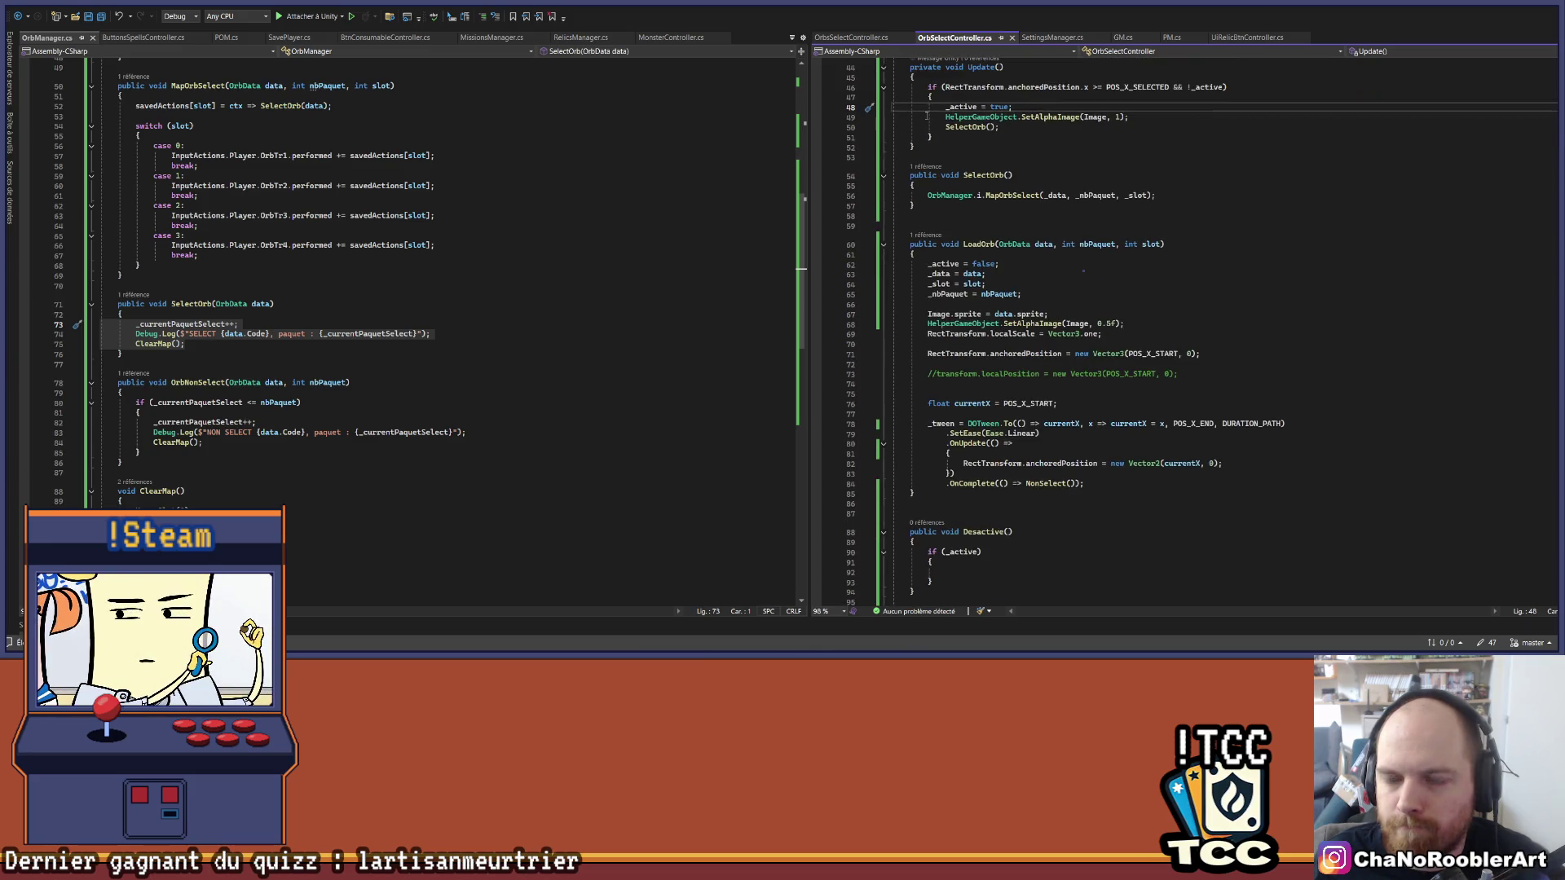
scroll(1038, 128, down, 2)
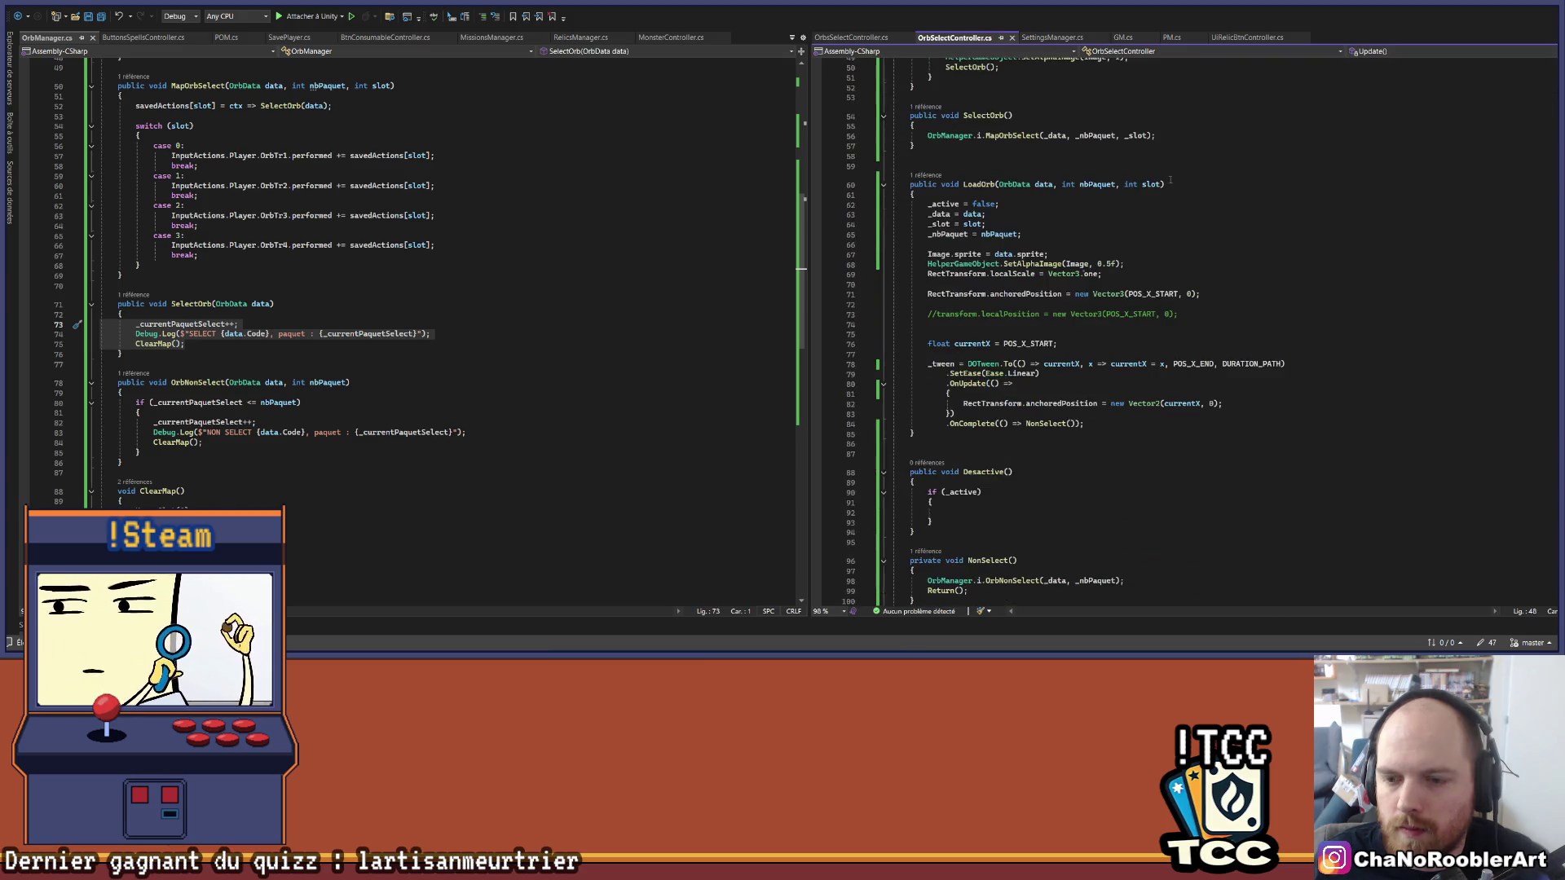
Step: Review the OrbNonSelect method and its condition block in OrbManager
click(945, 512)
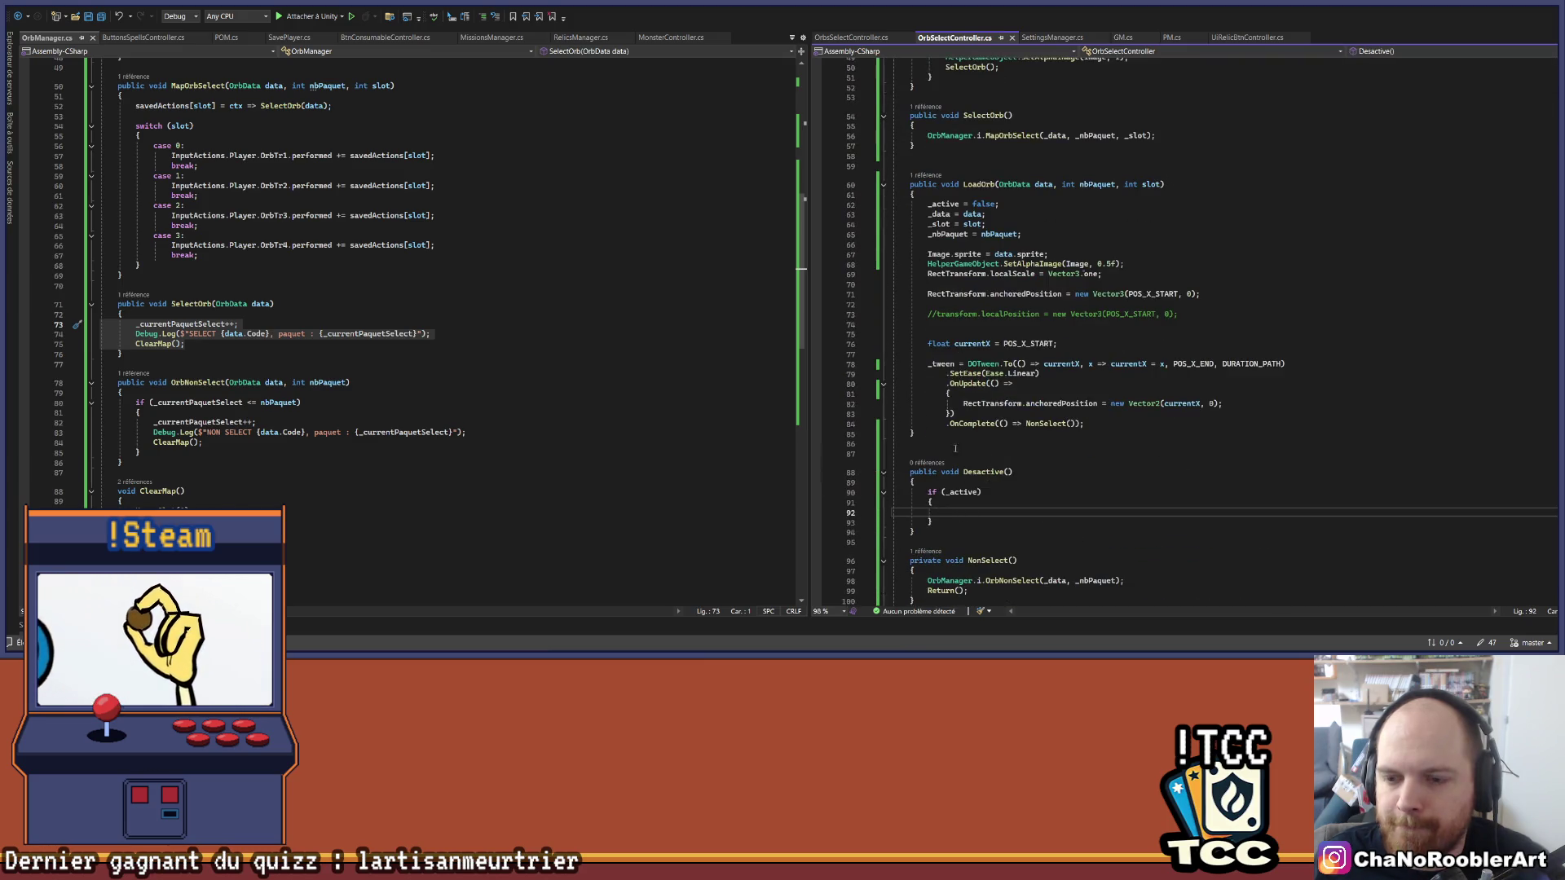
scroll(993, 155, up, 6)
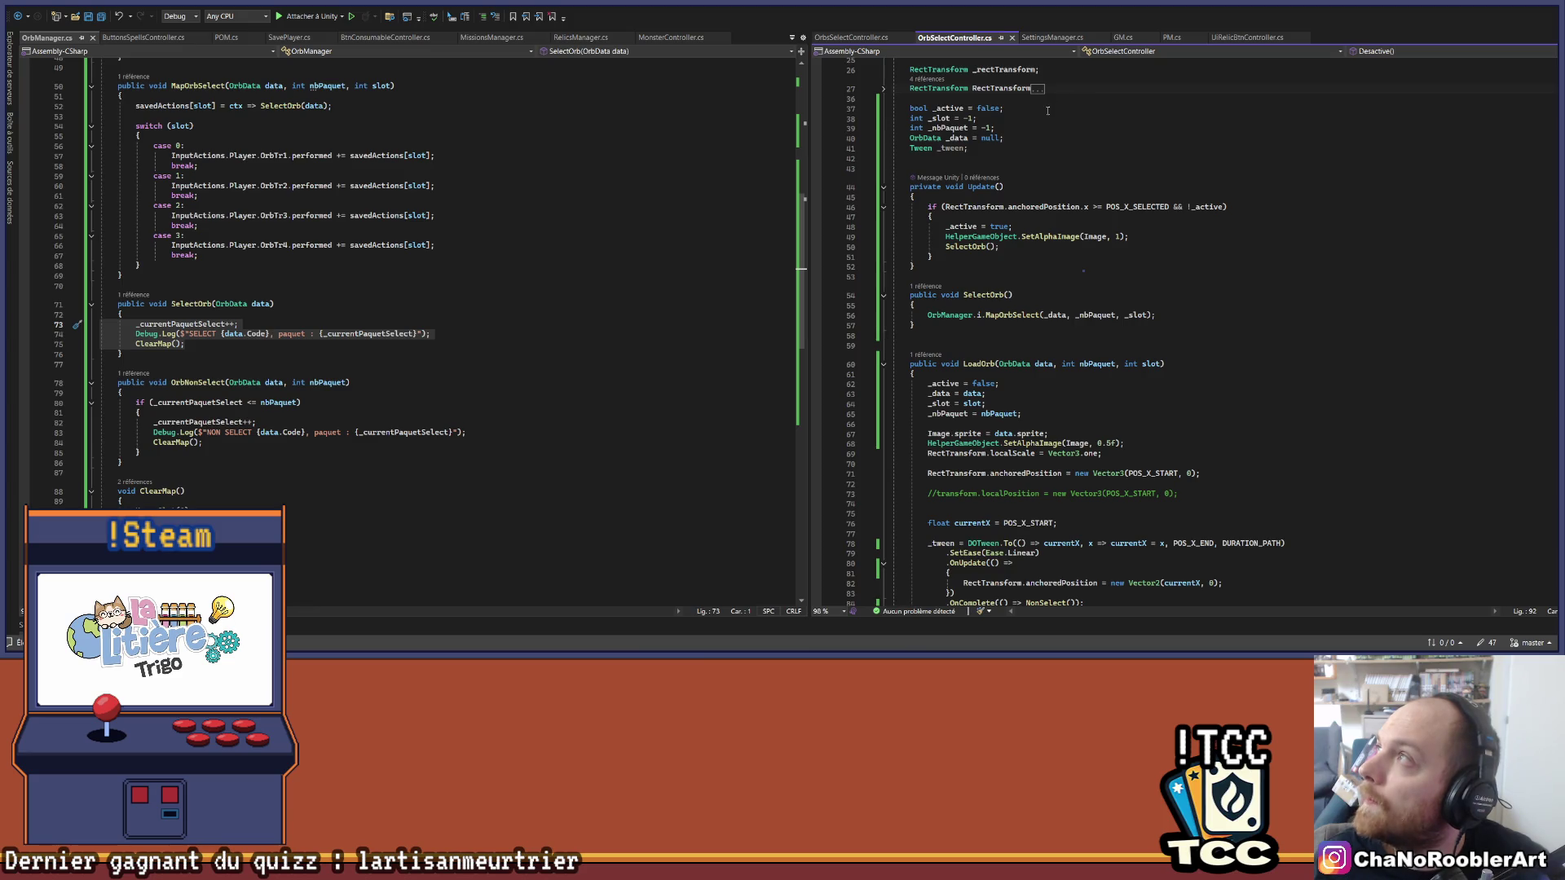
mouse_move(154, 422)
mouse_down()
mouse_move(123, 394)
mouse_move(159, 466)
mouse_up()
click(159, 466)
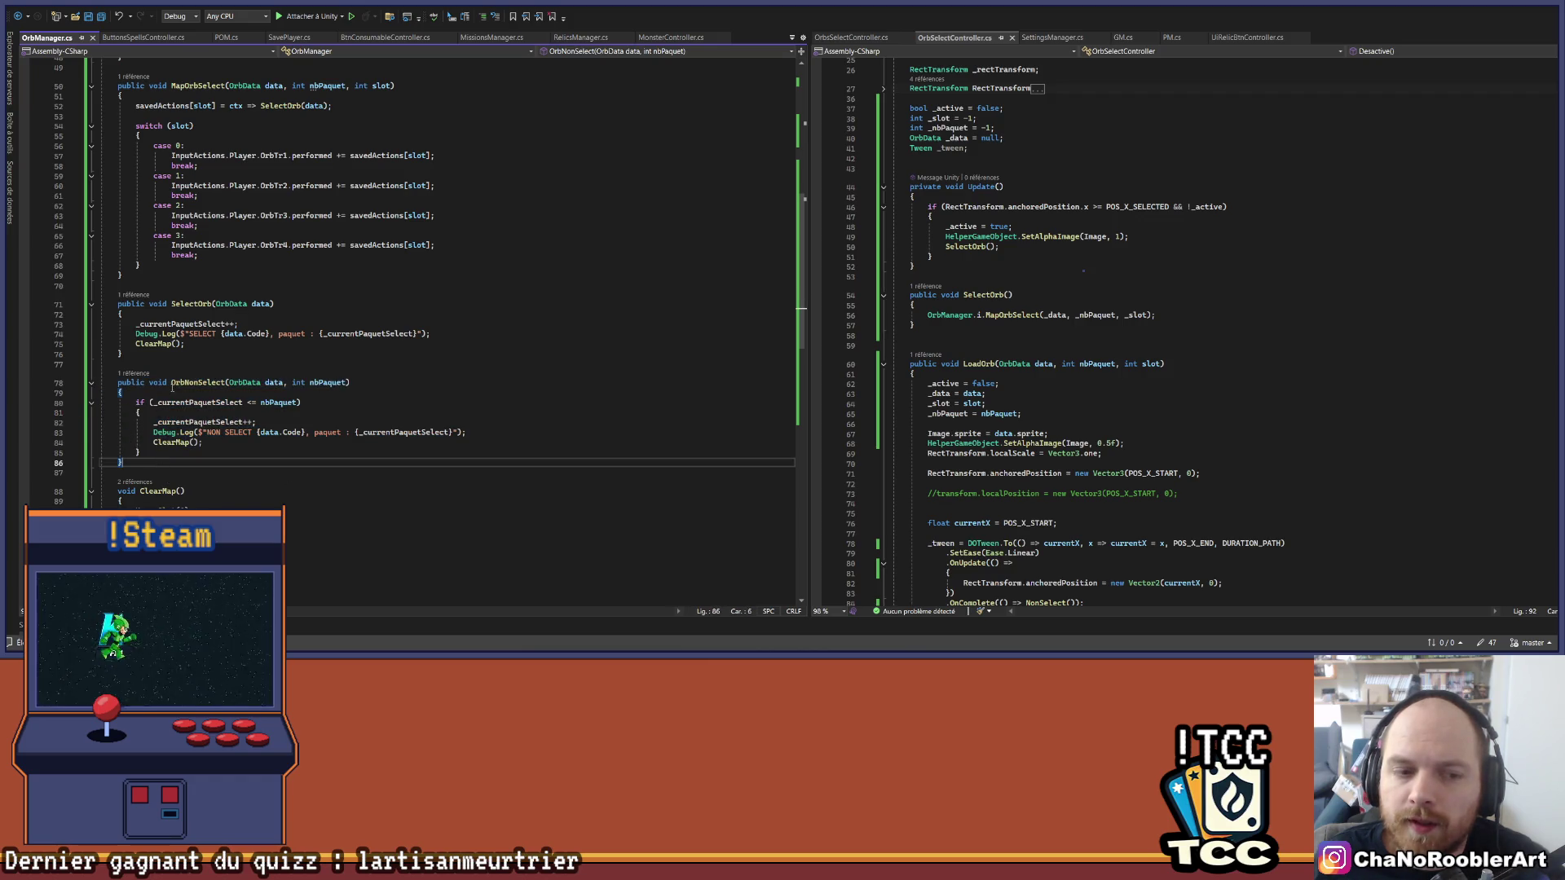
drag(101, 381, 137, 465)
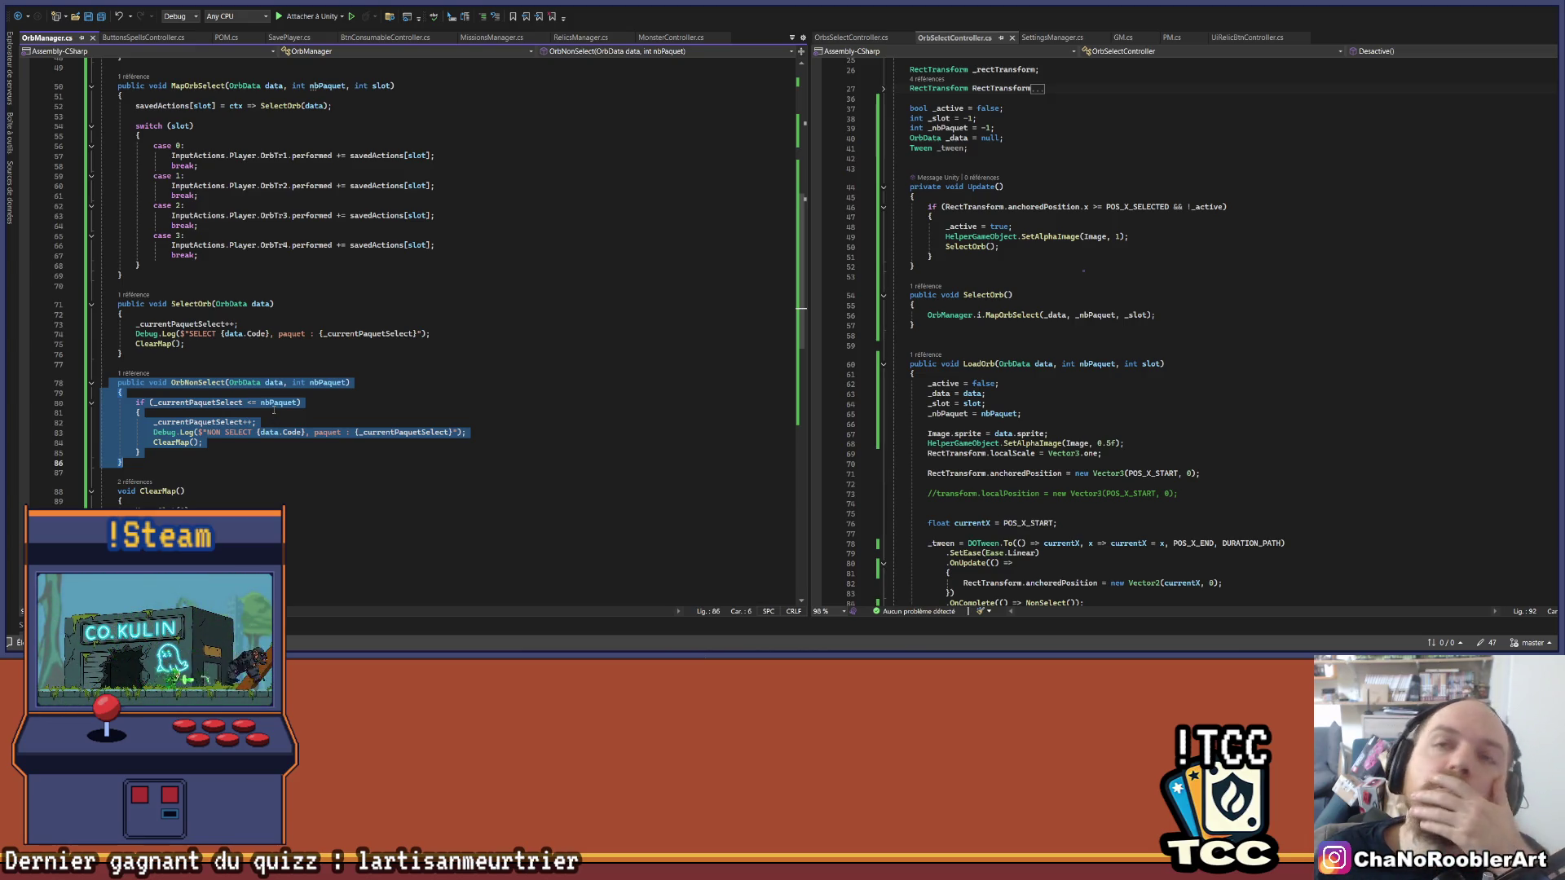
Step: Locate the _active field declaration in OrbSelectController
scroll(1032, 235, up, 4)
click(1019, 223)
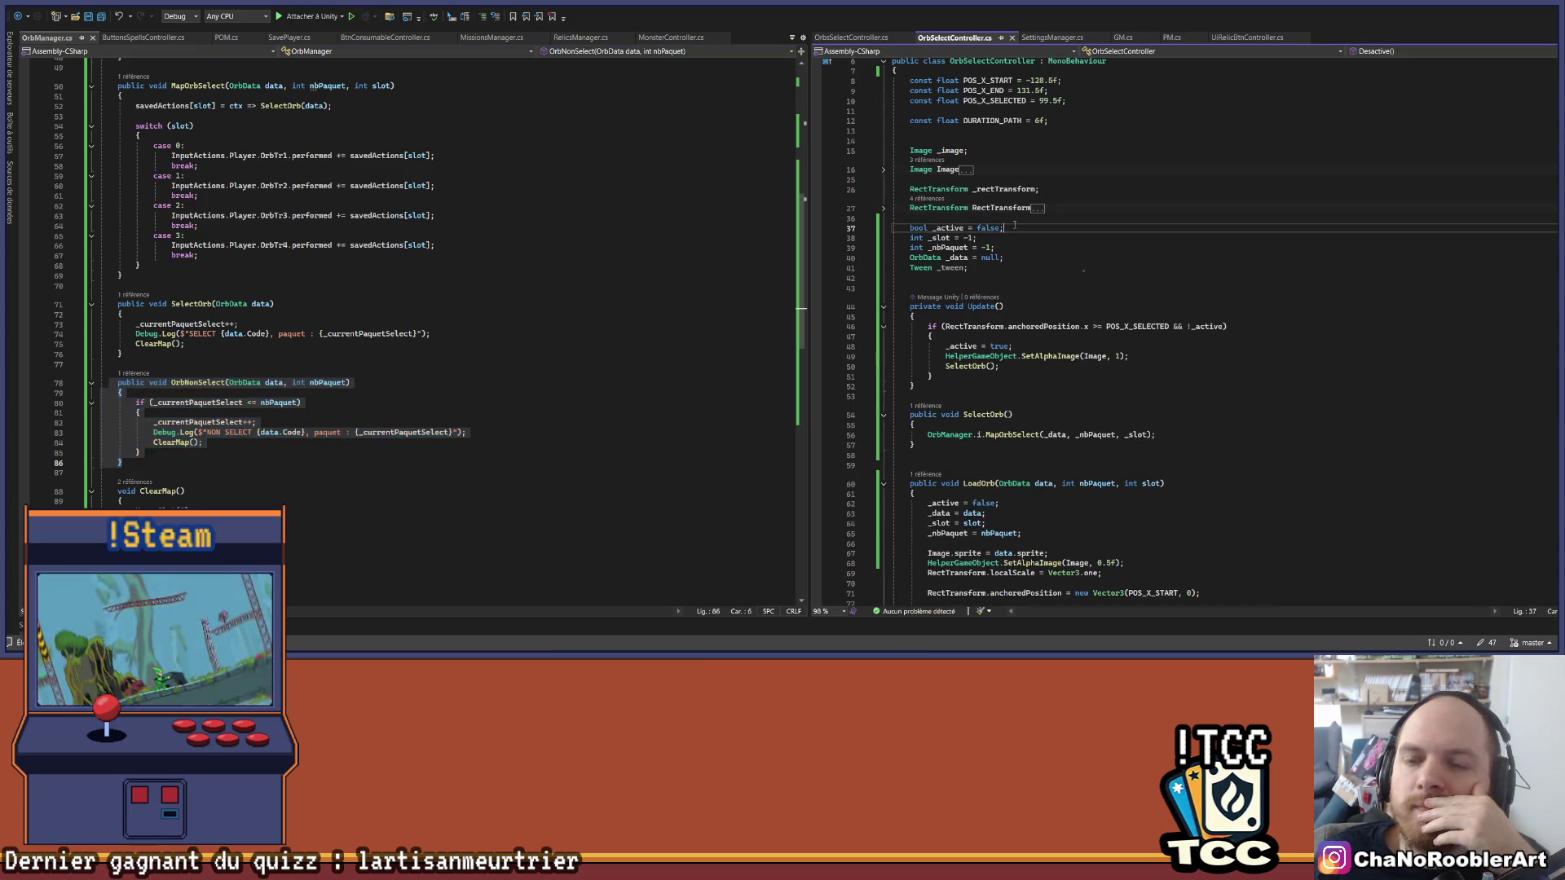
scroll(1060, 285, down, 15)
scroll(1132, 343, down, 1)
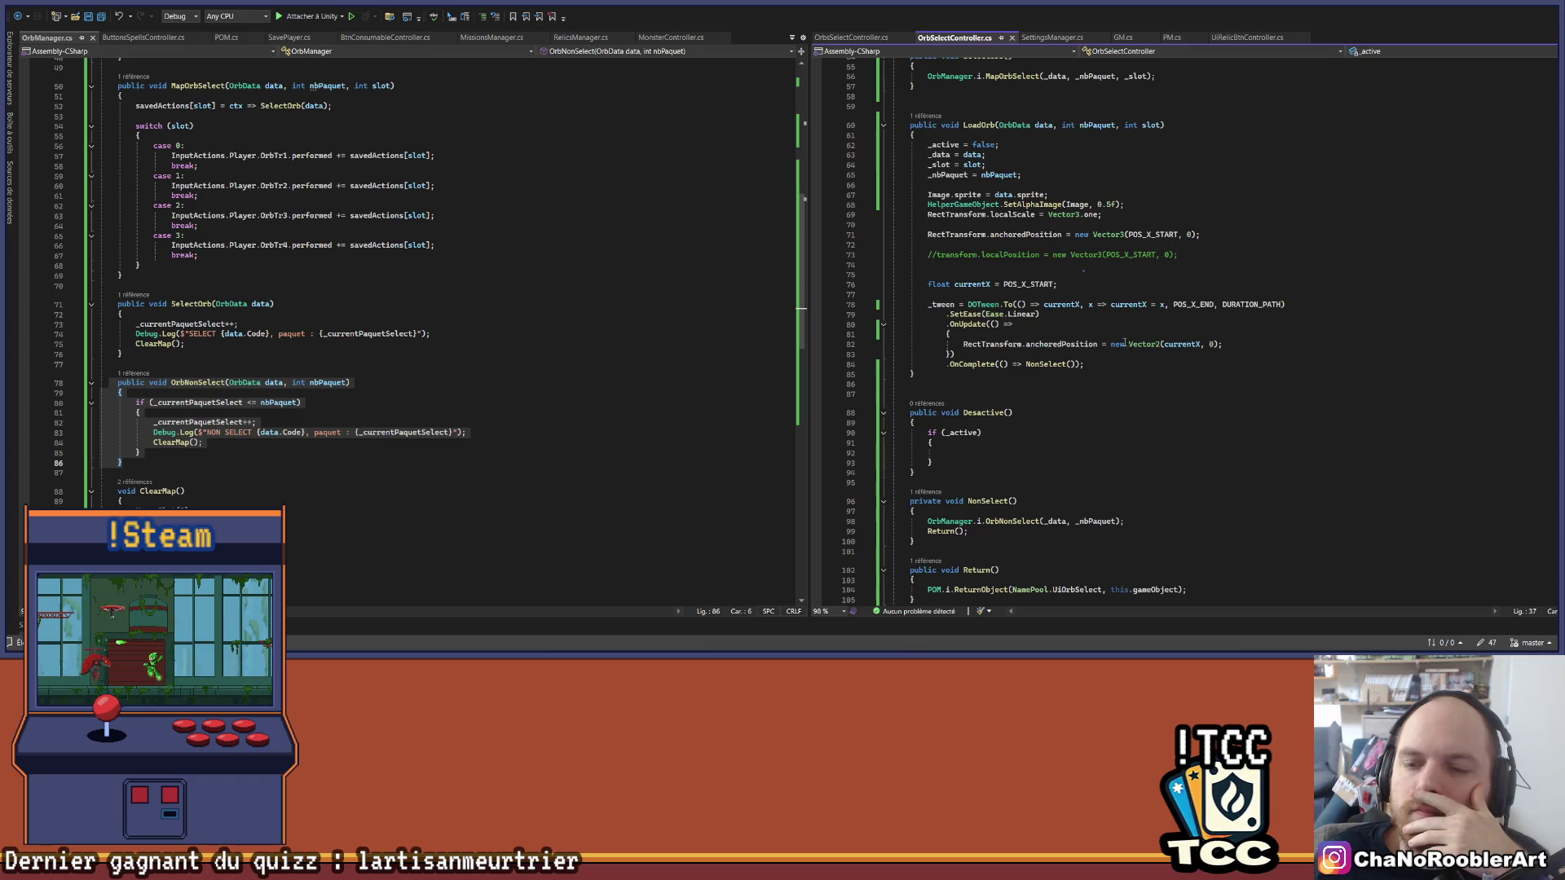
scroll(948, 426, up, 12)
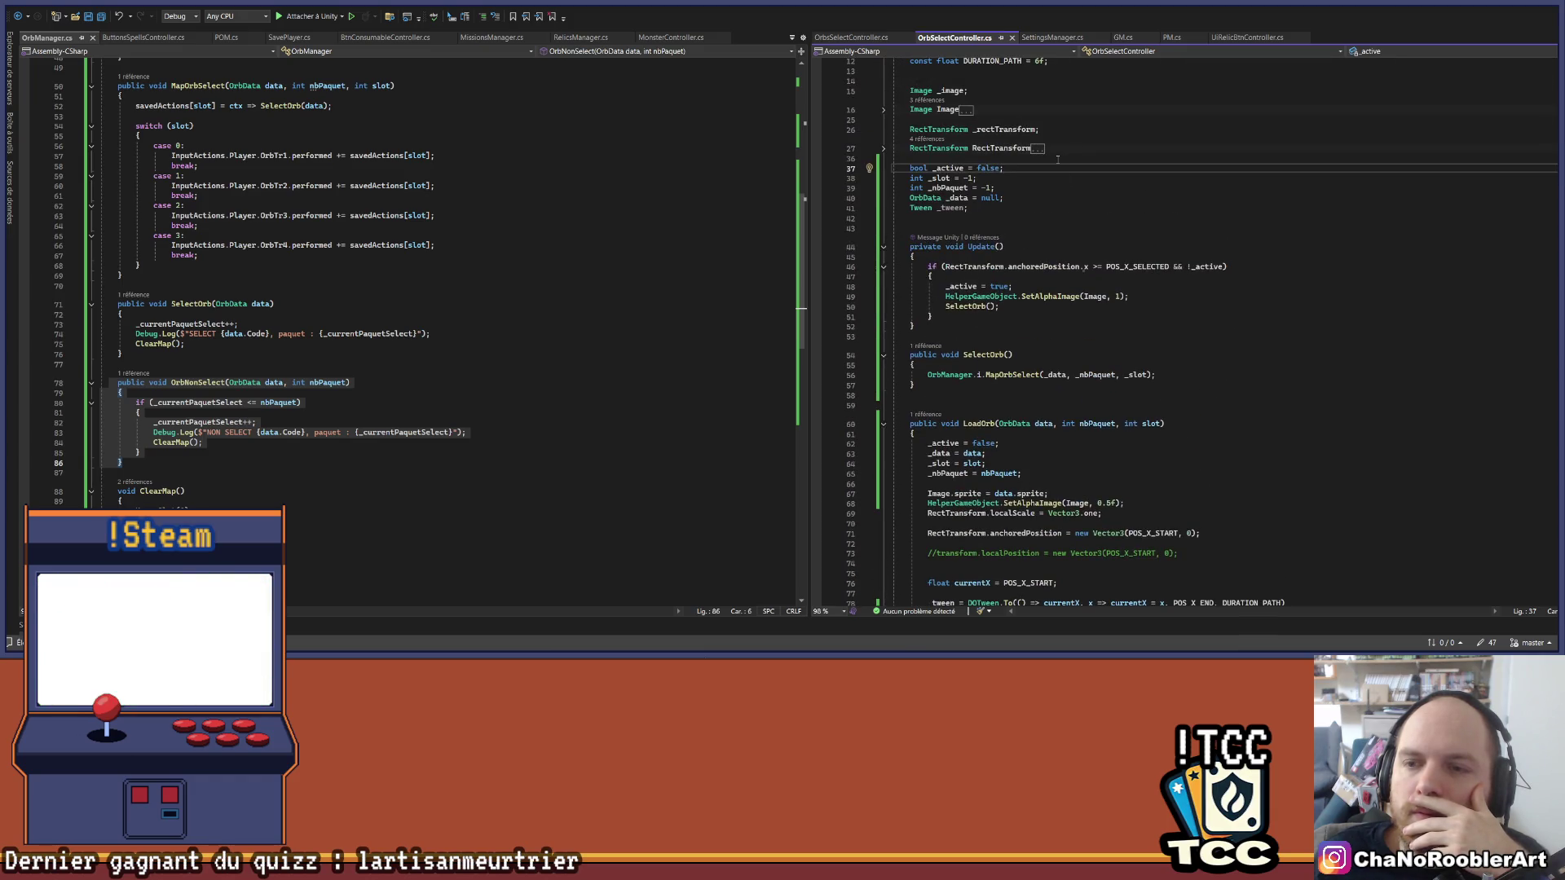
scroll(1156, 344, down, 12)
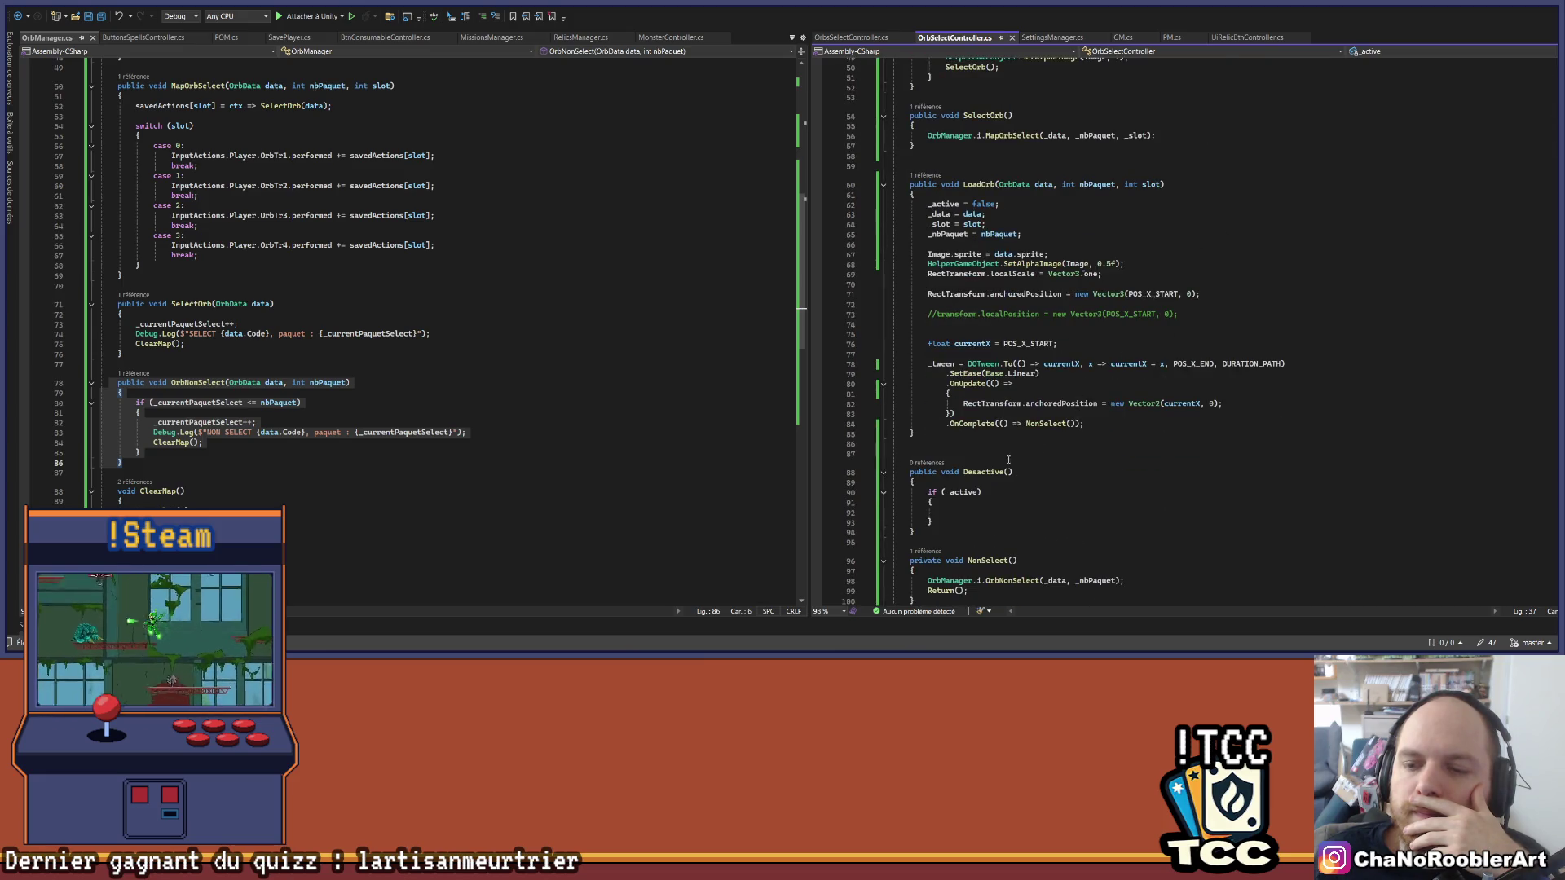
scroll(1008, 460, down, 3)
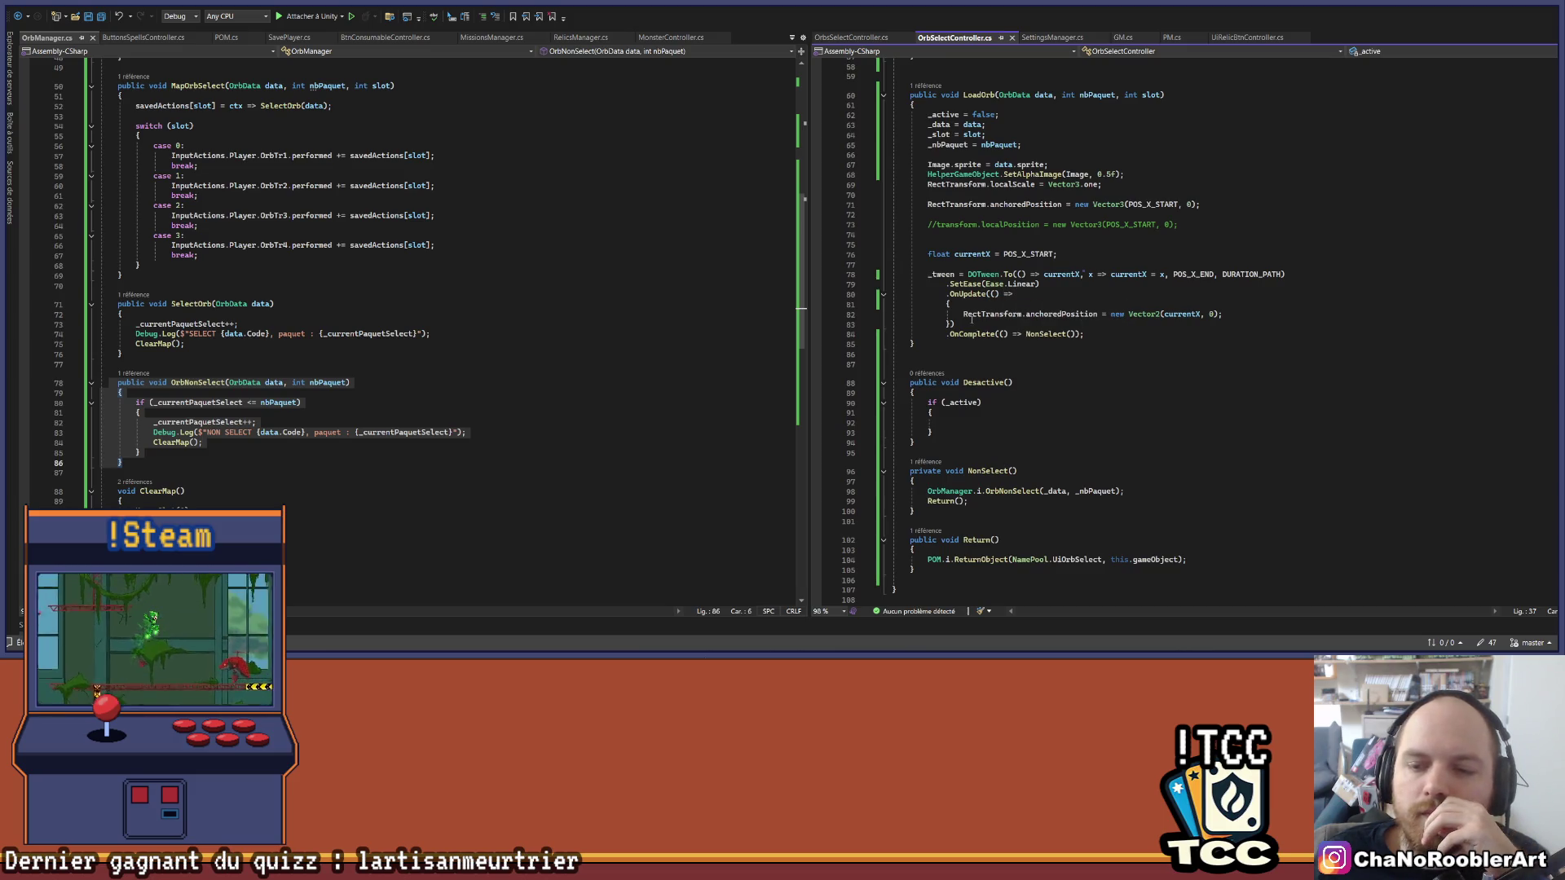
Step: Revisit OrbNonSelect's if block, then bring up OrbsSelectController.cs in the right pane
click(352, 413)
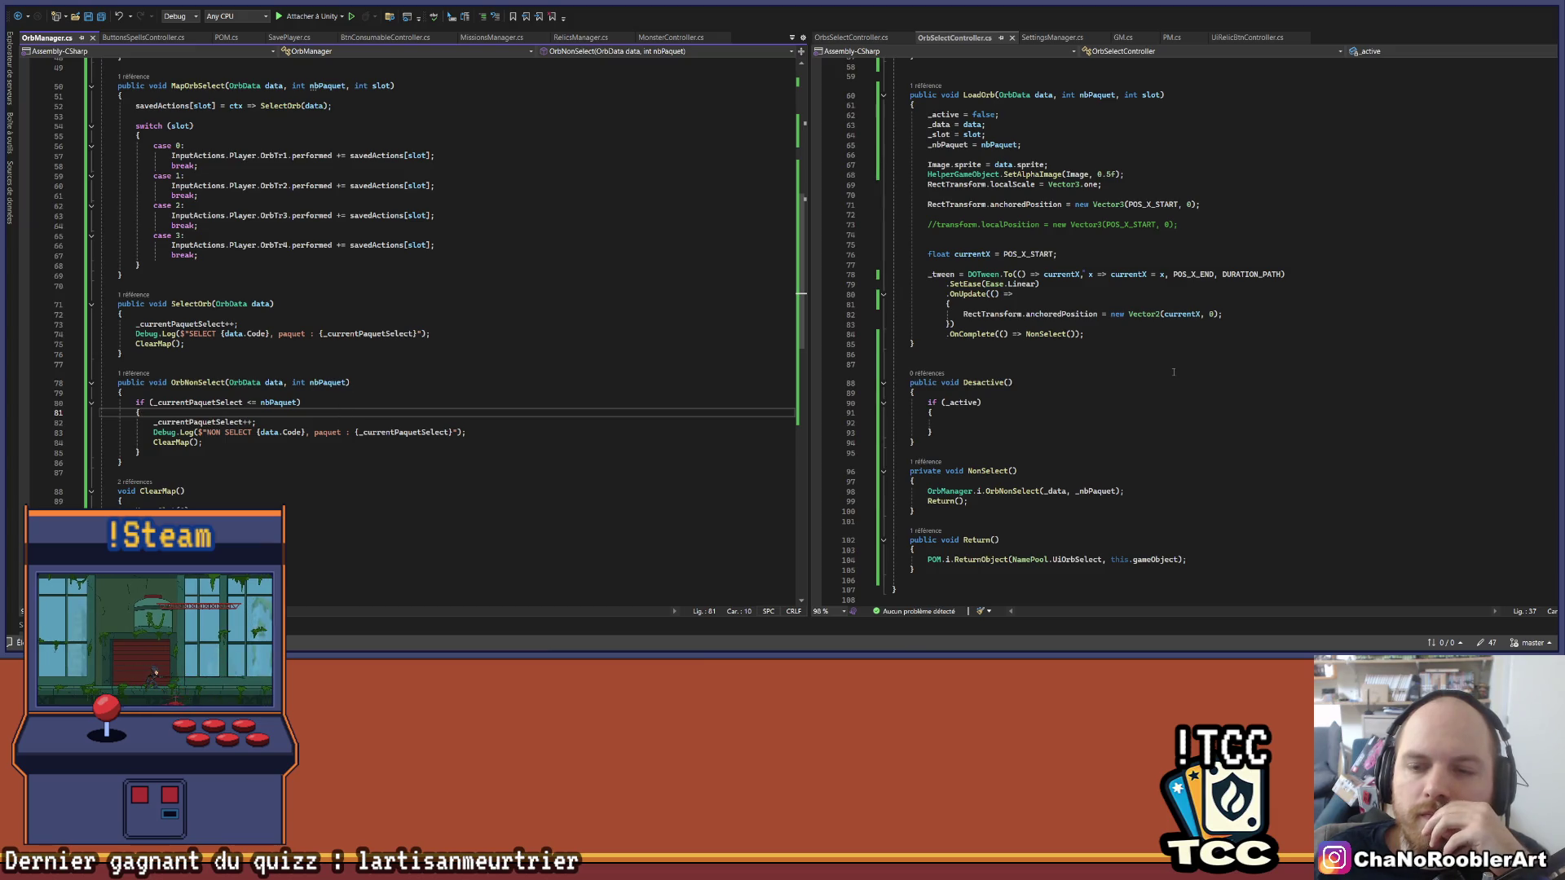
scroll(1174, 372, up, 3)
scroll(1168, 375, up, 14)
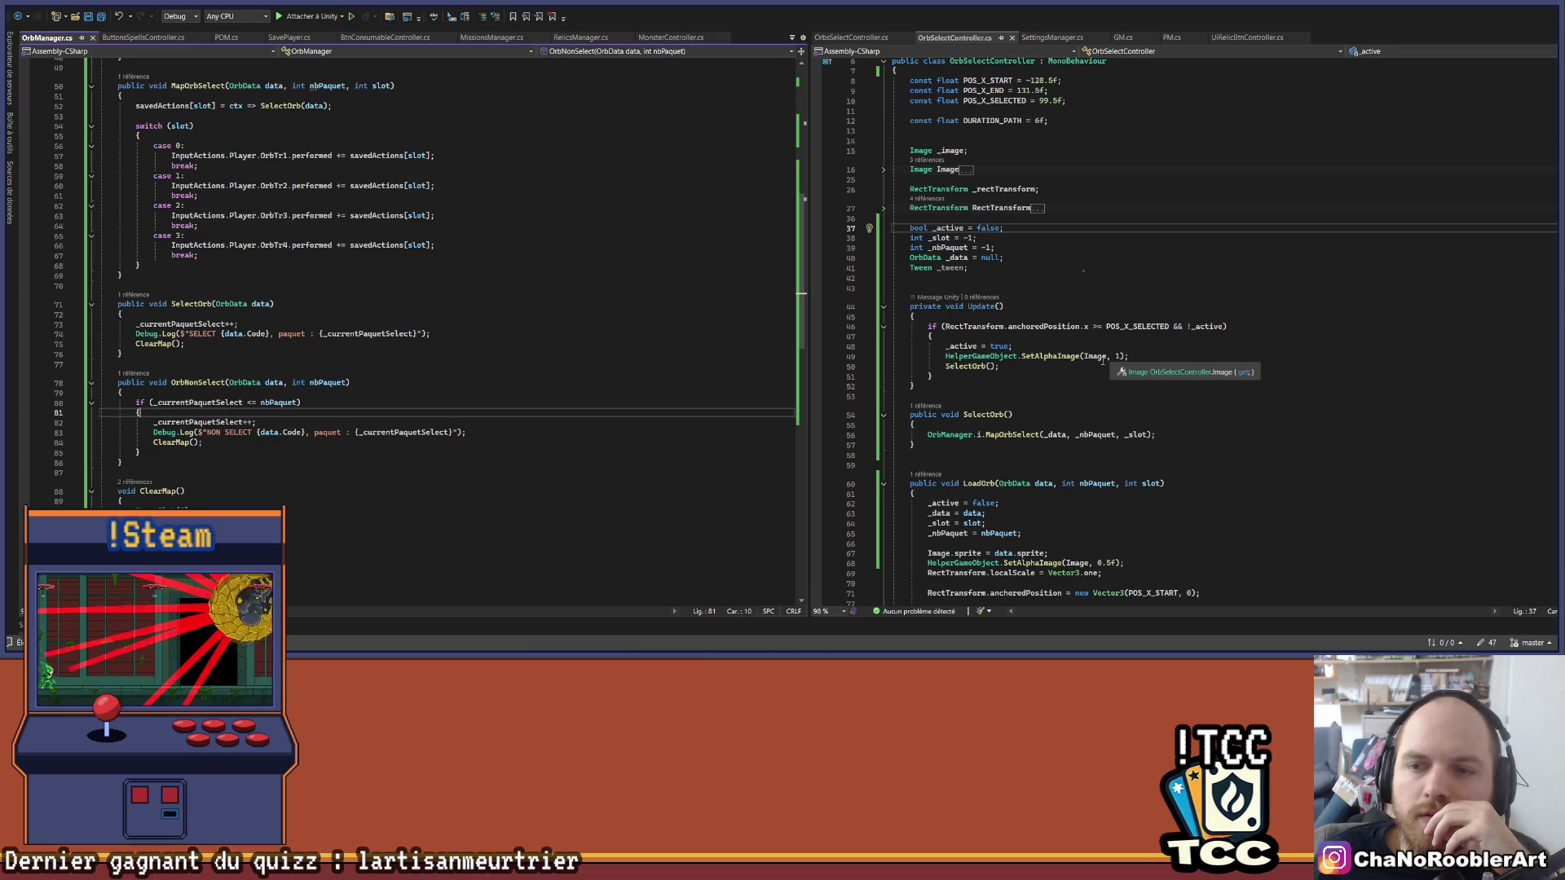
scroll(1102, 362, down, 16)
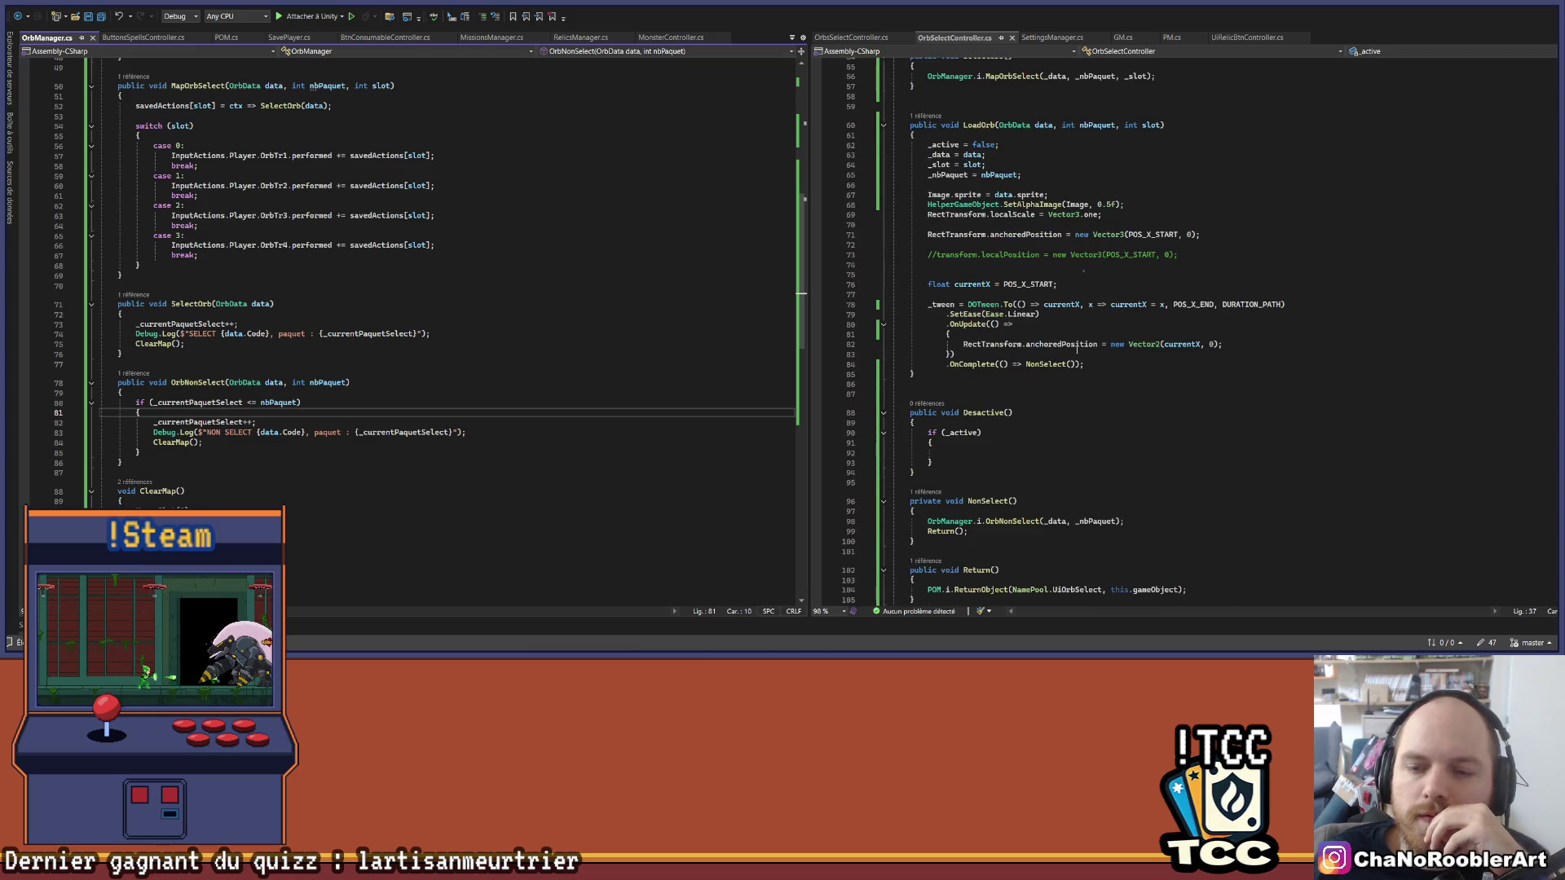
scroll(1078, 349, up, 17)
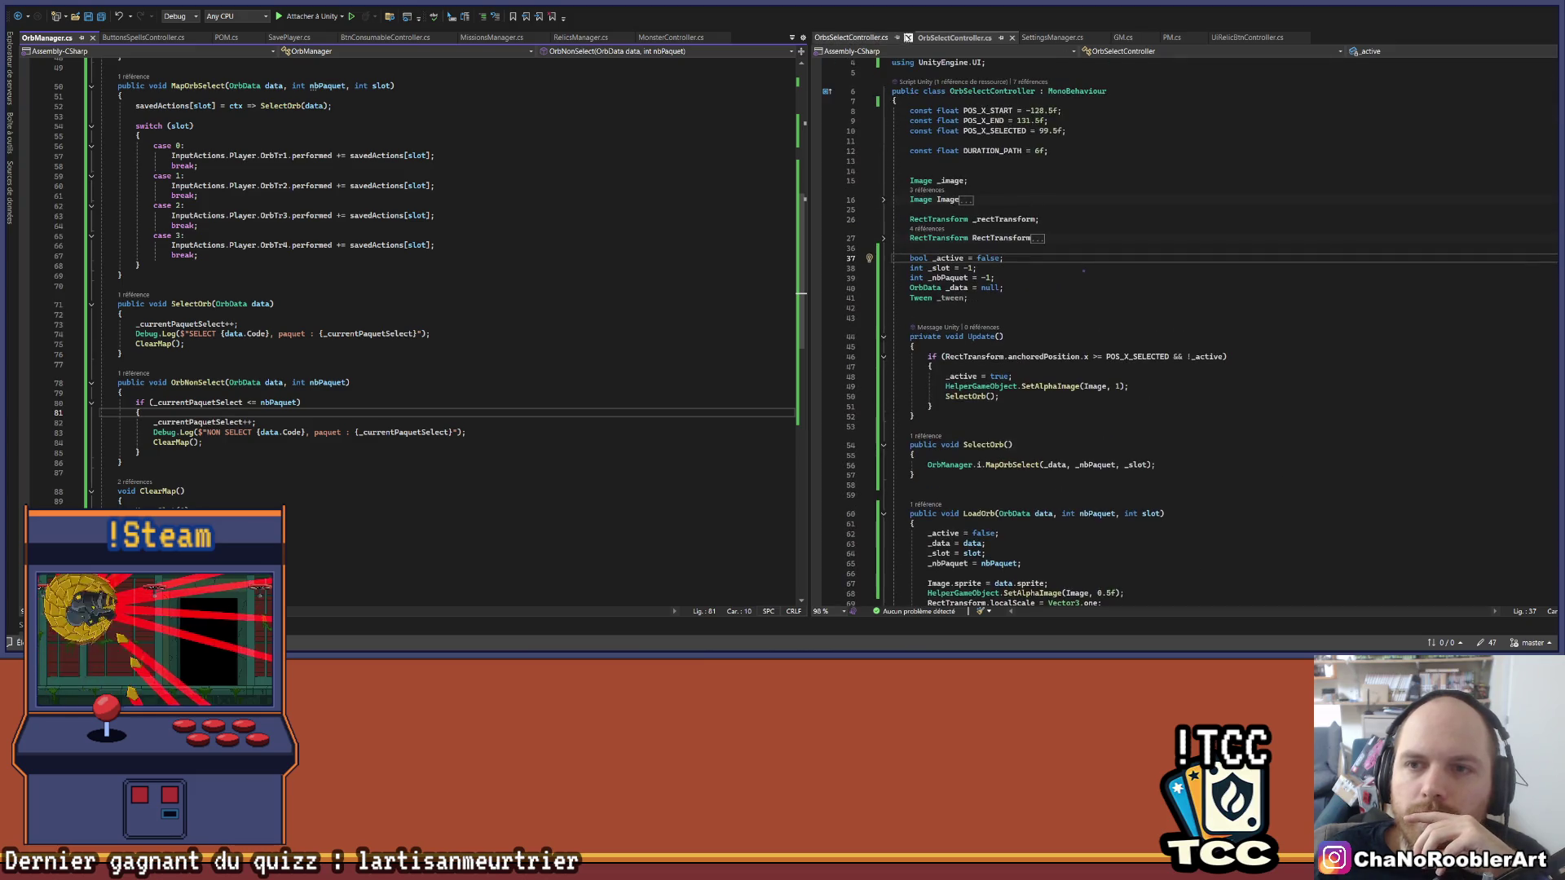
click(854, 37)
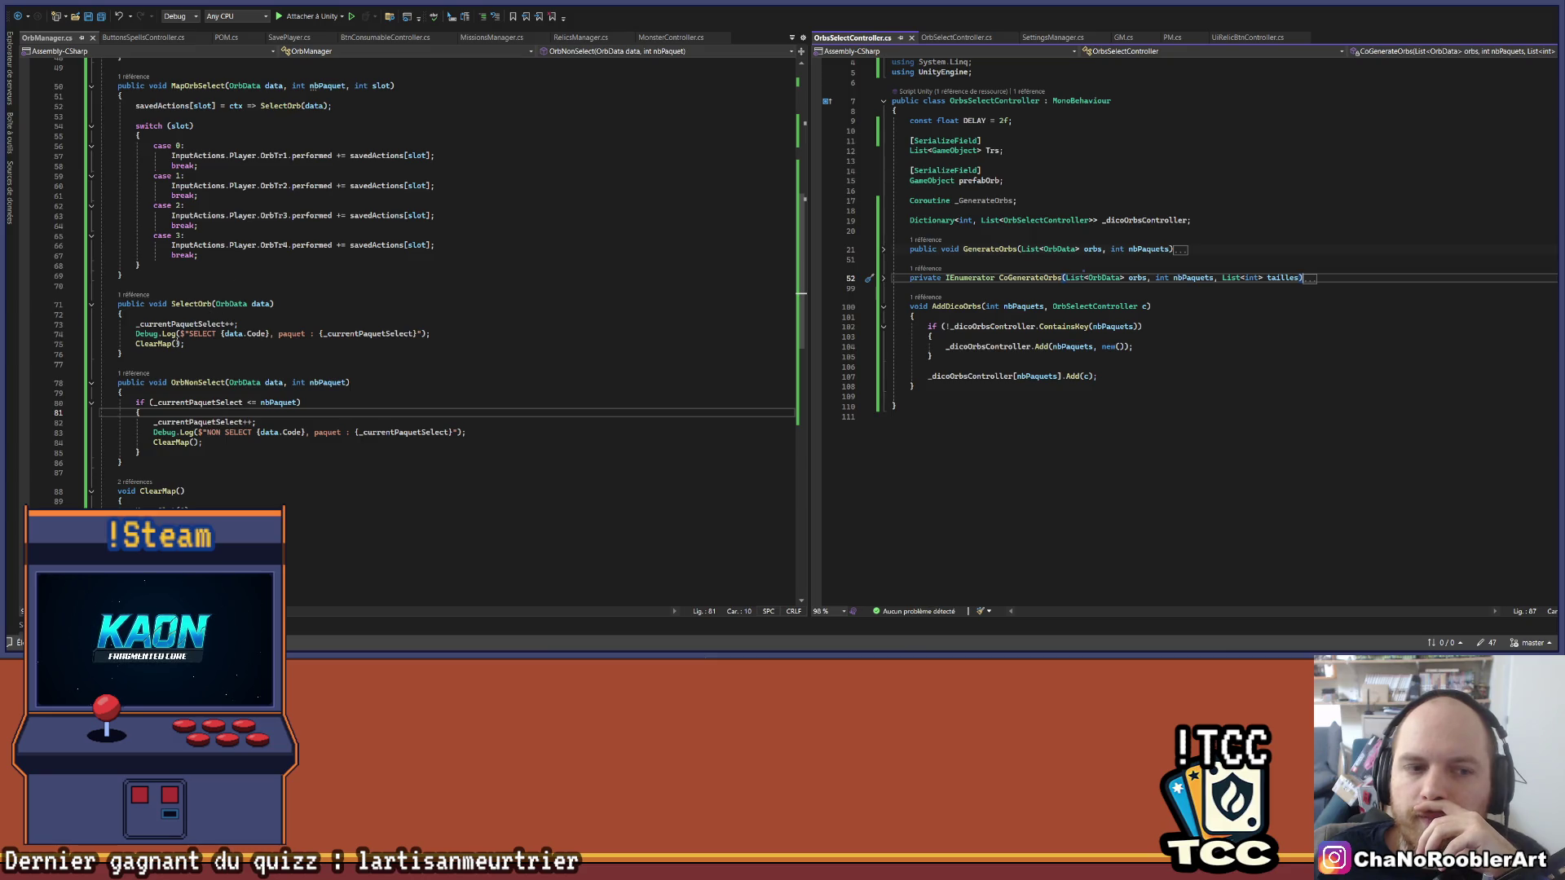
Step: Inspect OrbManager's SelectOrb, then review SelectOrb's MapOrbSelect(_data, _nbPaquet, _slot) call in OrbSelectController
click(206, 344)
click(230, 304)
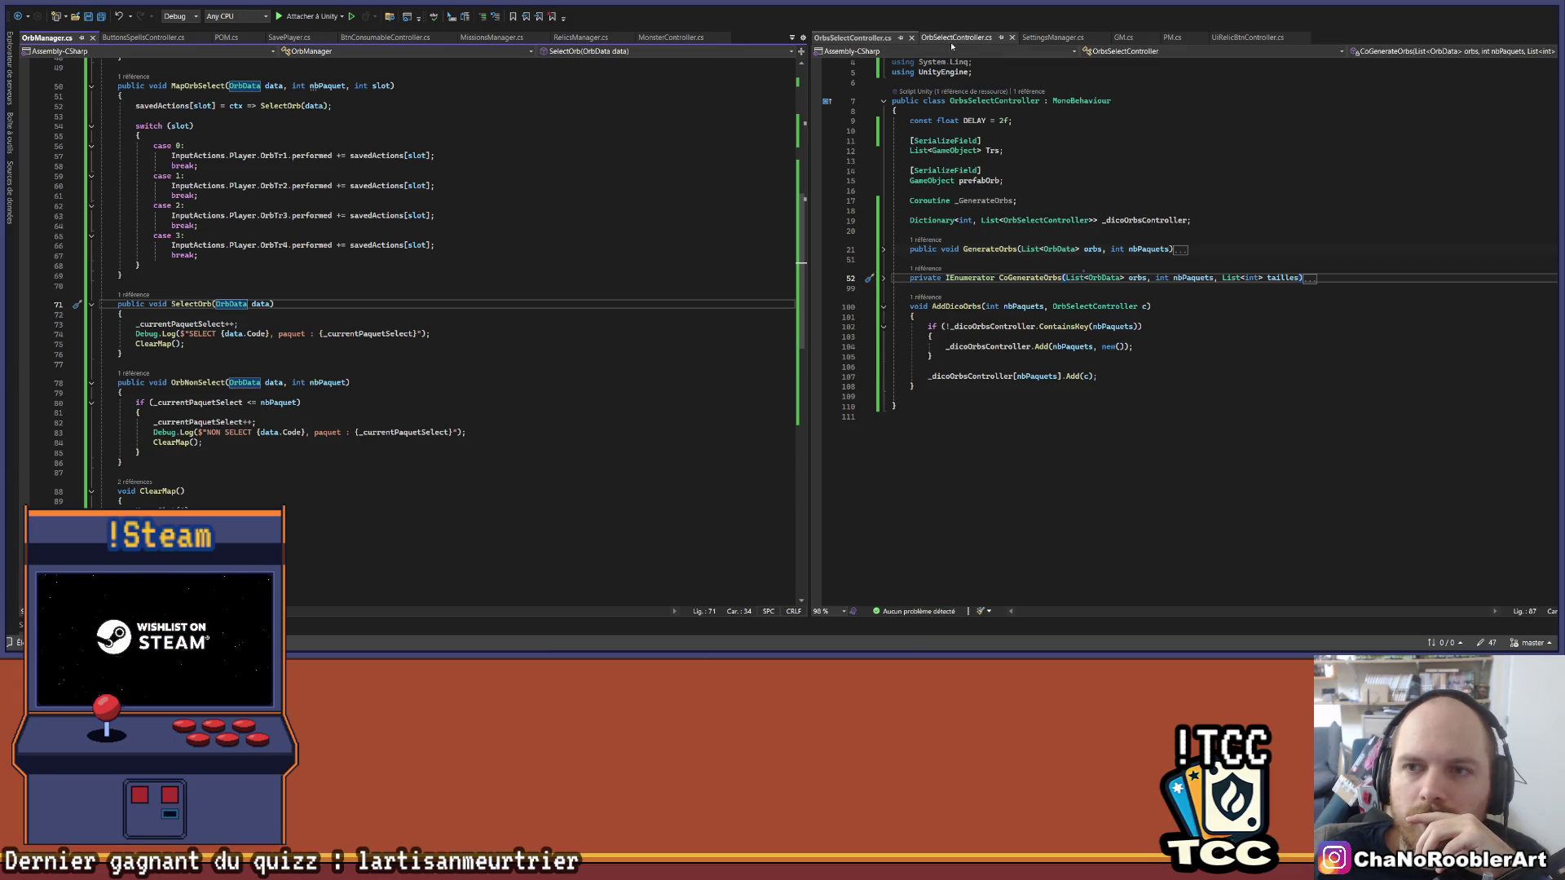
click(956, 37)
scroll(1246, 446, down, 7)
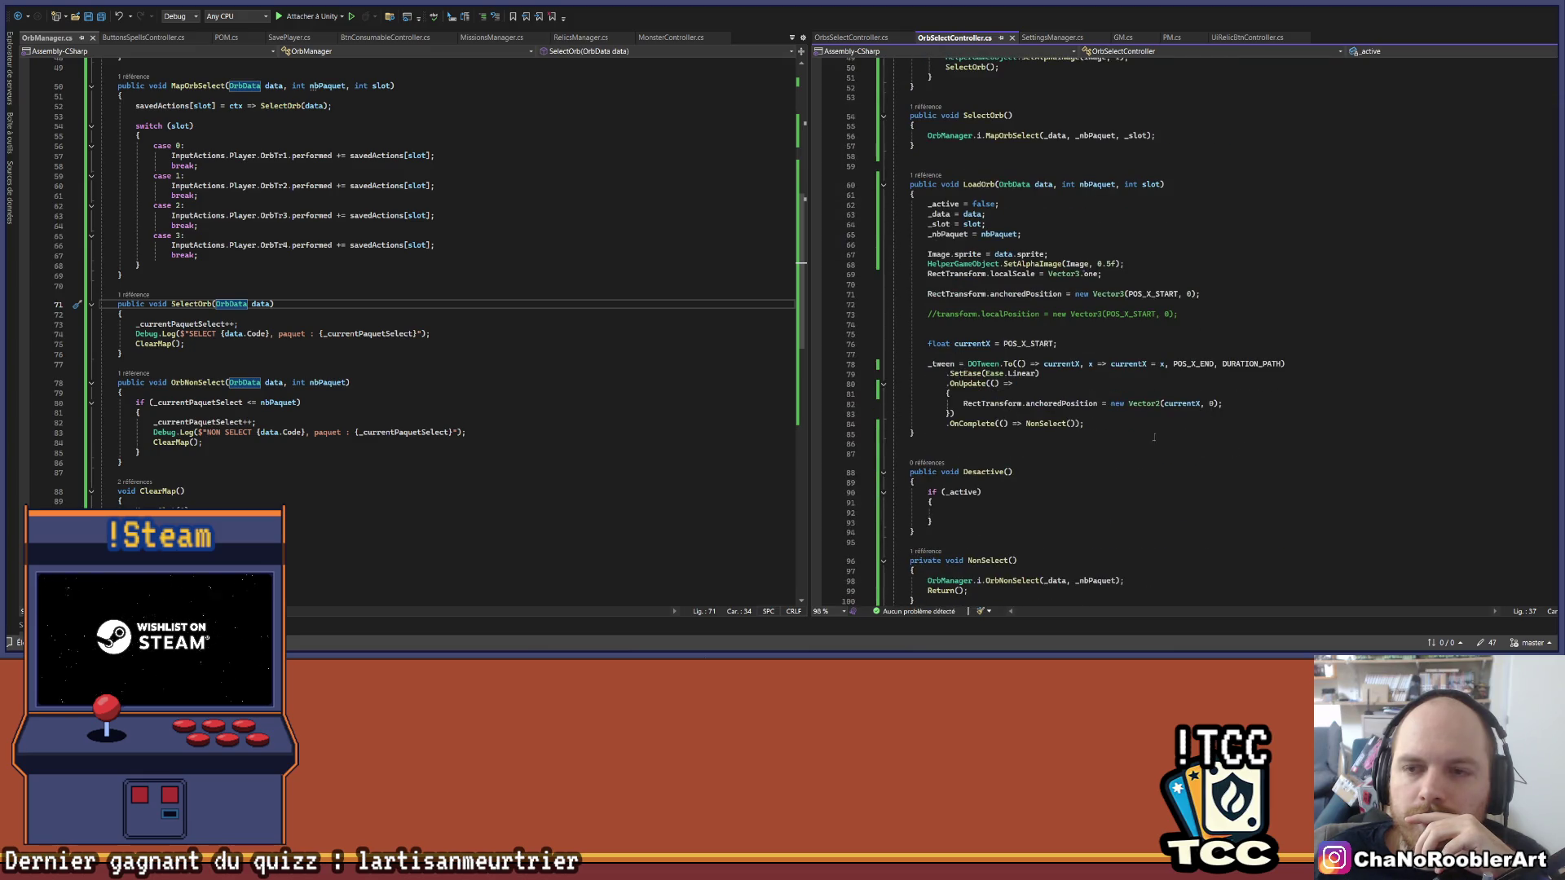
scroll(1018, 395, up, 5)
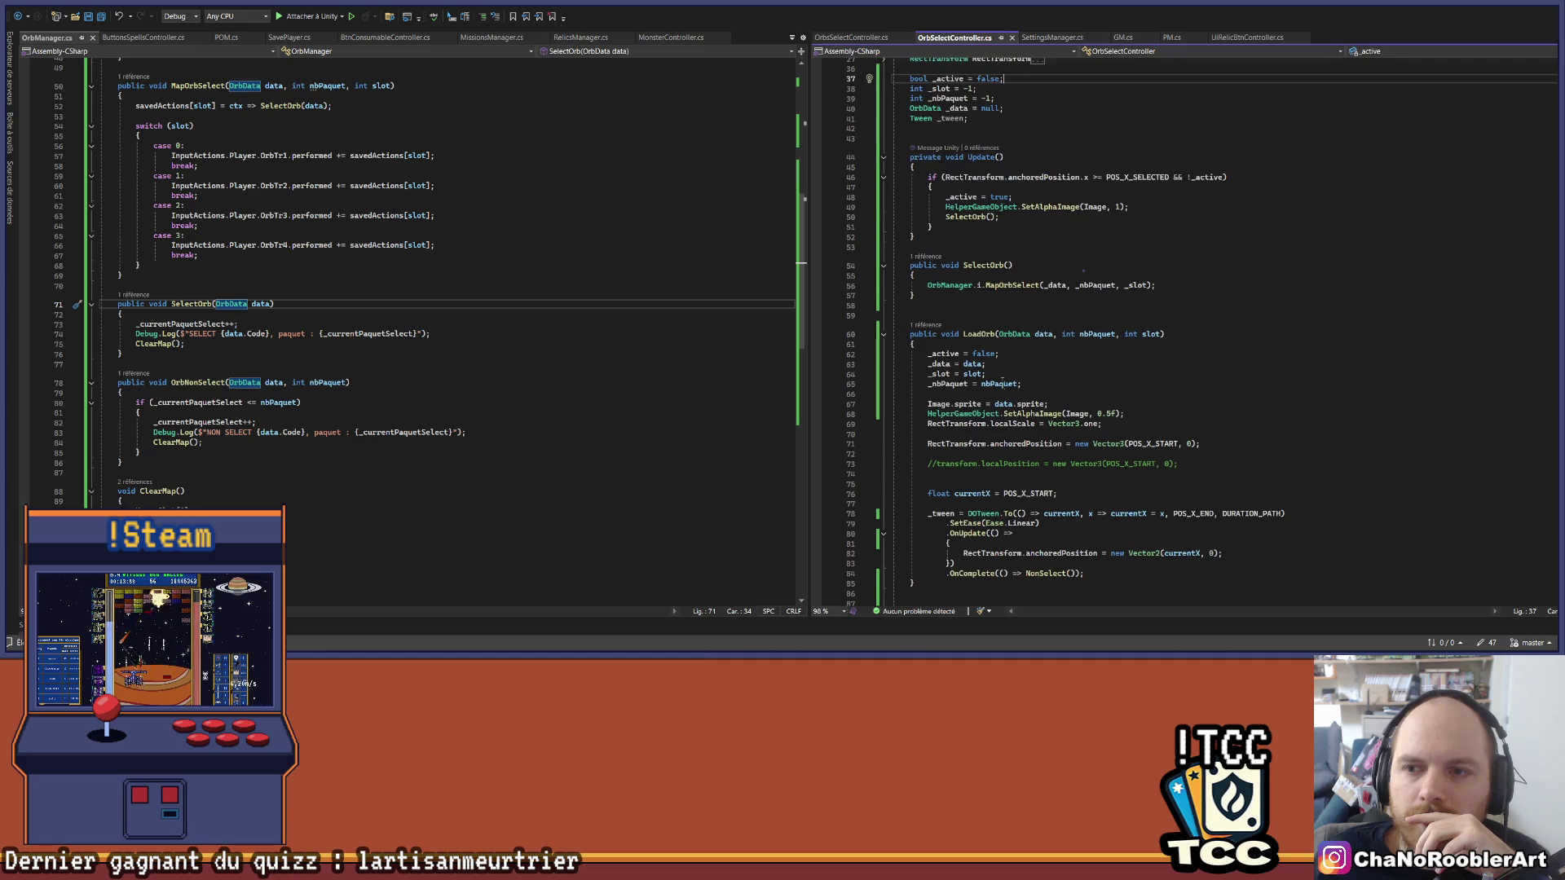
click(1015, 284)
scroll(1019, 326, up, 2)
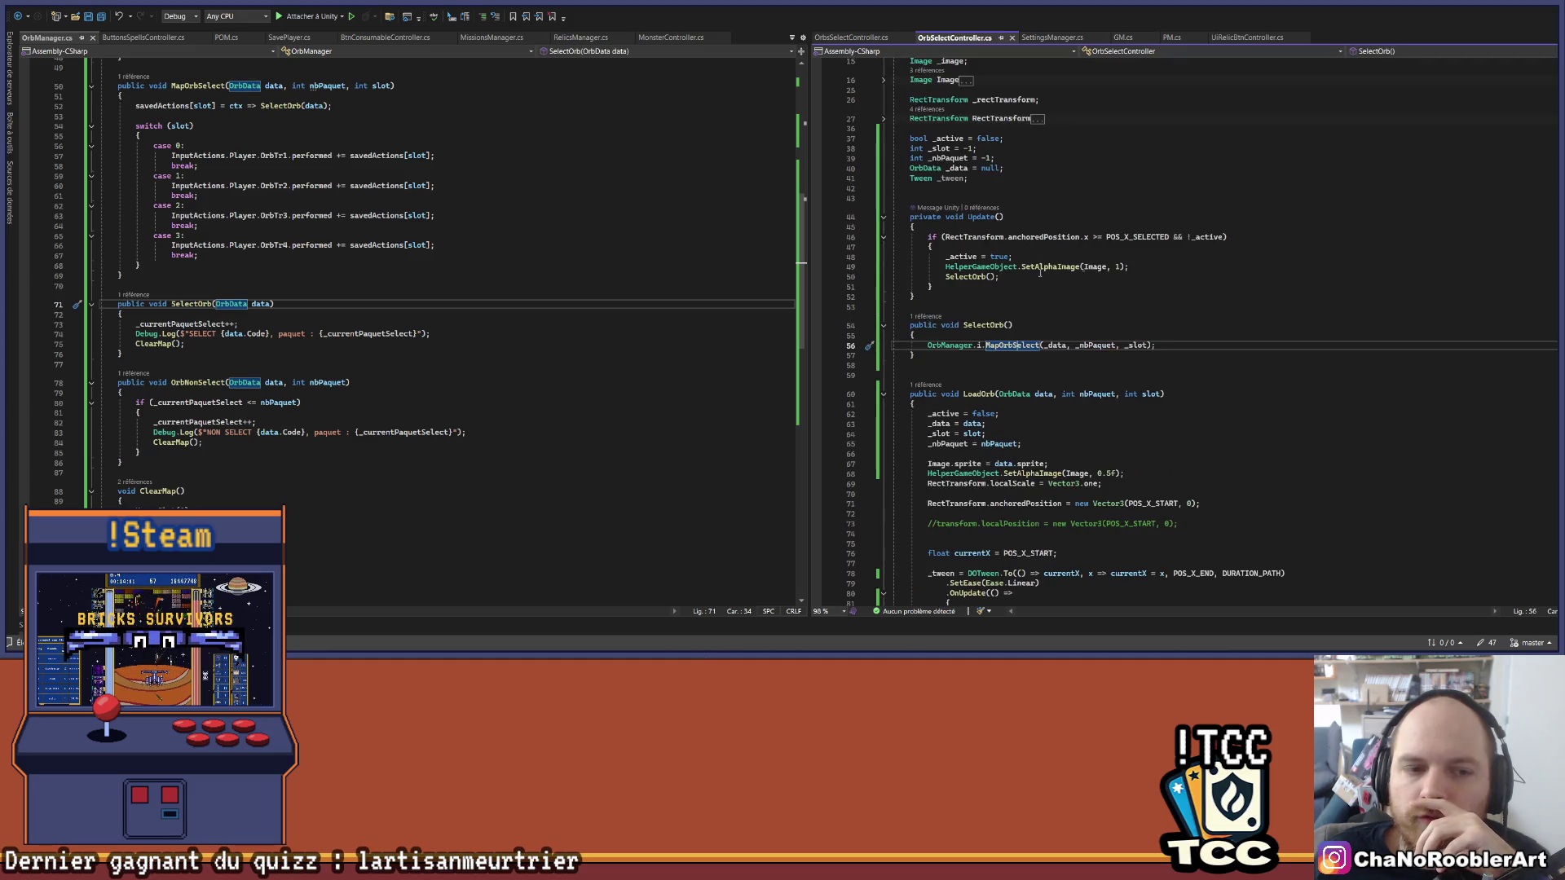
scroll(317, 283, up, 5)
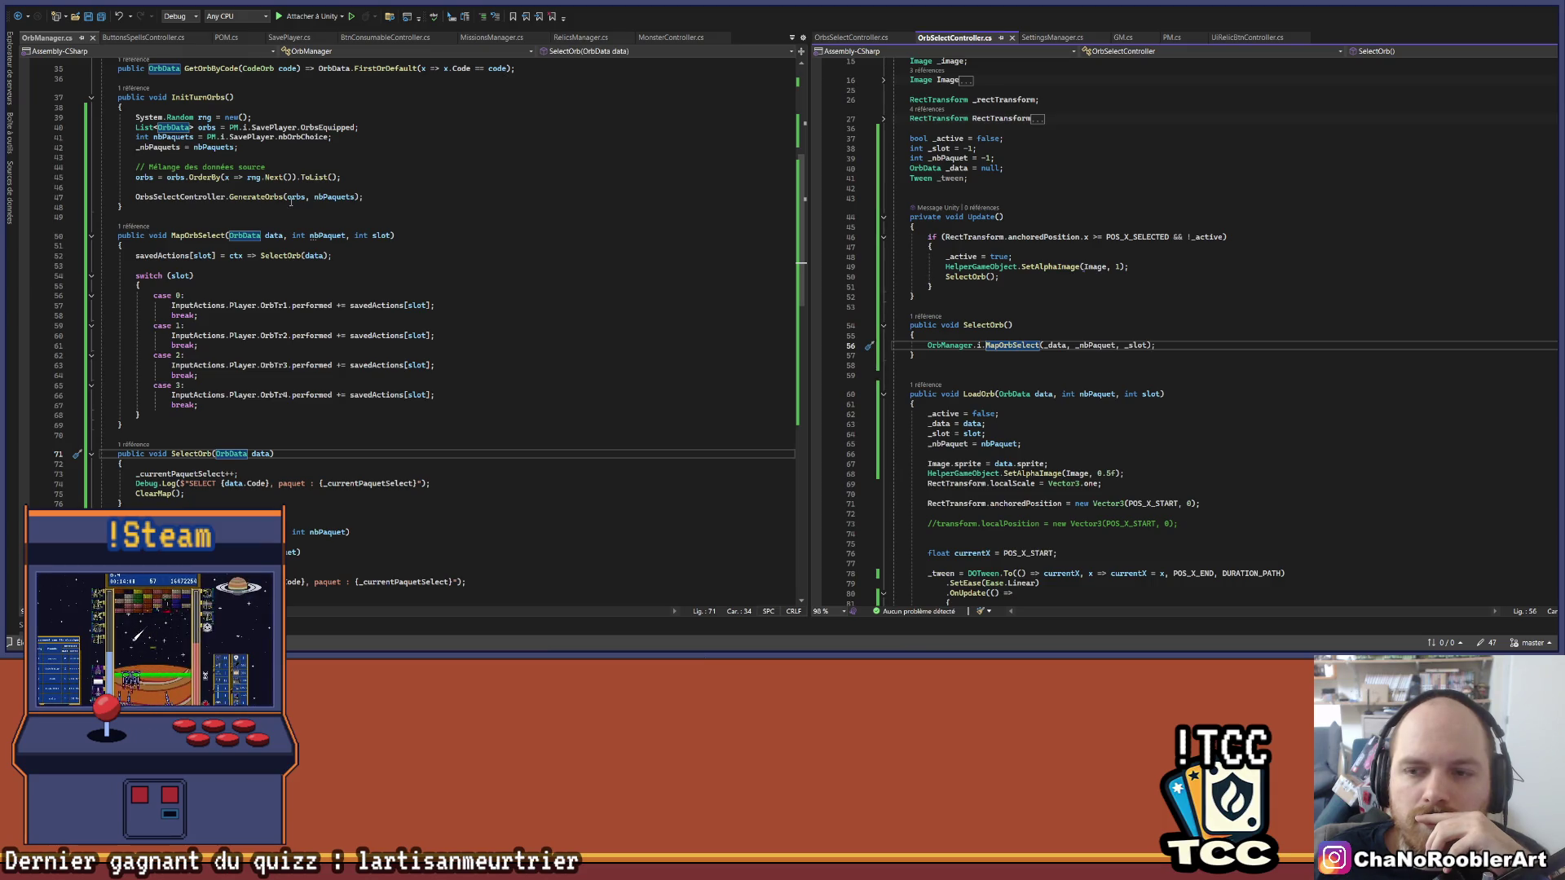
scroll(1000, 124, up, 5)
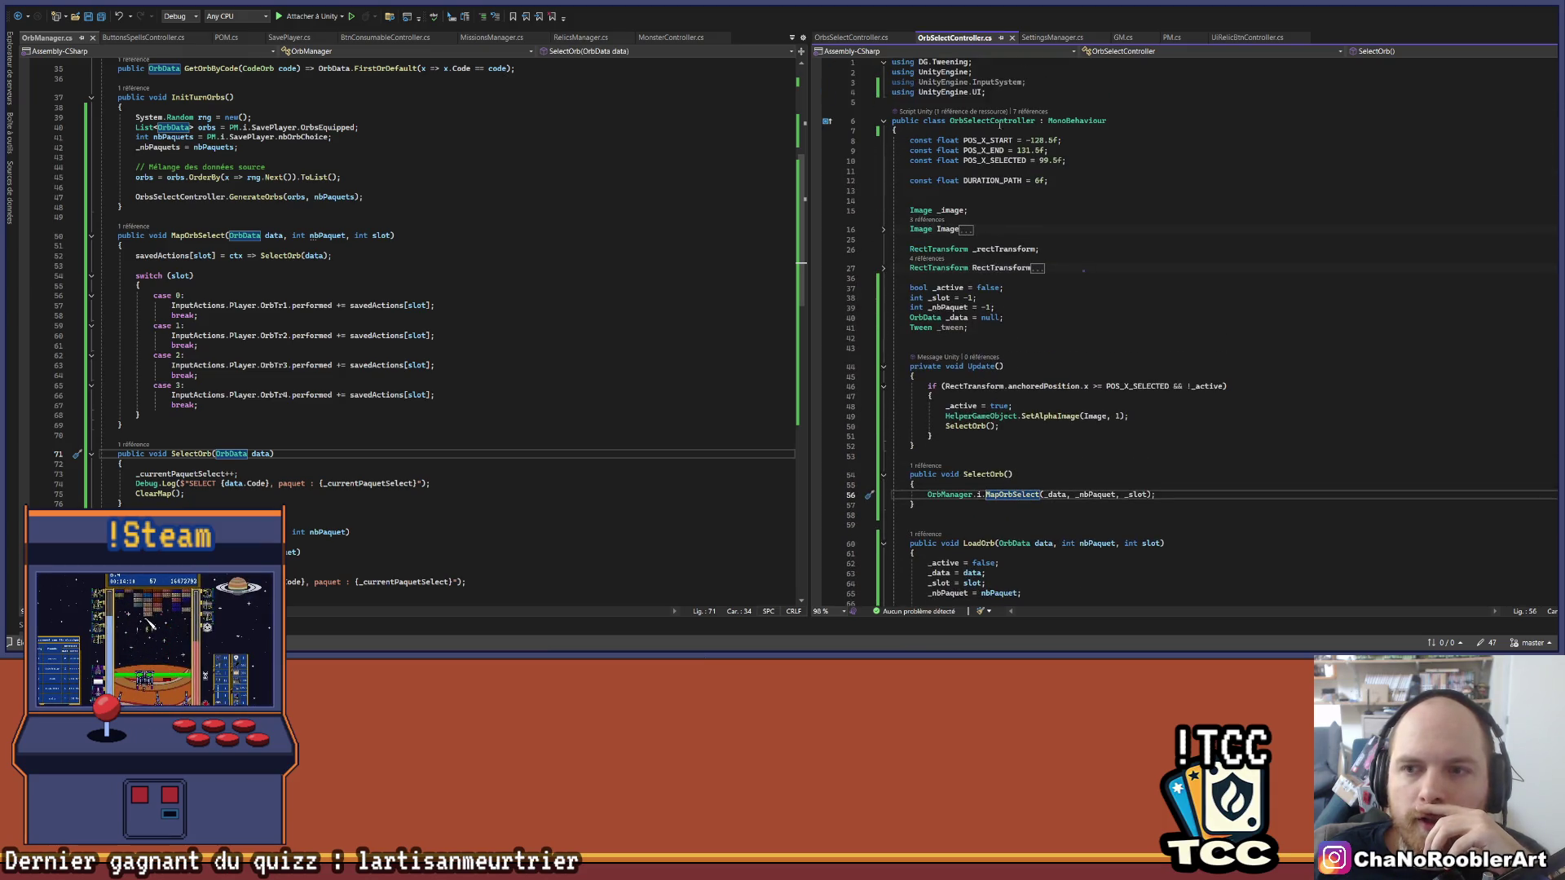
click(986, 326)
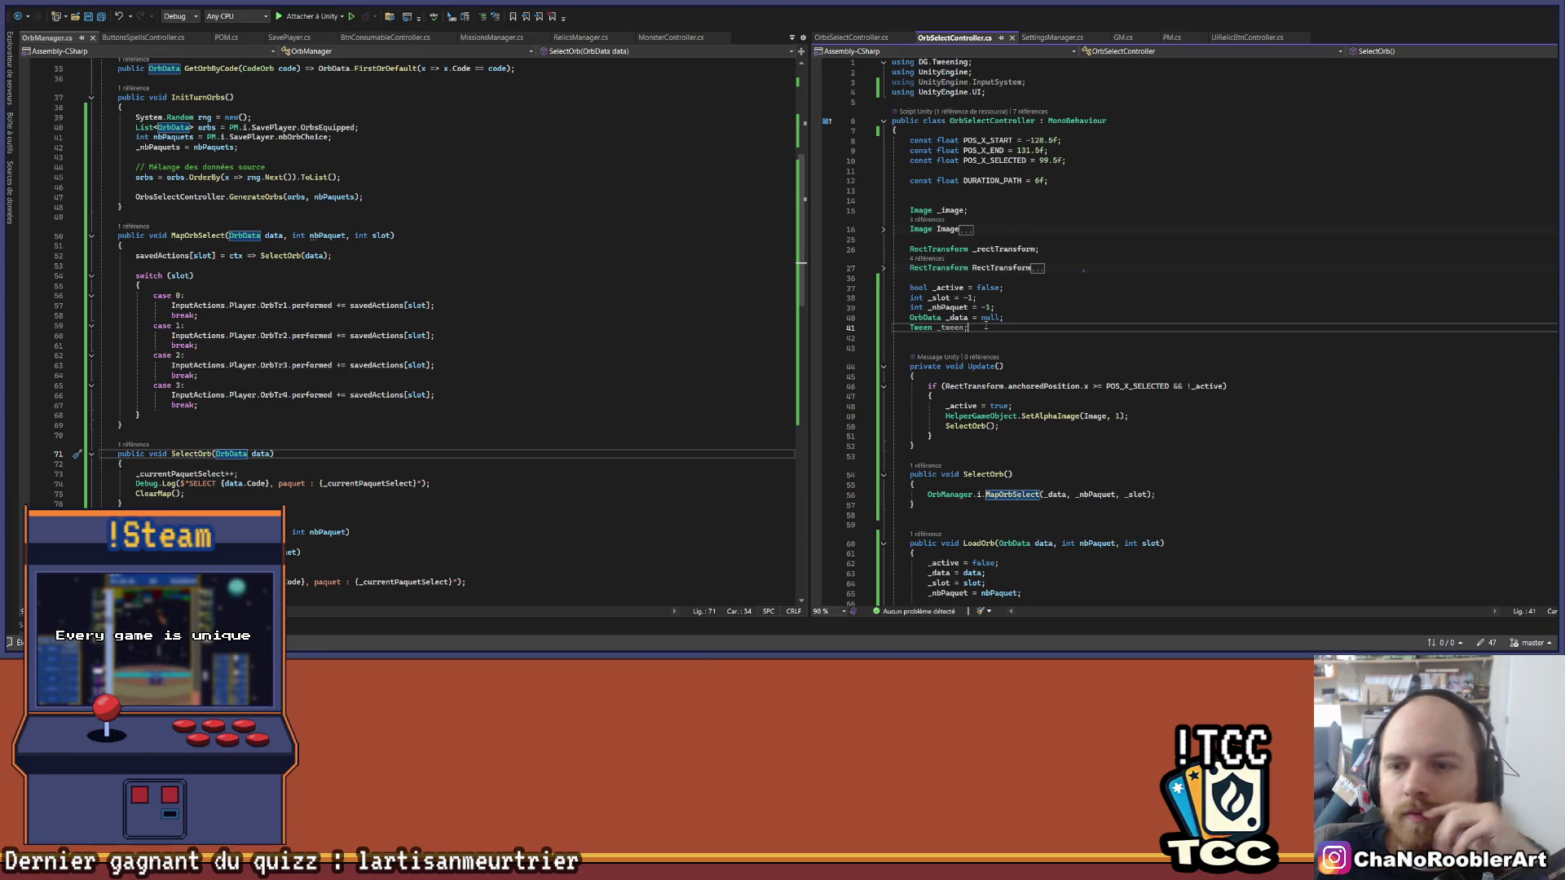
Step: Add 'public OrbData Data { get { return _data; } }' above the _tween field, formatted over several lines, and save
key(Home)
key(Return)
key(Return)
key(Up)
key(Up)
text(pulbi)
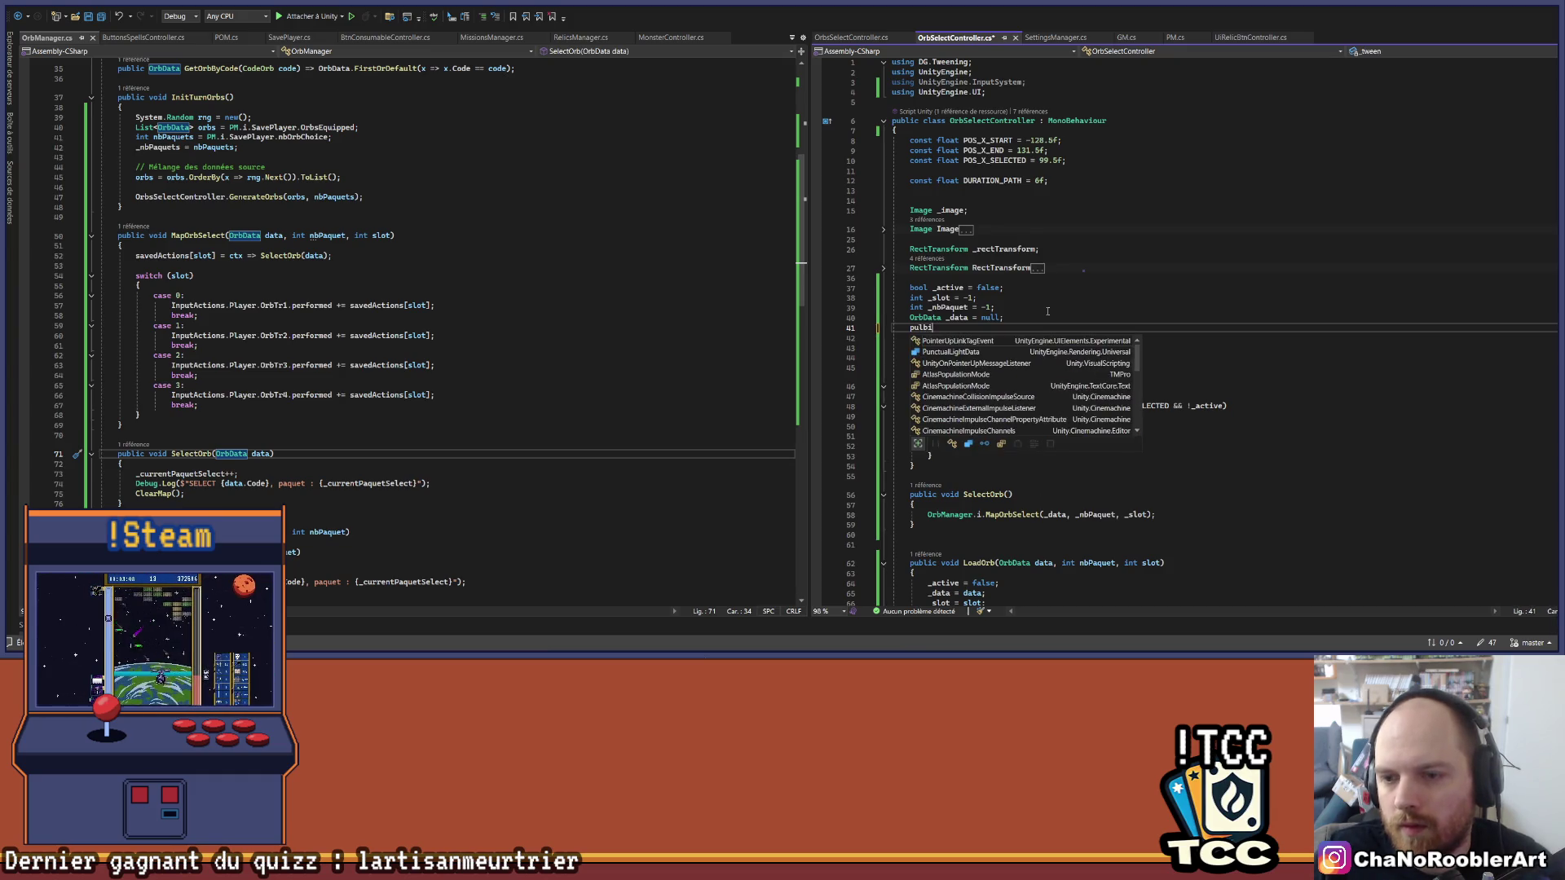
text(c lic OrbData)
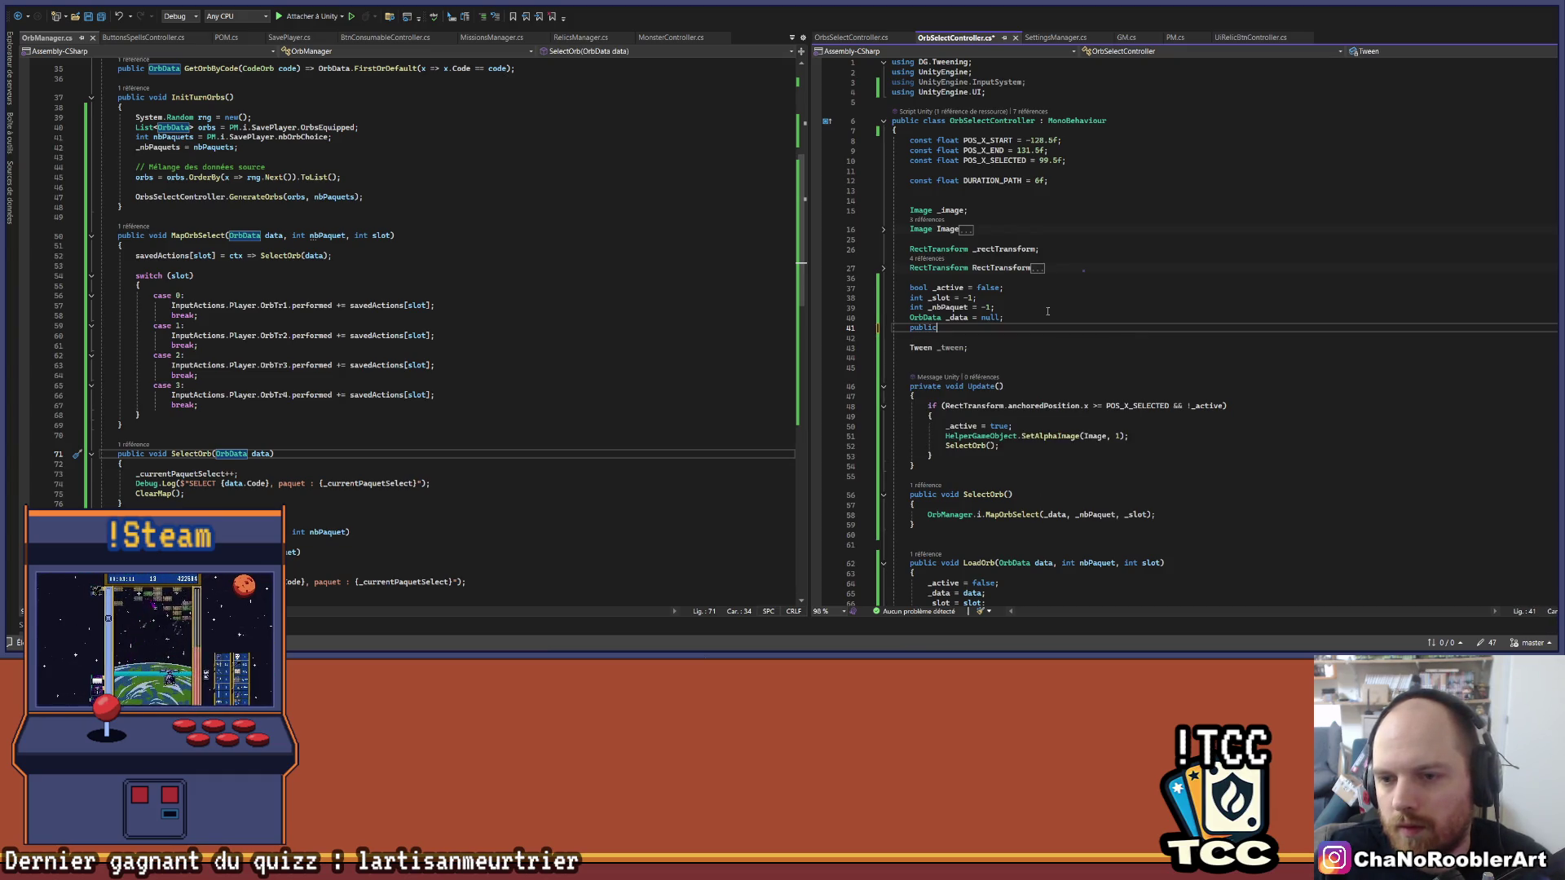
text( Da)
key(Tab)
key(Tab)
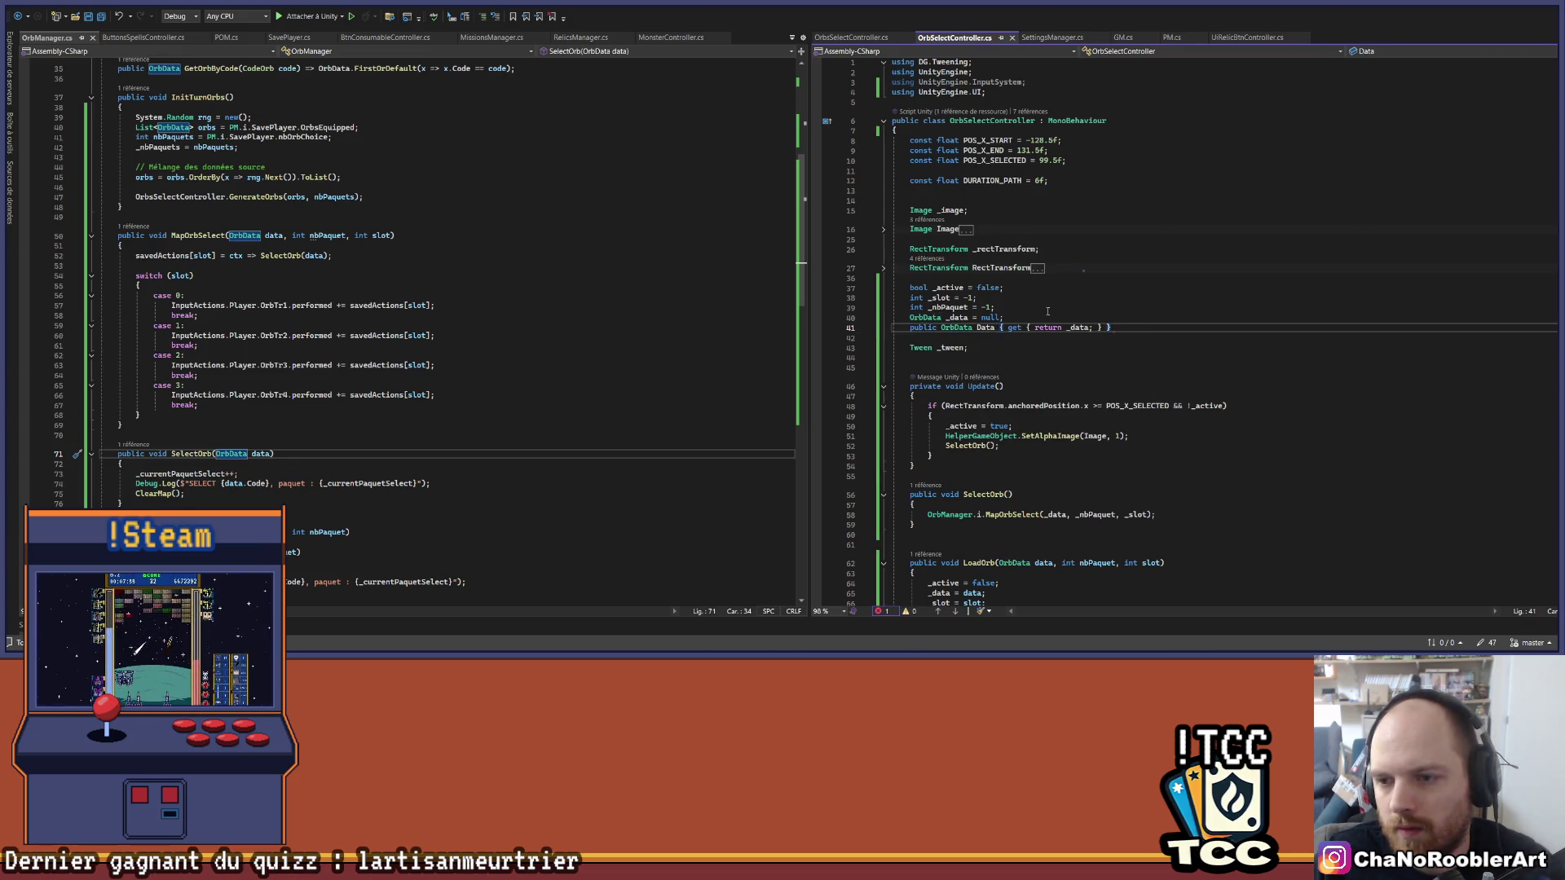
key(Left)
key(Left)
key(Left)
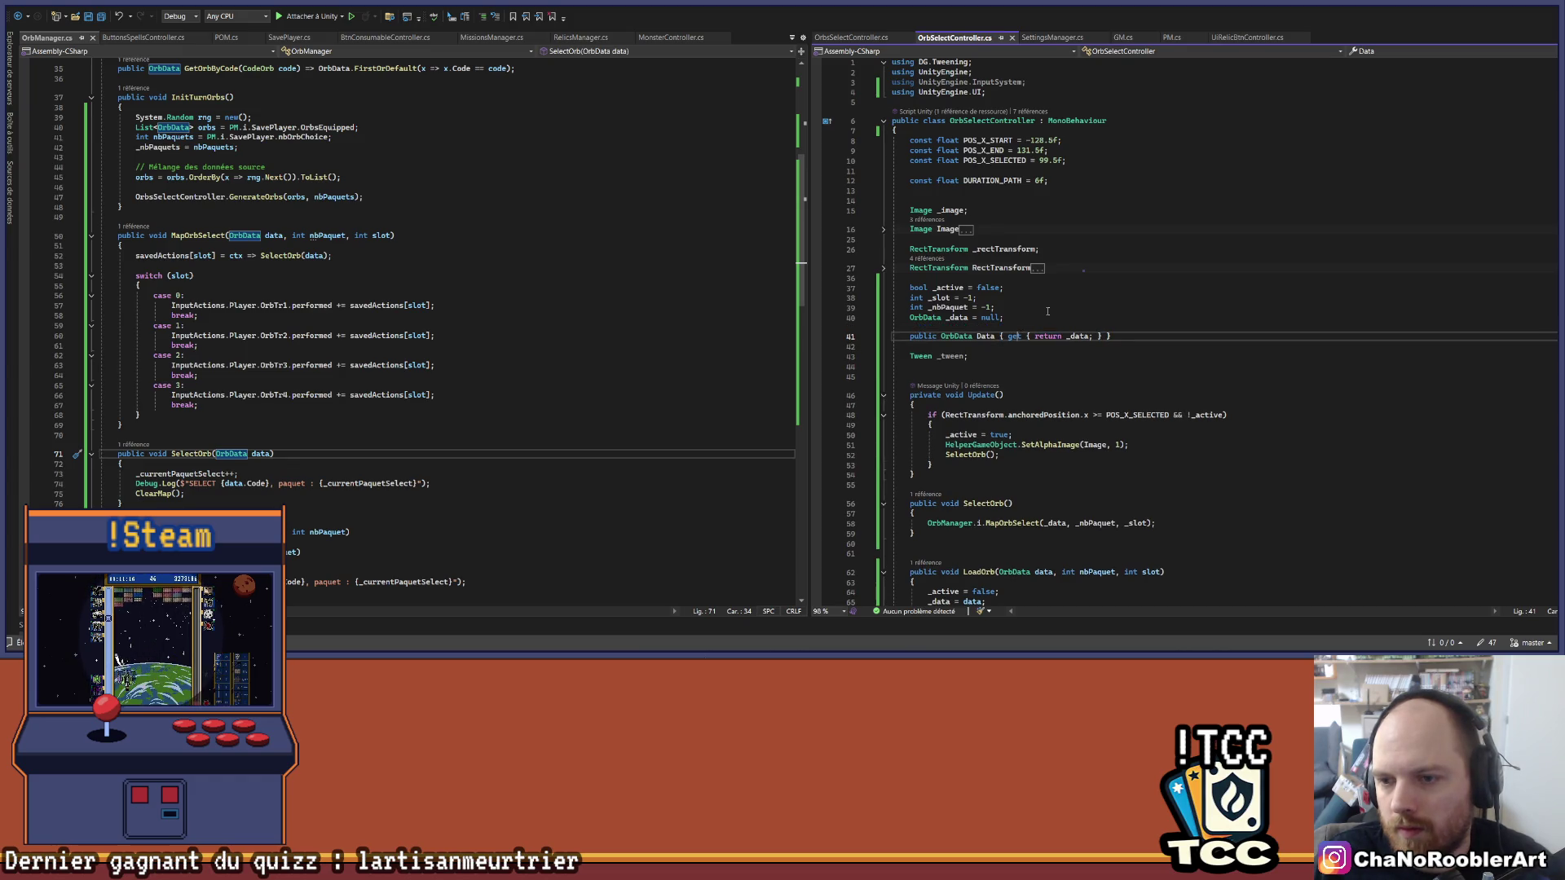
key(Return)
key(Return)
key(ctrl+s)
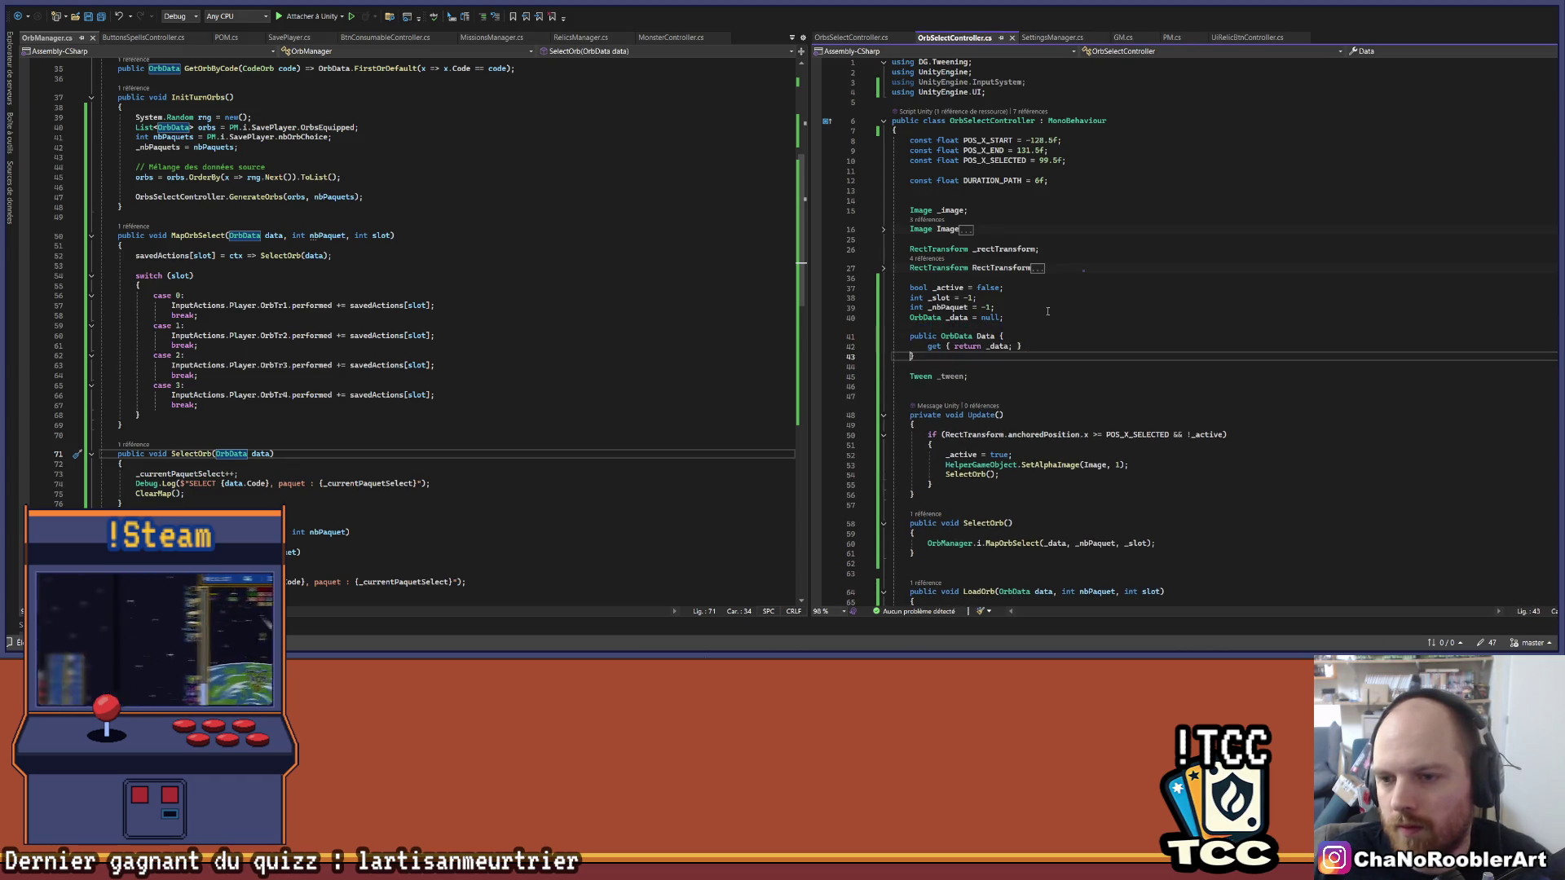
scroll(1148, 244, down, 7)
scroll(1099, 263, down, 1)
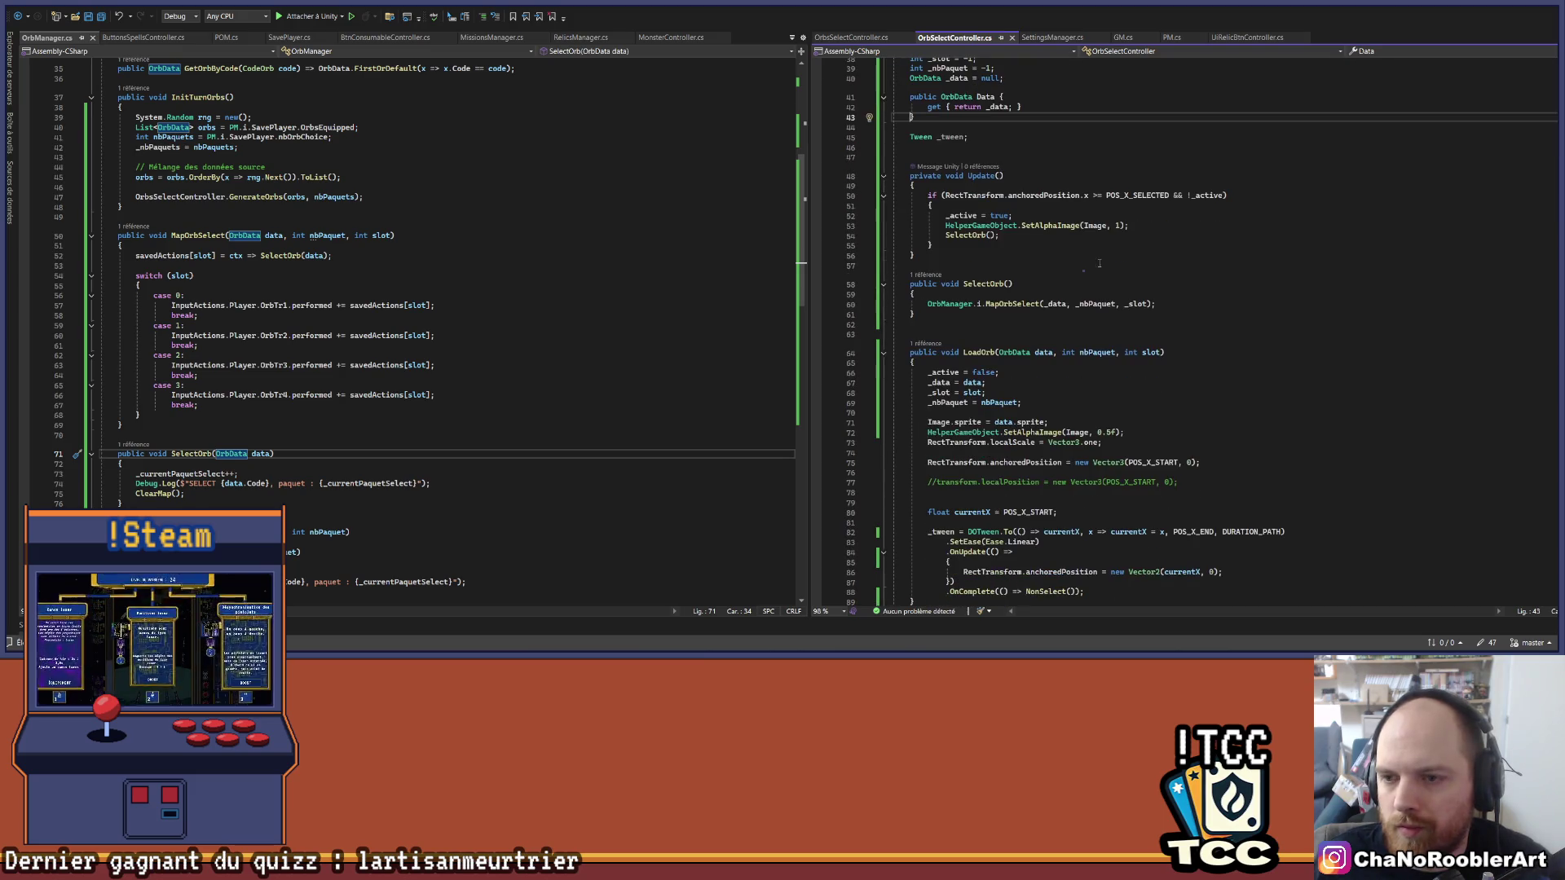
Step: Replace _data with this in the MapOrbSelect call on line 60 and save
double_click(1054, 304)
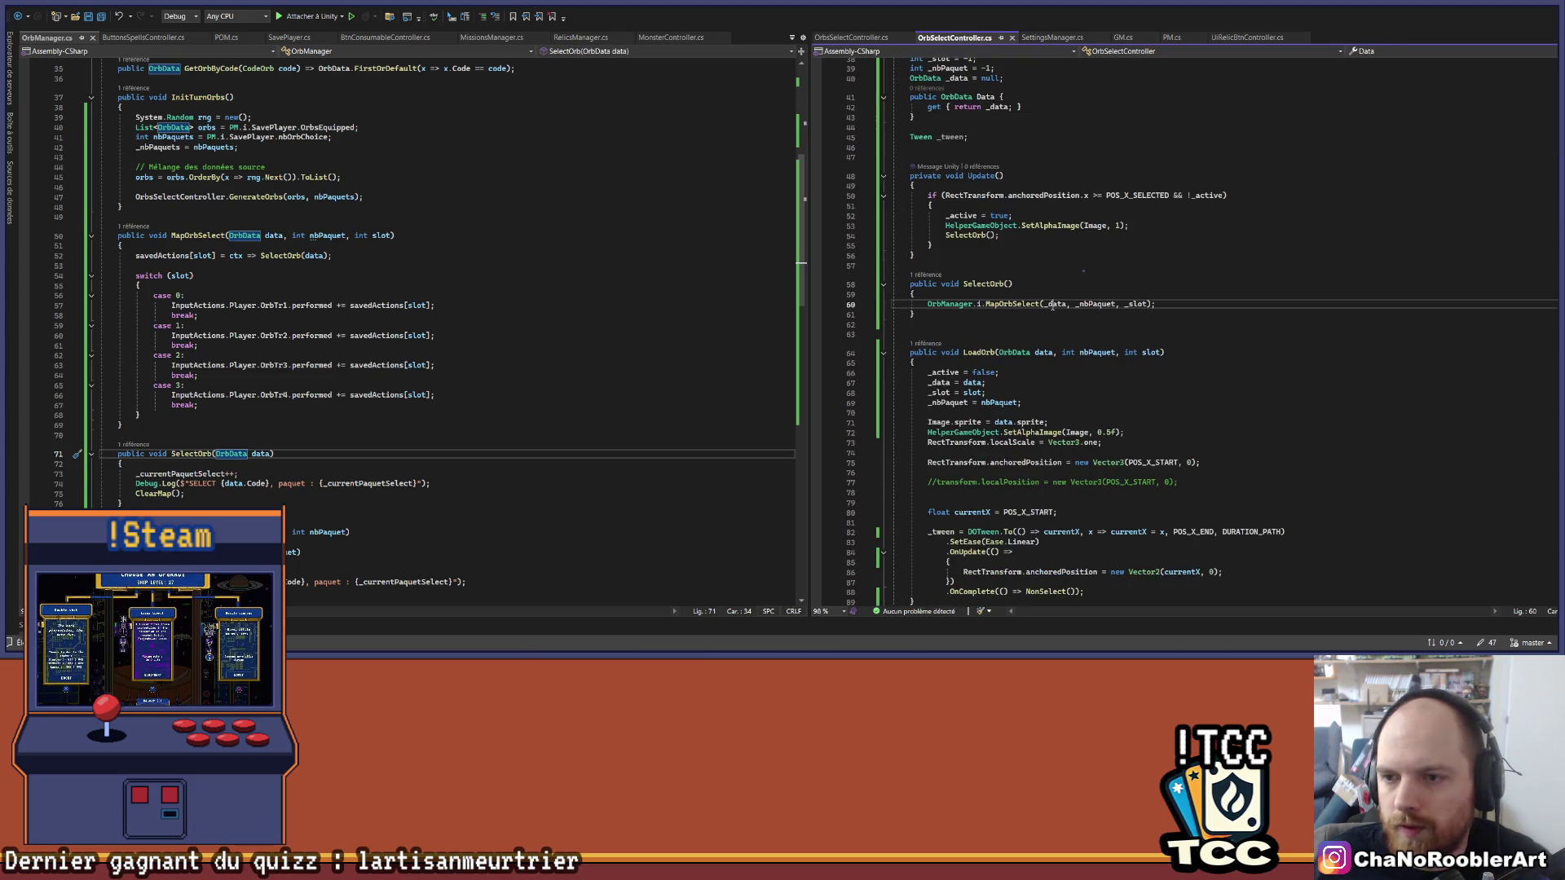
text(this)
key(ctrl+s)
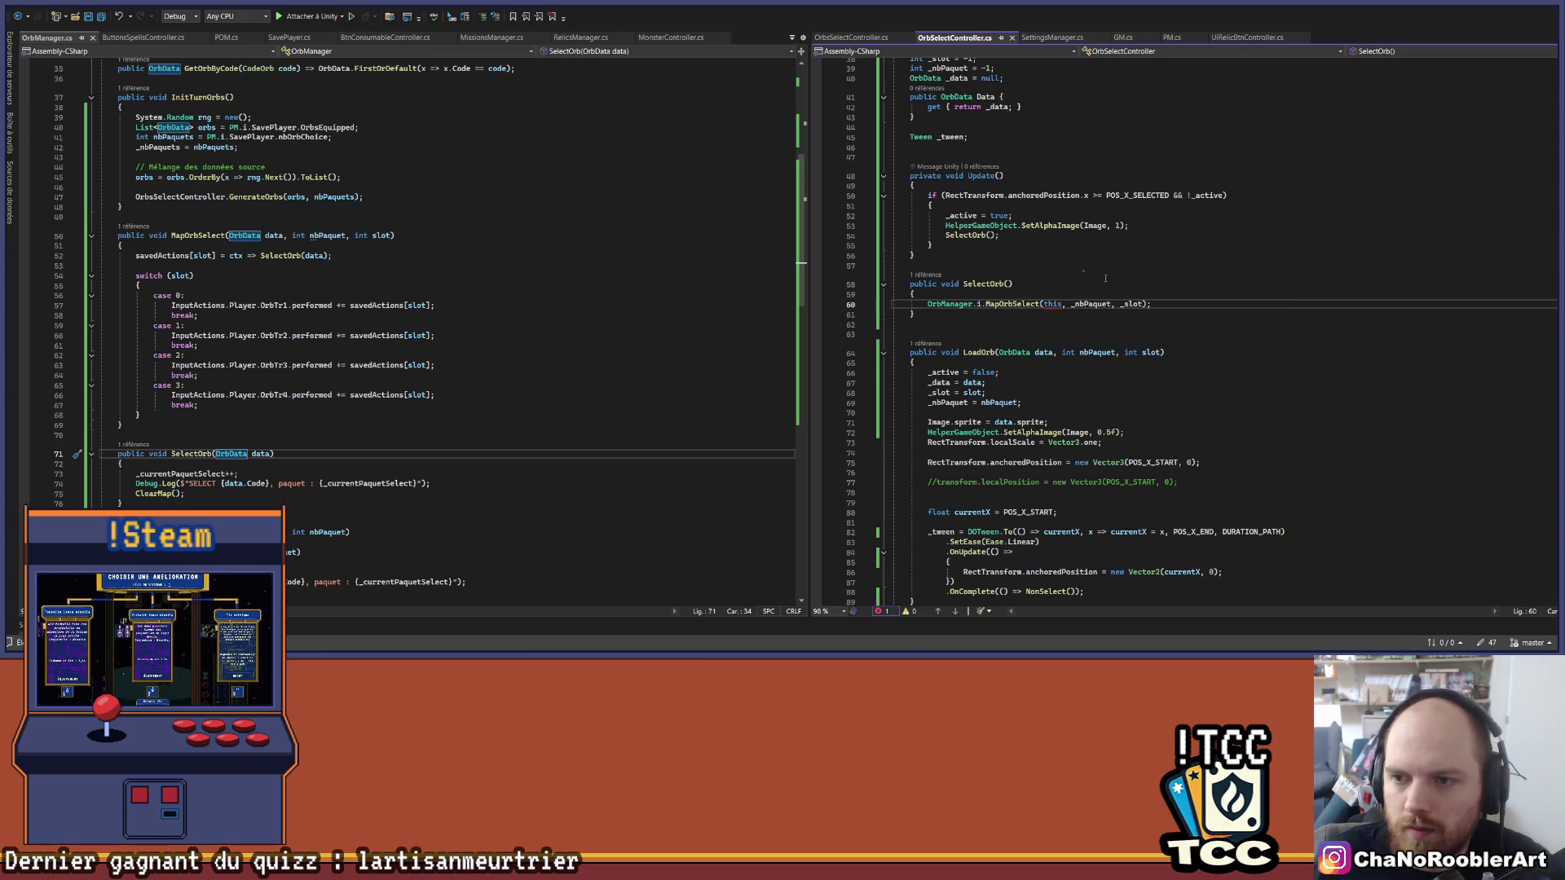
Step: Copy the OrbSelectController class name from the top of the script
click(247, 236)
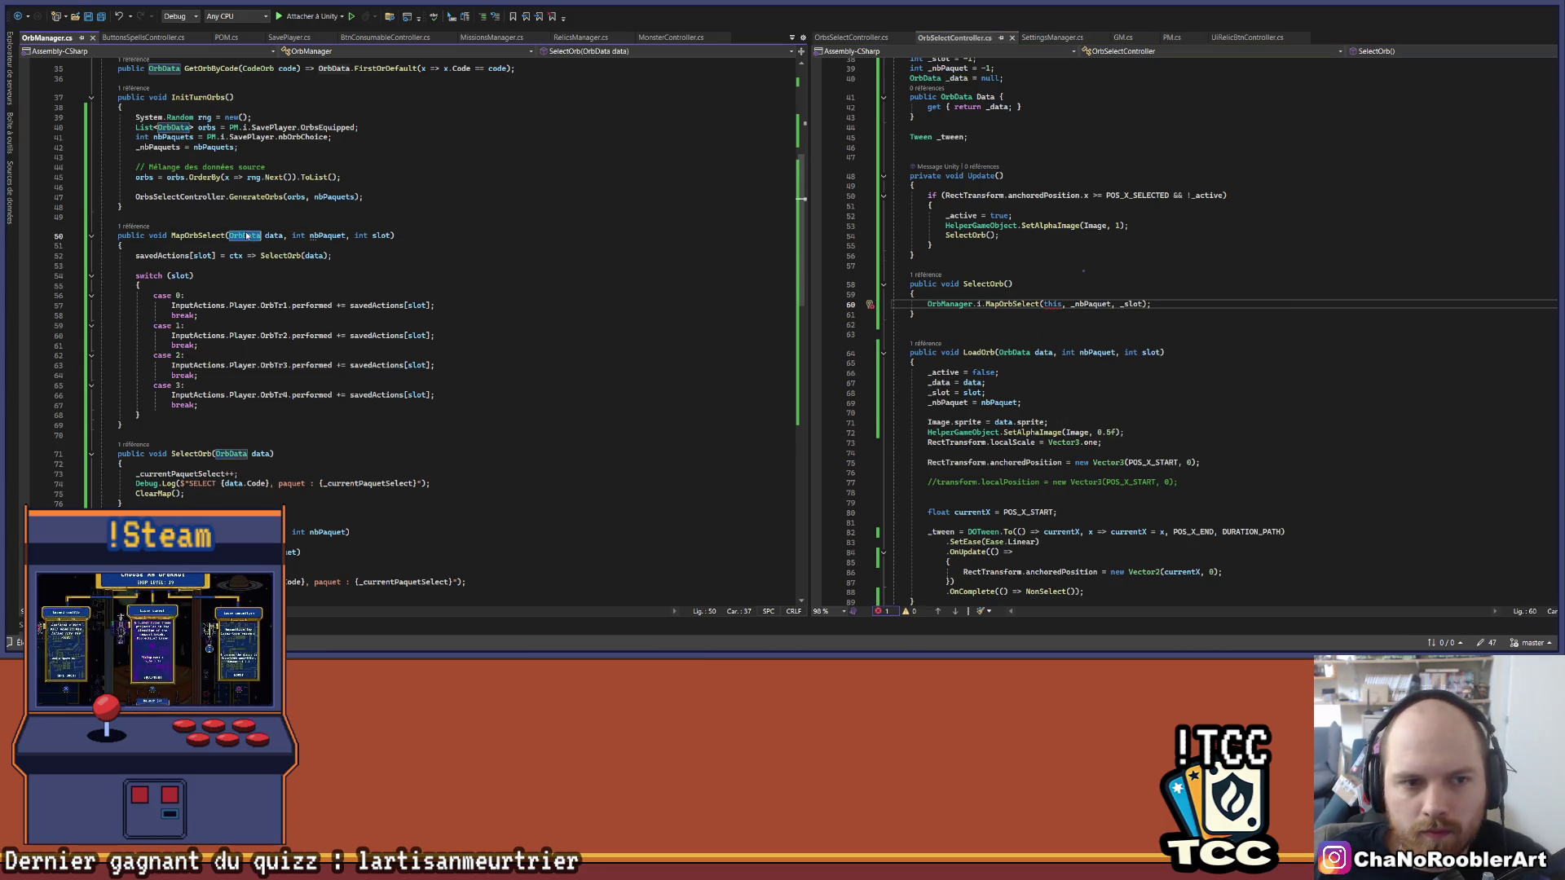
scroll(992, 123, up, 8)
double_click(992, 122)
key(ctrl+c)
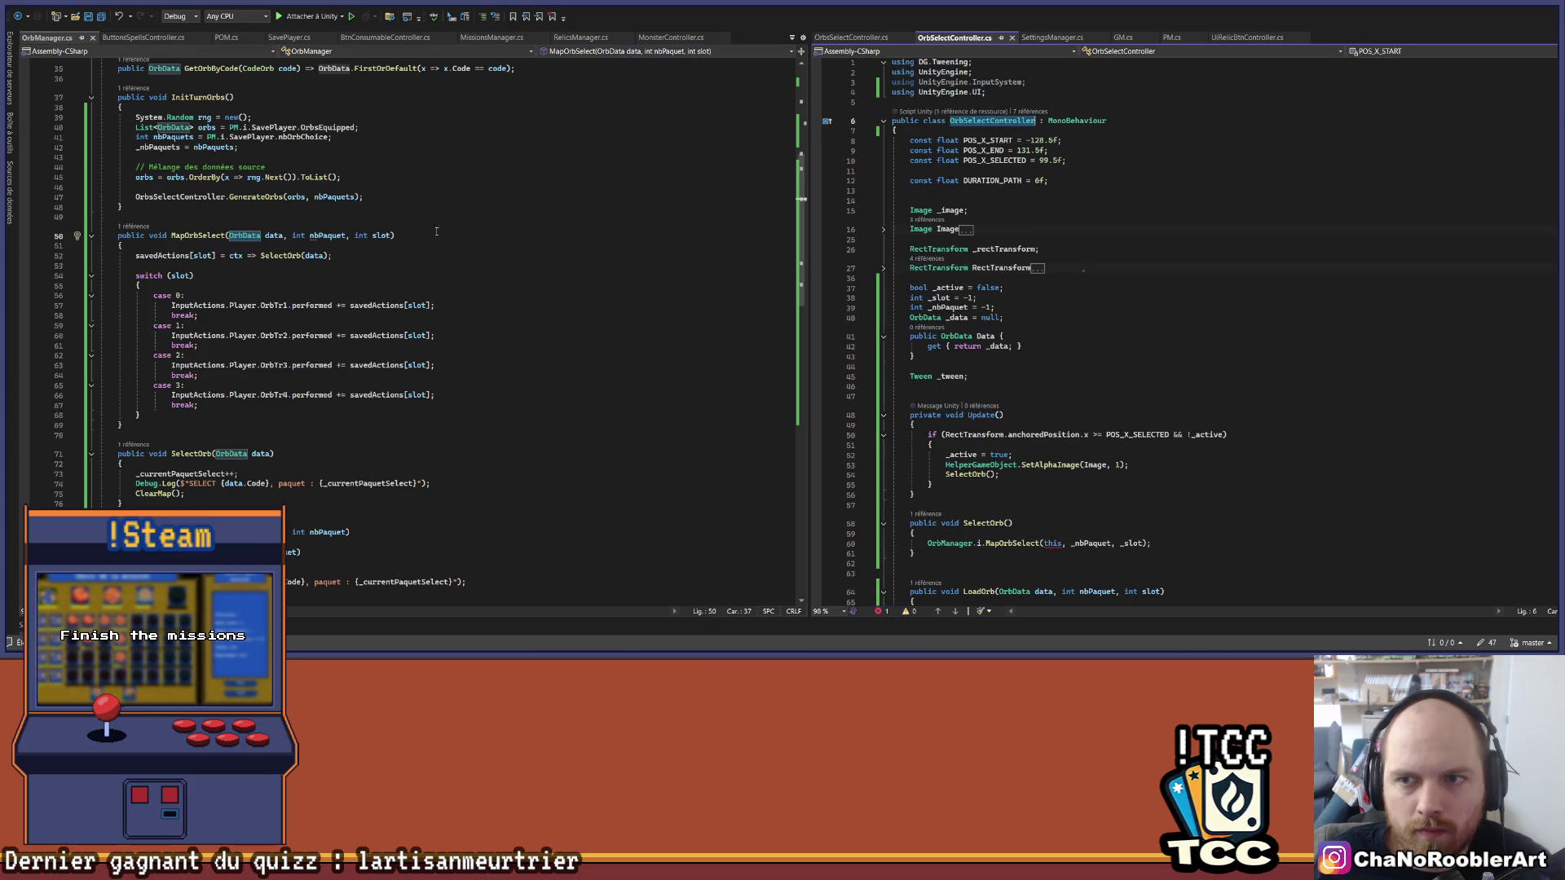
Step: Change MapOrbSelect's parameter from OrbData data to OrbSelectController orbController
double_click(245, 235)
key(ctrl+v)
key(ctrl+Right)
key(ctrl+Right)
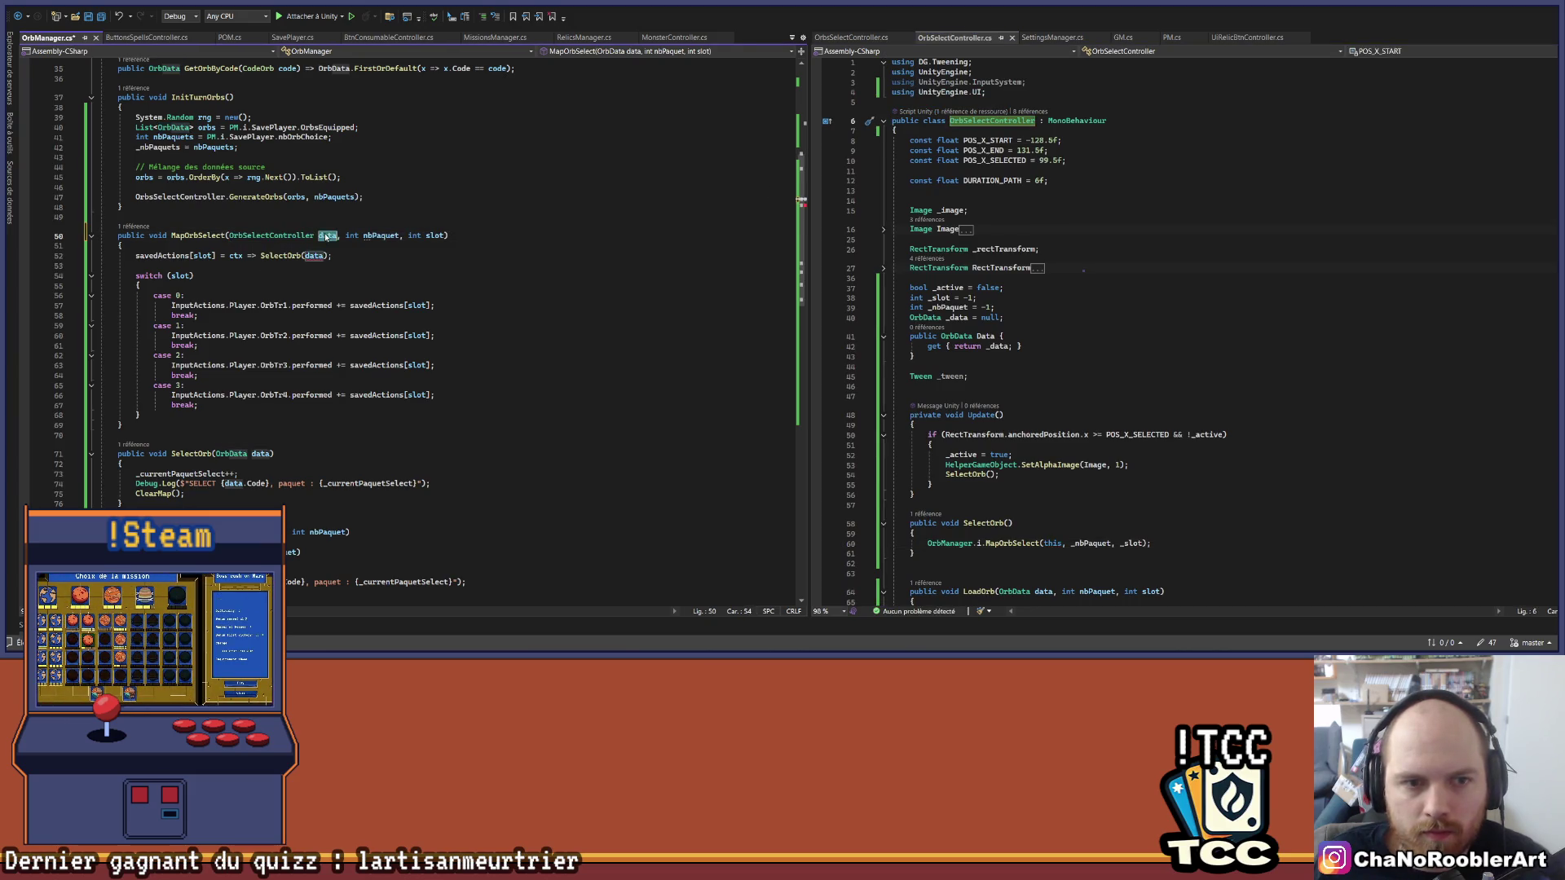
key(BackSpace)
key(BackSpace)
key(BackSpace)
text(orbController)
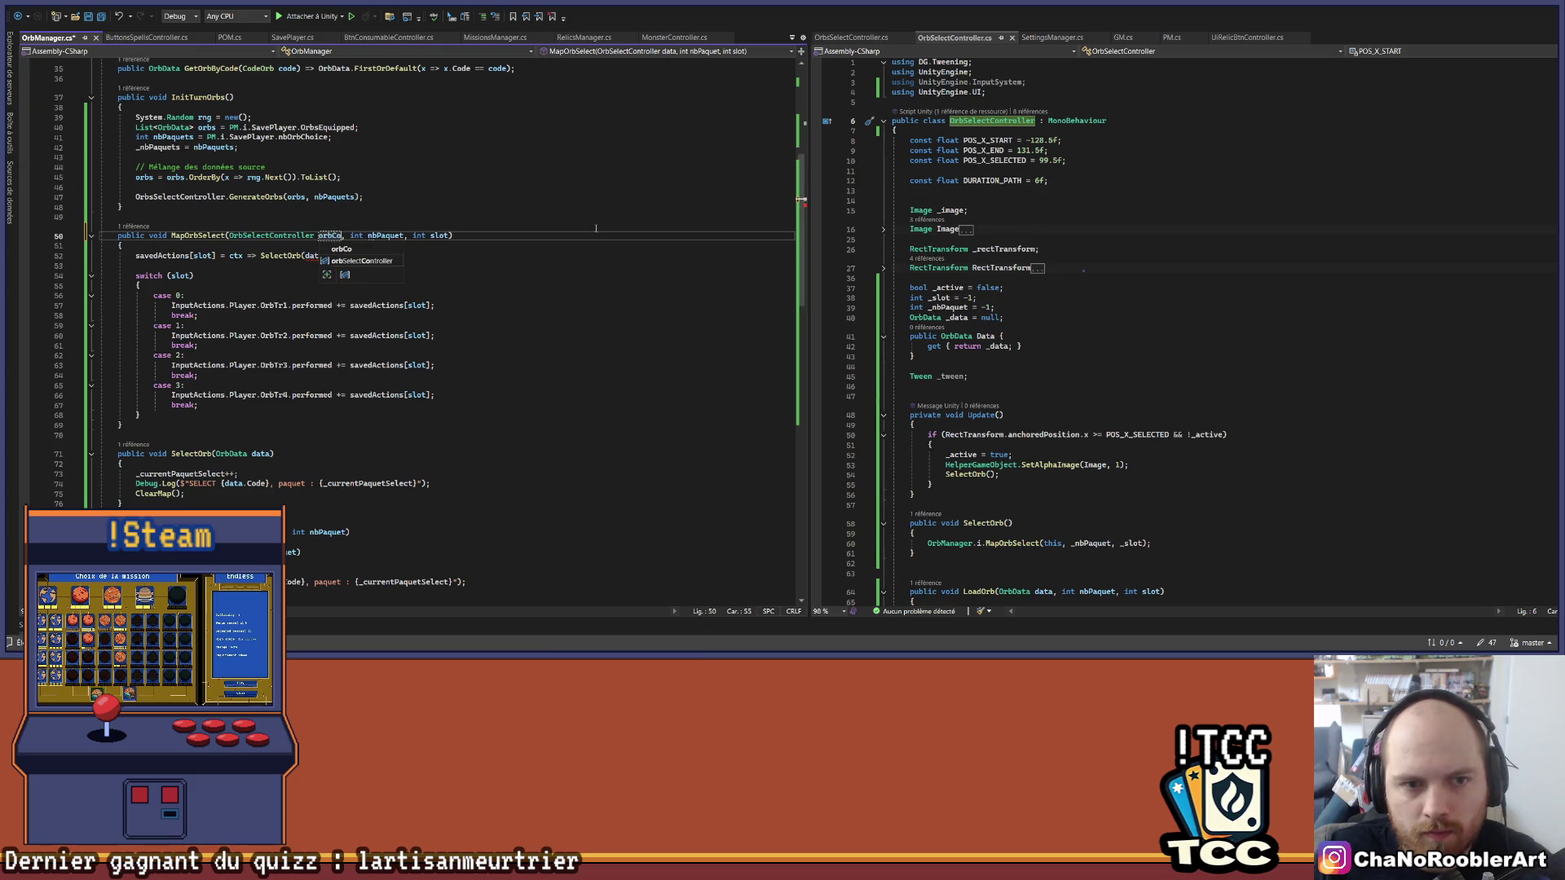
scroll(351, 228, down, 2)
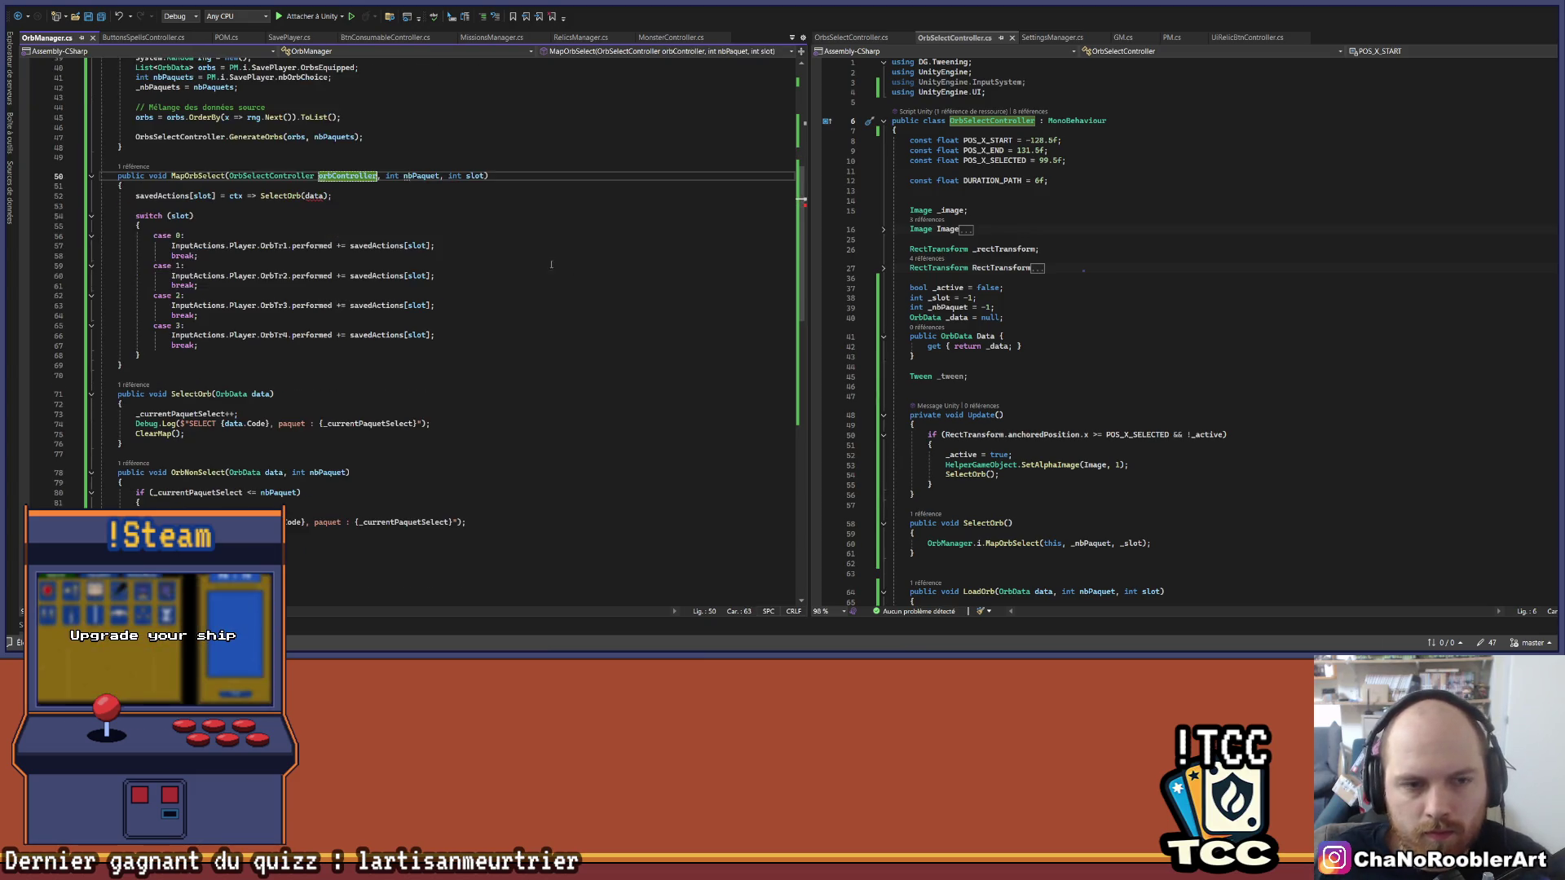
Step: Make SelectOrb take OrbSelectController orbController and have the lambda pass orbController to it
click(308, 197)
text(orbController.da)
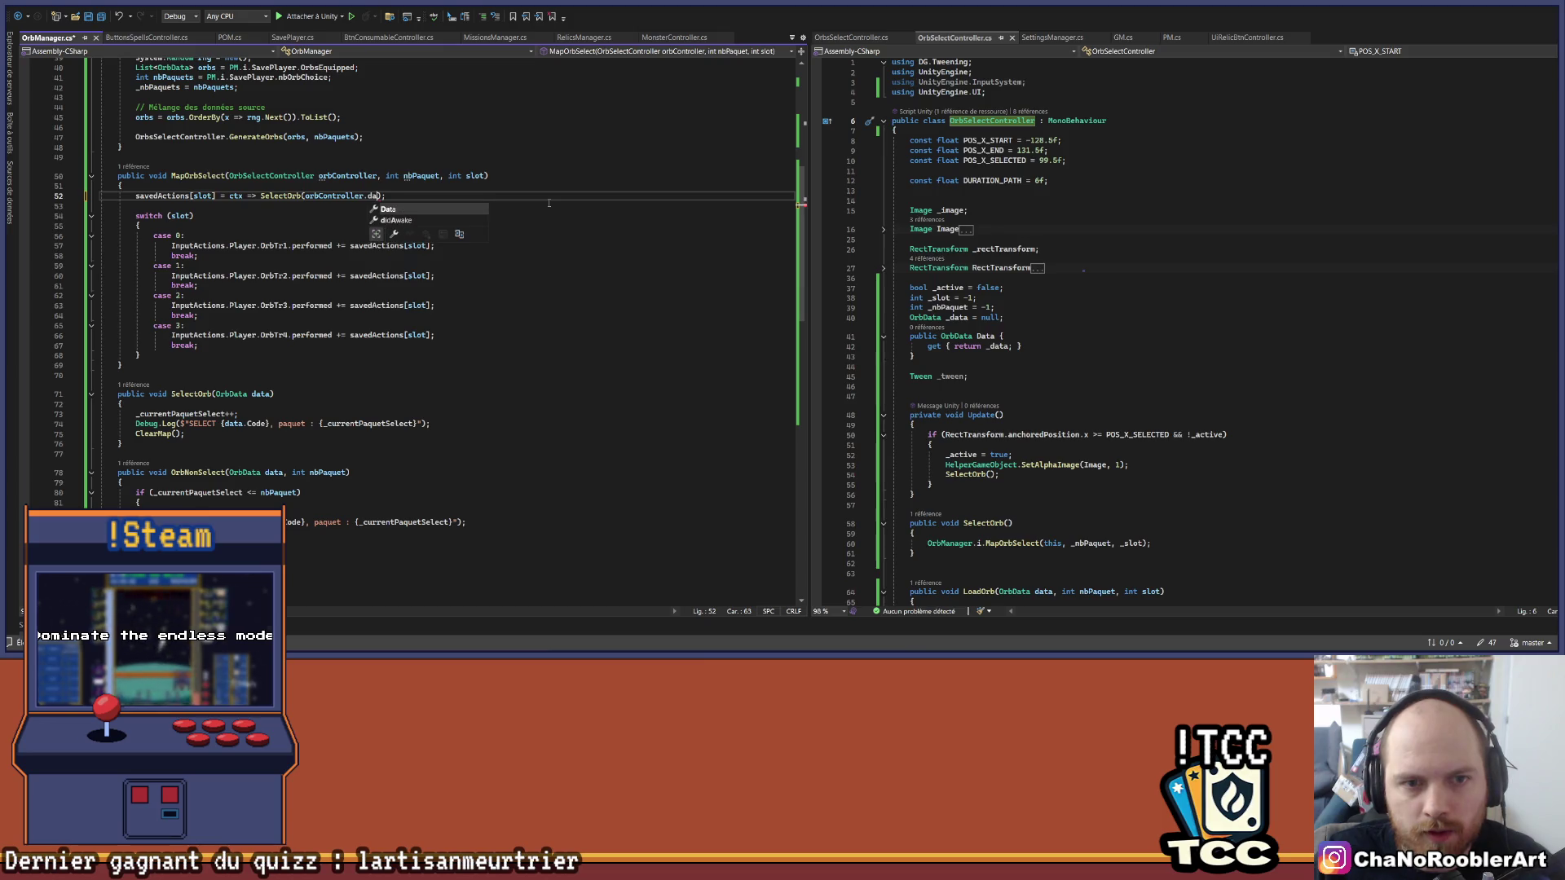
key(Tab)
click(548, 203)
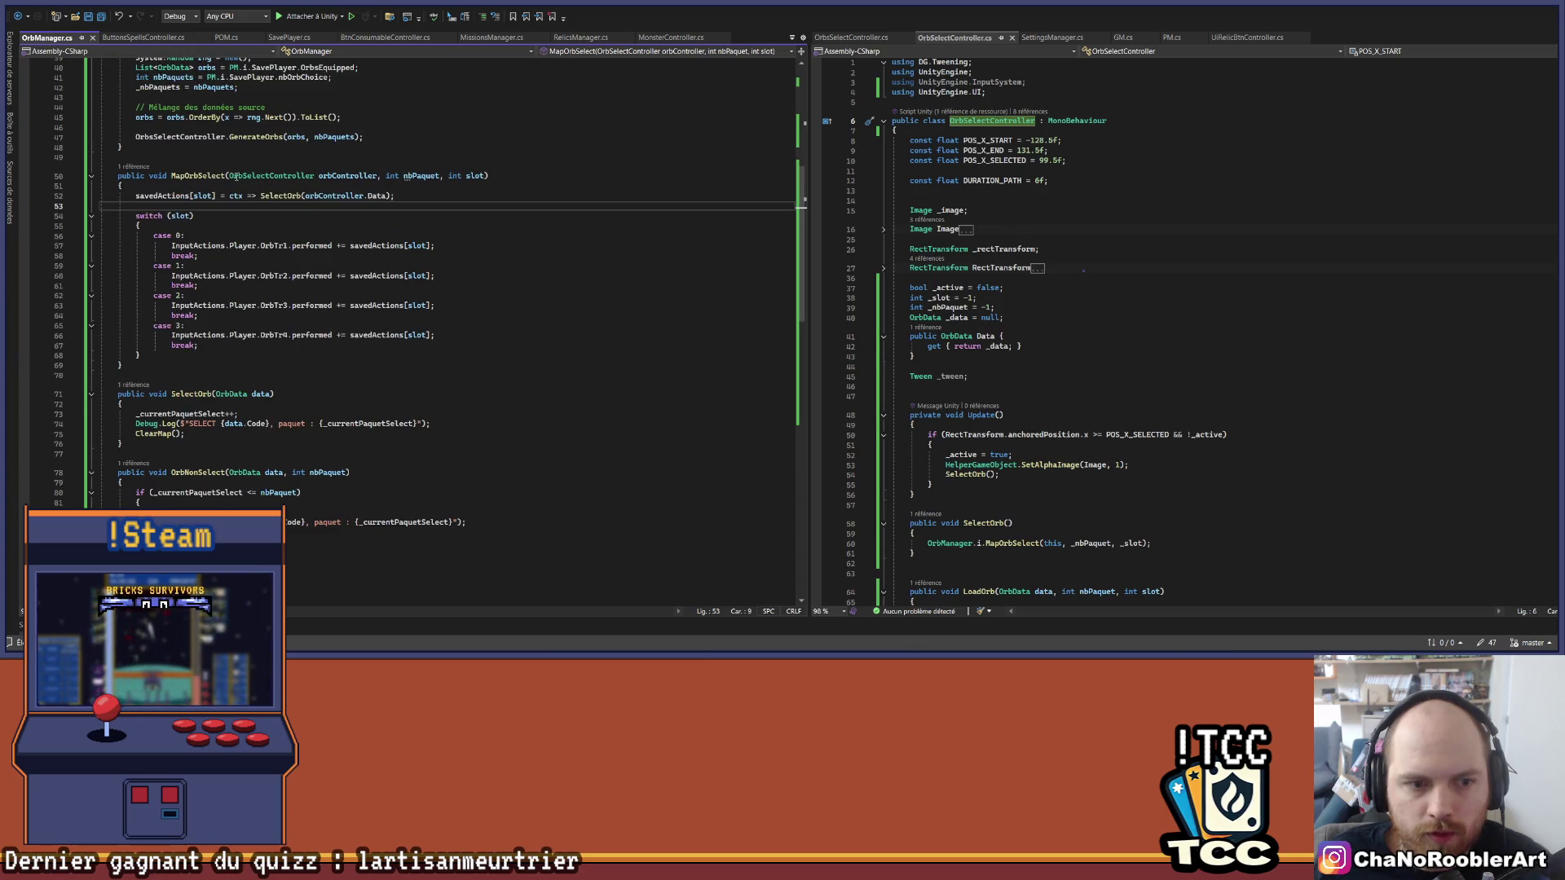
drag(228, 176, 381, 176)
key(ctrl+c)
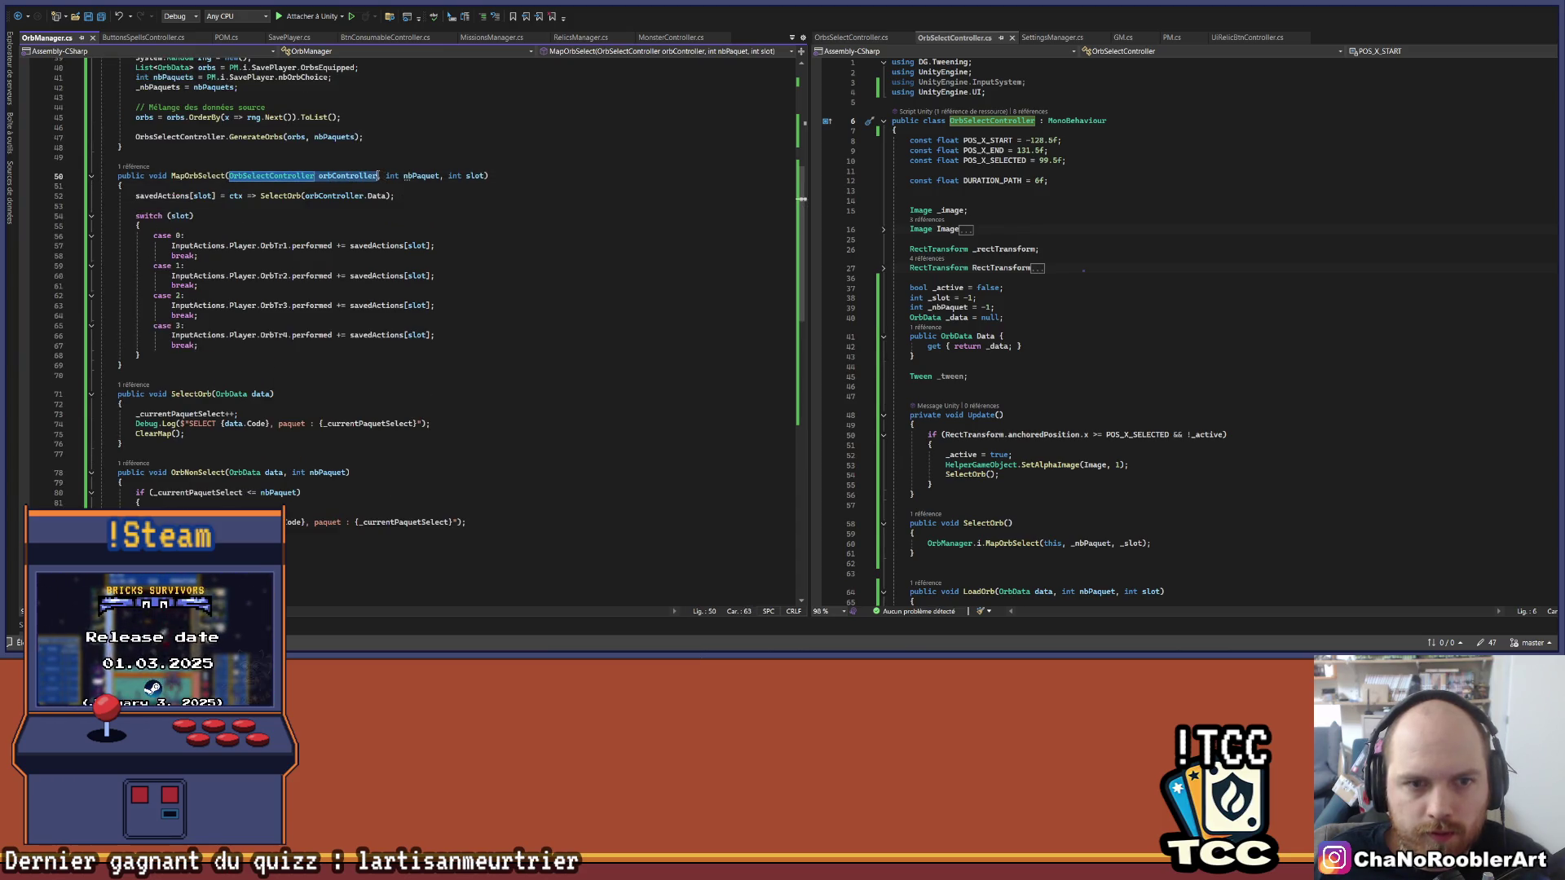
drag(216, 393, 269, 395)
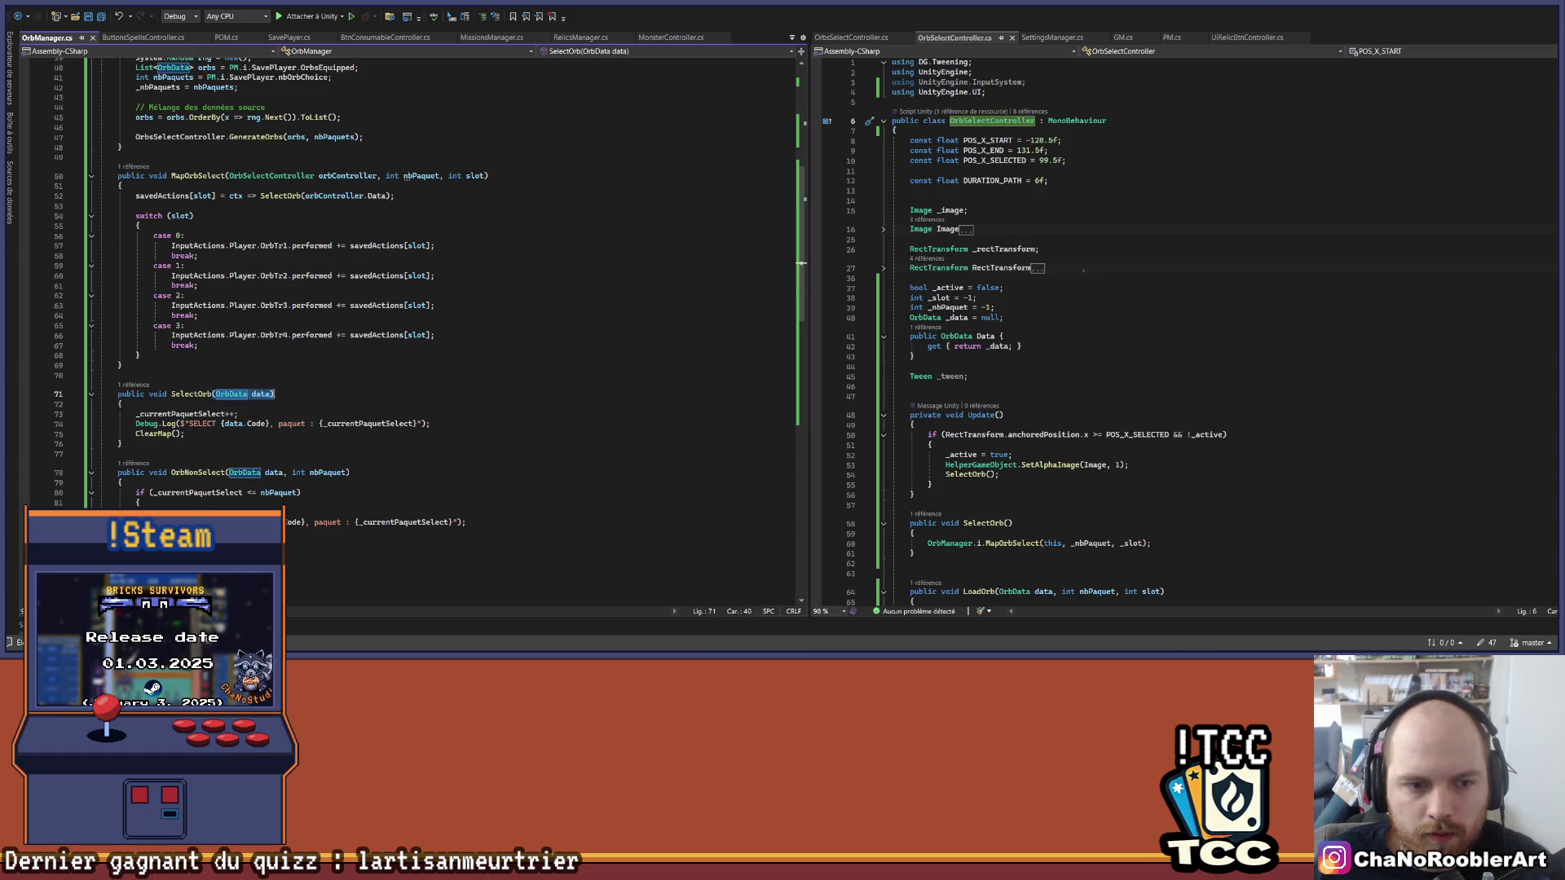
key(ctrl+v)
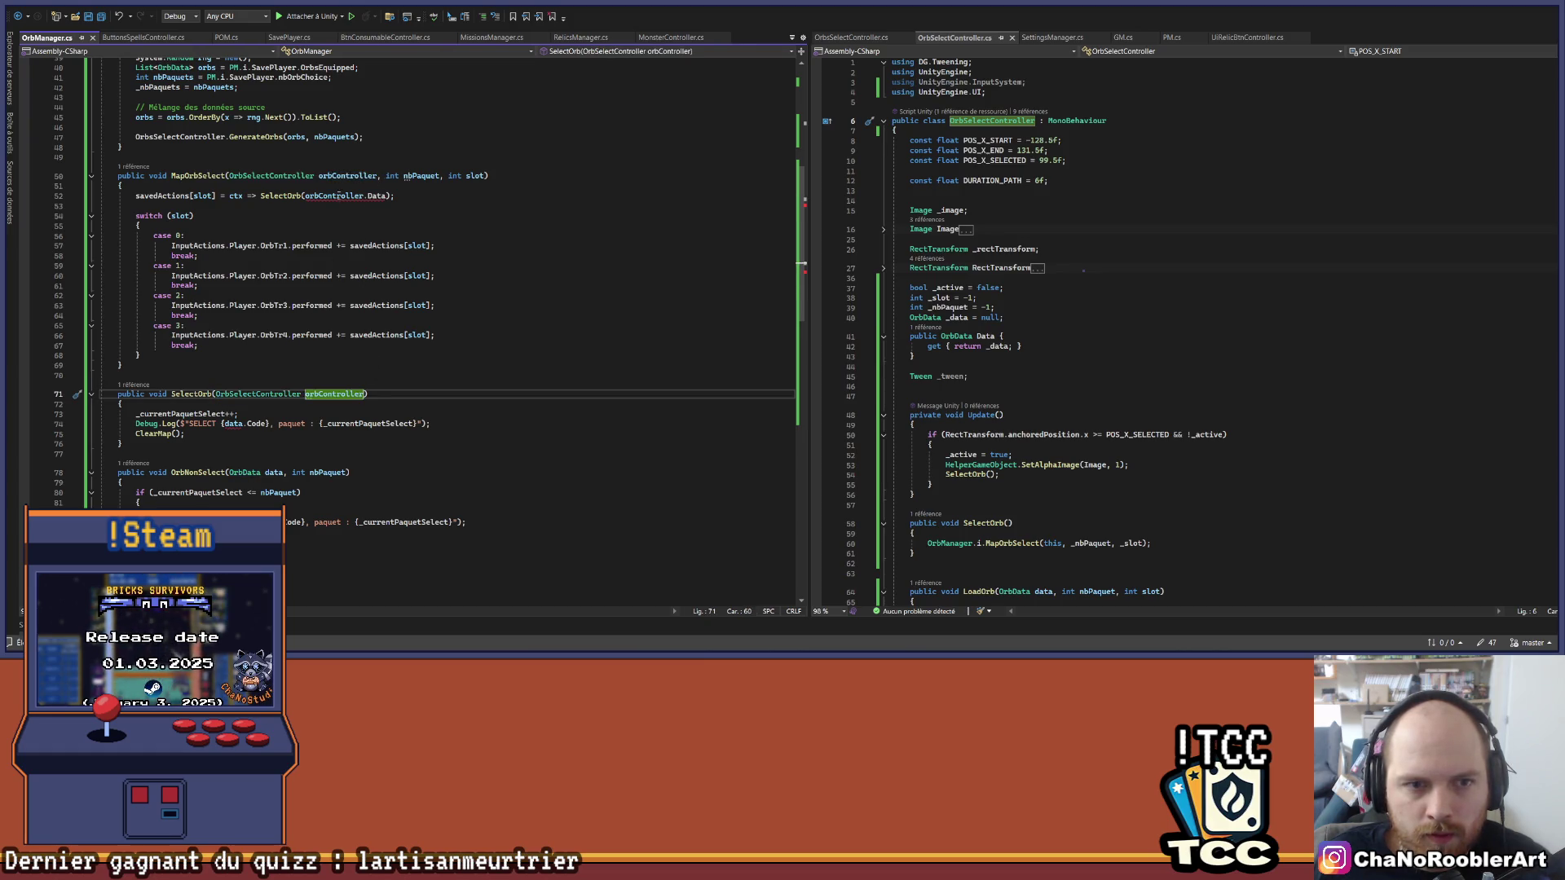
drag(305, 195, 388, 198)
key(BackSpace)
Step: Prefix data.Code in SelectOrb's Debug.Log message with orbController
scroll(388, 199, down, 4)
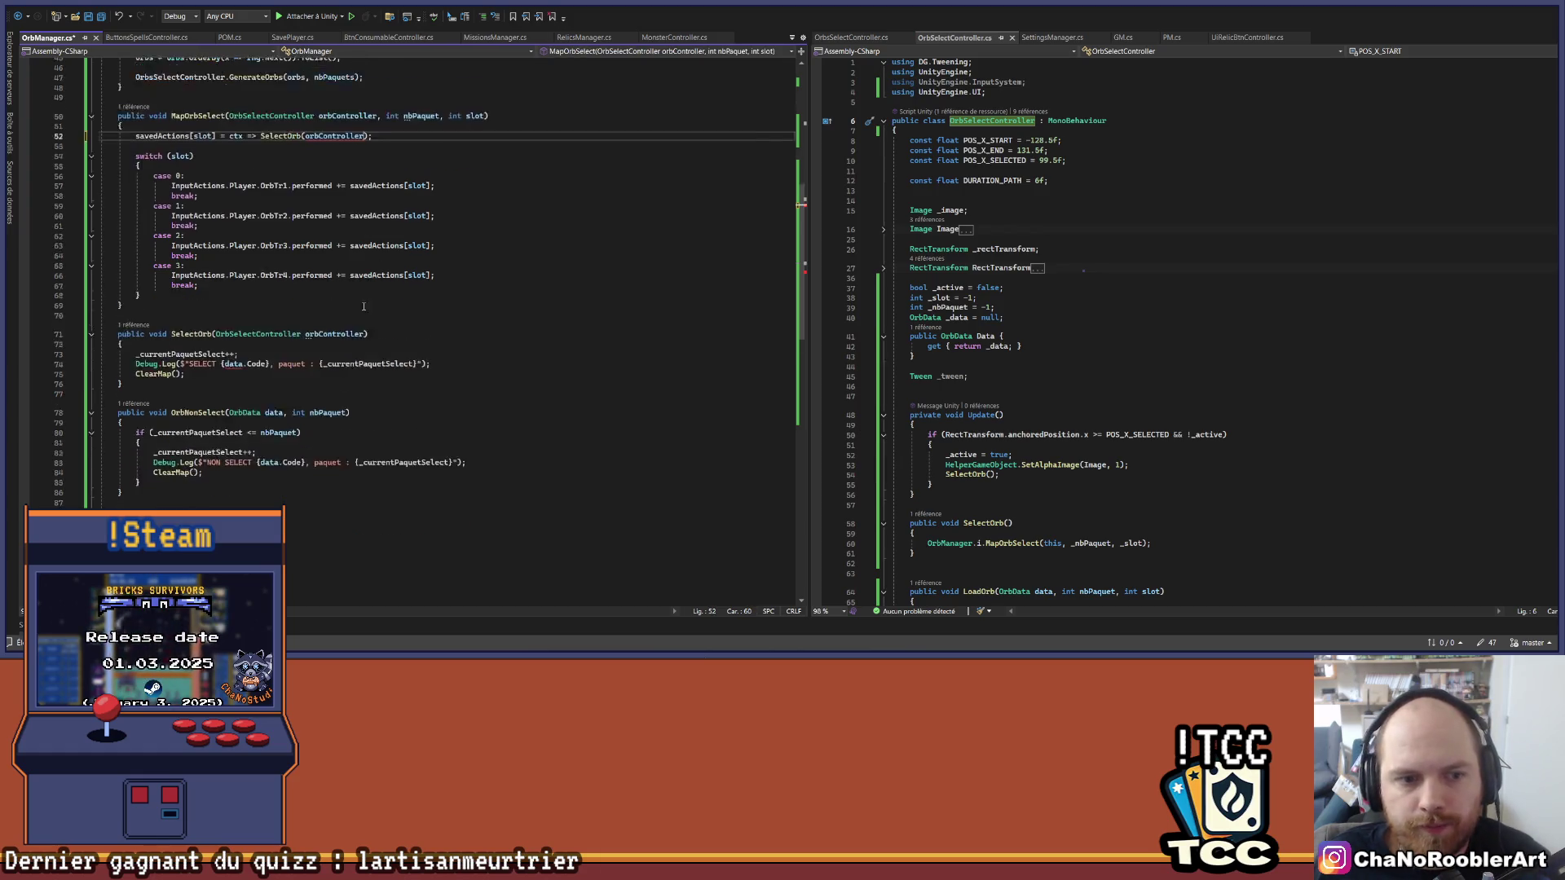
click(317, 275)
double_click(334, 275)
key(ctrl+c)
click(223, 304)
key(ctrl+v)
text(.)
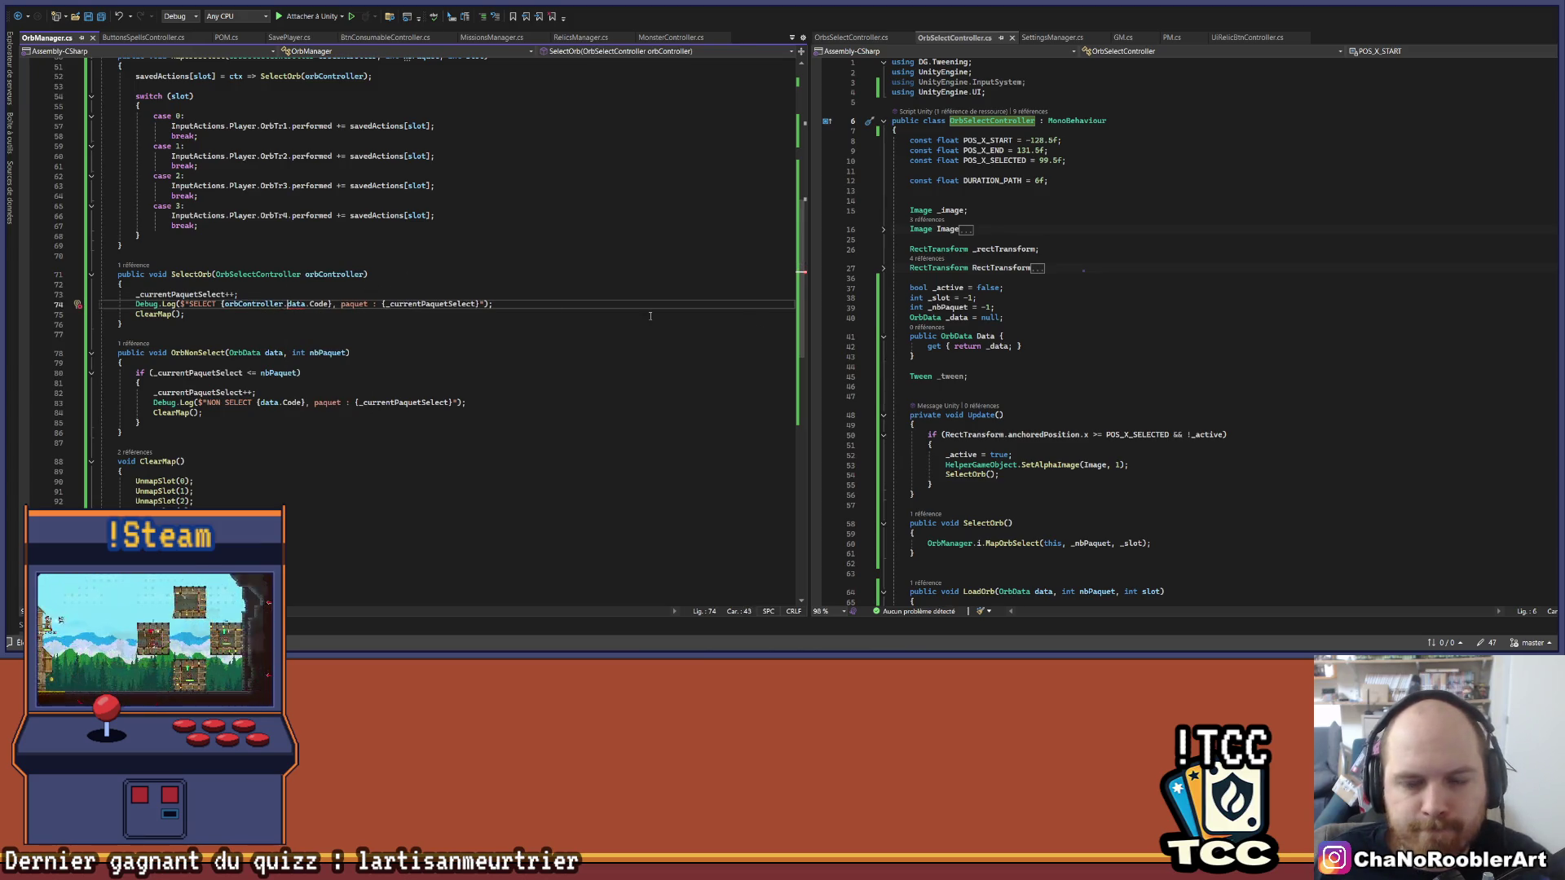
click(855, 37)
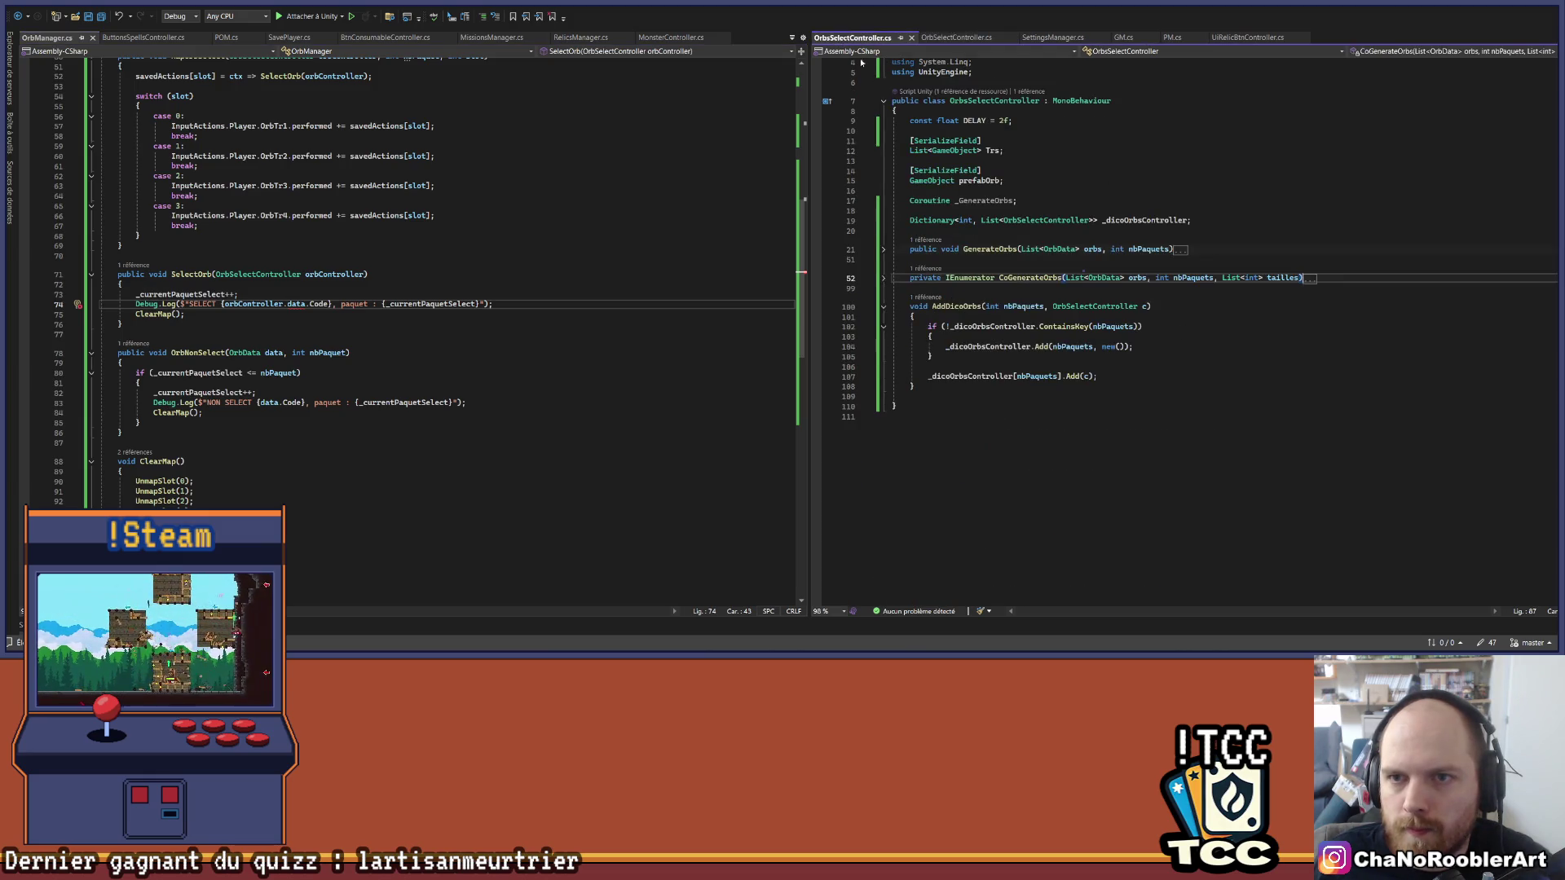
Step: Change the log to orbController.Data.Code on line 74 and save OrbManager.cs
scroll(1054, 307, up, 1)
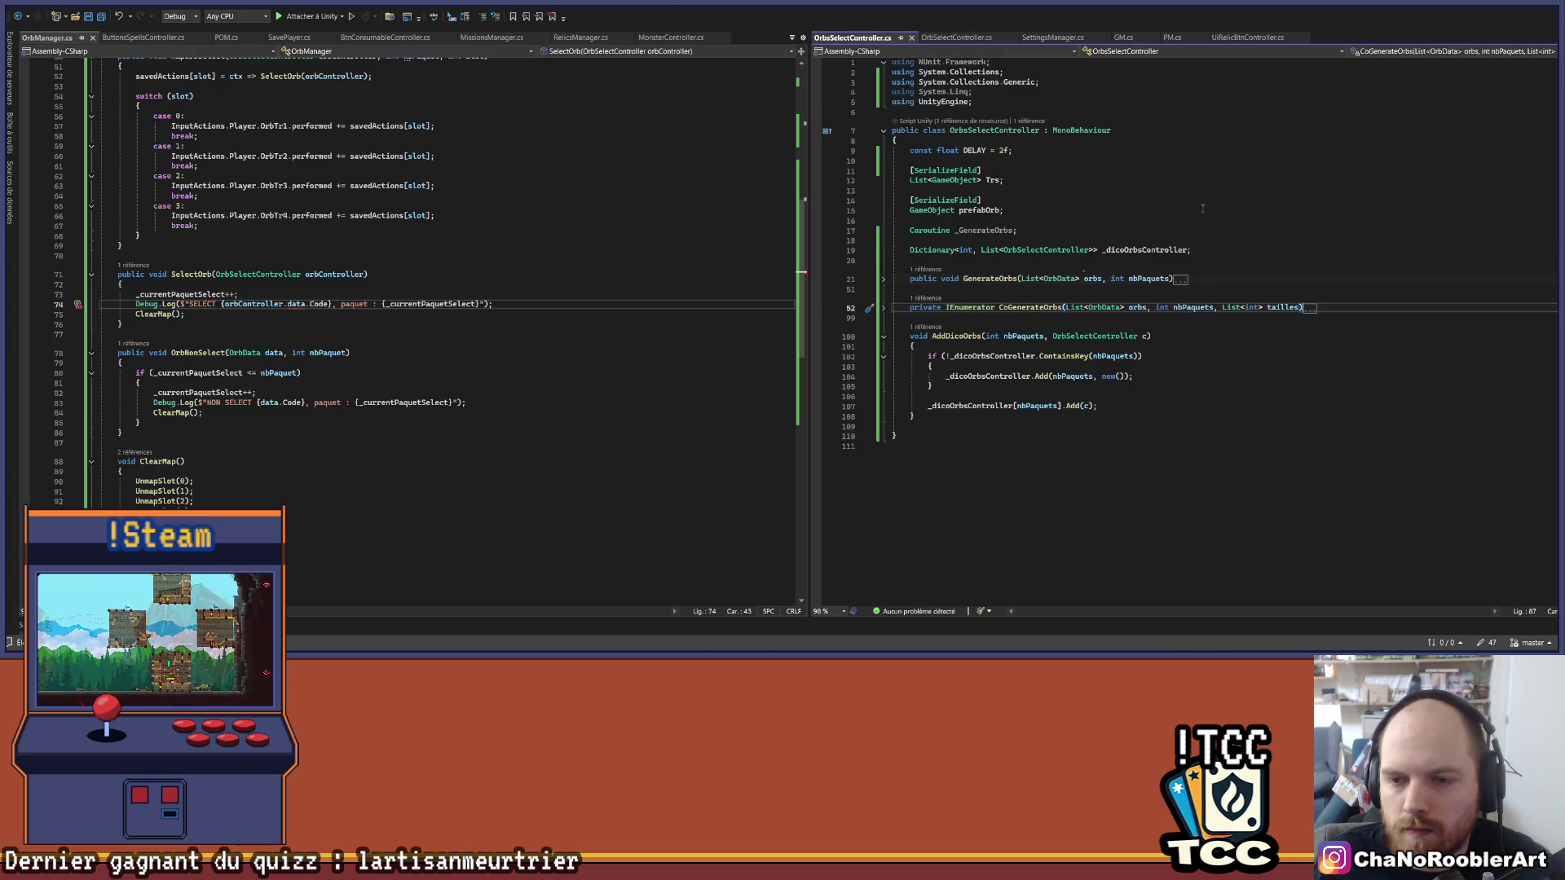
key(ctrl+shift+Right)
text(Data)
key(ctrl+s)
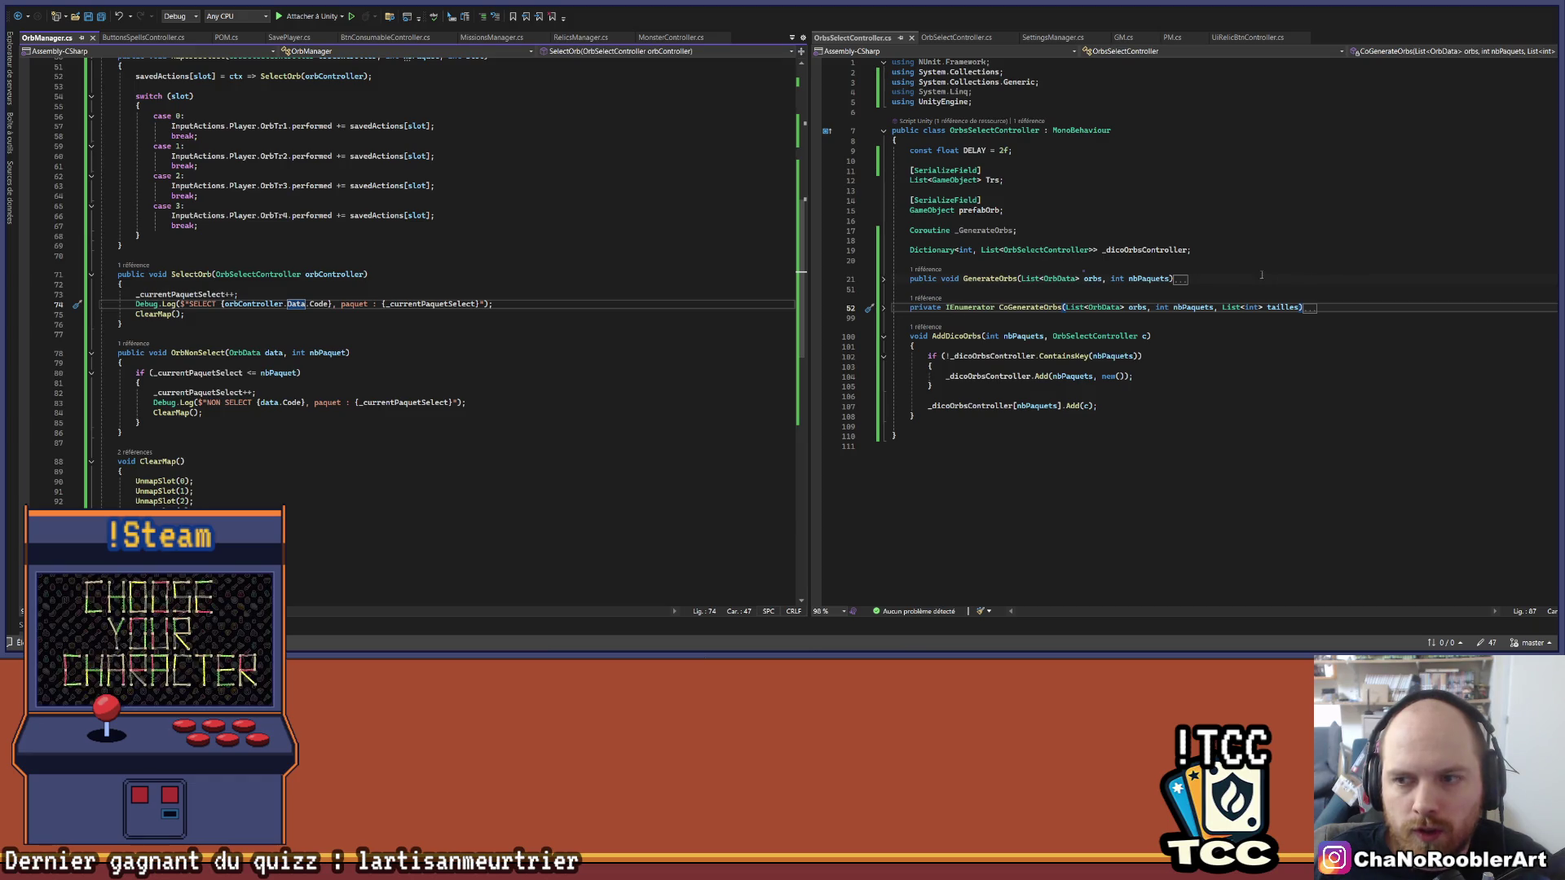
Step: Check the _dicoOrbsController dictionary declaration and its int key type
click(1157, 250)
click(966, 250)
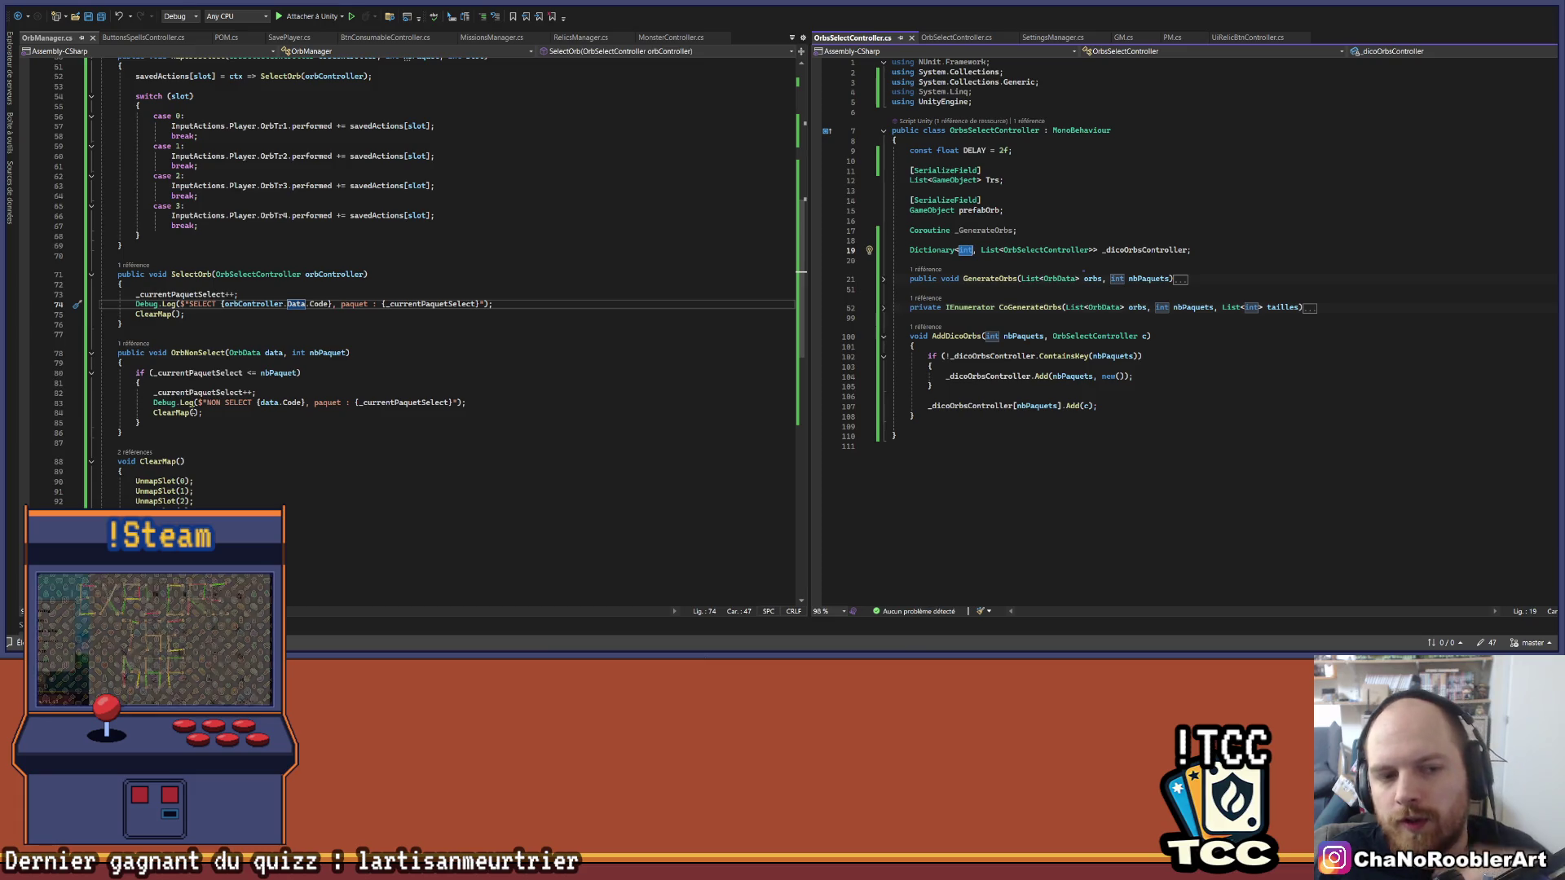
click(970, 37)
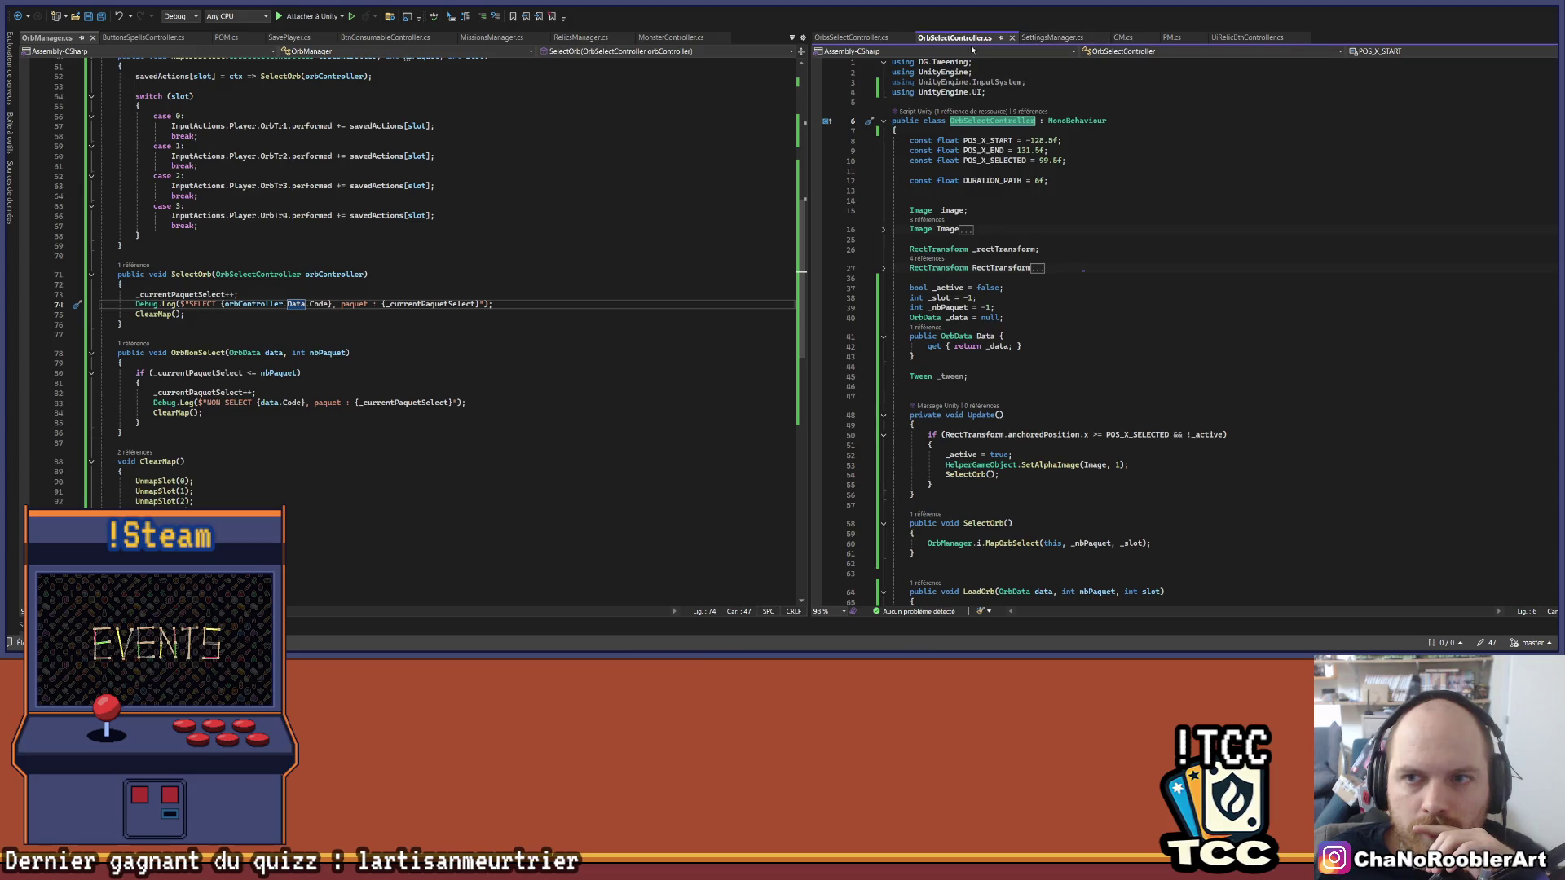
scroll(1078, 433, down, 10)
scroll(1079, 434, down, 4)
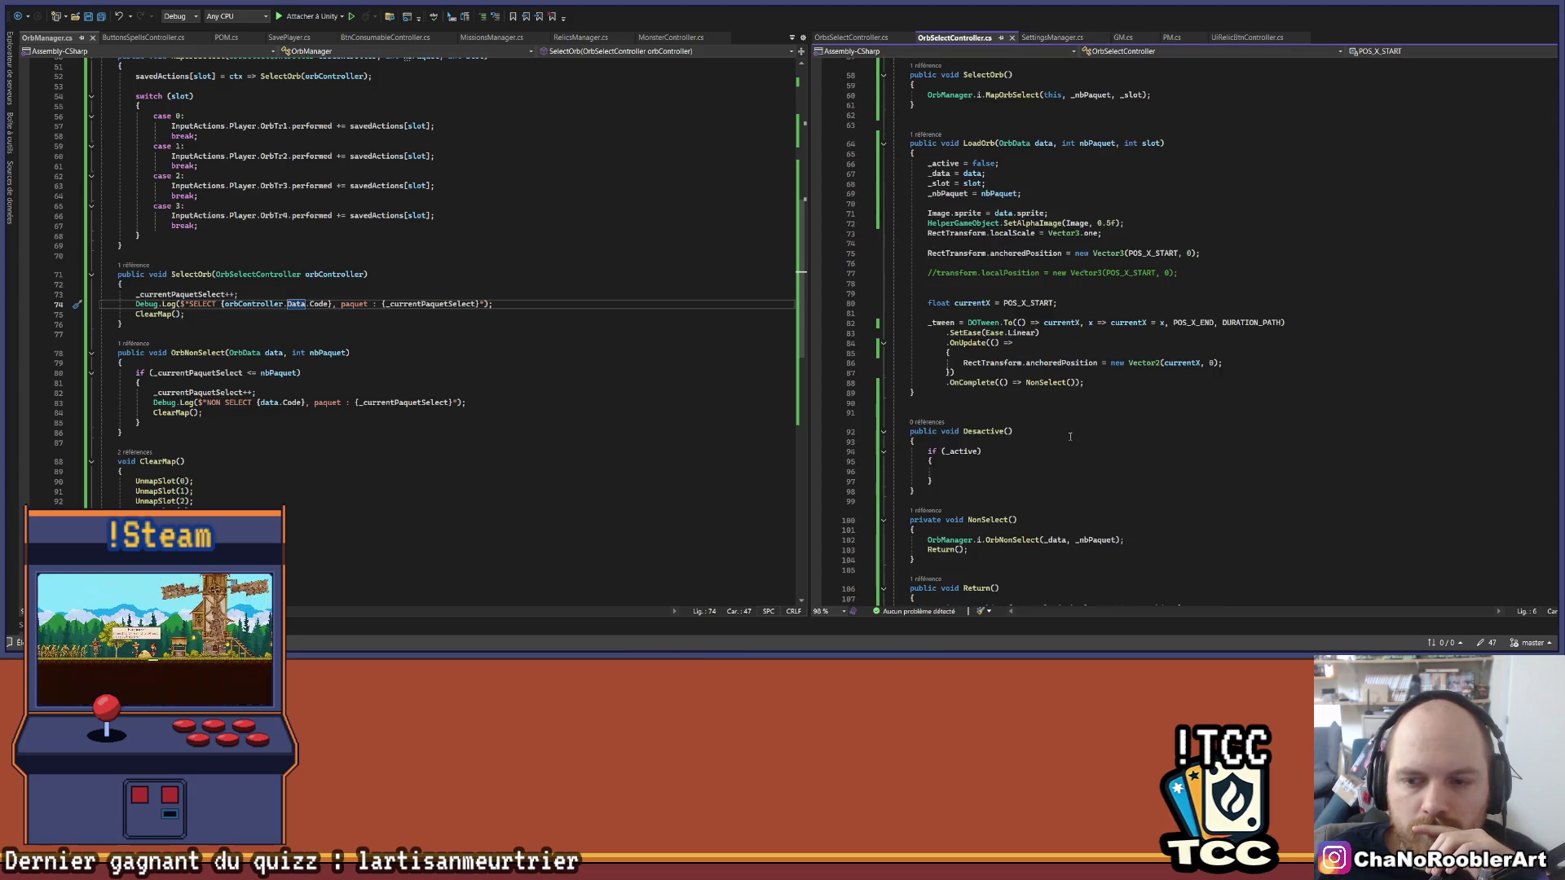
click(991, 470)
scroll(1019, 459, down, 3)
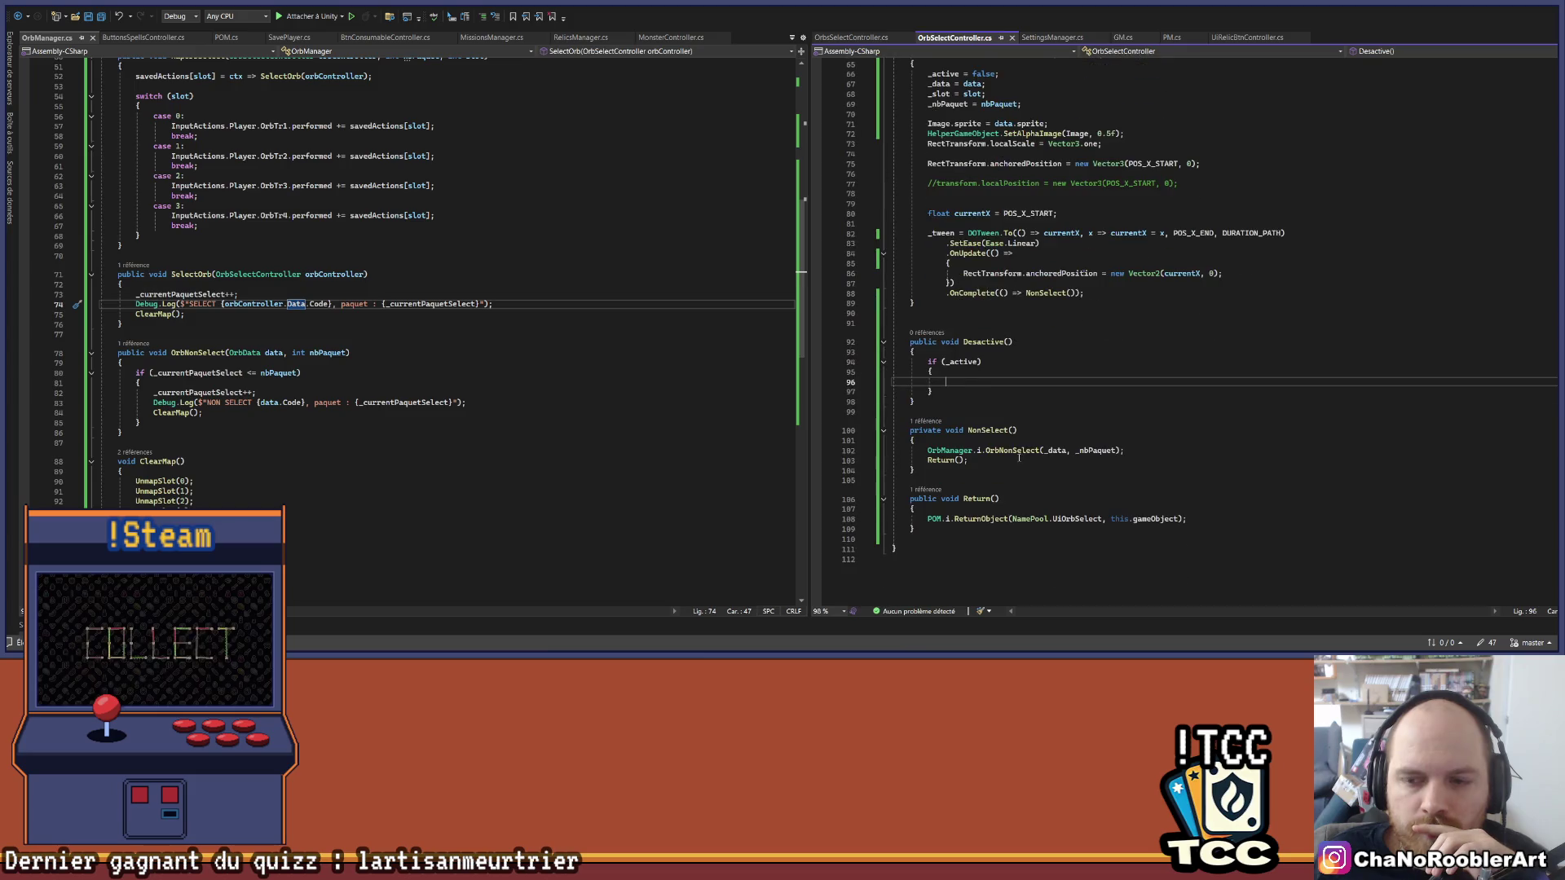
mouse_move(908, 427)
mouse_down()
mouse_move(946, 470)
mouse_move(928, 461)
mouse_up()
click(970, 470)
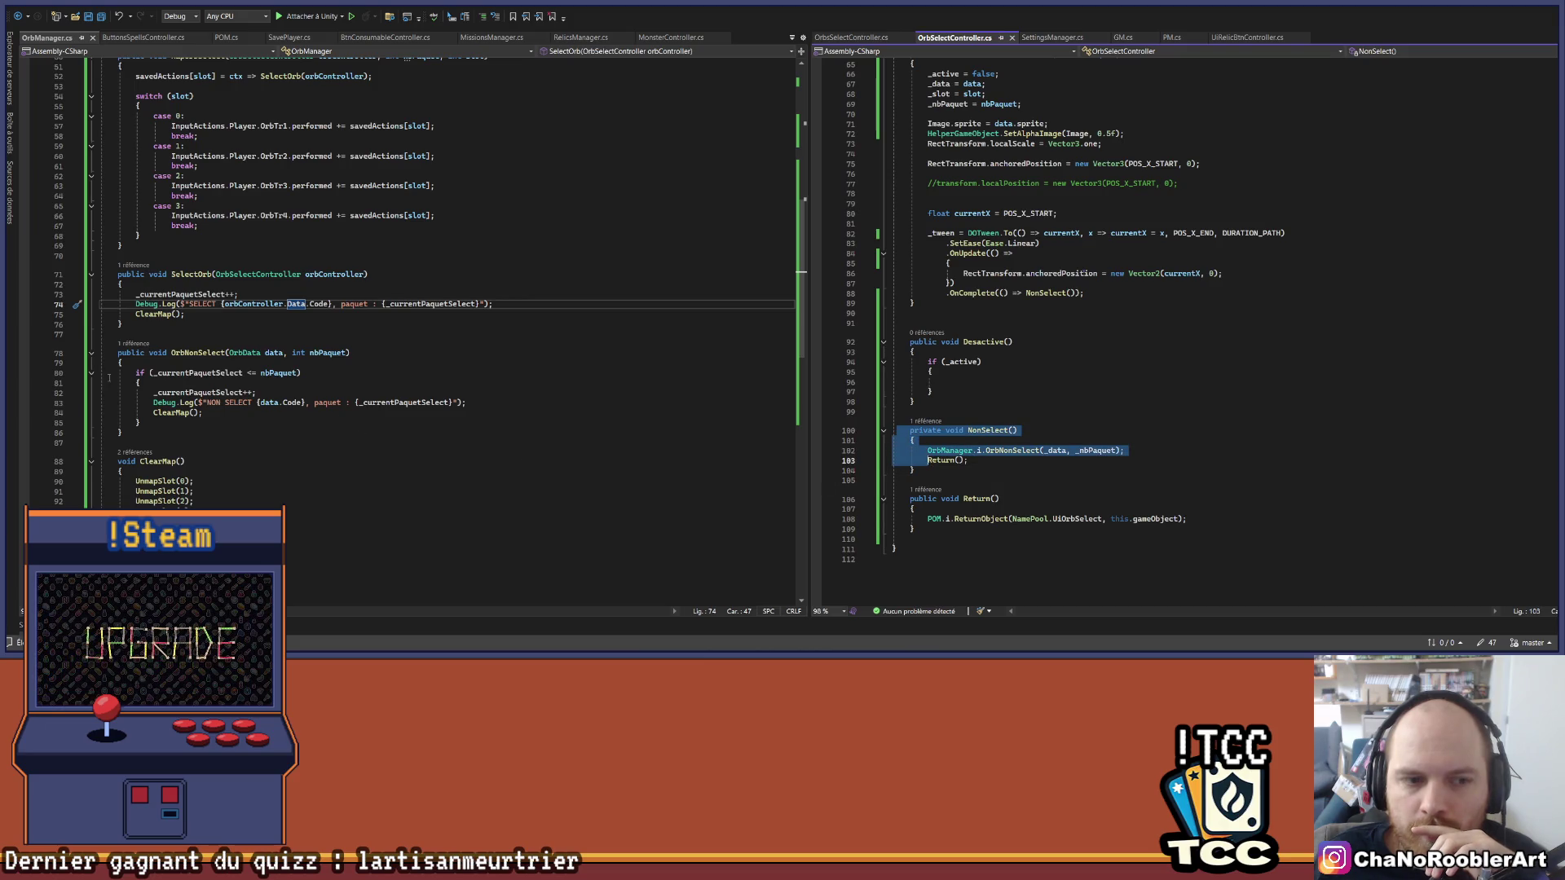
click(204, 413)
key(Down)
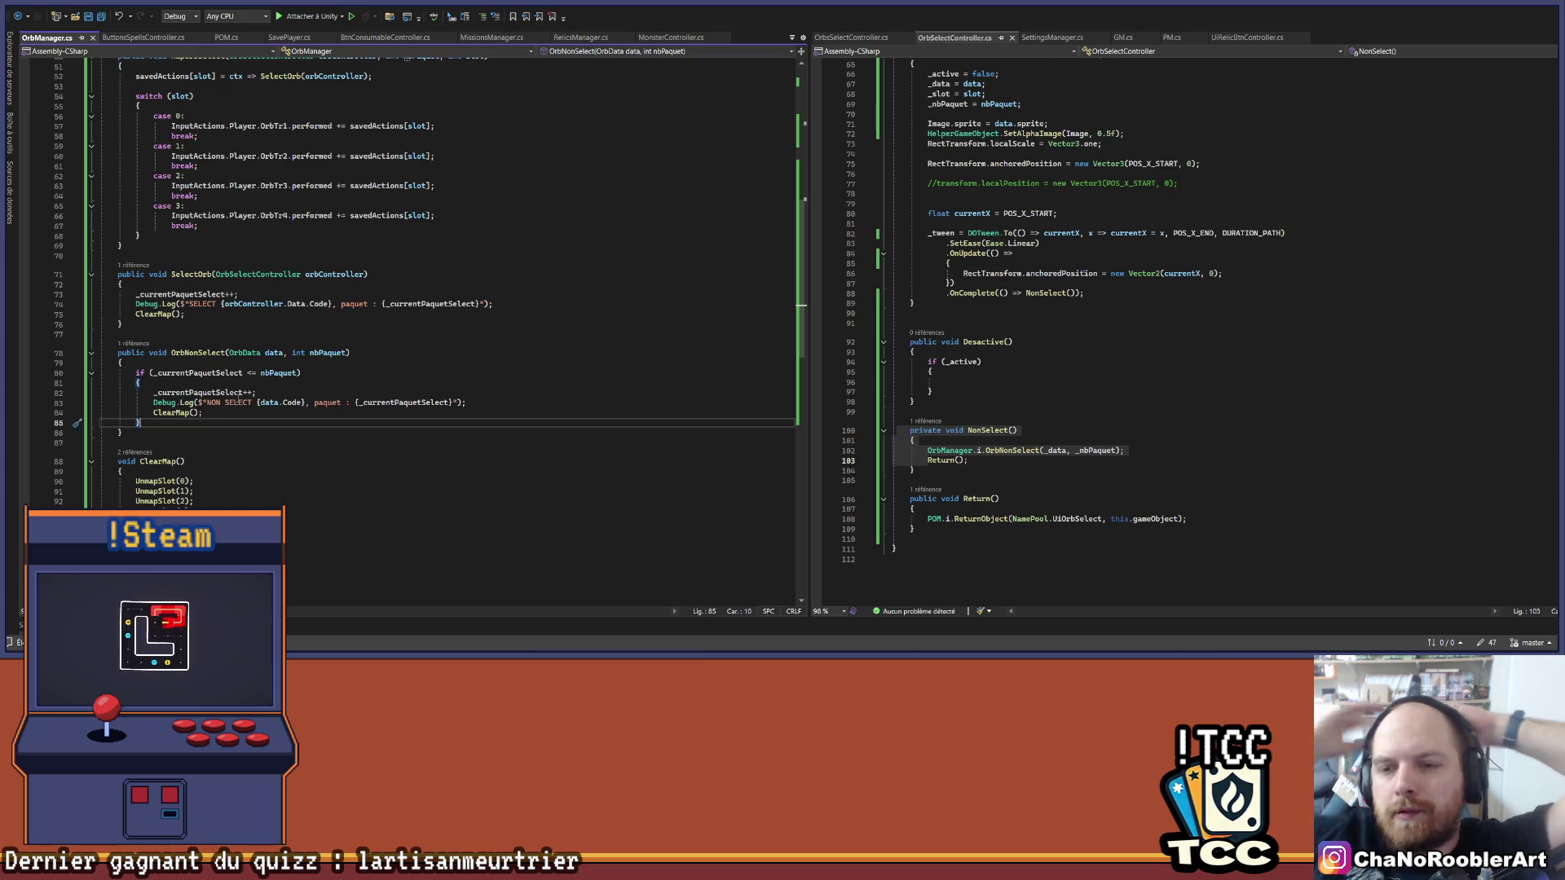
click(951, 381)
scroll(951, 381, up, 20)
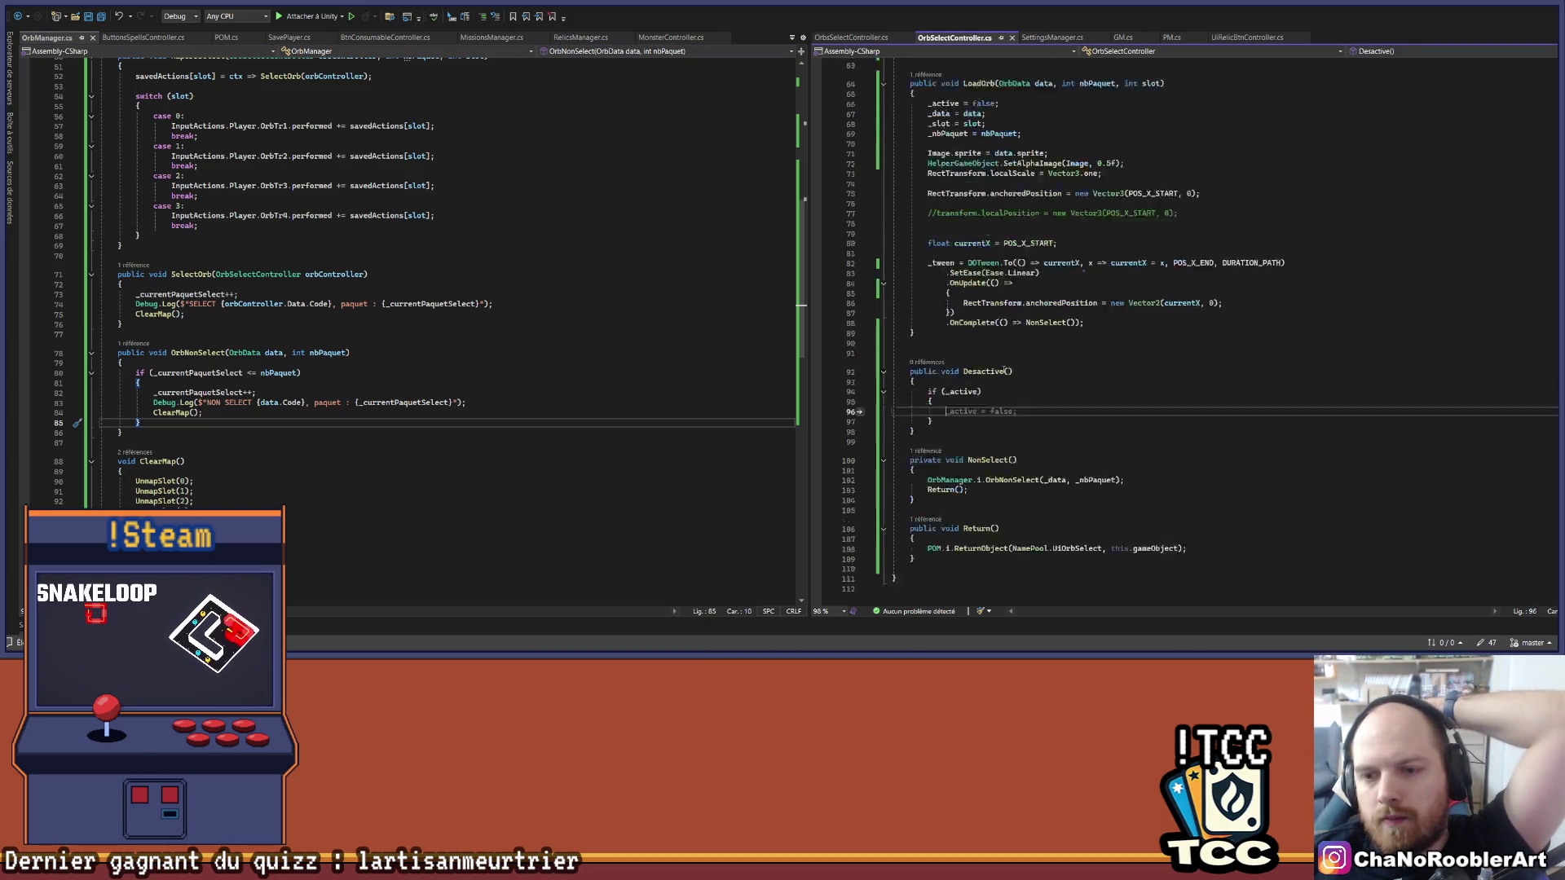
scroll(976, 324, up, 1)
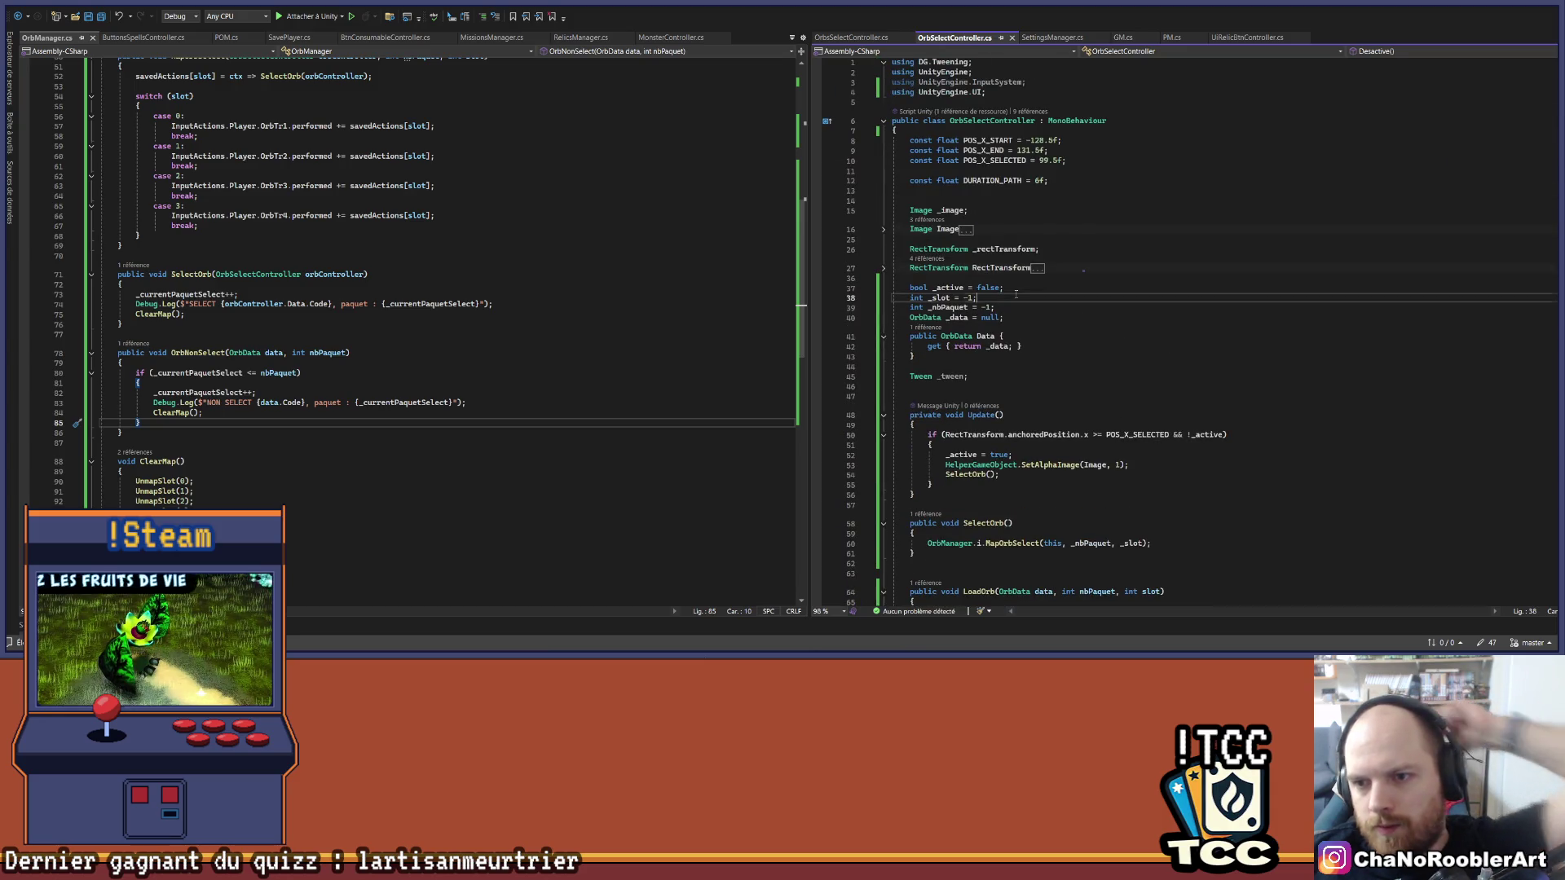
Step: Add 'bool _nonSelectionne = false;' below the _active field and save
click(1008, 289)
key(Return)
text(bool _nonSelec)
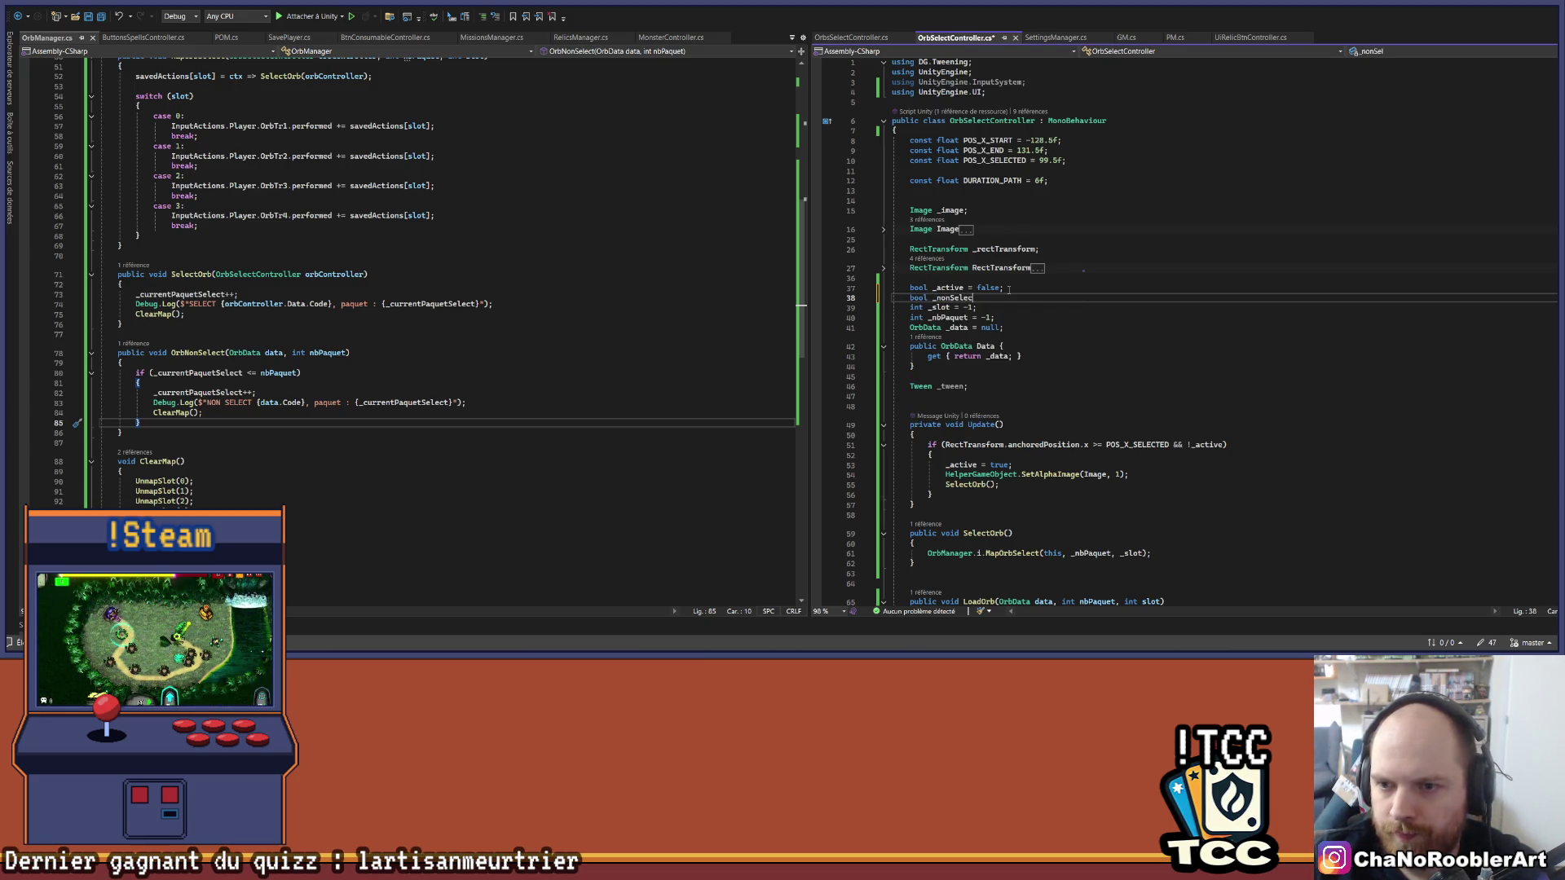
text(tionne =)
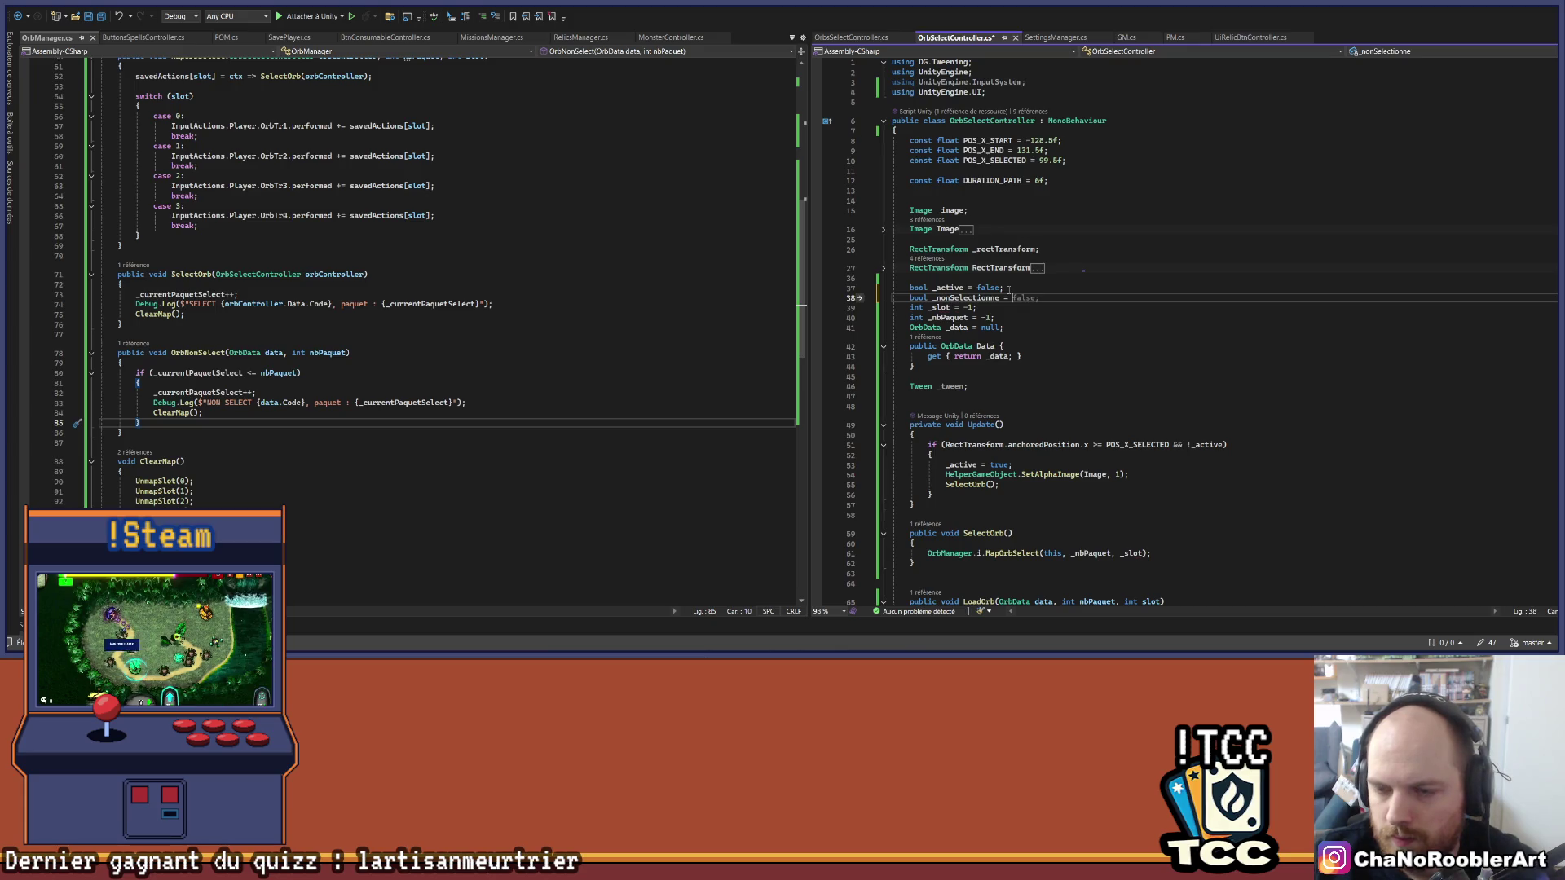
key(Tab)
key(ctrl+s)
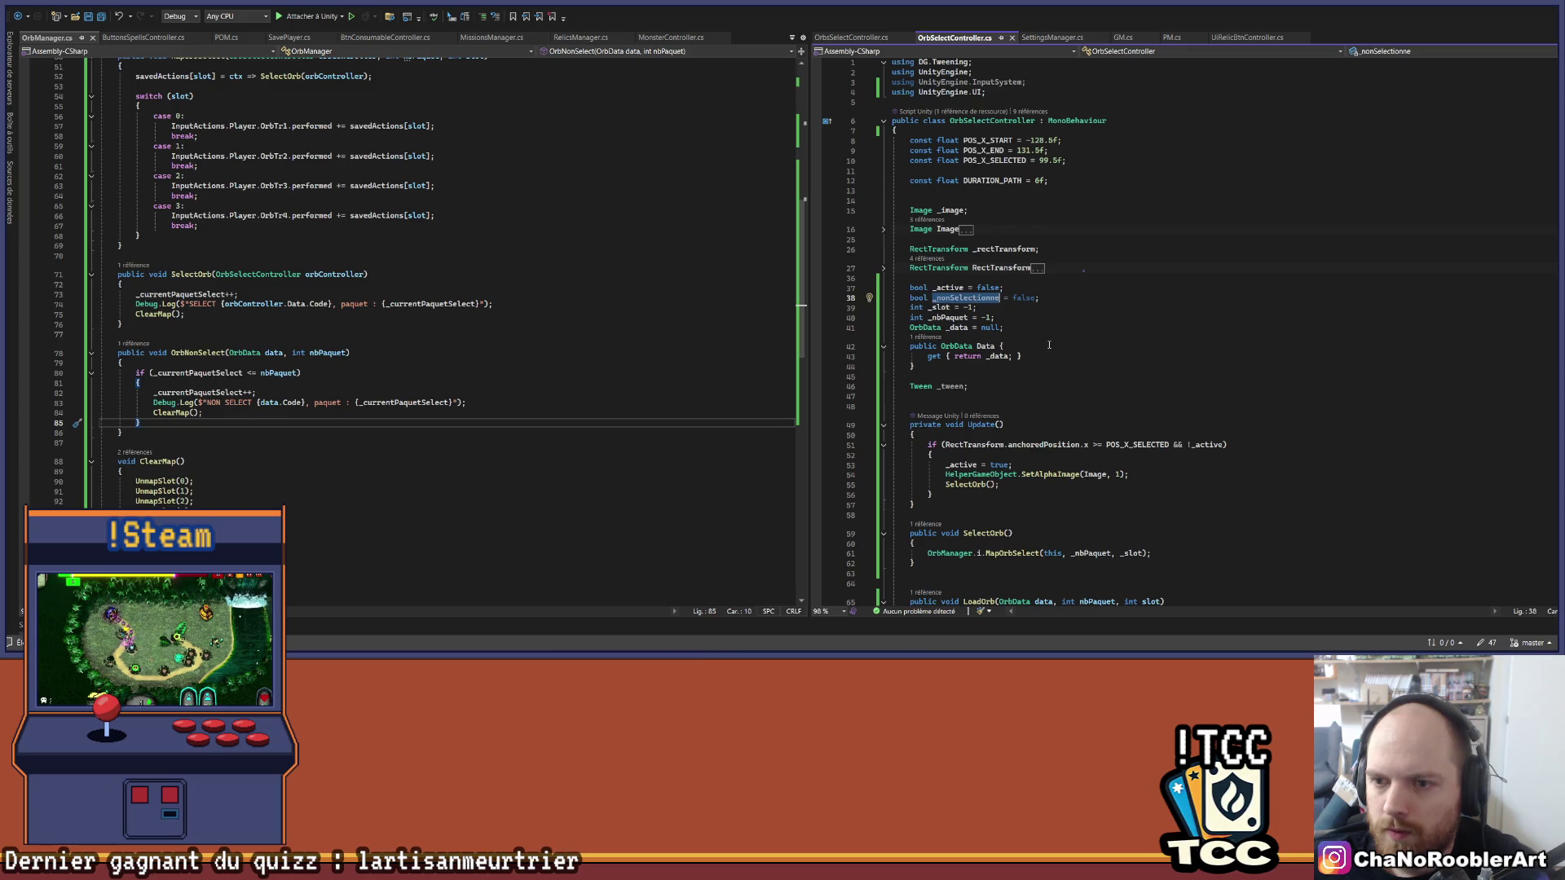
scroll(979, 318, down, 20)
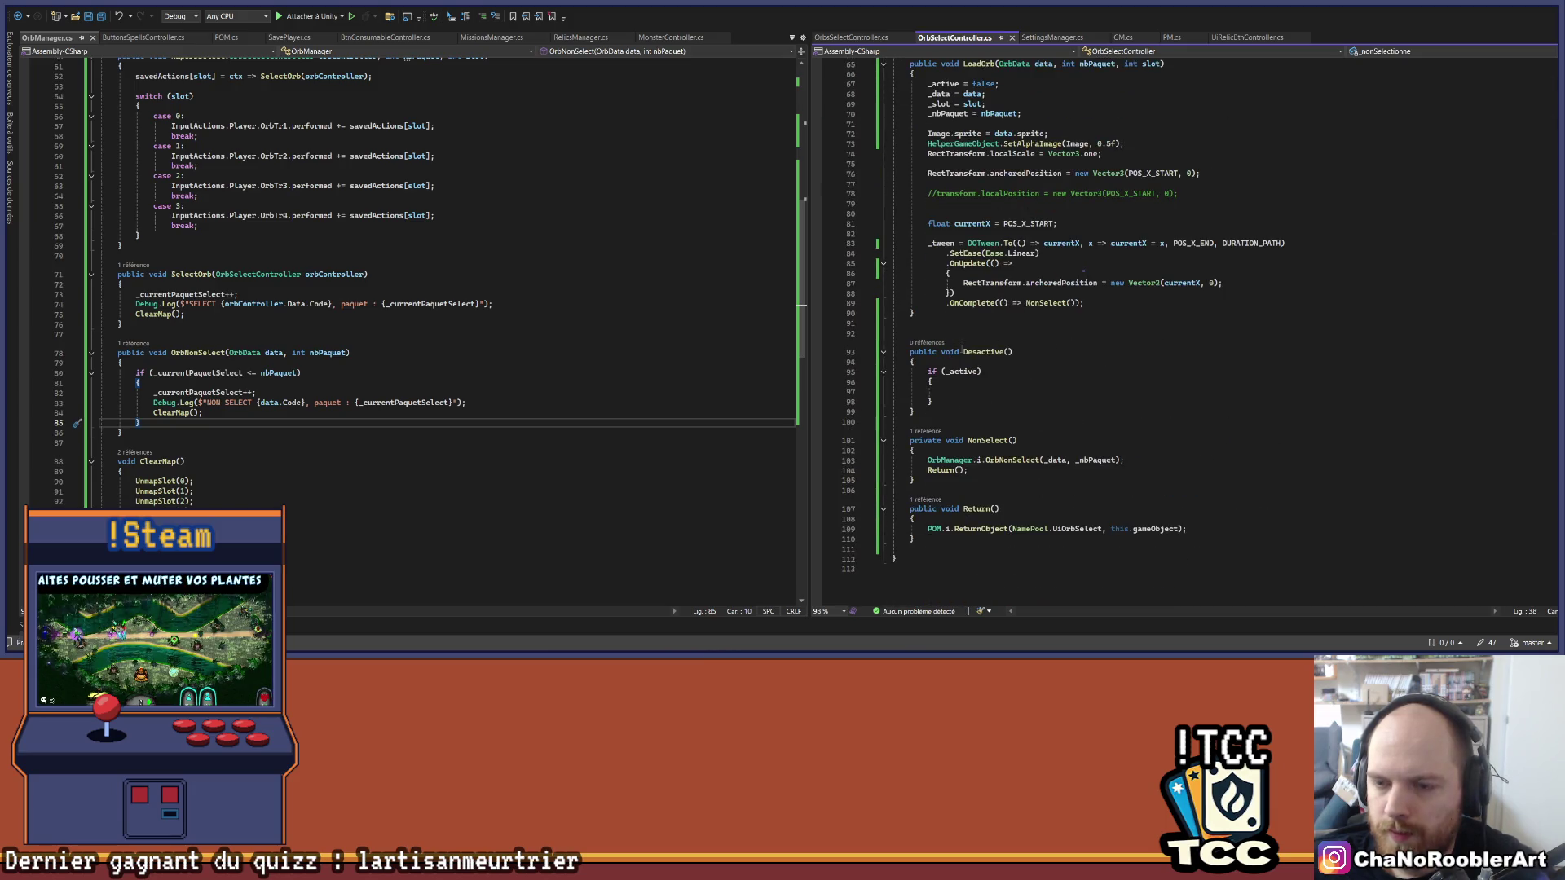
click(993, 352)
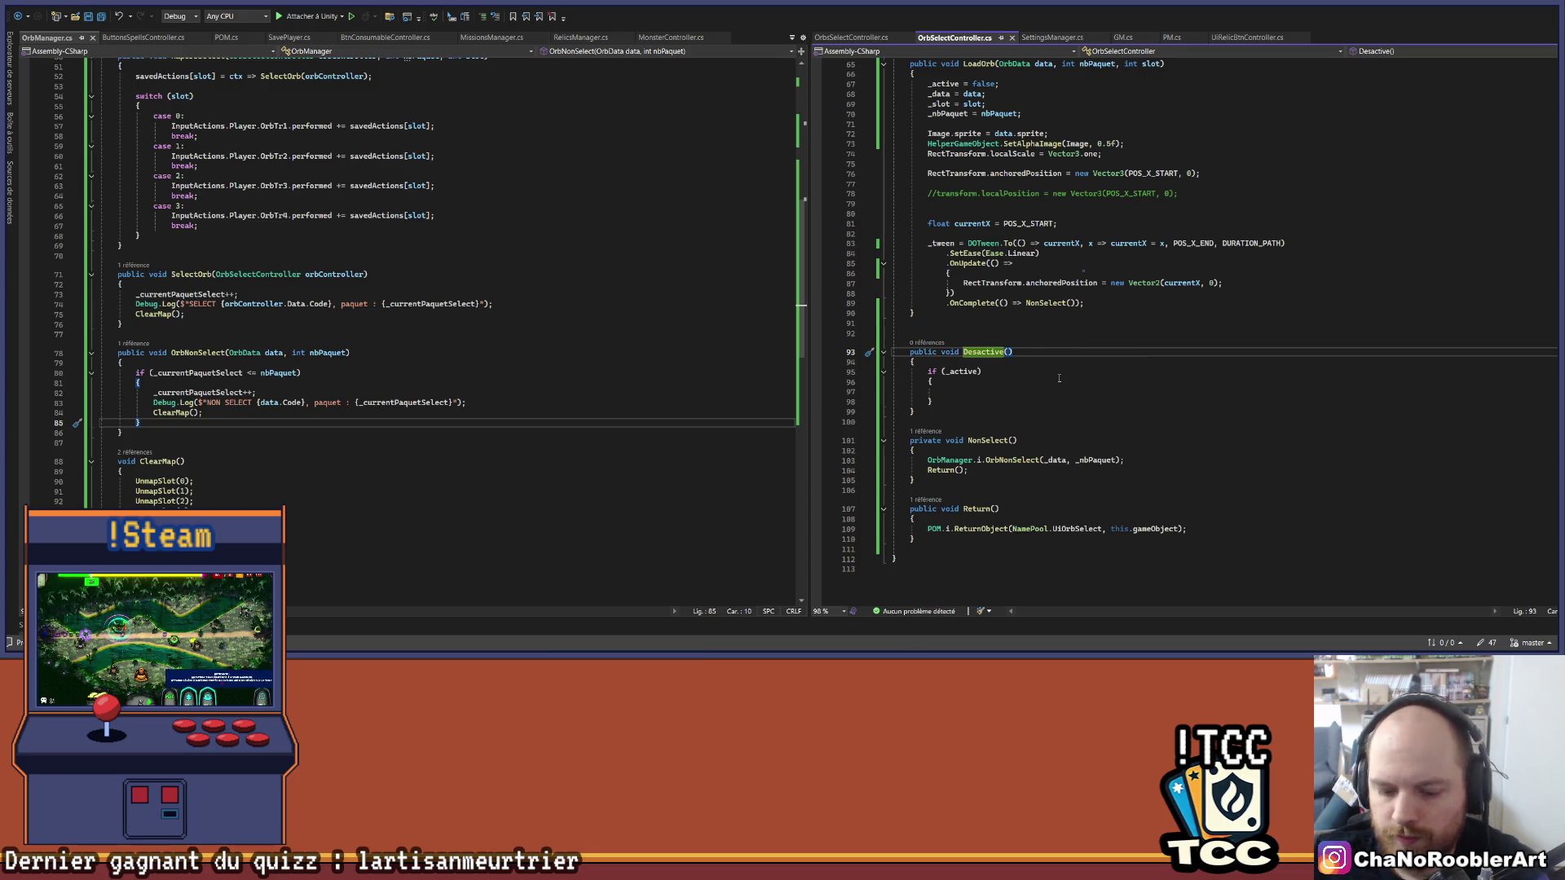
Step: Rename Desactive to DesactiveNonSelectionne and set _nonSelectionne = true in its if block, saving
text(NonSelectionne)
key(ctrl+s)
click(1019, 393)
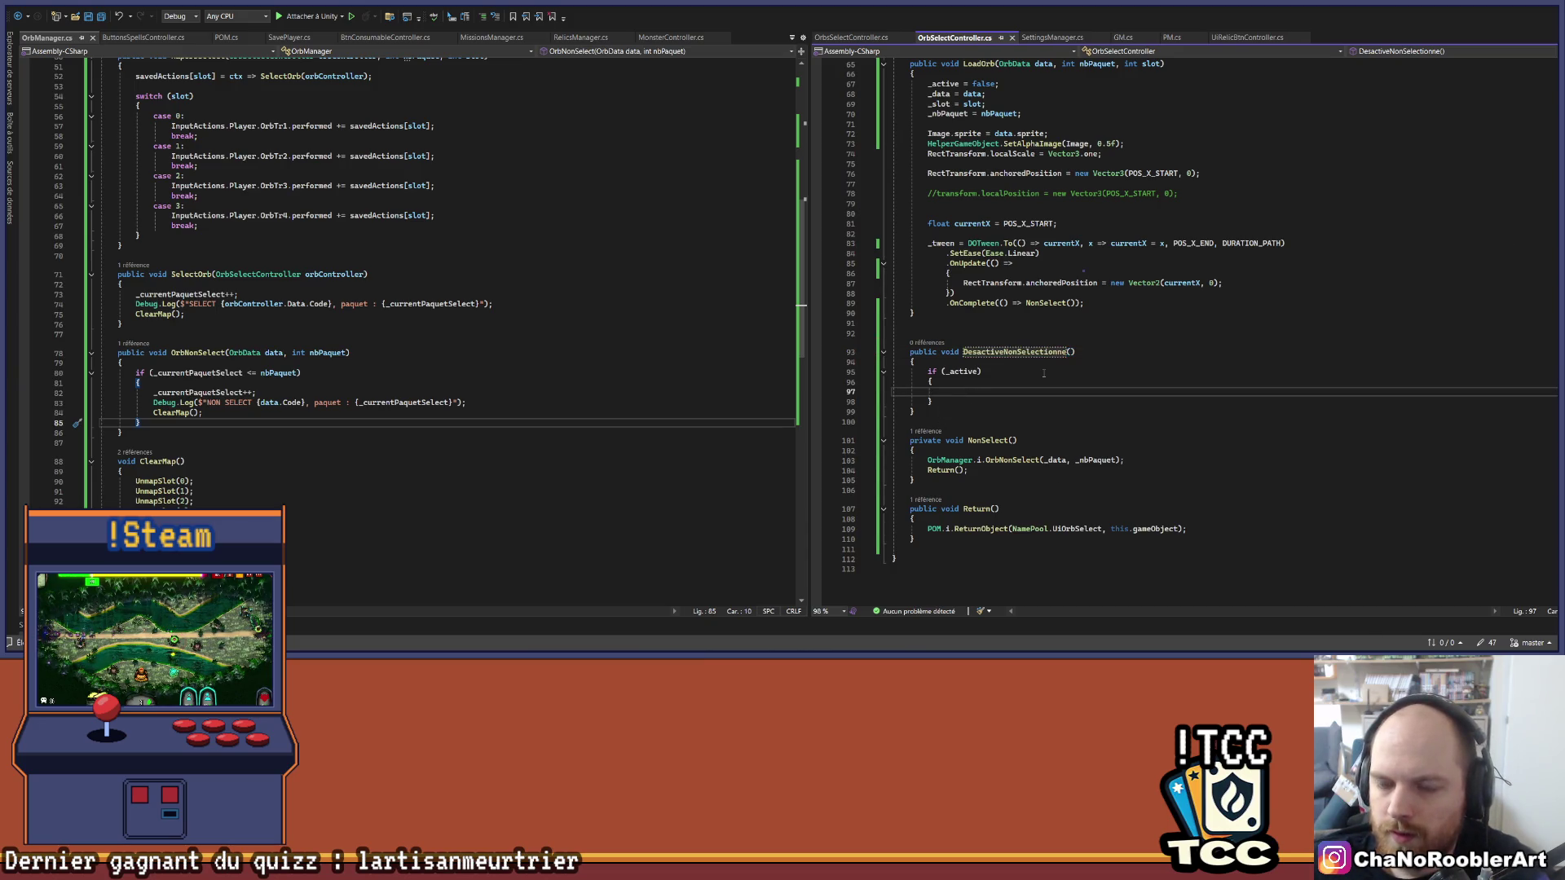
text(_nonSelectionne = true;)
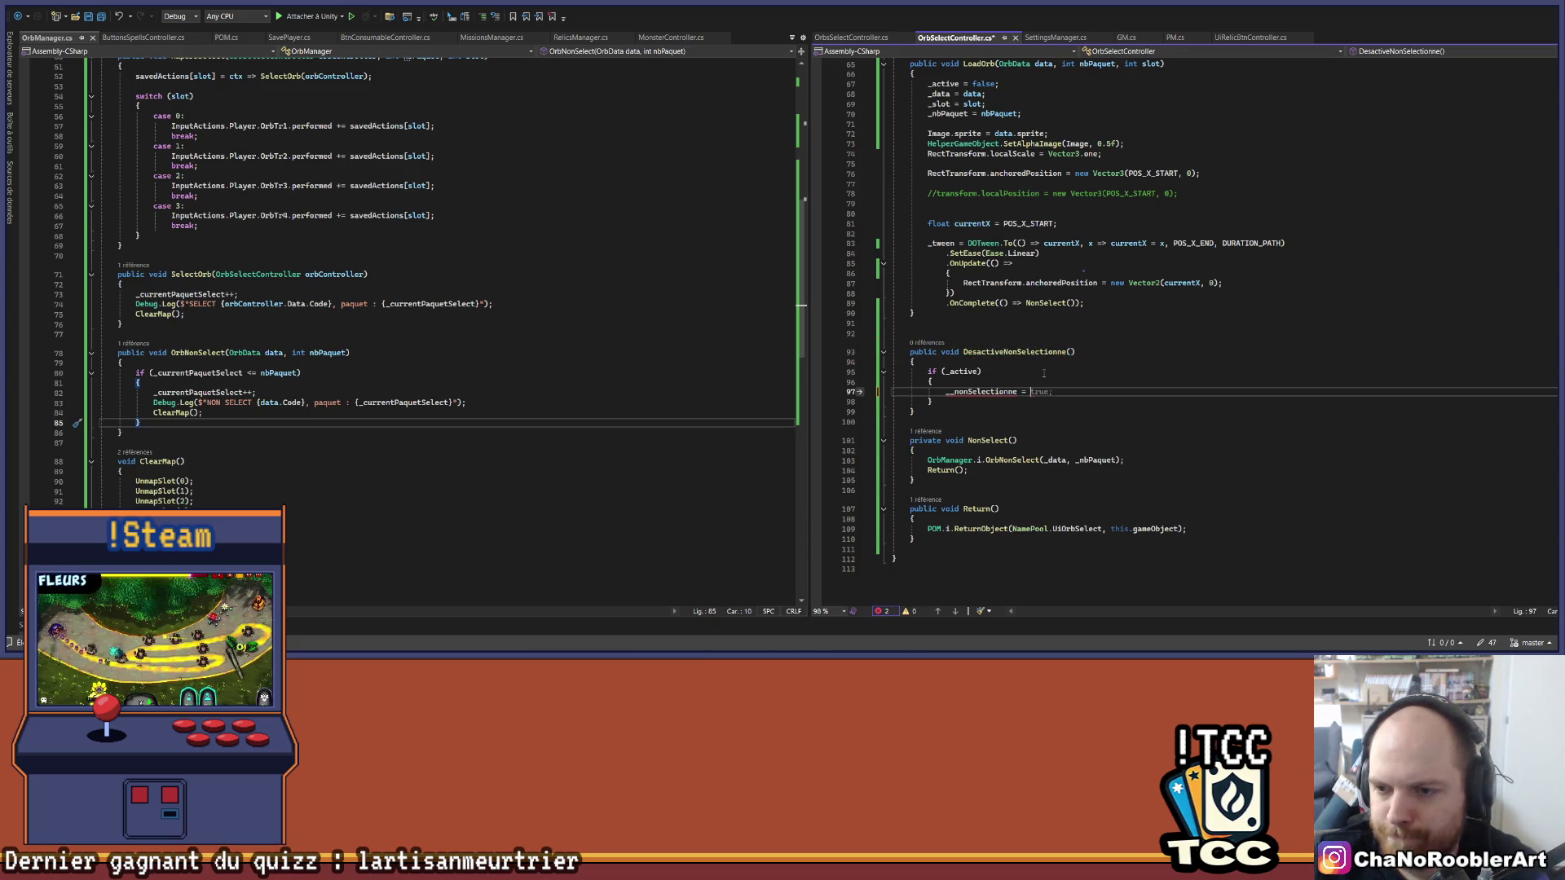
key(ctrl+s)
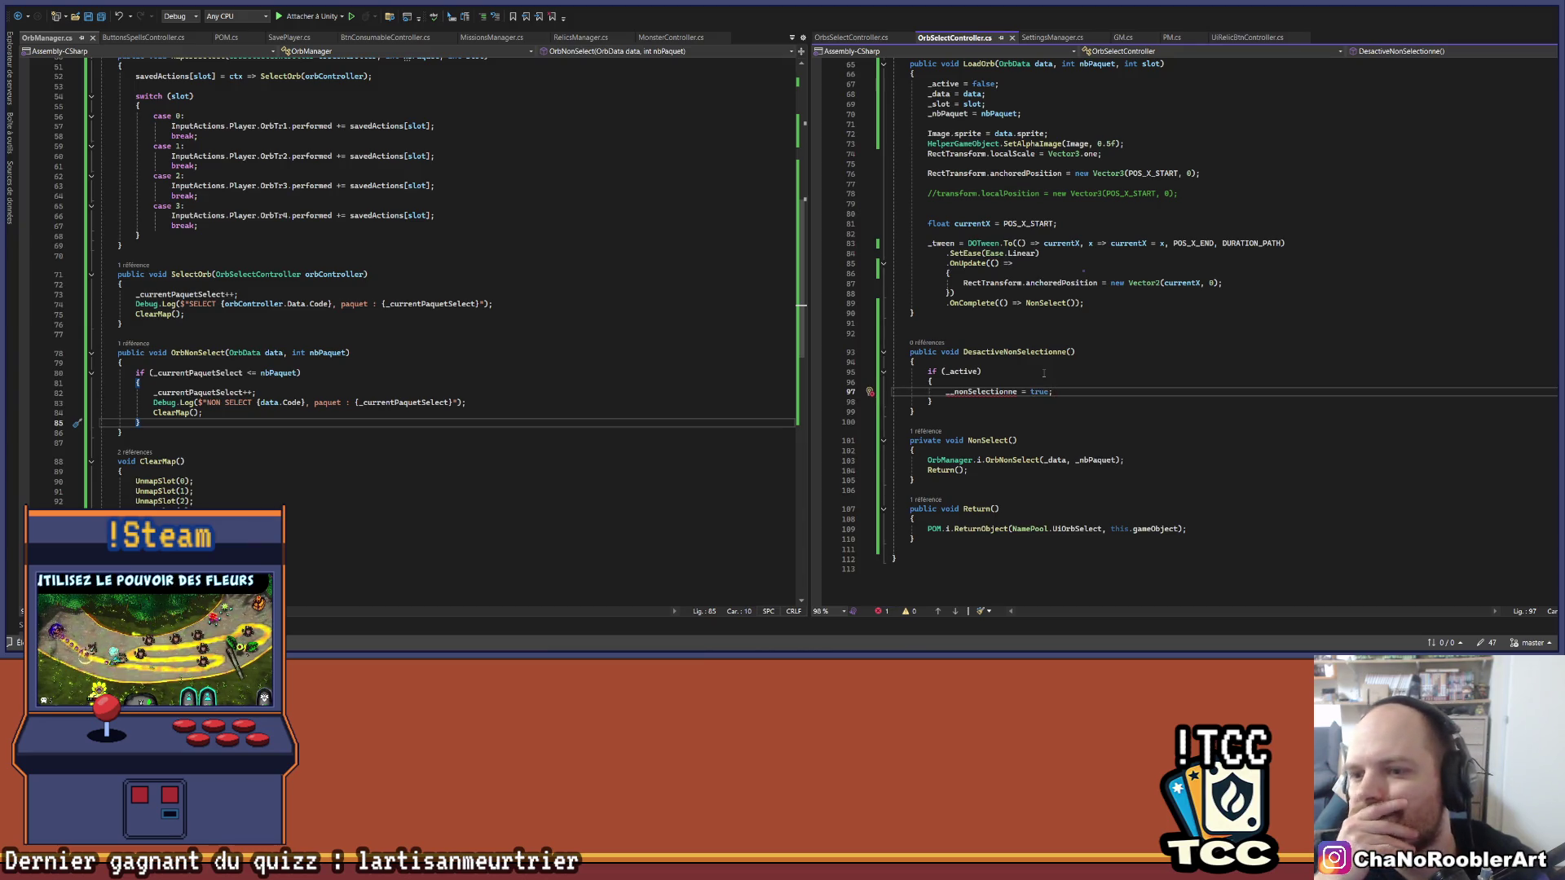
key(Home)
key(Delete)
key(ctrl+s)
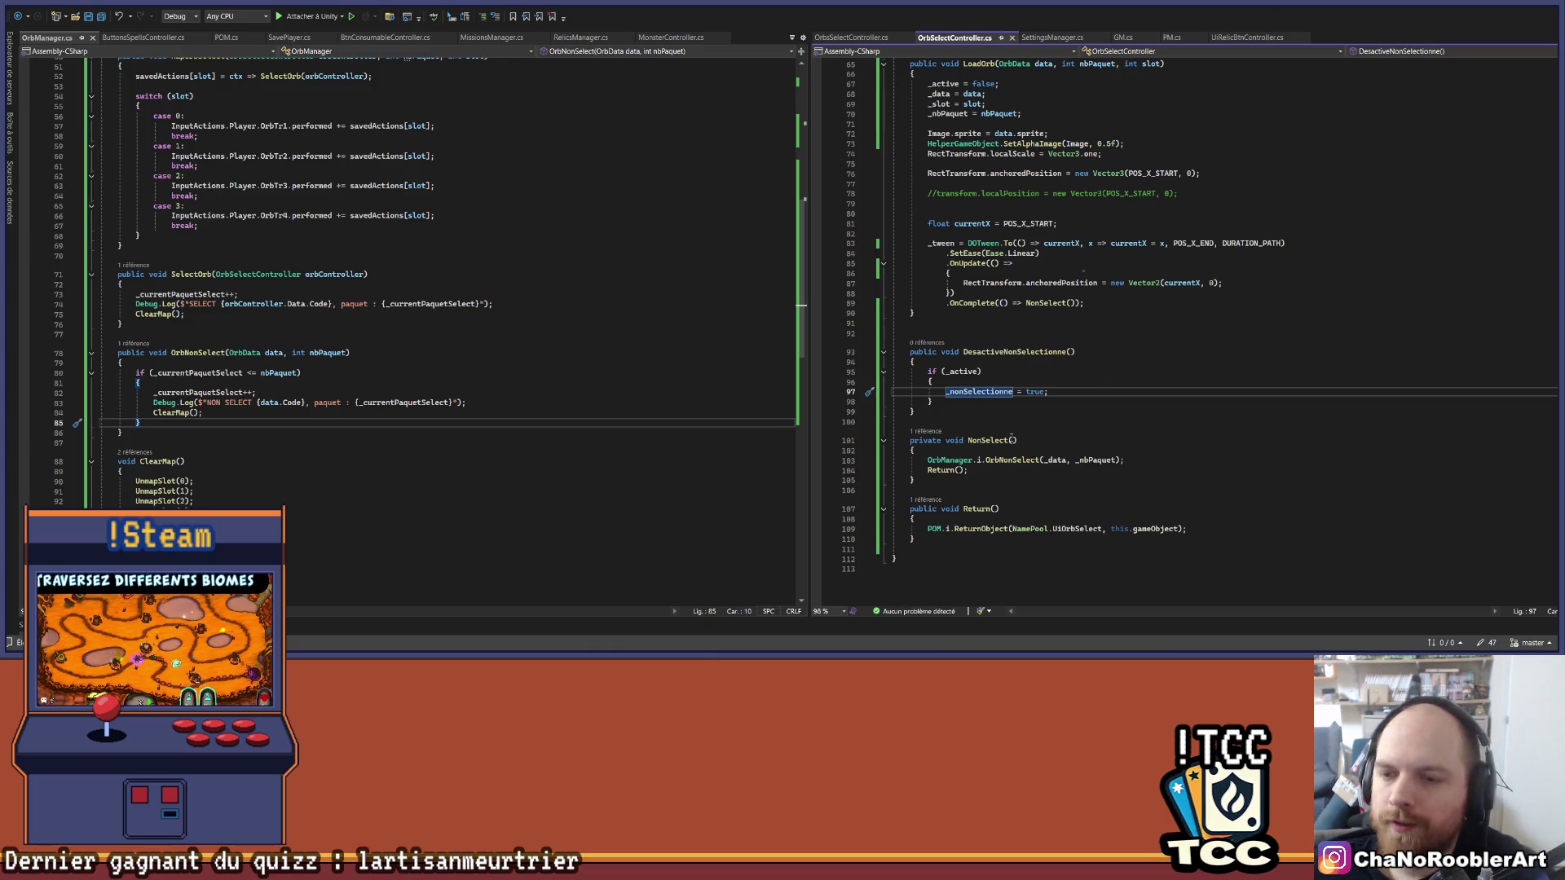
Step: Copy the SetAlphaImage(Image, 0.5f) line from LoadOrb below the _nonSelectionne assignment
click(949, 400)
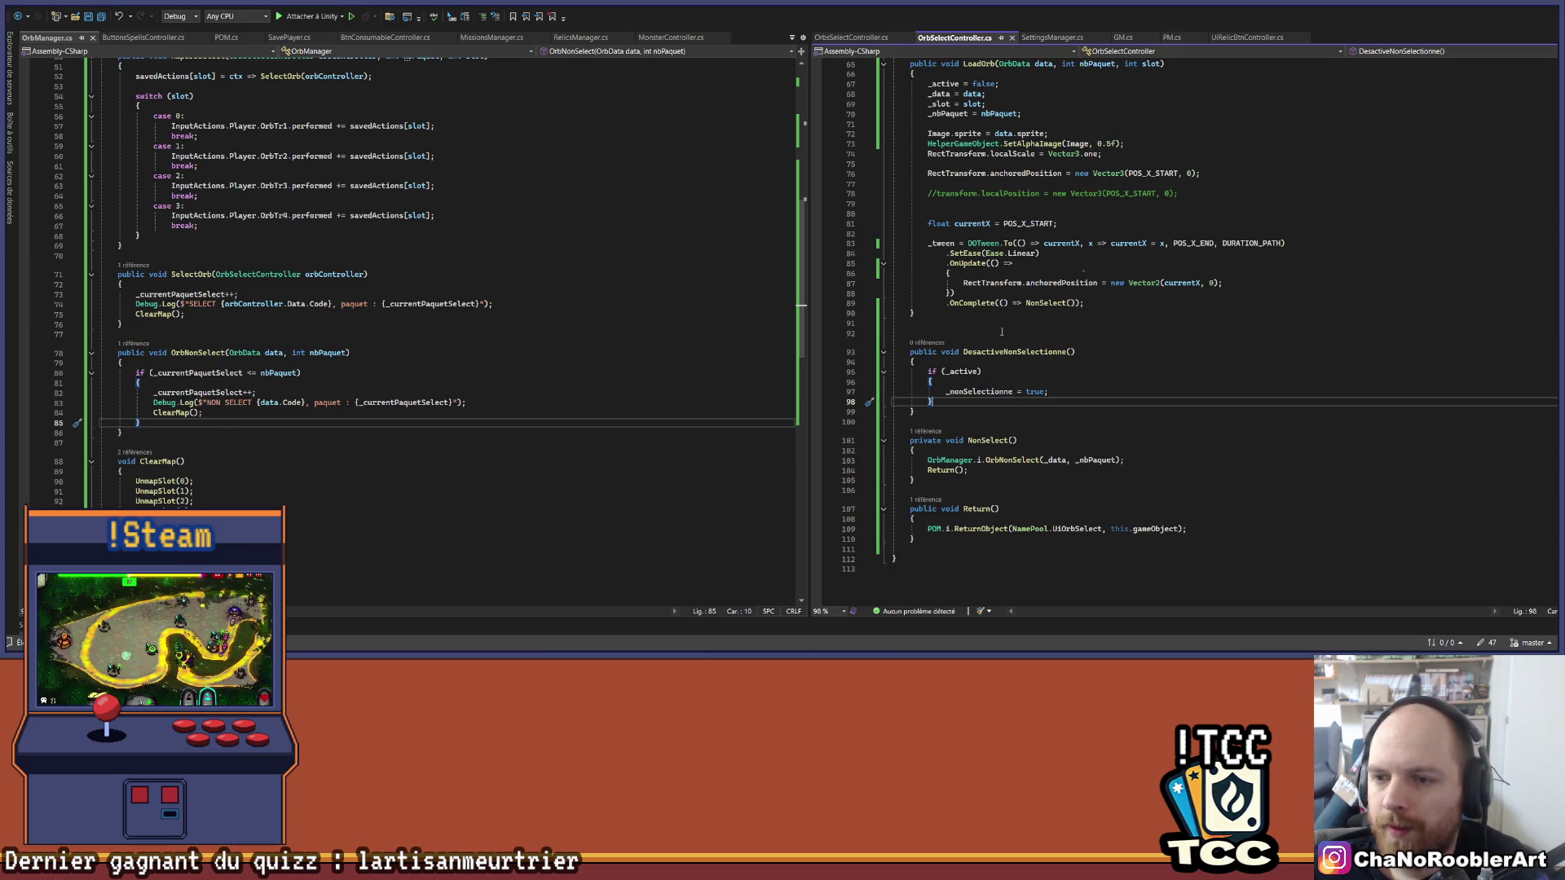
scroll(1077, 488, up, 2)
click(1060, 451)
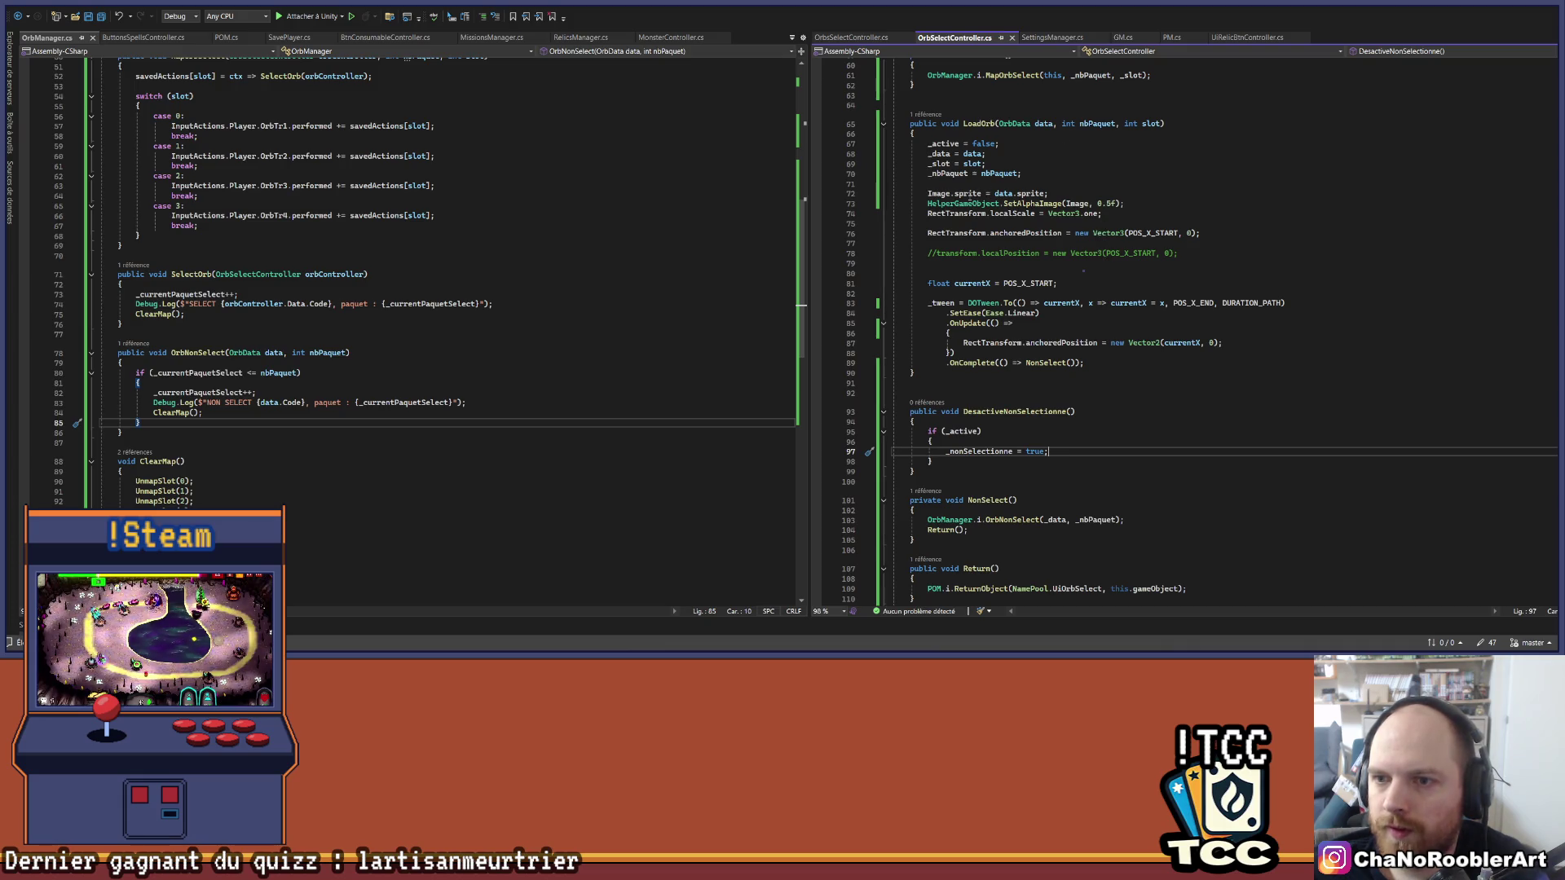
drag(926, 204, 1199, 205)
key(ctrl+c)
click(1082, 450)
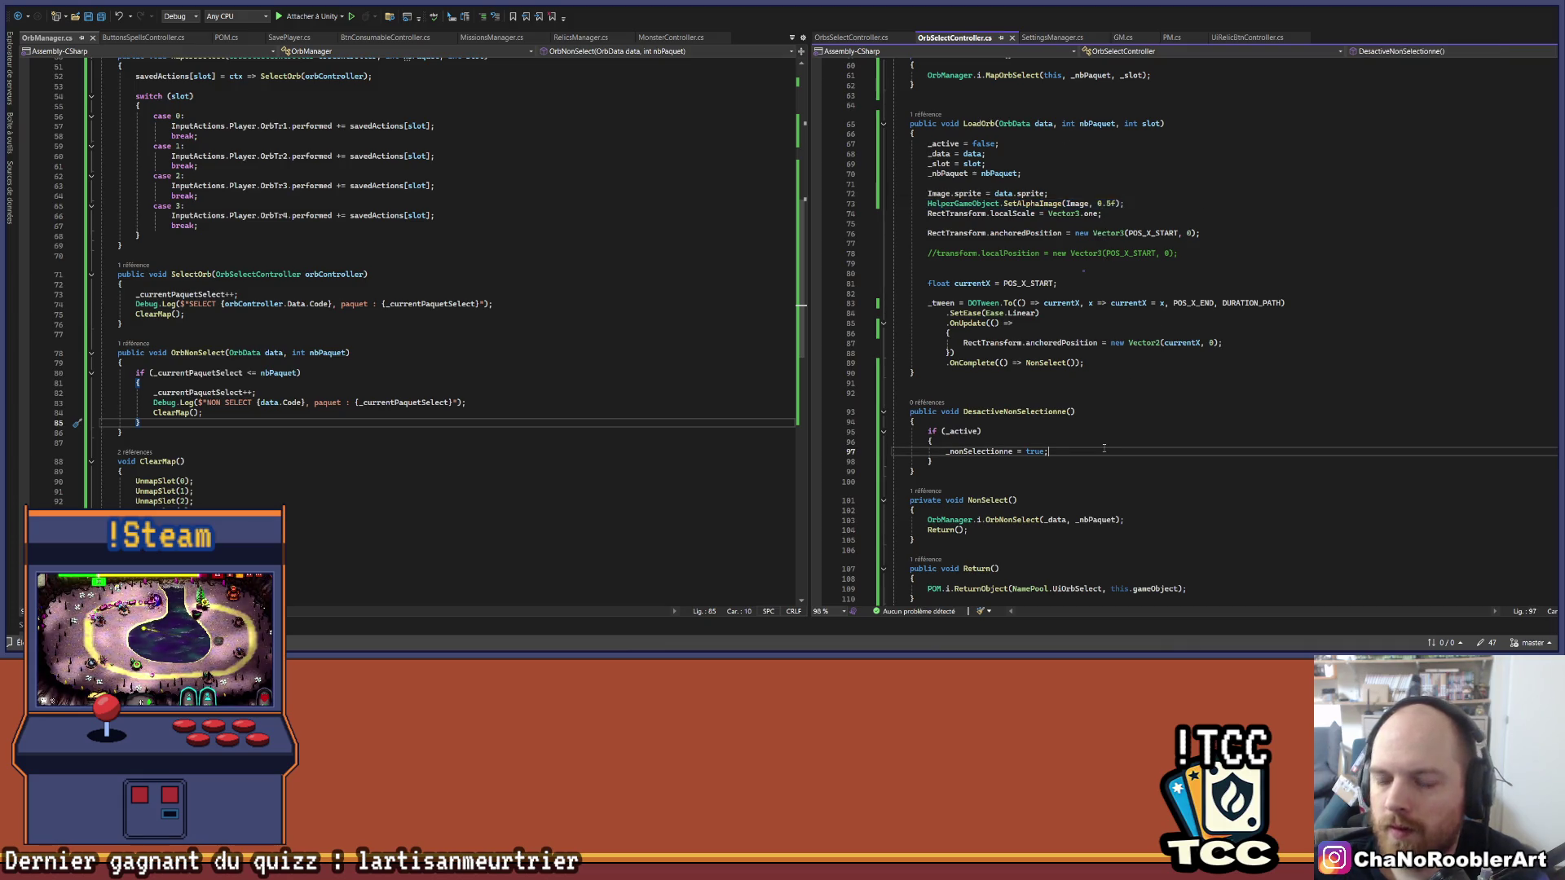
key(Return)
key(ctrl+v)
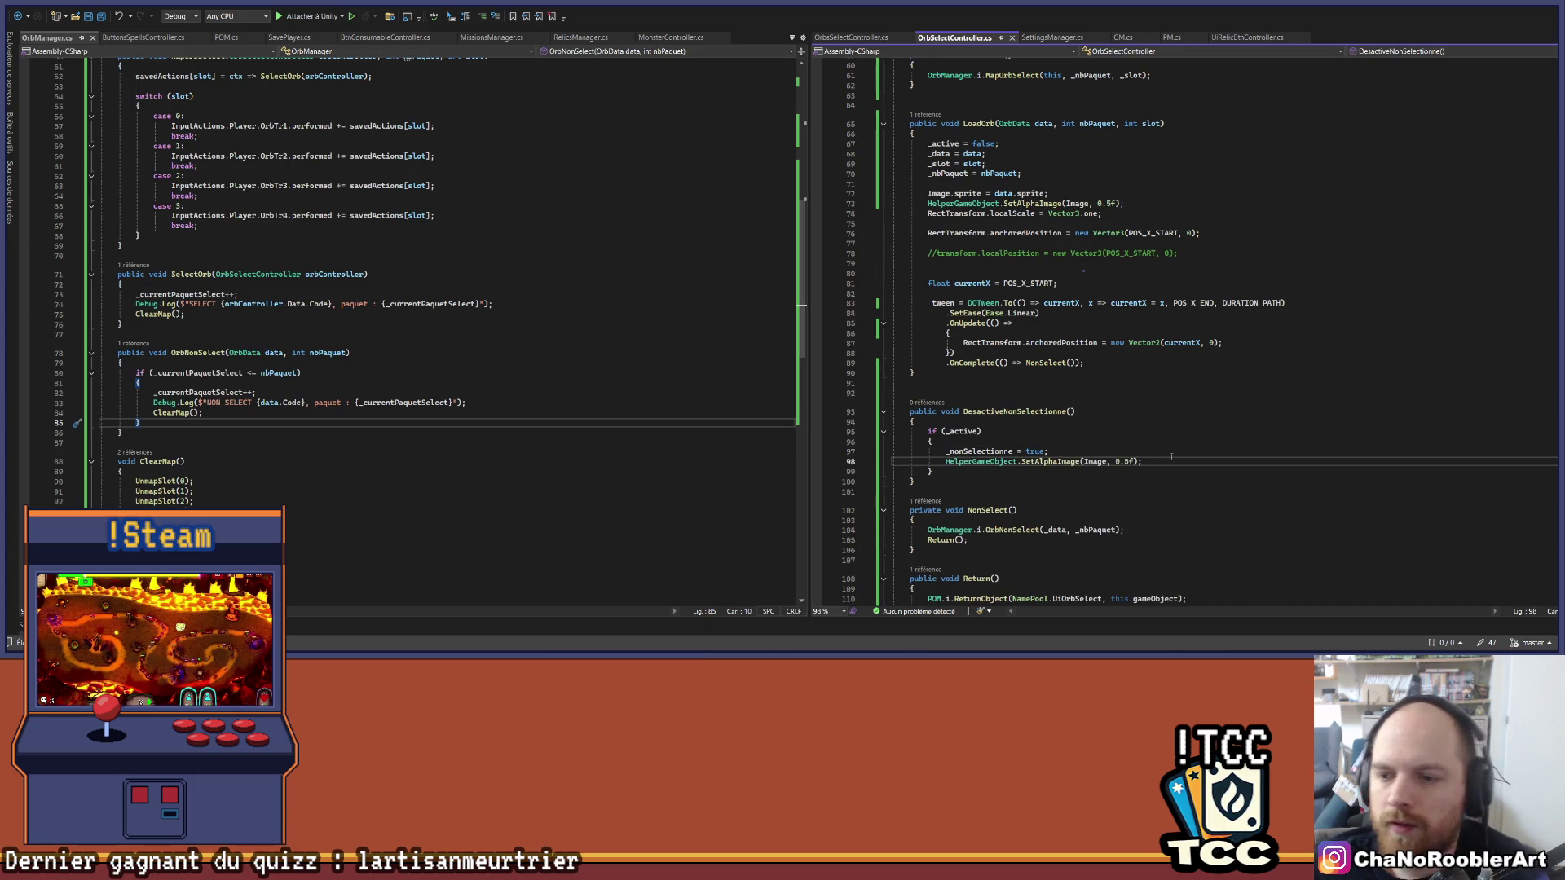
scroll(1104, 448, down, 4)
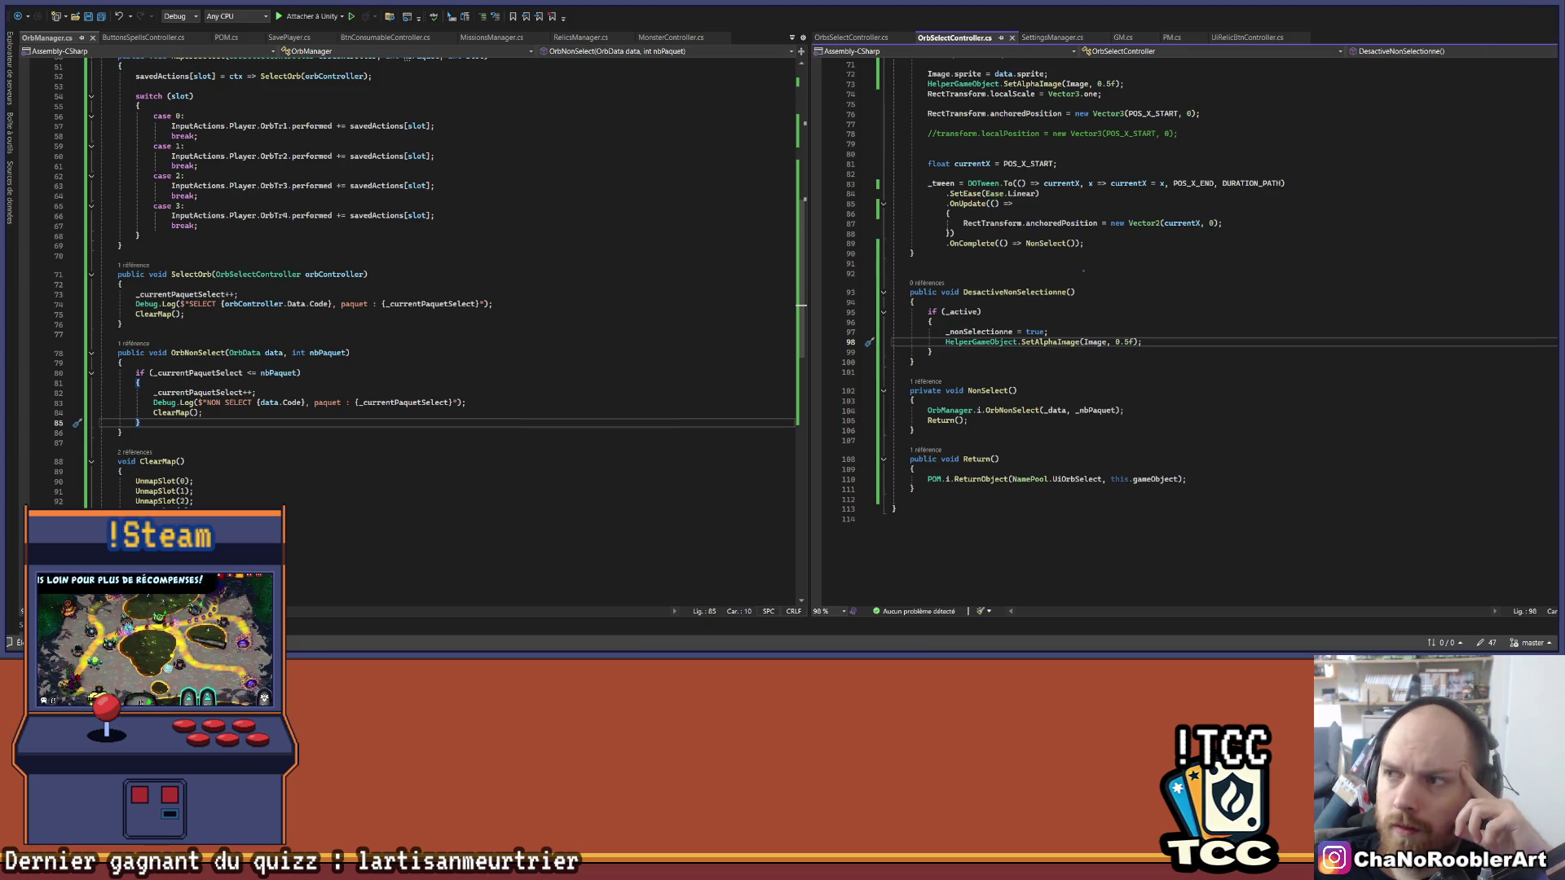
key(alt+Tab)
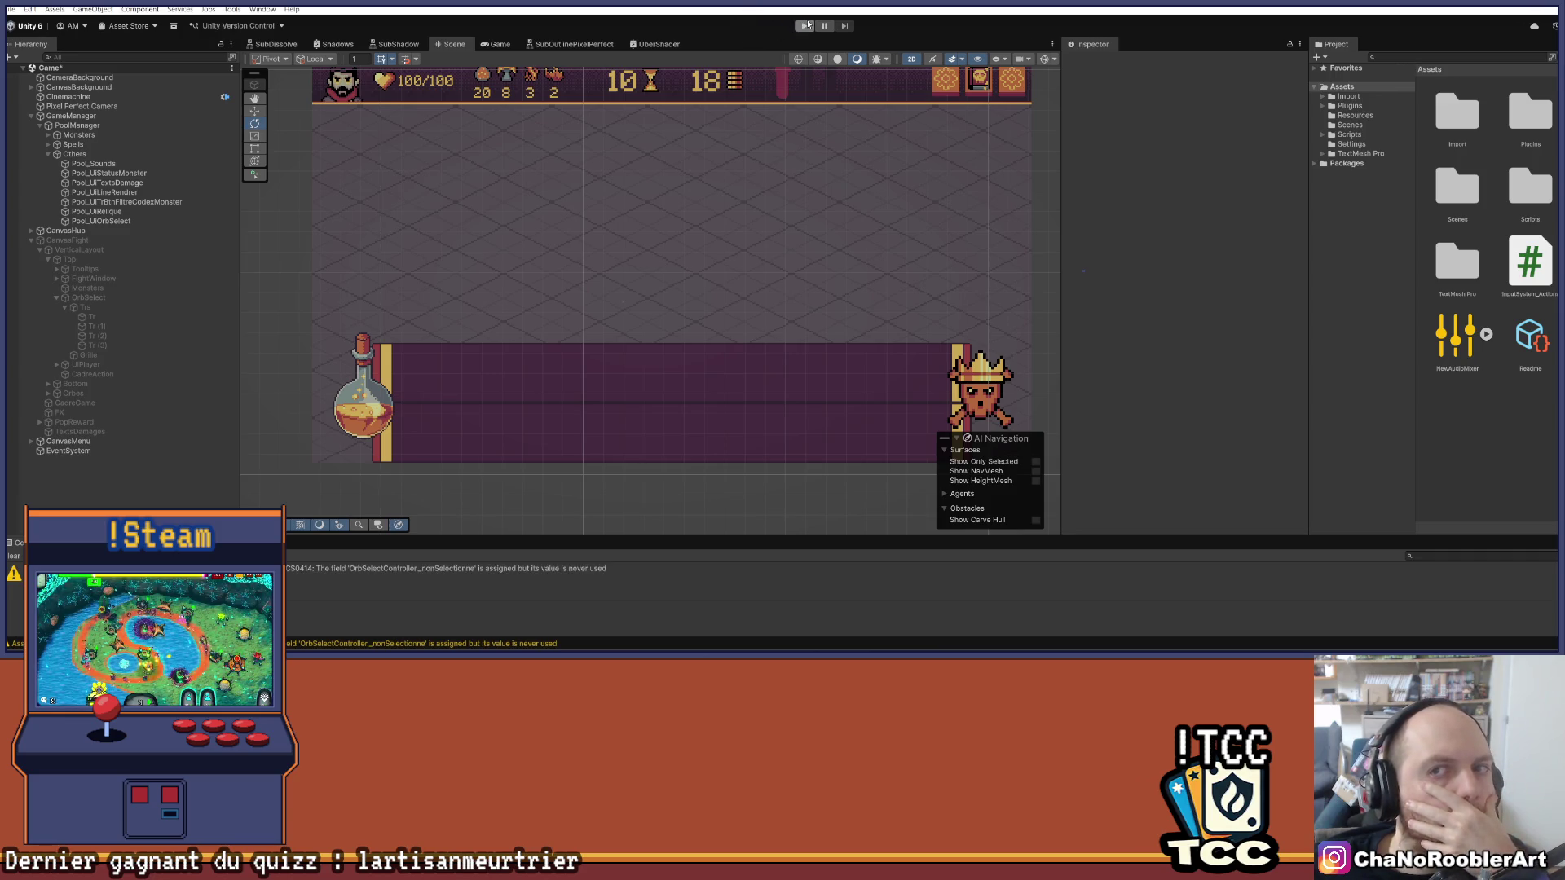
Step: Clear the Unity console, run the game to its main menu, stop it, and return to Visual Studio
click(15, 558)
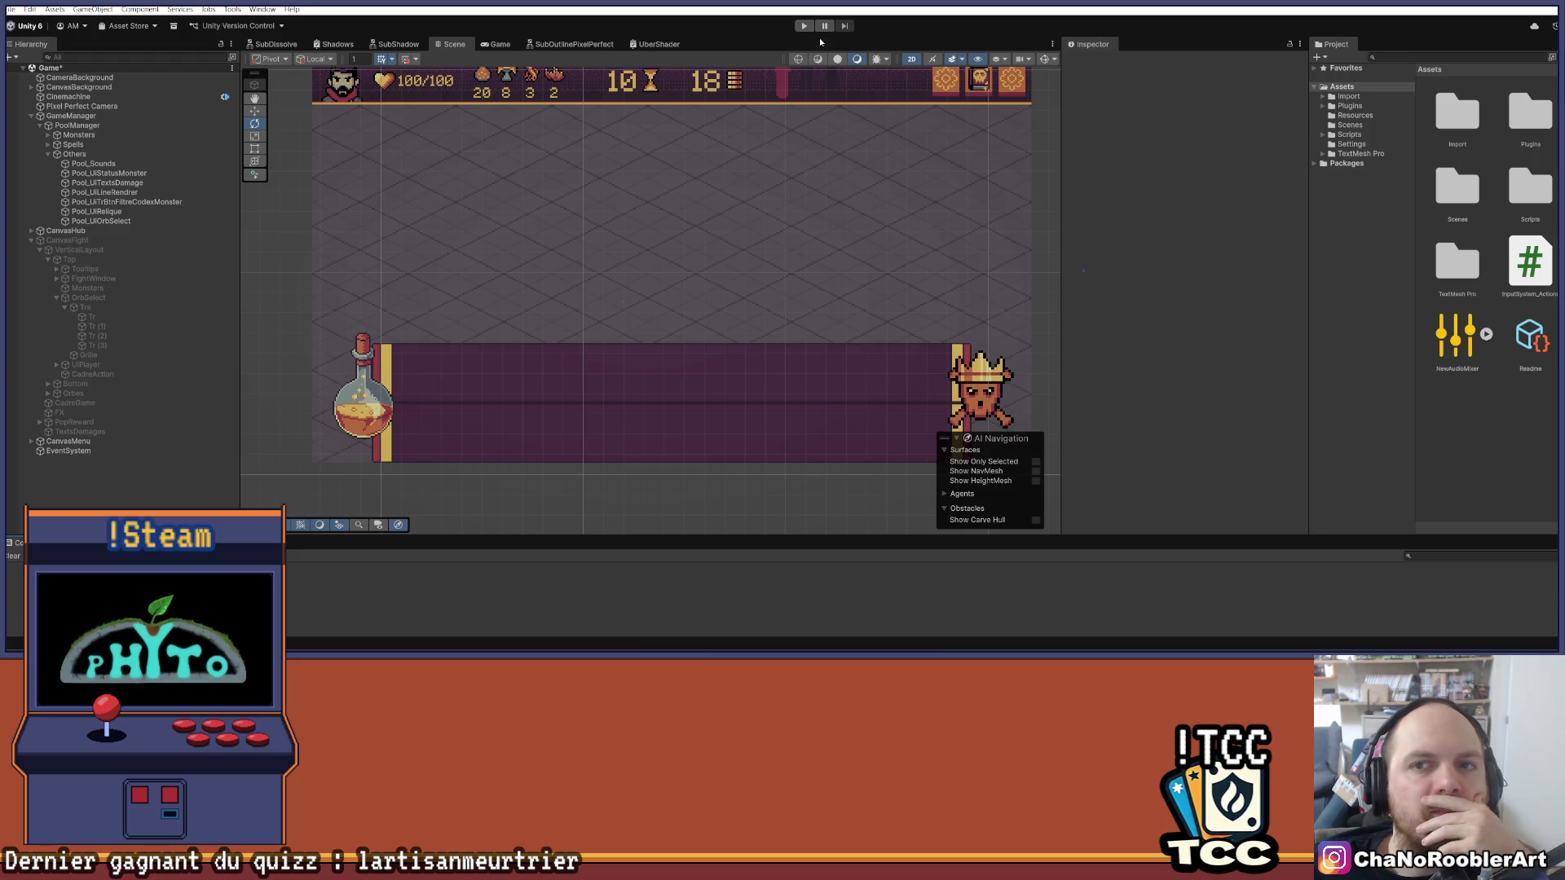
click(803, 26)
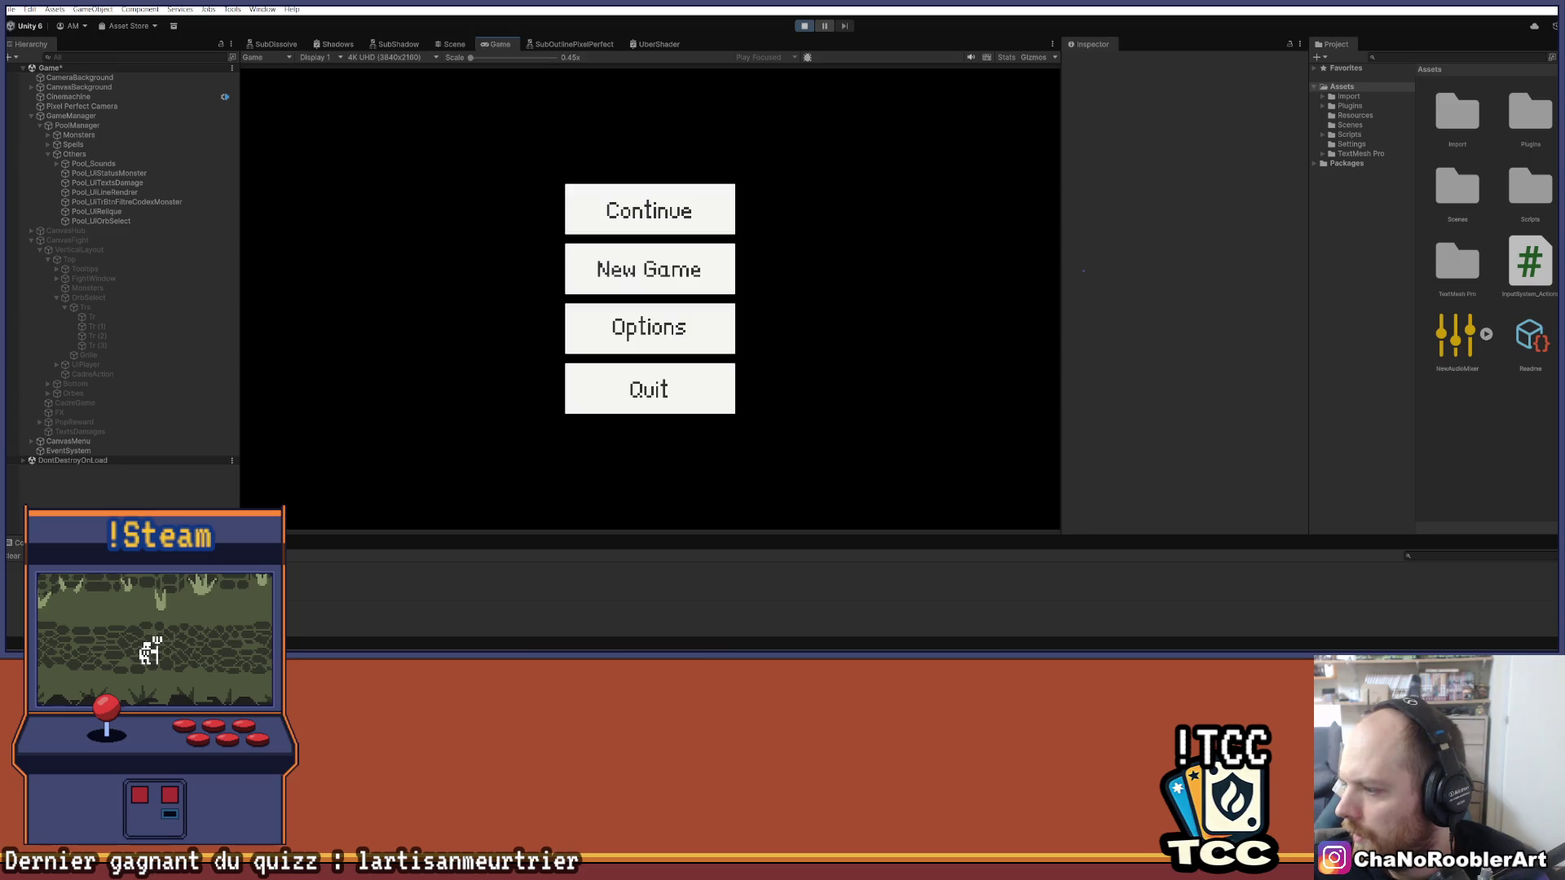
click(802, 26)
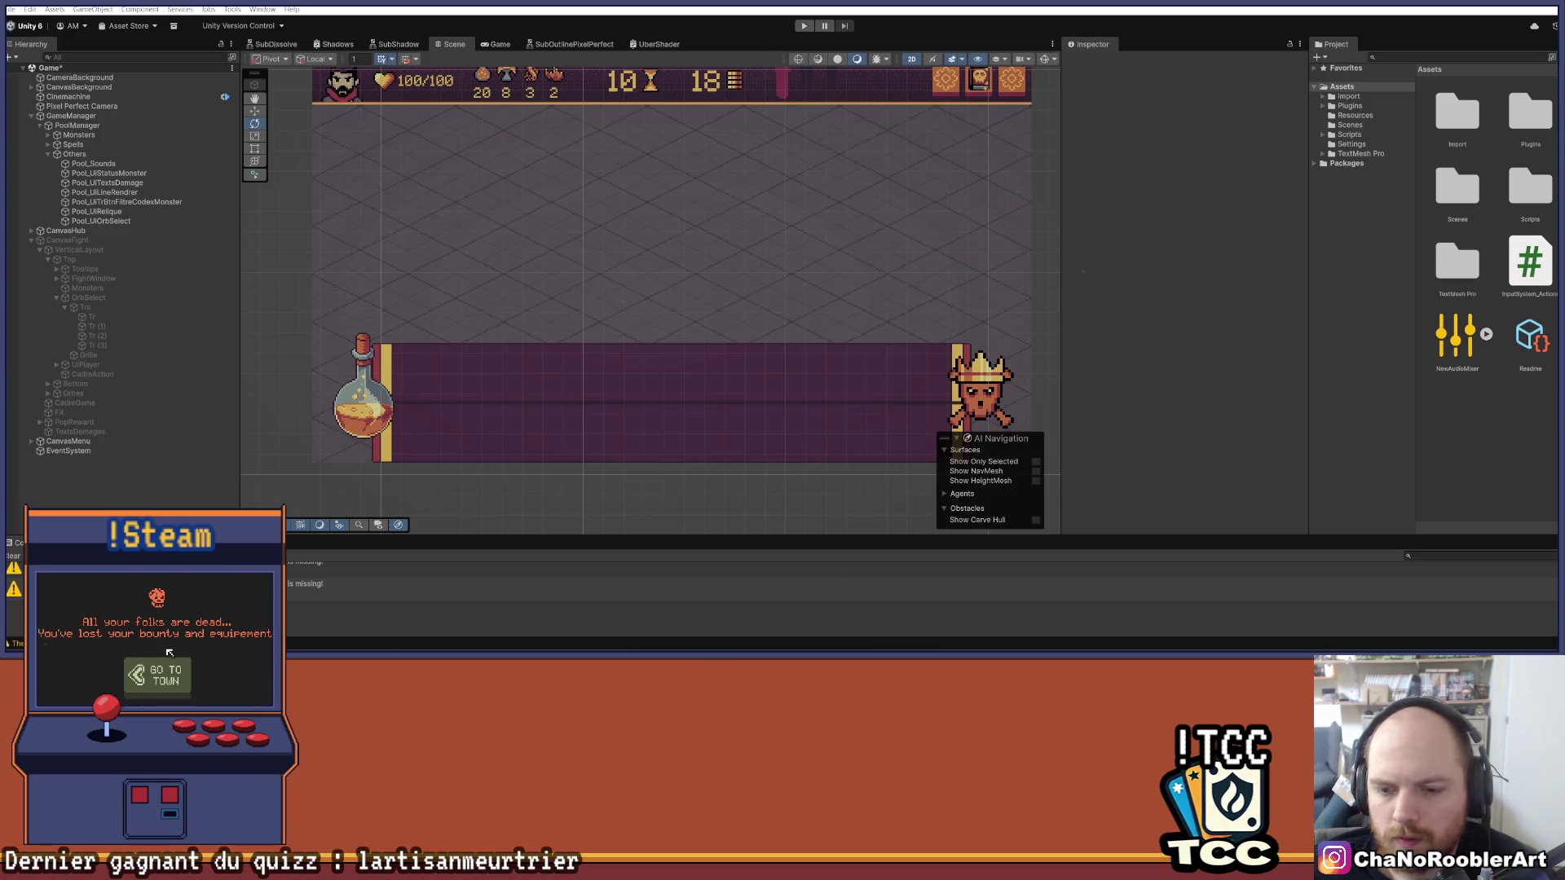
mouse_move(851, 648)
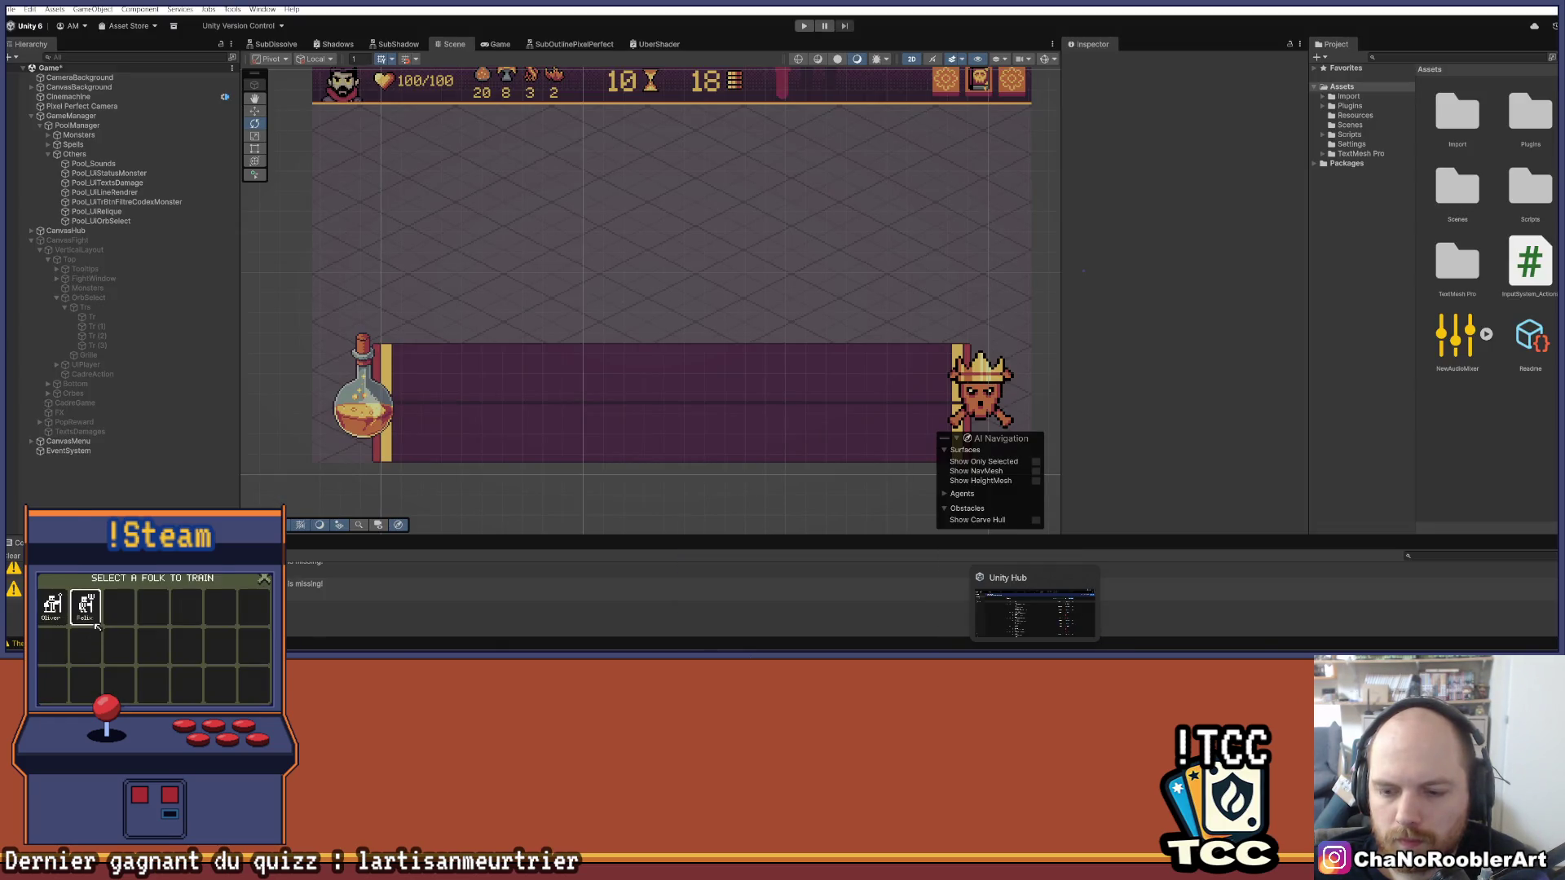
click(1019, 599)
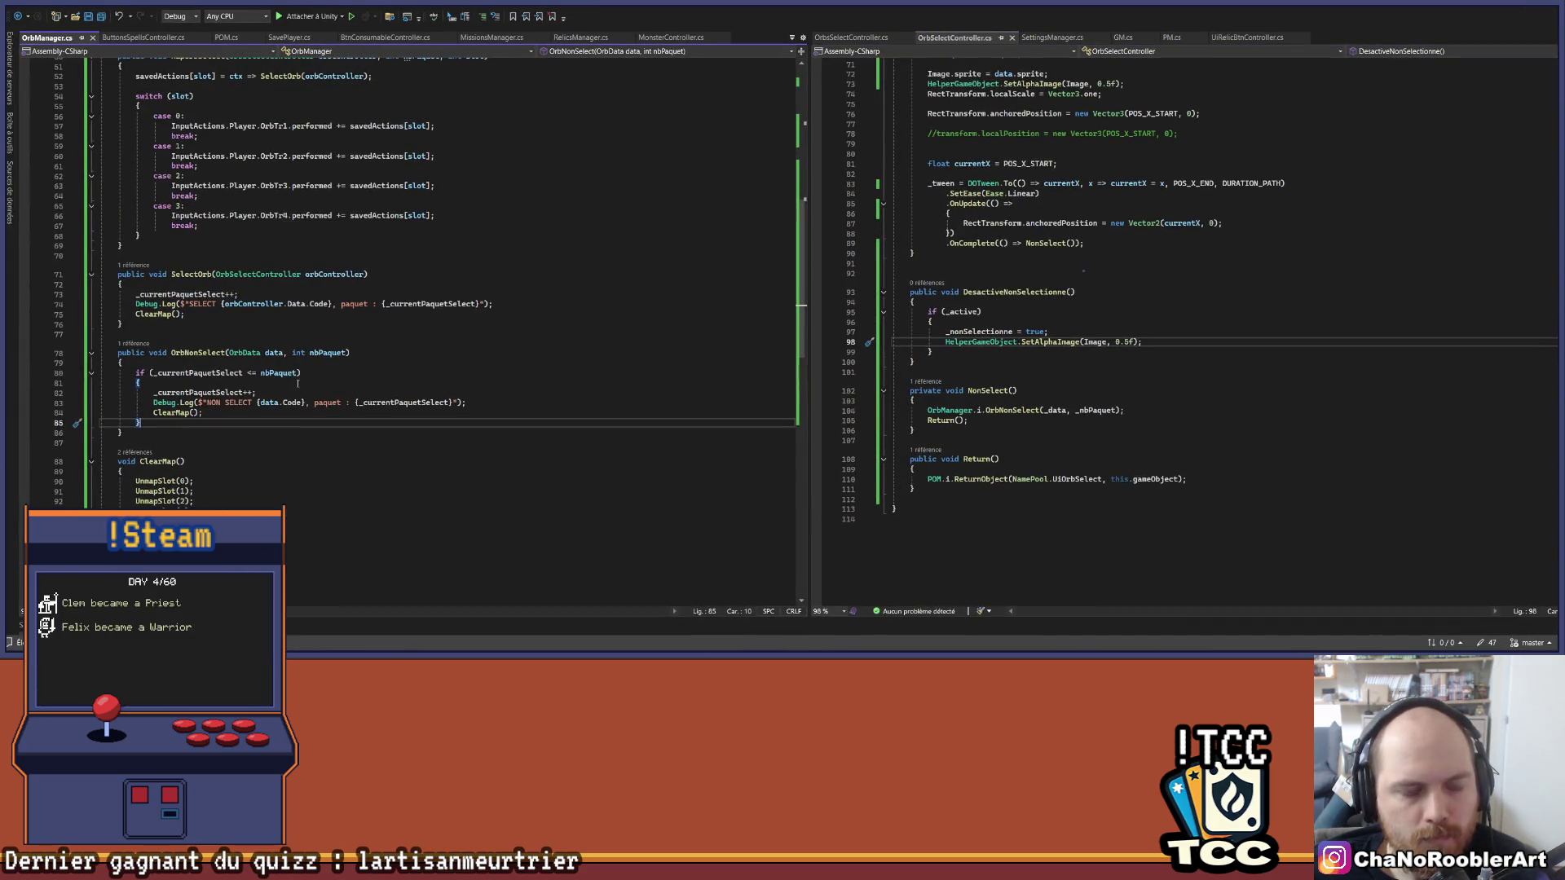
Step: Cut the SELECT Debug.Log line out of OrbManager's SelectOrb method
click(176, 274)
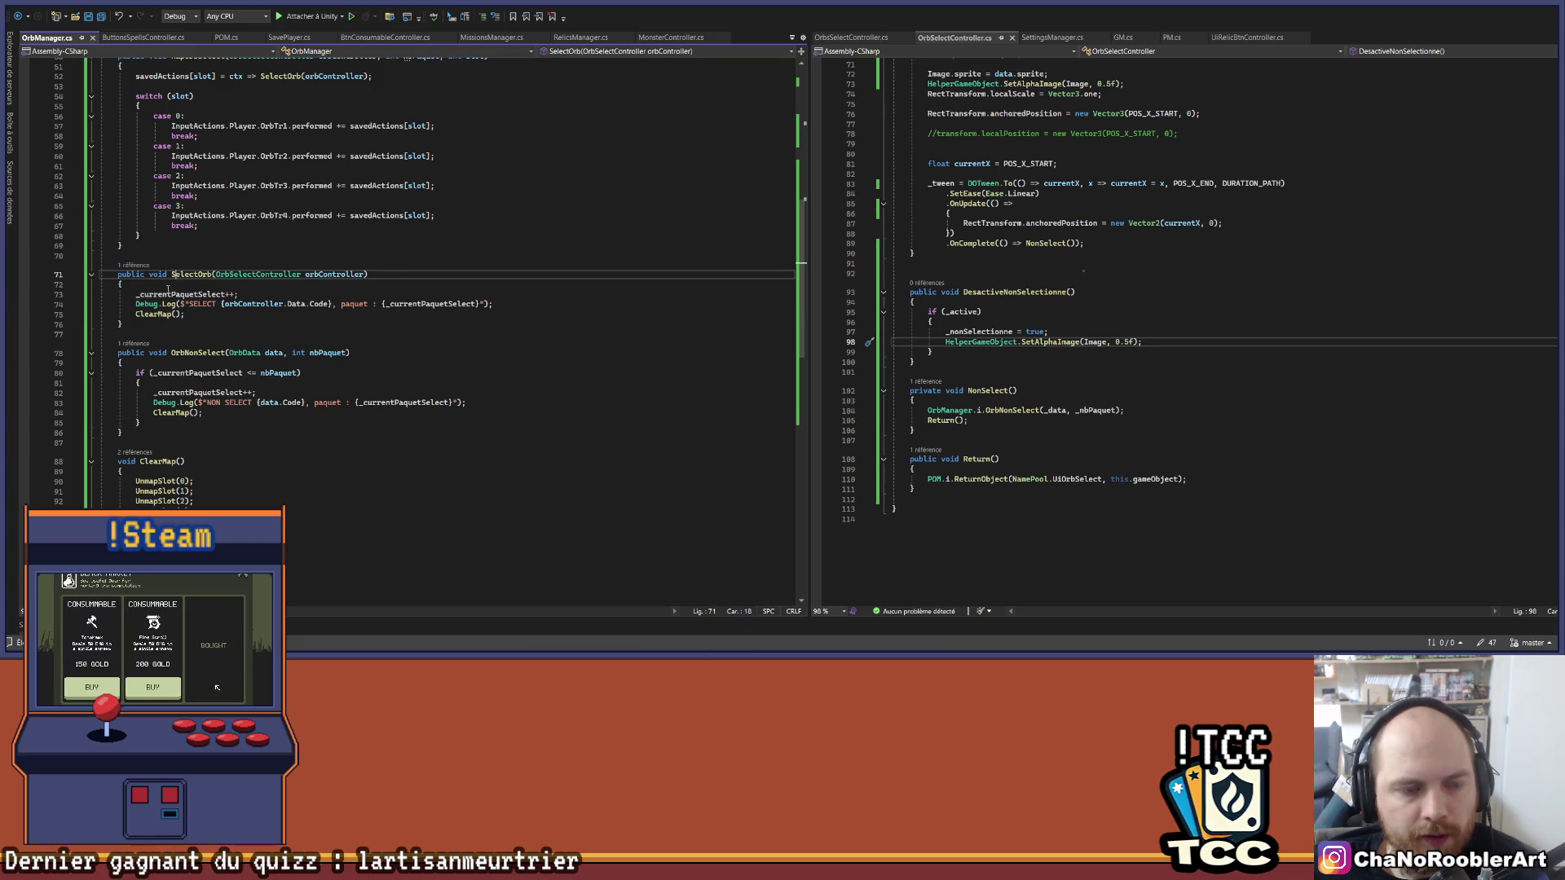
click(136, 294)
drag(135, 294, 238, 294)
scroll(240, 326, up, 2)
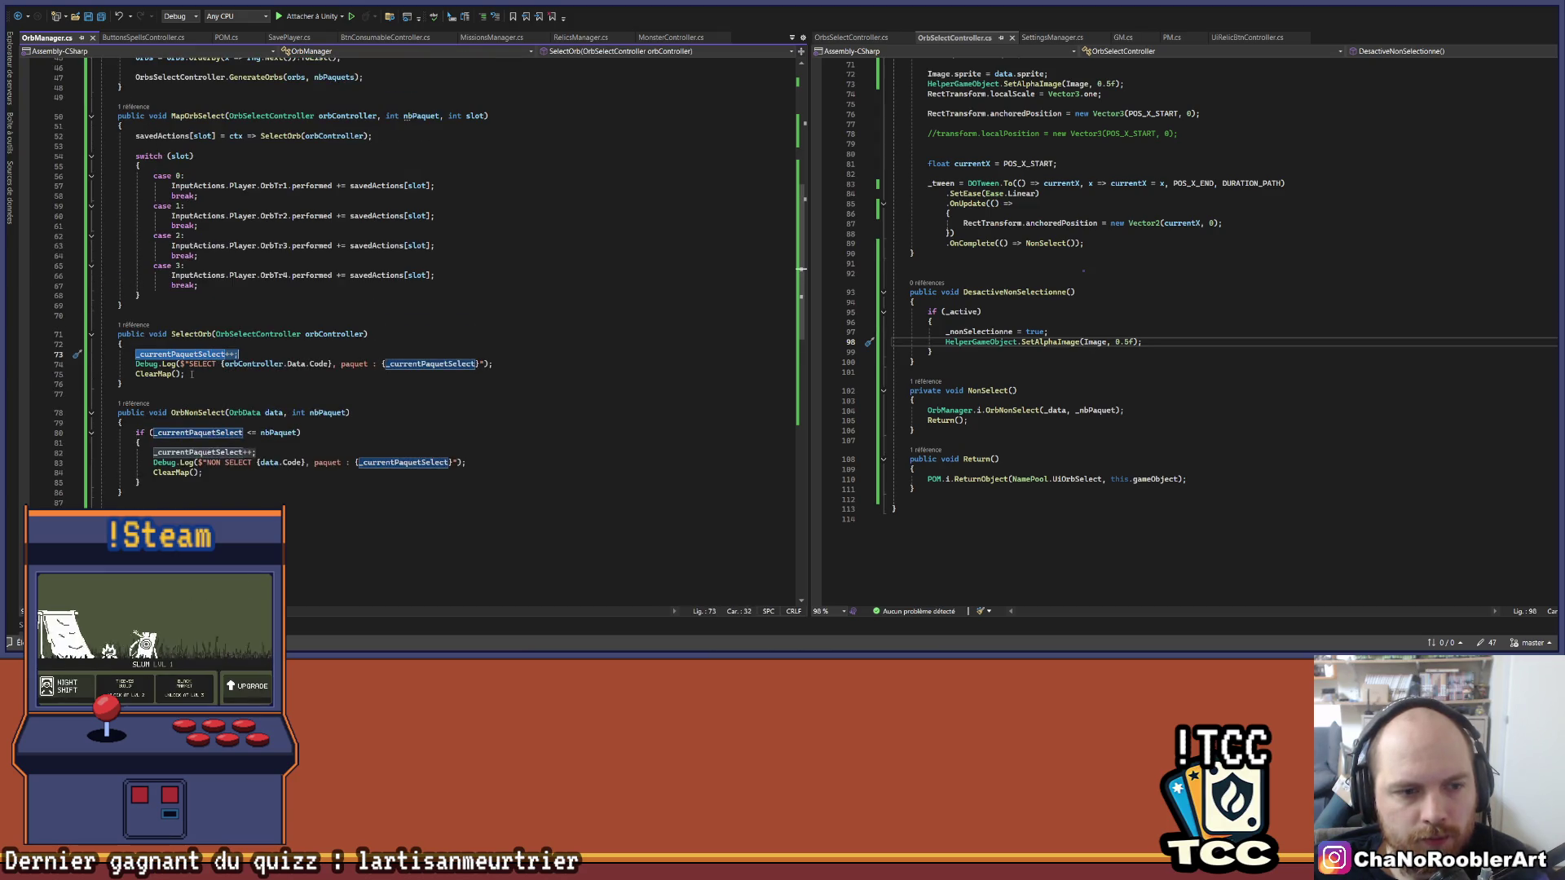
click(192, 364)
key(Home)
key(shift+End)
key(Delete)
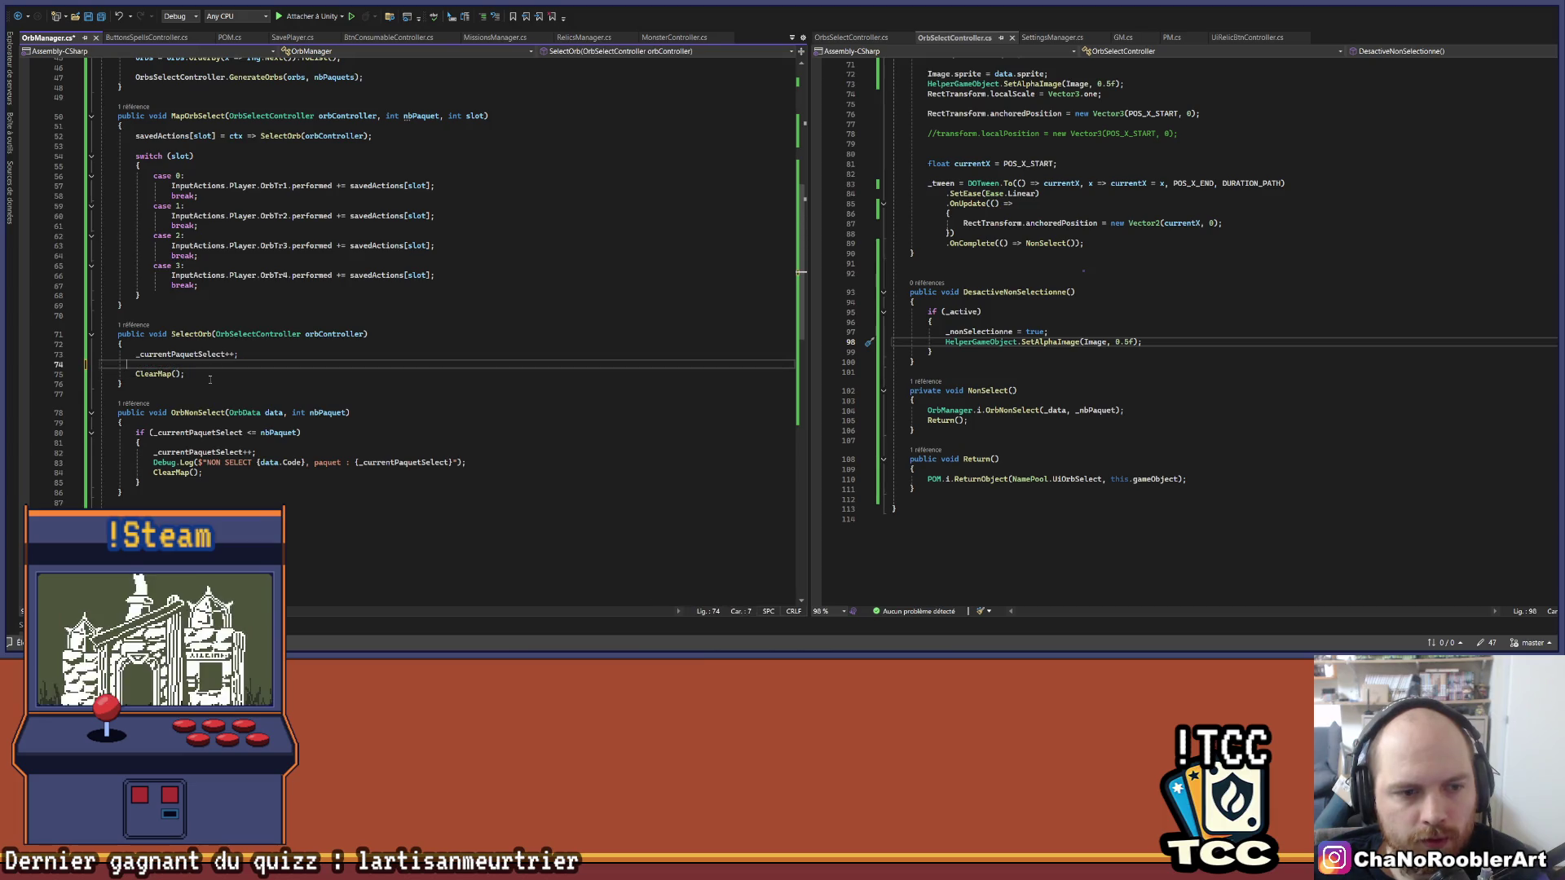
Step: Paste the Debug.Log below the ClearMap() call and remove the leftover empty line
click(211, 380)
key(Return)
text(Debug.Log($"SELECT {orbController.Data.Code}, paquet : {_currentPaquetSelect}");)
click(212, 363)
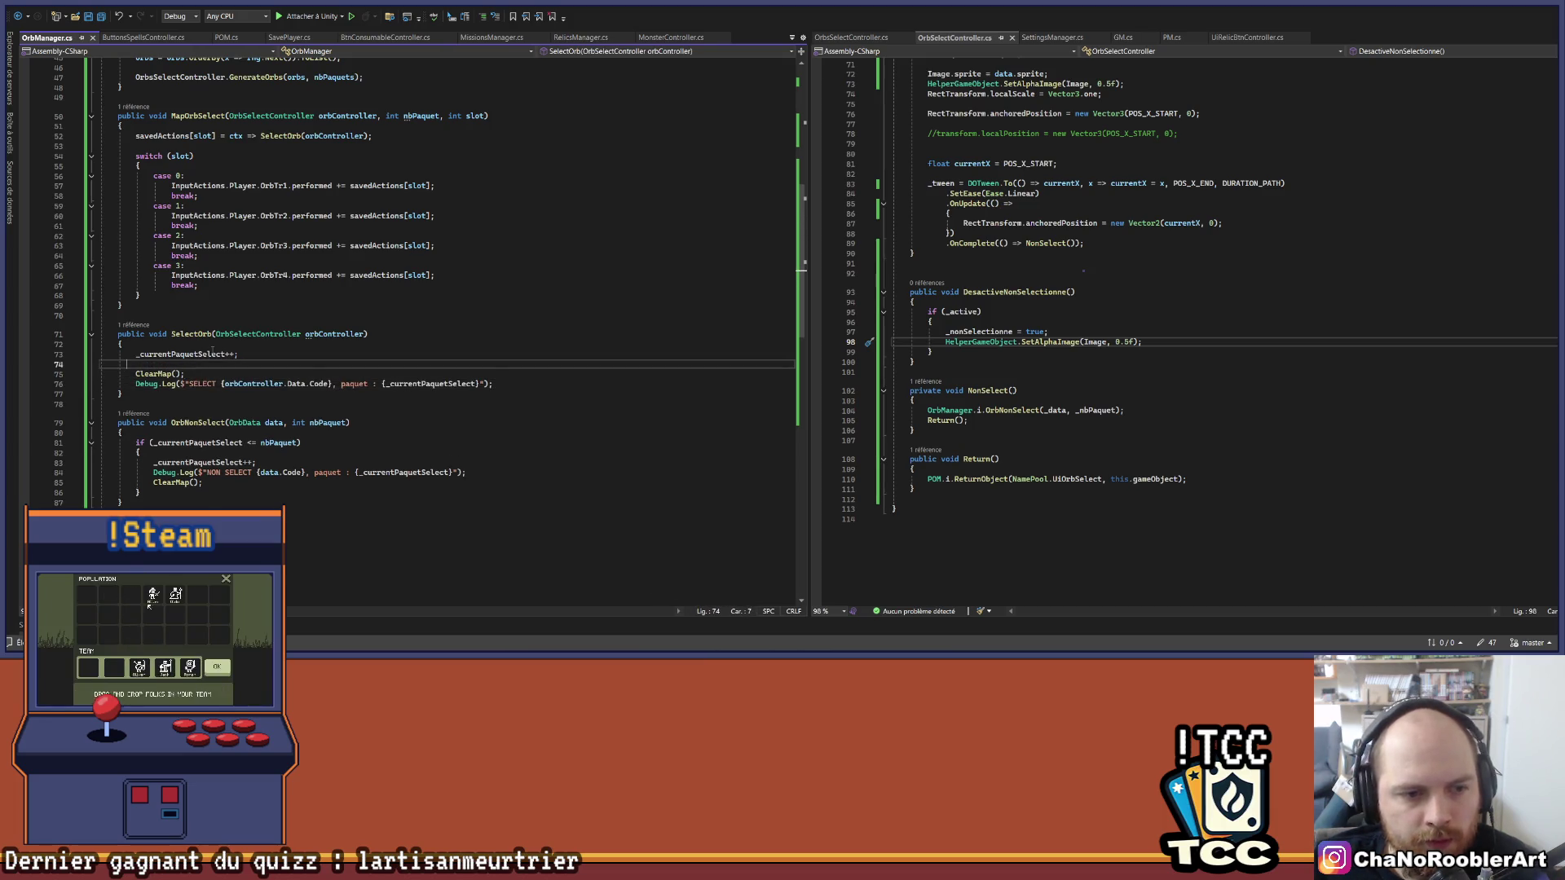
key(BackSpace)
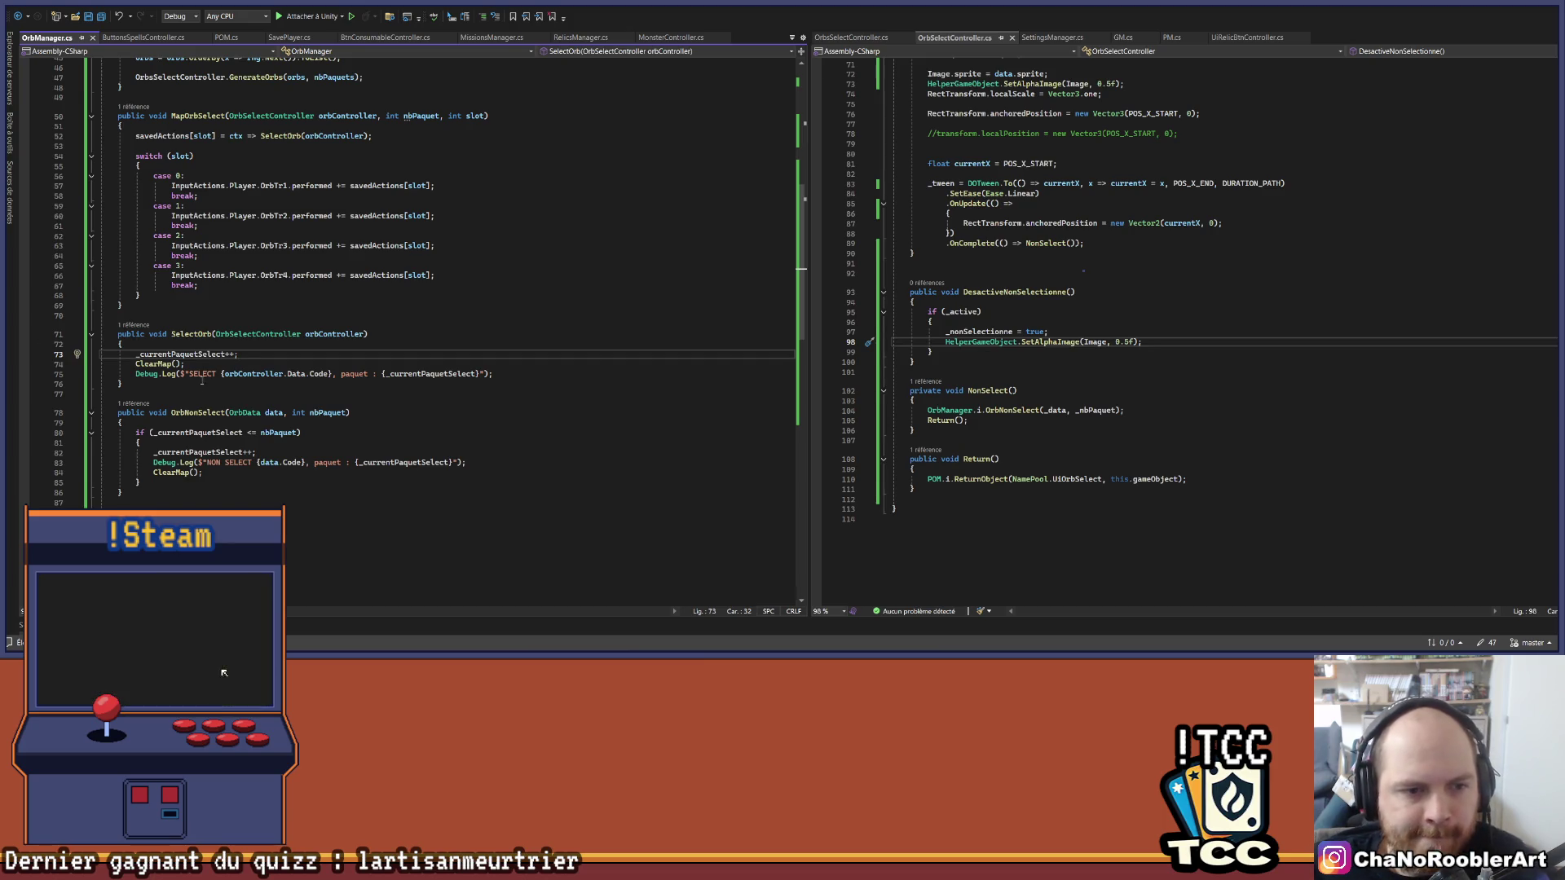
drag(135, 364, 186, 364)
scroll(227, 422, down, 2)
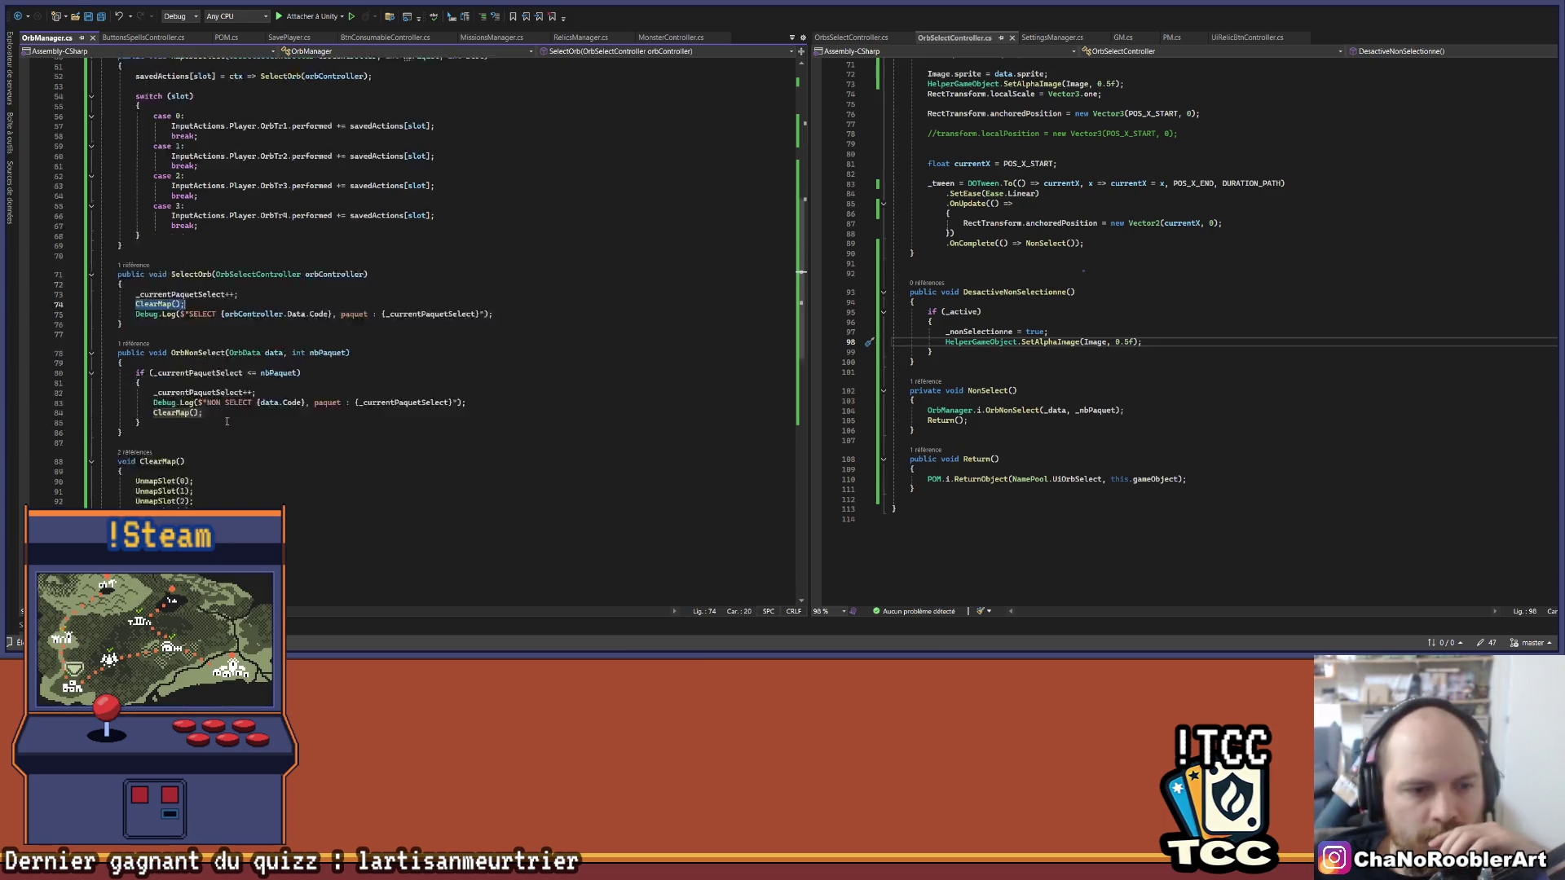
scroll(226, 422, down, 2)
scroll(189, 384, up, 1)
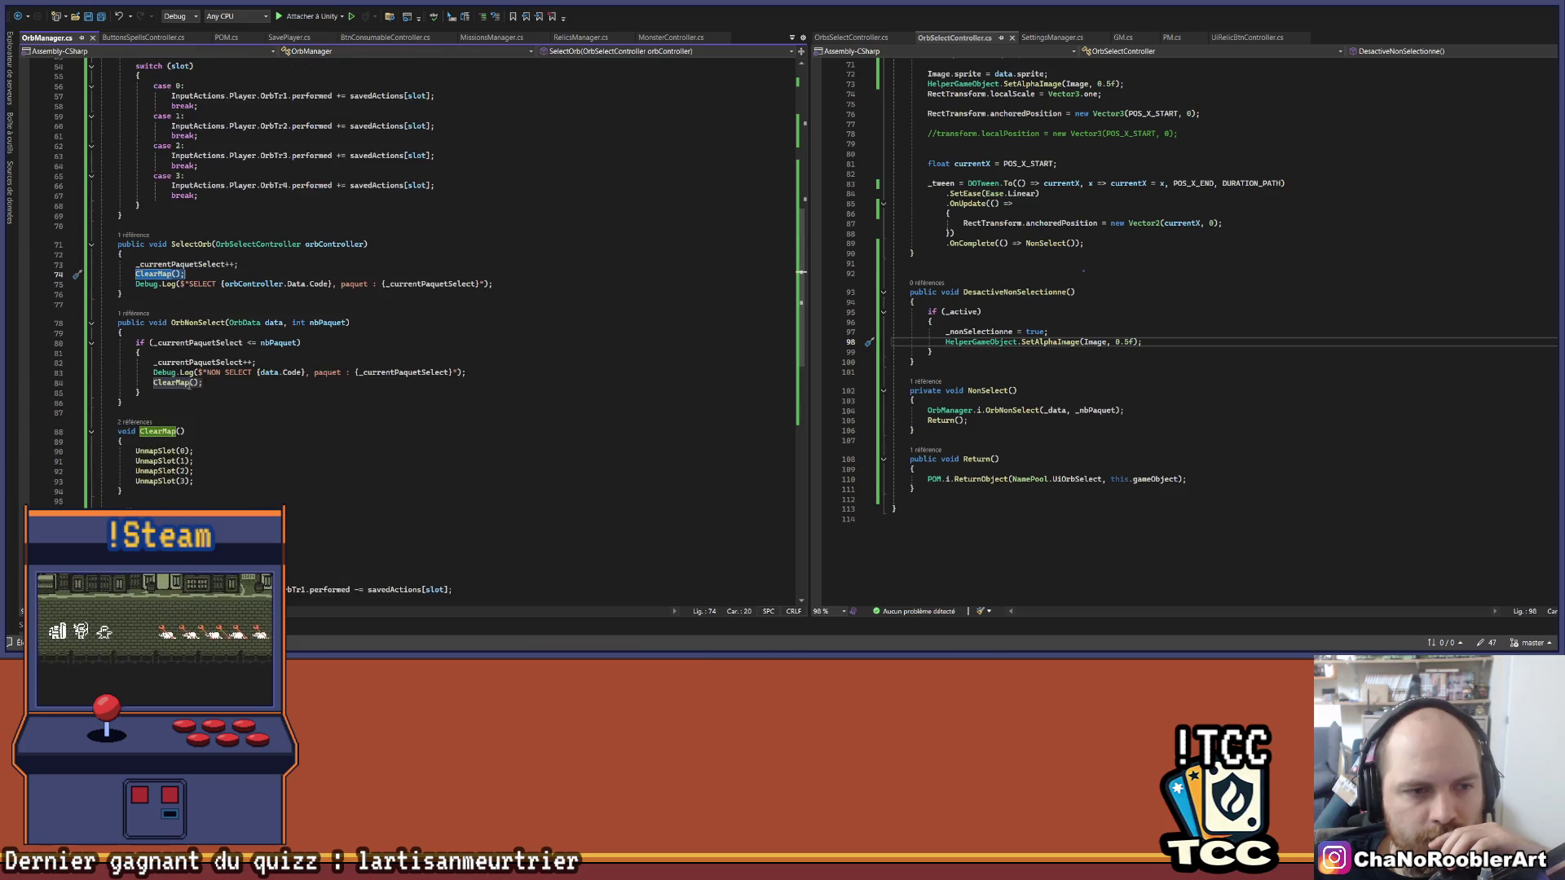
scroll(189, 384, up, 1)
click(189, 303)
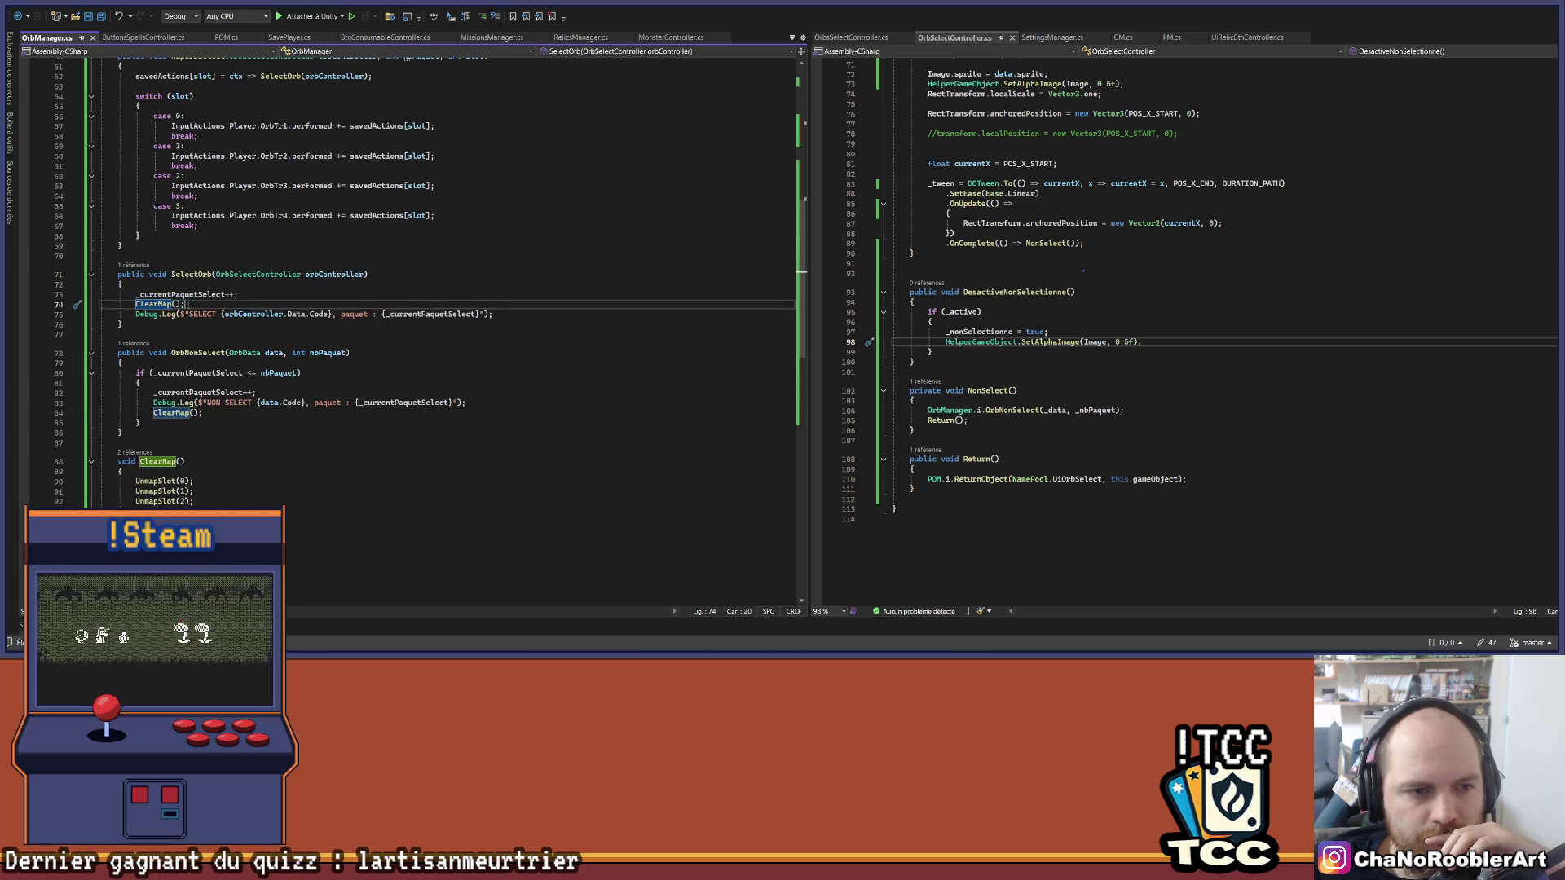
scroll(247, 317, up, 2)
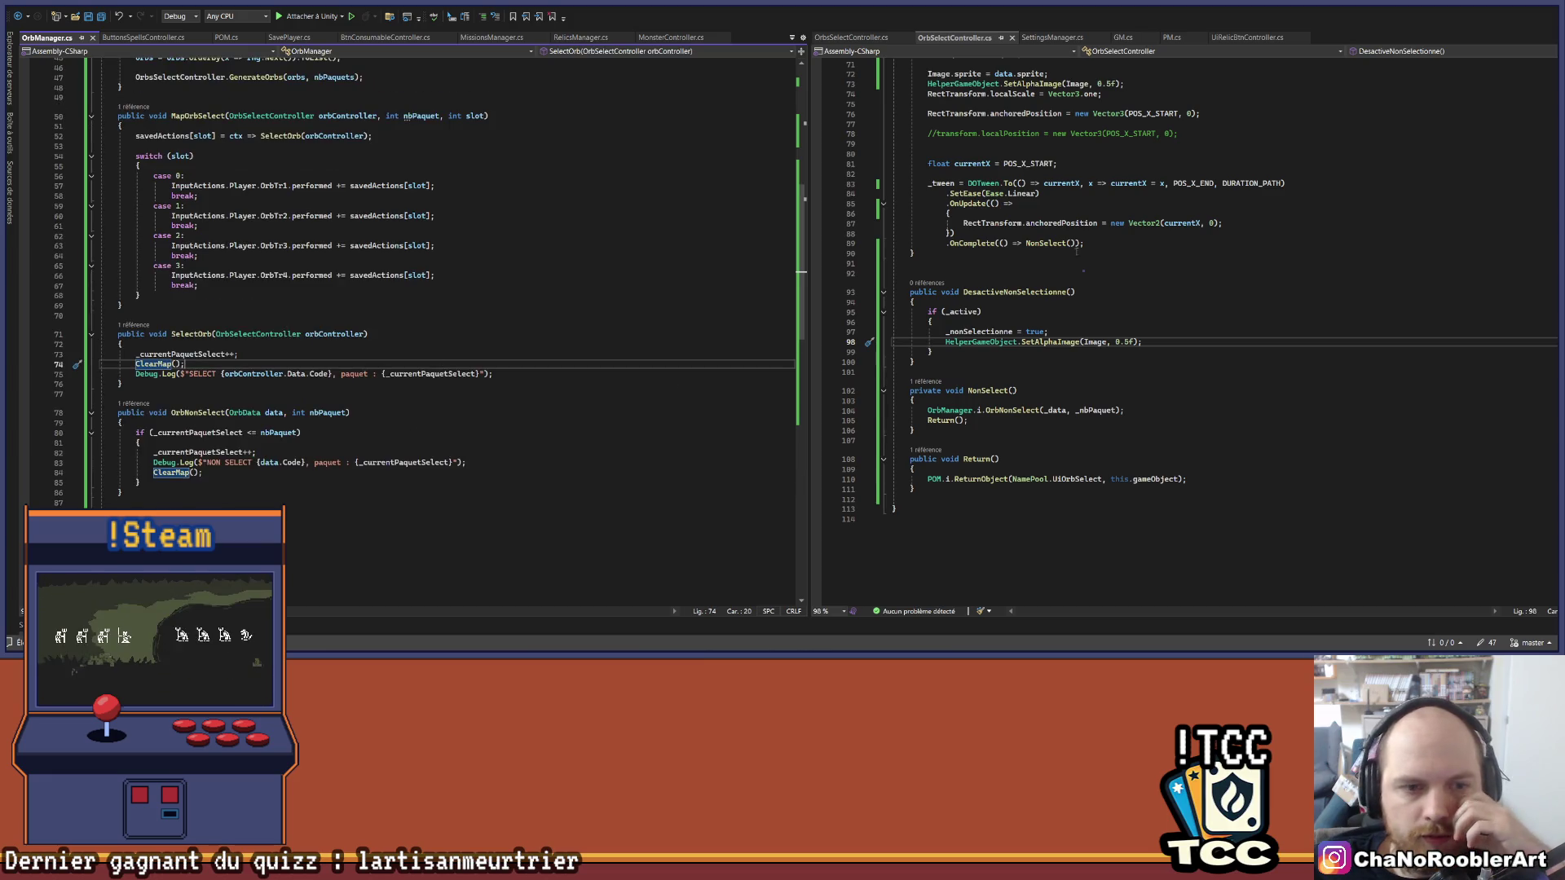
Step: Add blank lines after AddDicoOrbs in OrbsSelectController.cs for a new method
click(860, 38)
click(926, 419)
key(Return)
key(Return)
Step: Add an empty public void DesactiveNonSelectOrbs() method after AddDicoOrbs
text(public void Desactive)
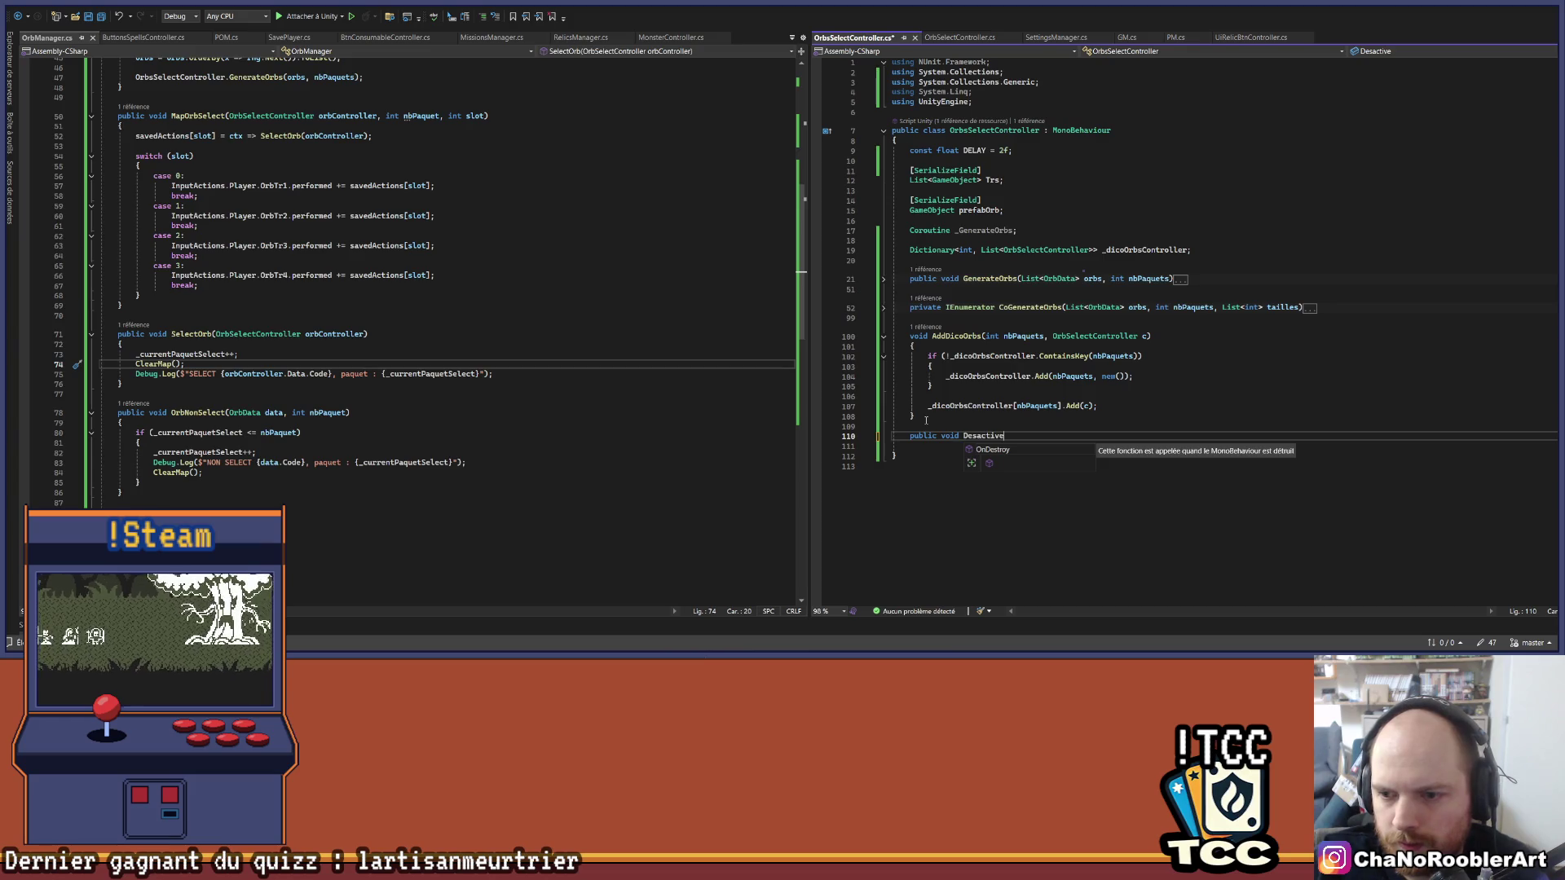
text(NonSelectOr)
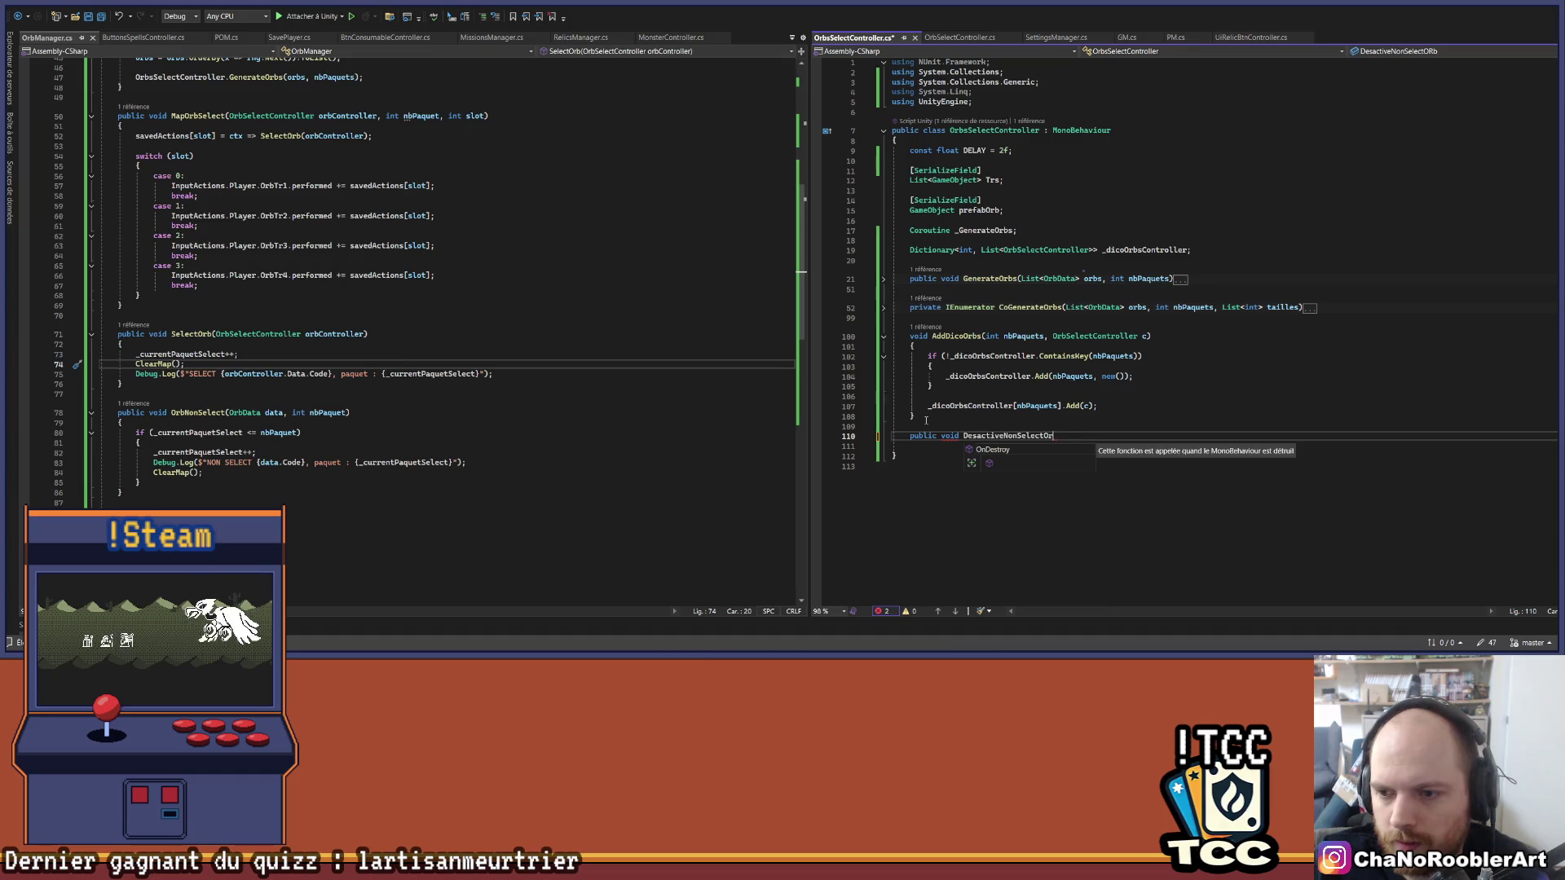
text(bs(){)
key(Return)
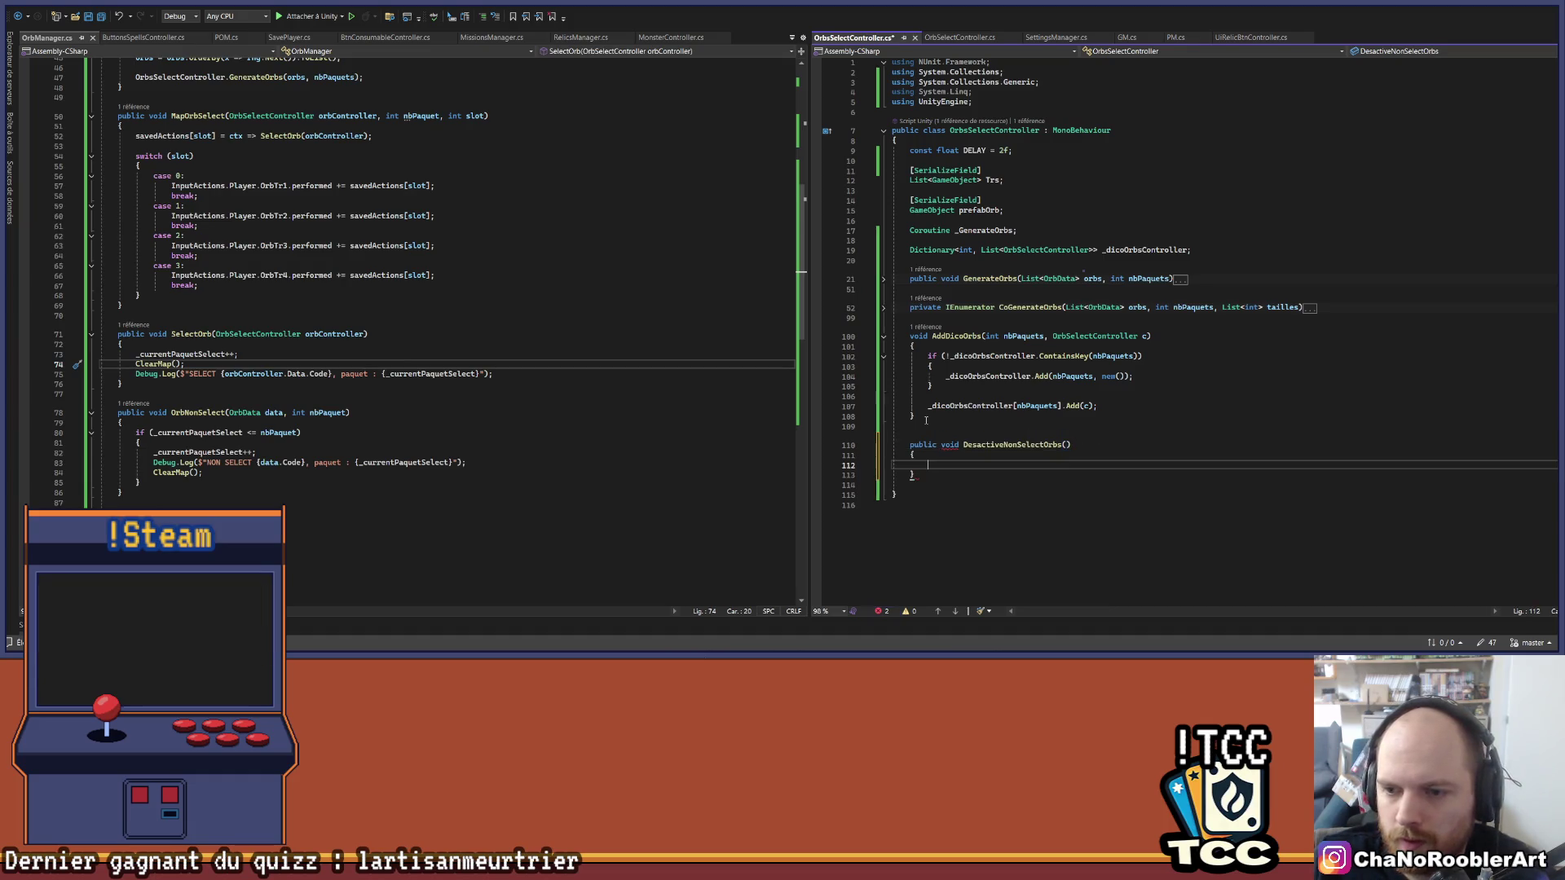
scroll(212, 306, down, 2)
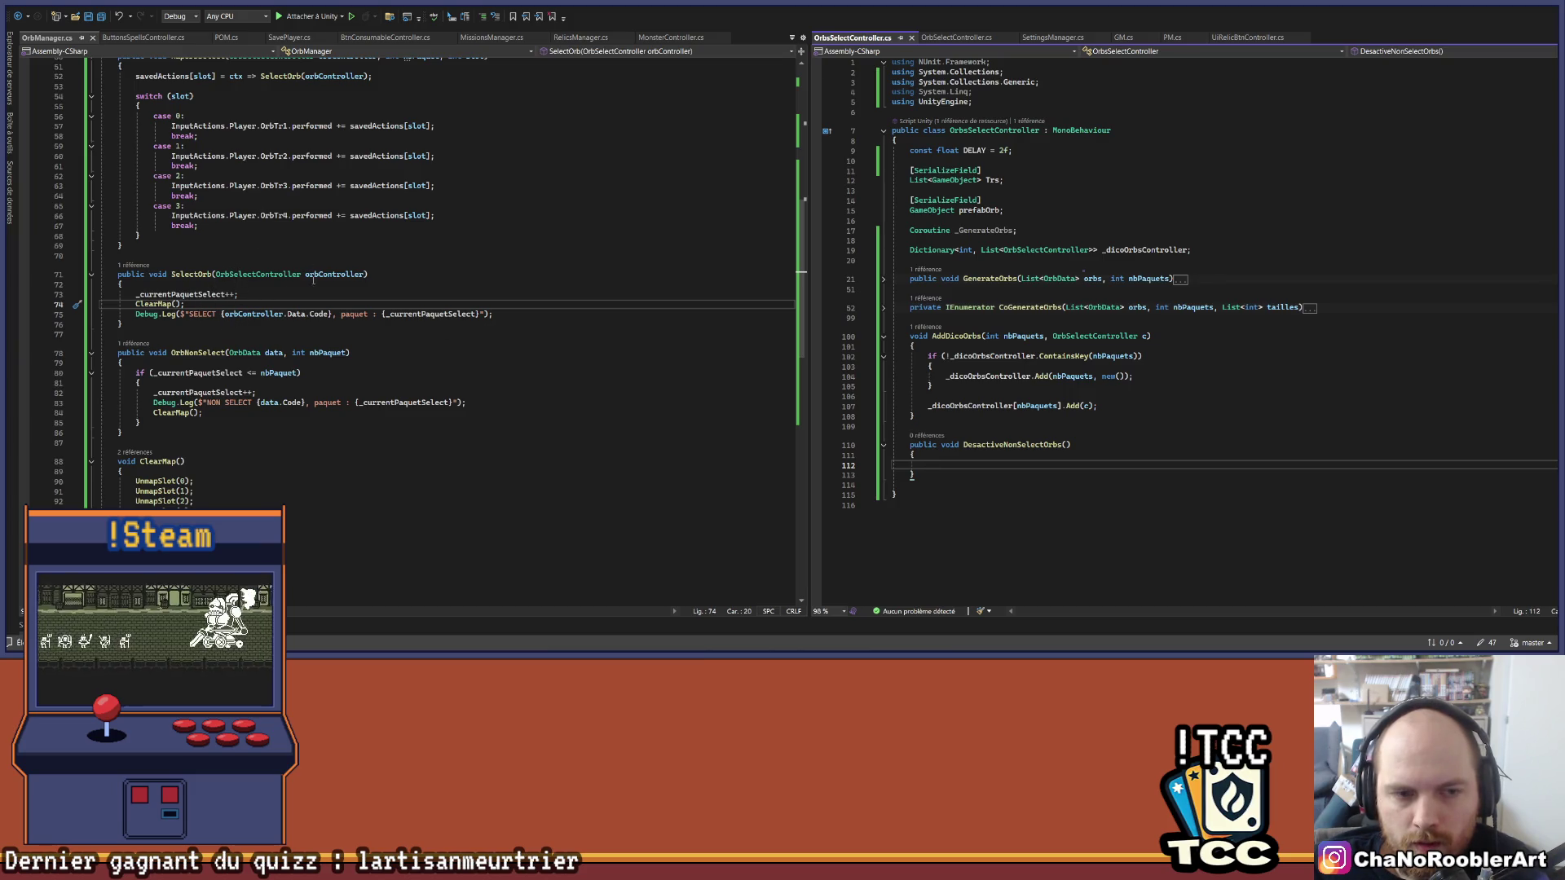
double_click(186, 295)
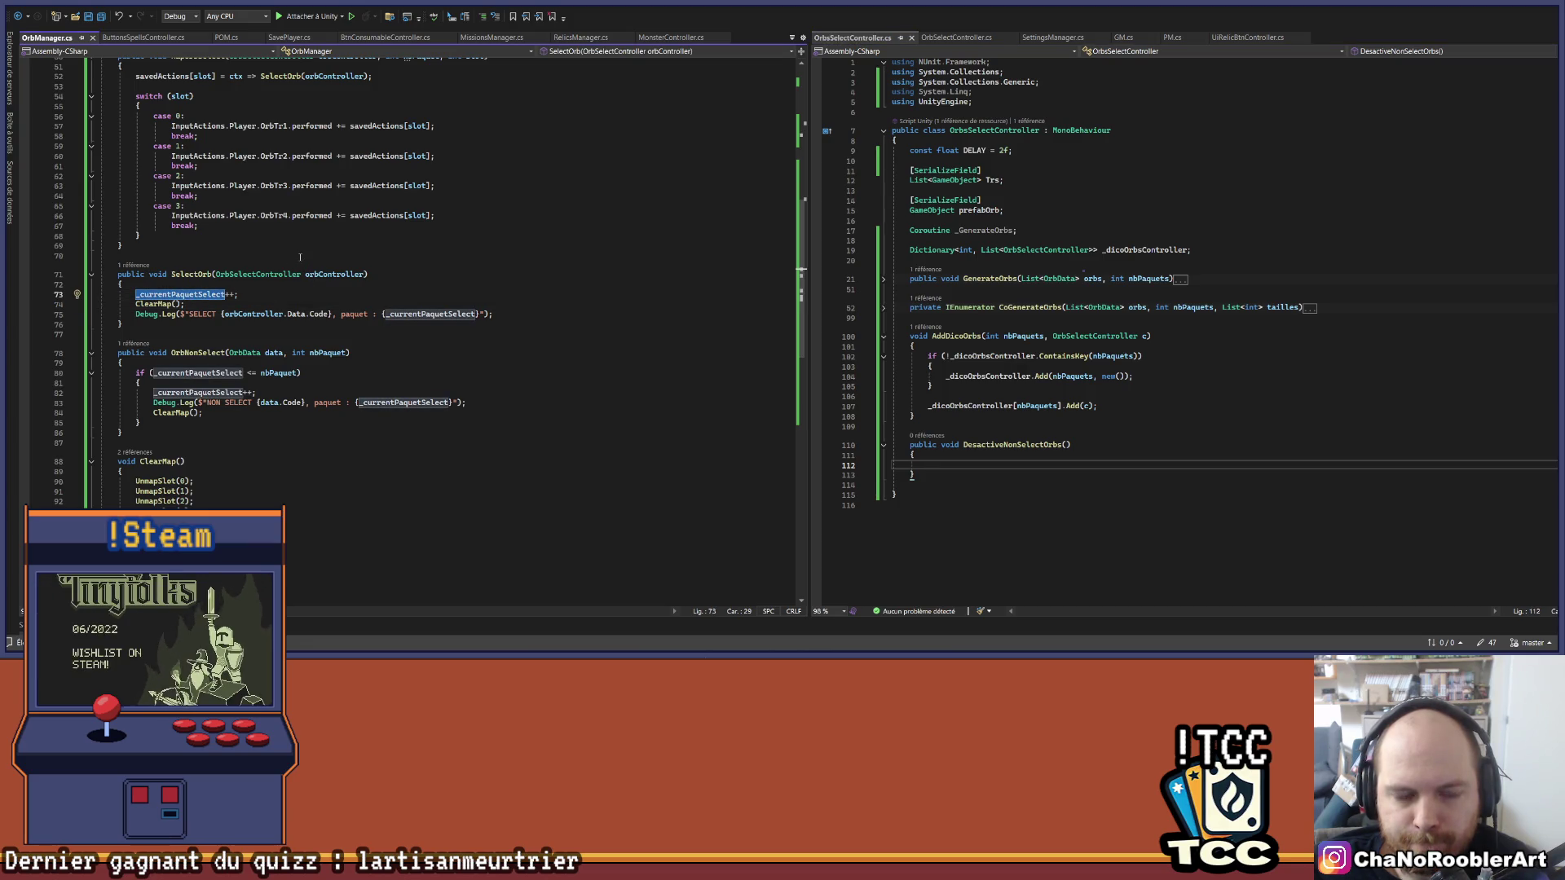
scroll(235, 280, up, 2)
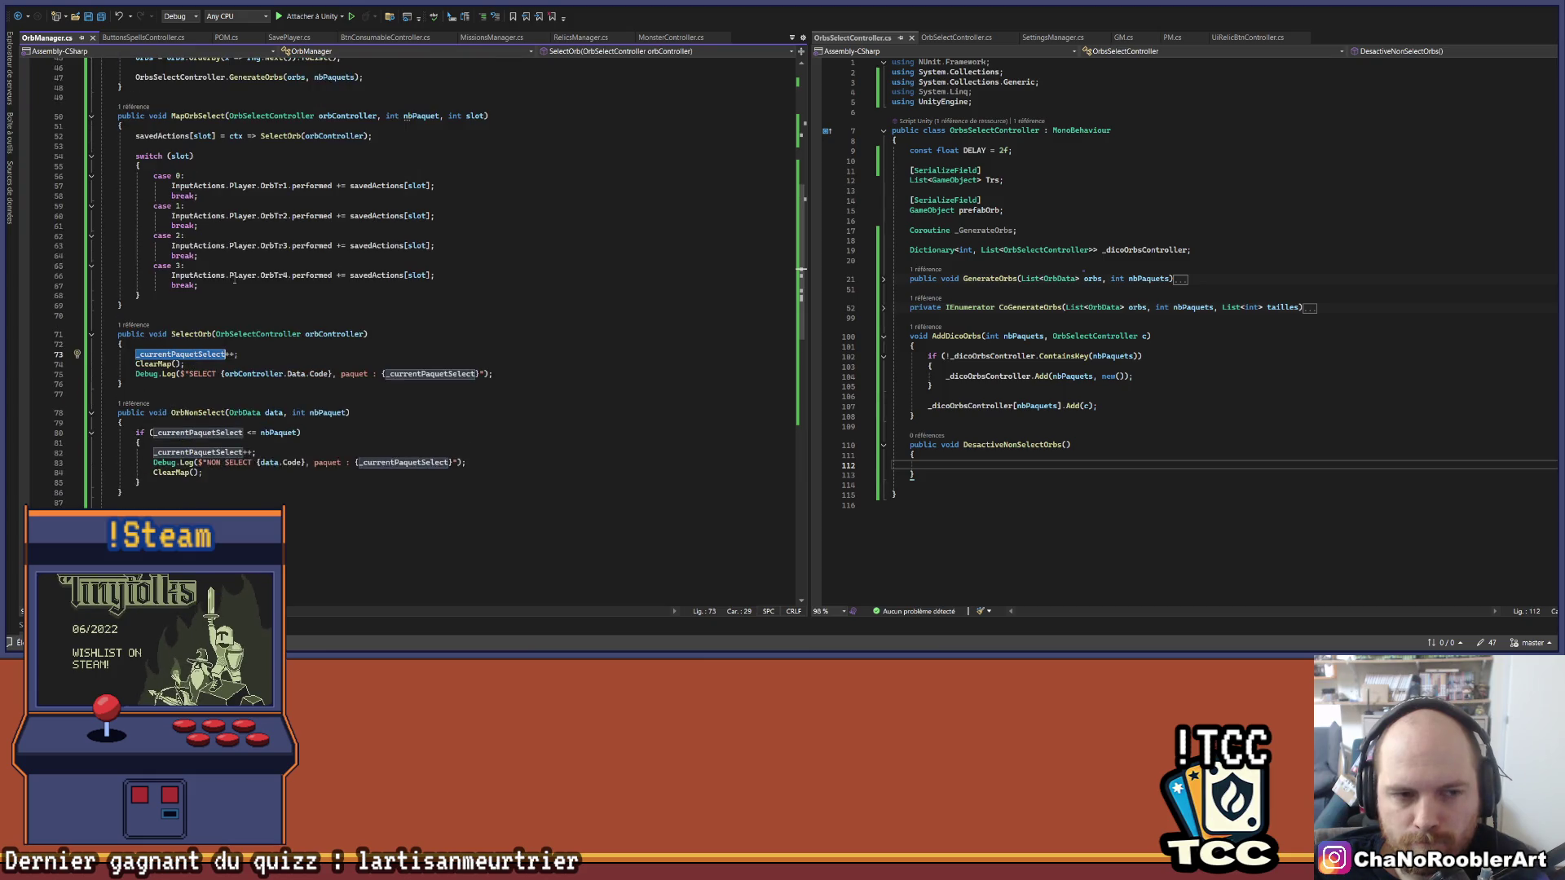
scroll(290, 305, up, 3)
scroll(290, 304, up, 8)
click(183, 170)
double_click(183, 170)
scroll(245, 326, down, 10)
Step: Give DesactiveNonSelectOrbs the parameters int nbPaquet and OrbController c, and save
click(1067, 445)
text(int n)
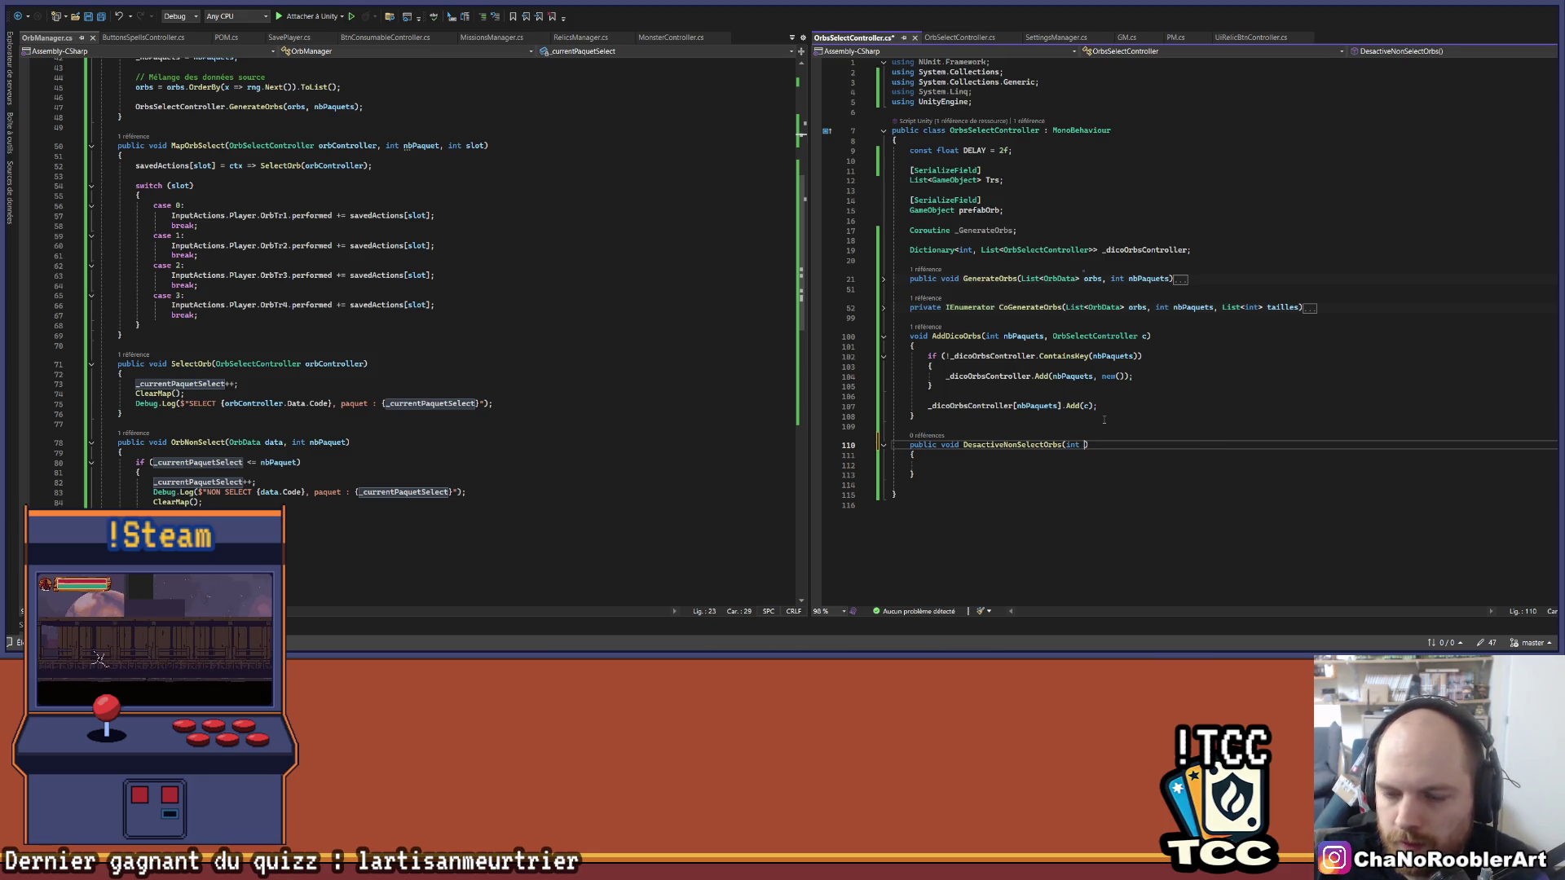
text(bPaque)
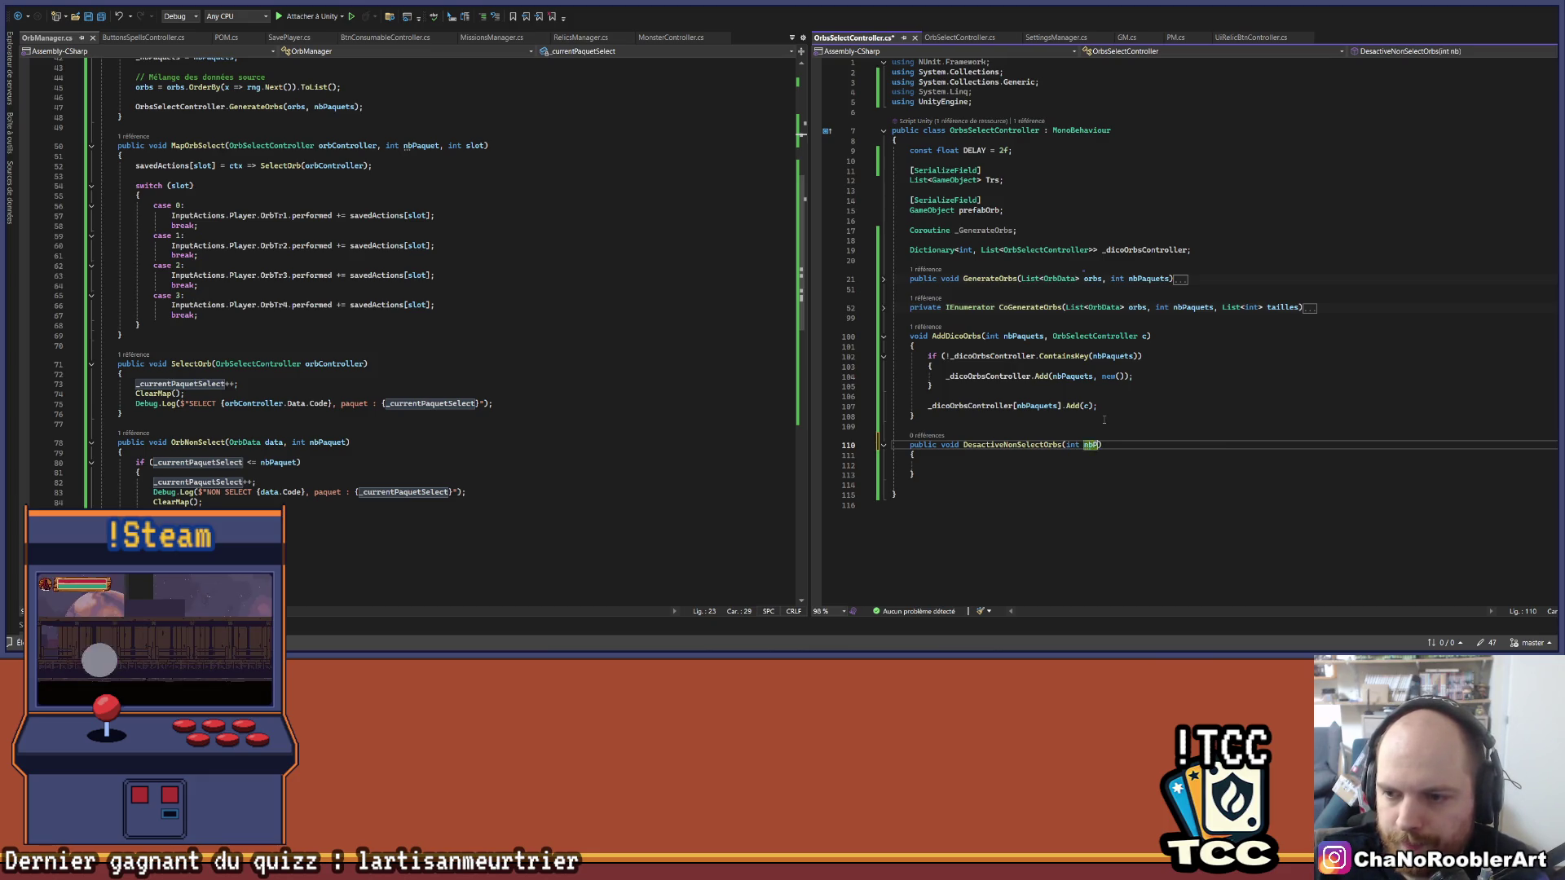
text(t, )
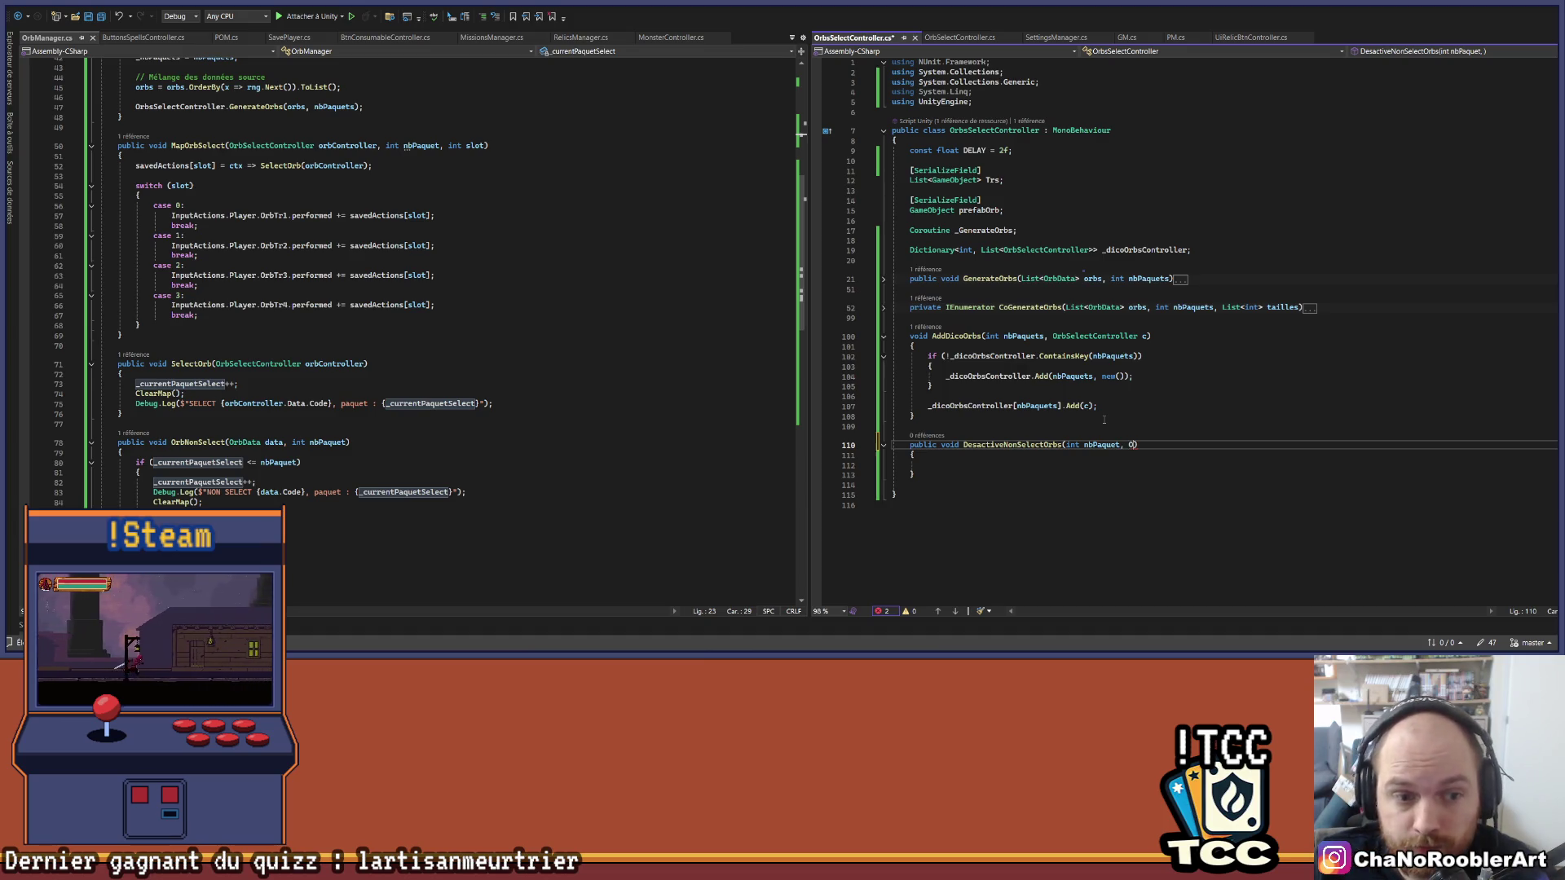
text(OrbController c)
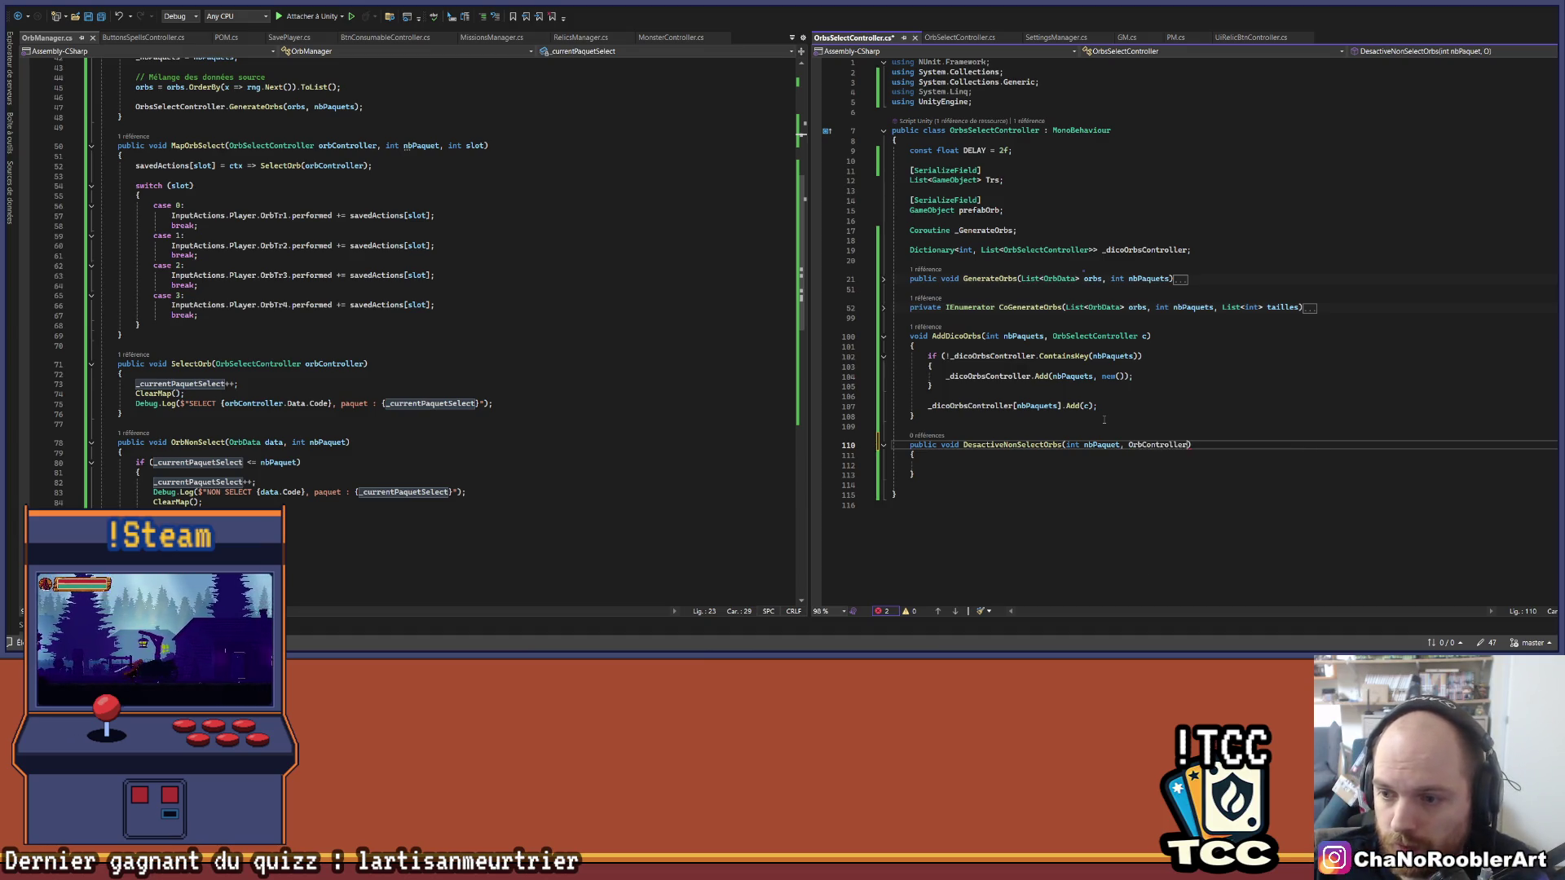
key(Escape)
key(Down)
key(Down)
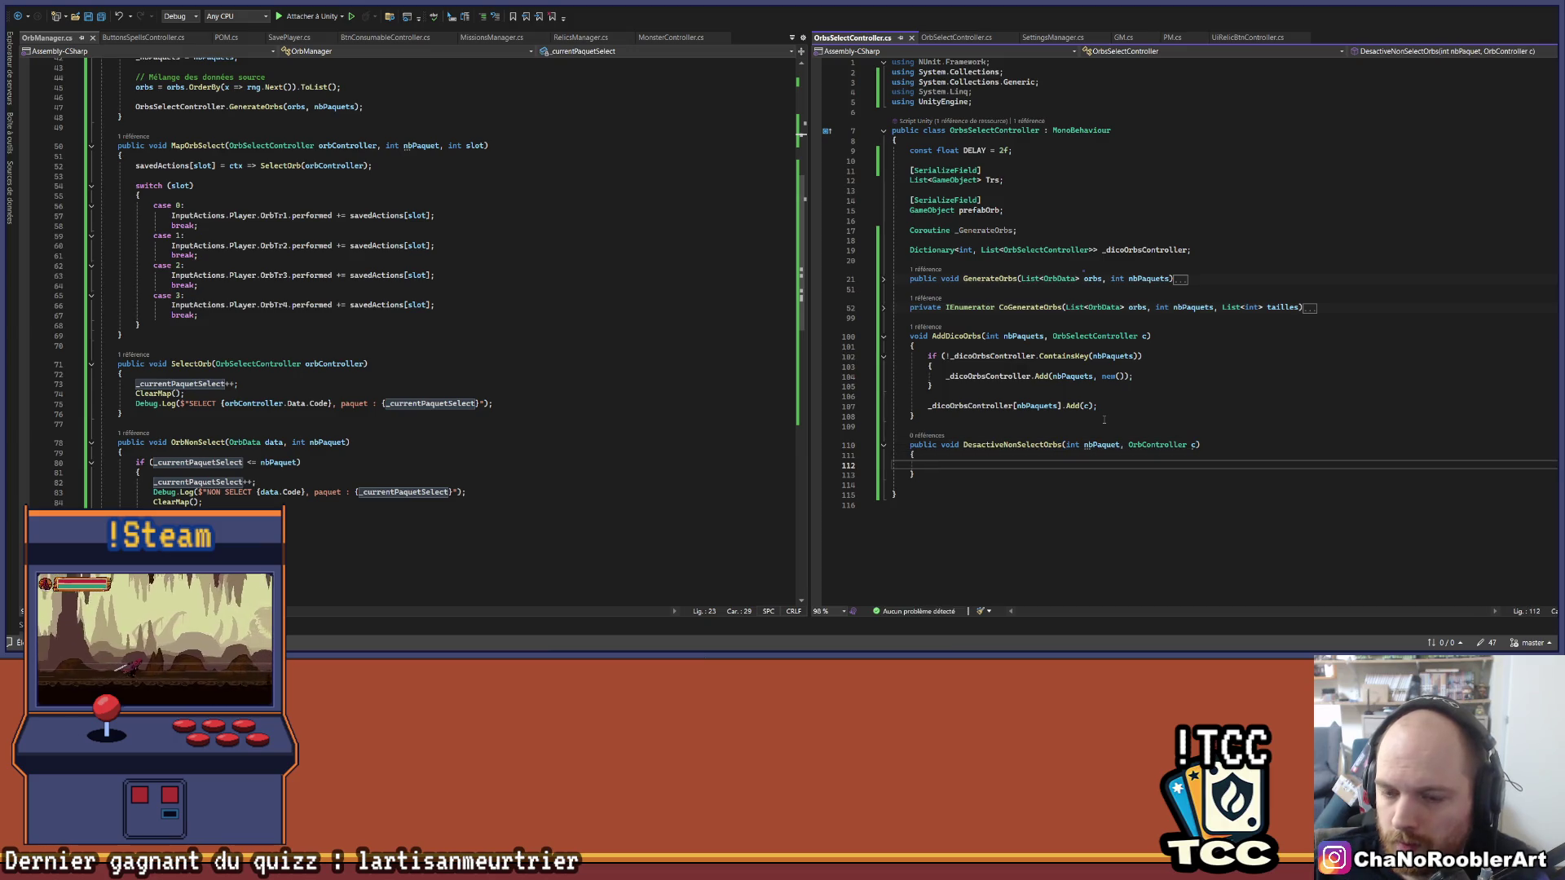
text(foreach()
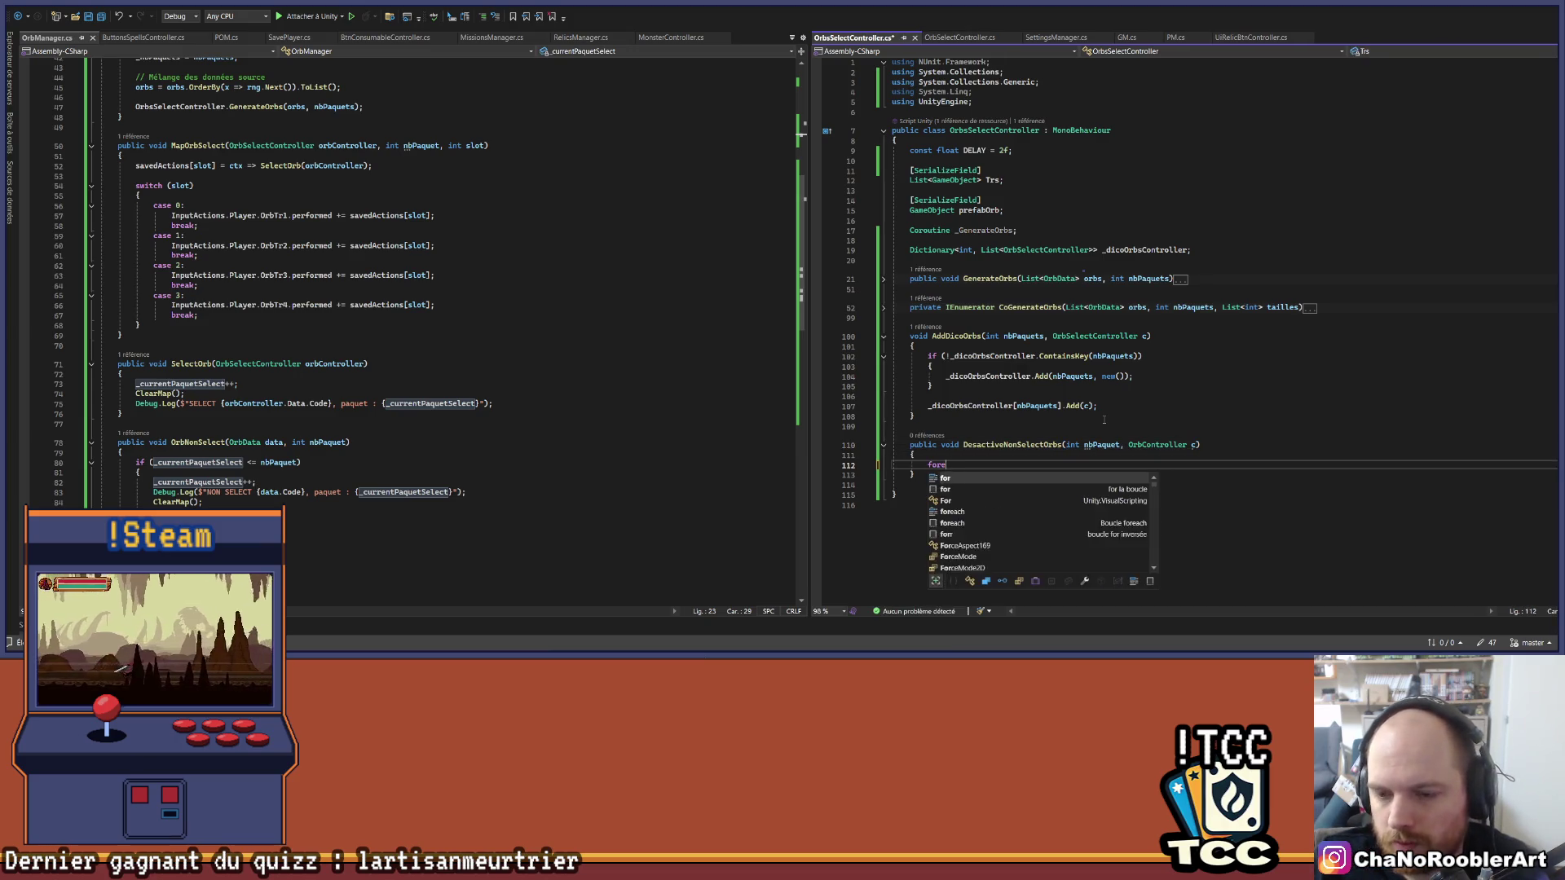
key(ctrl+z)
key(ctrl+z)
key(ctrl+z)
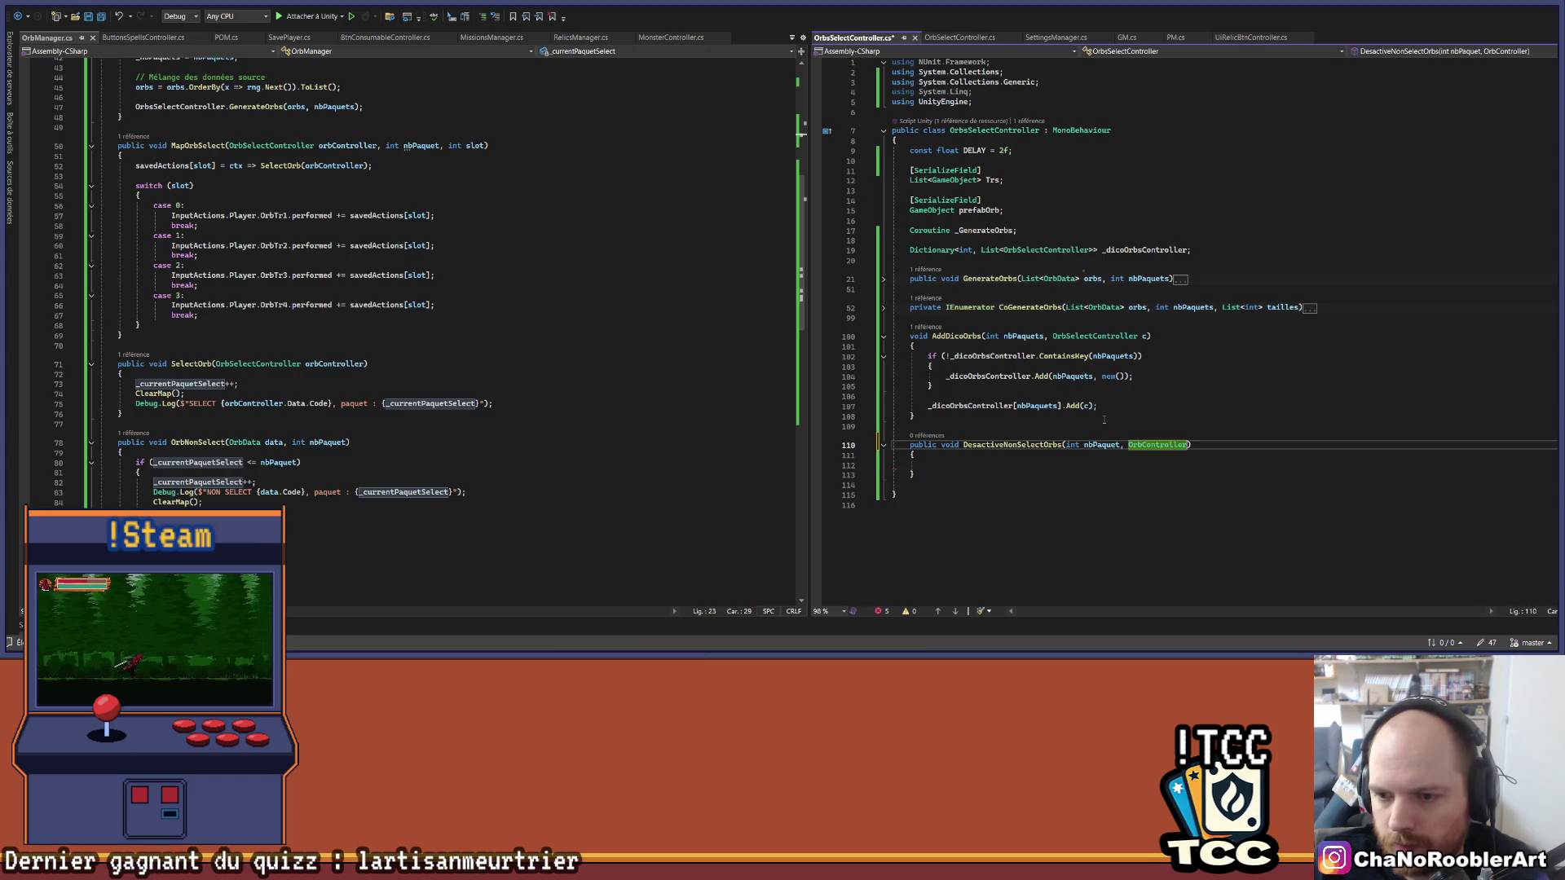
key(Down)
key(Down)
key(Up)
key(Up)
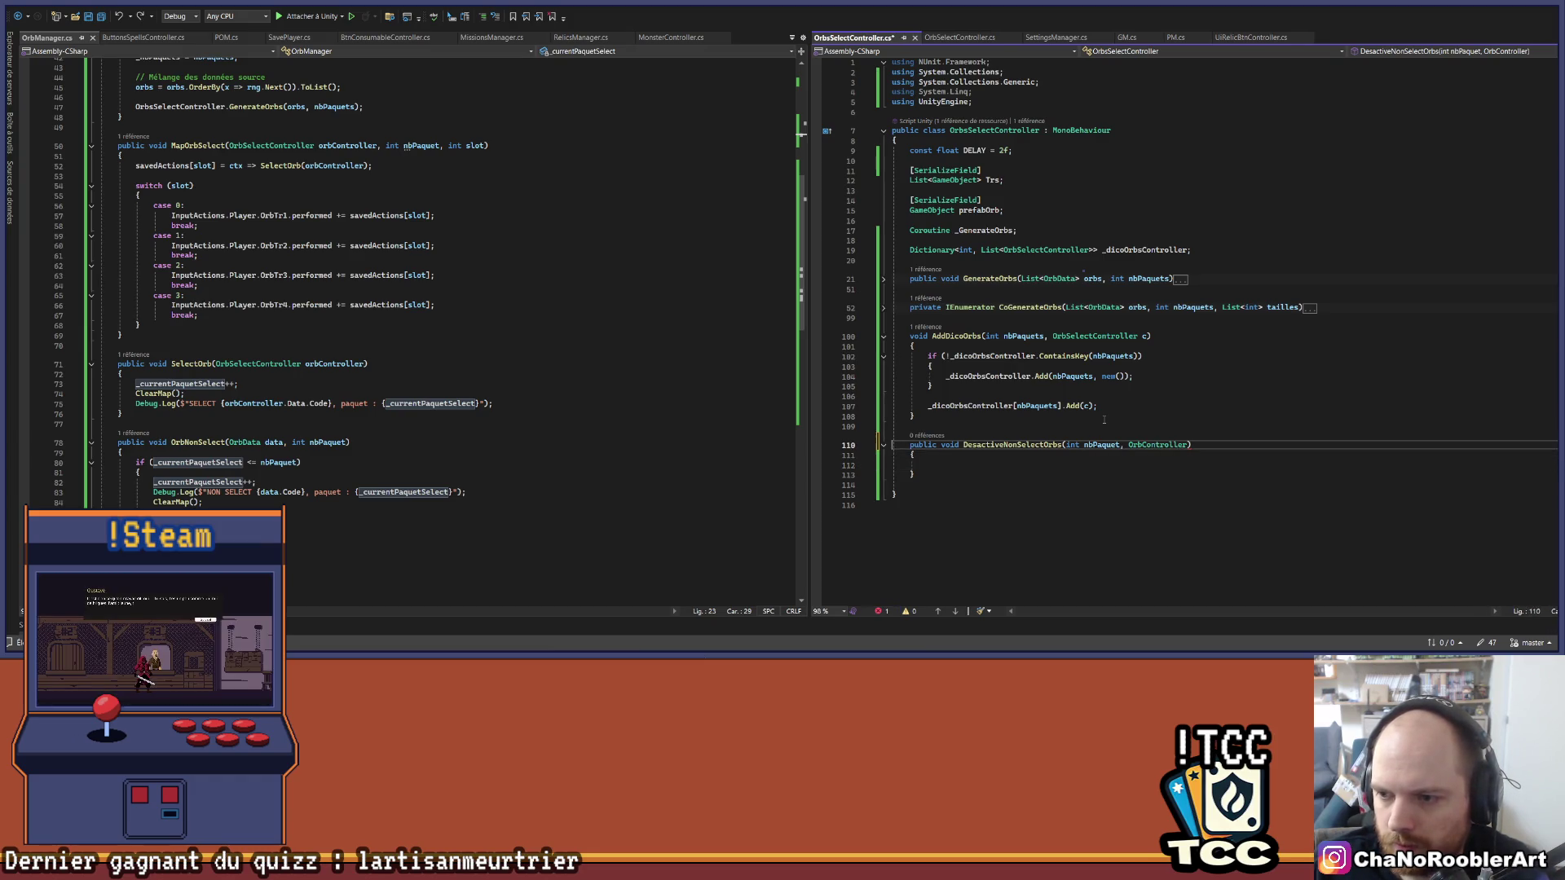
text(c)
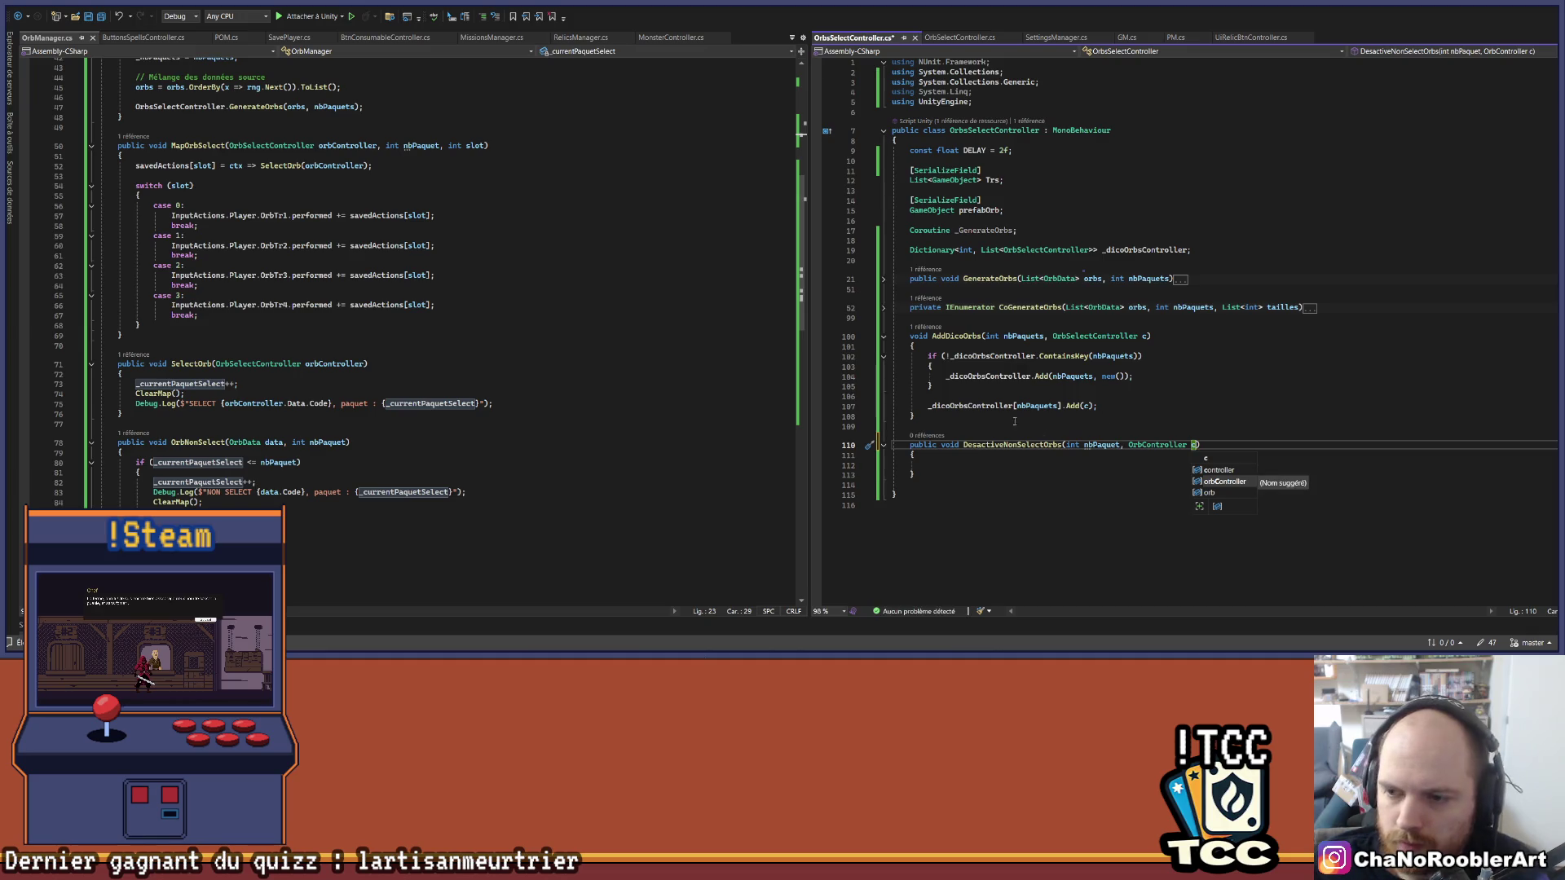
click(1008, 459)
click(1019, 463)
key(ctrl+s)
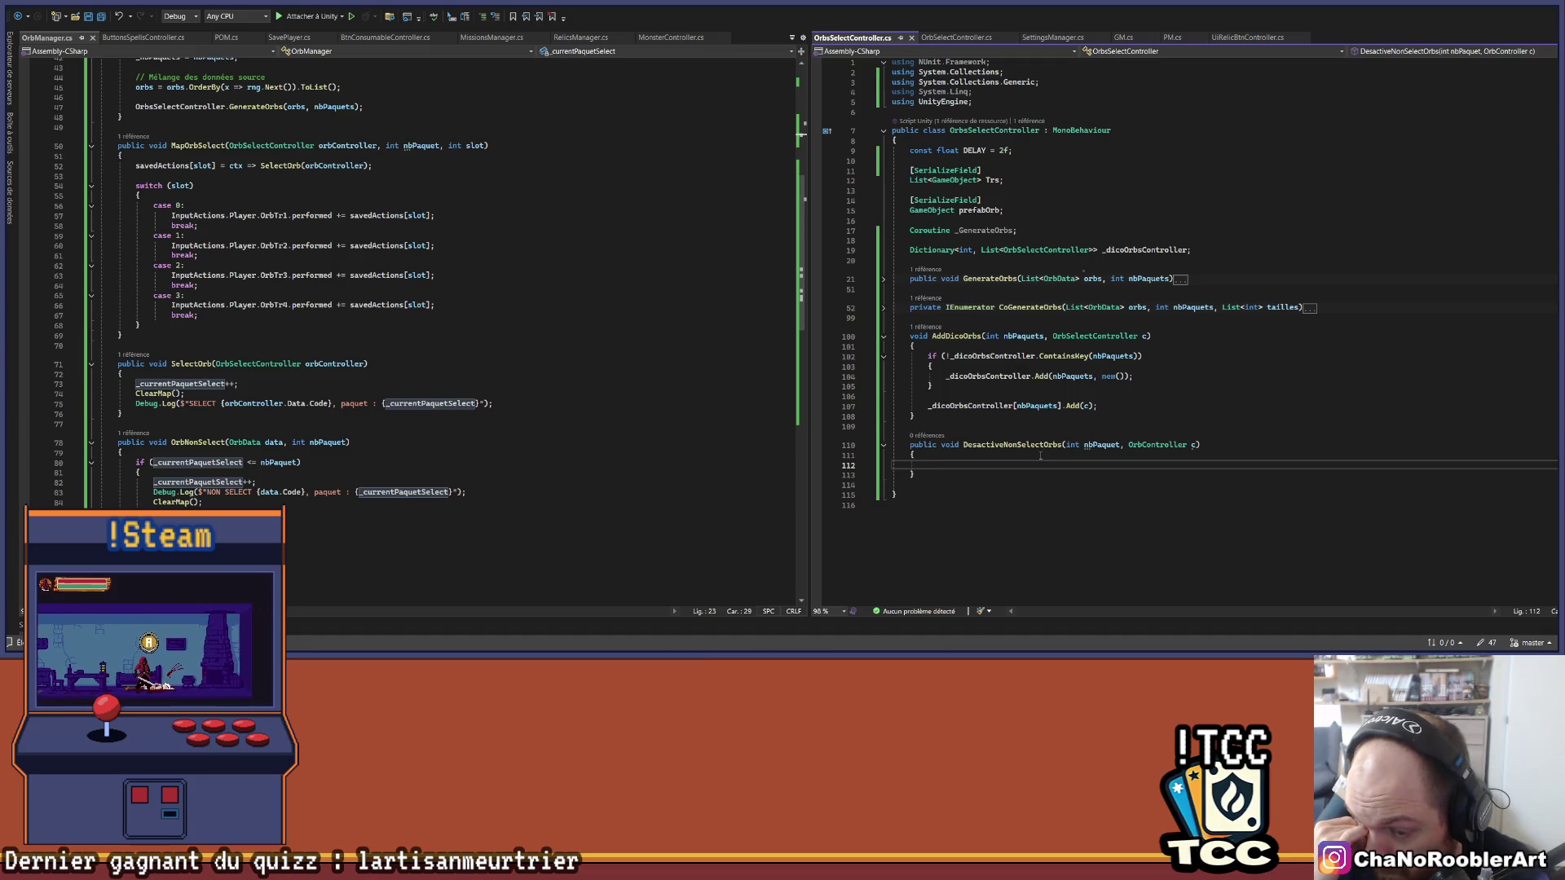
text(List<>)
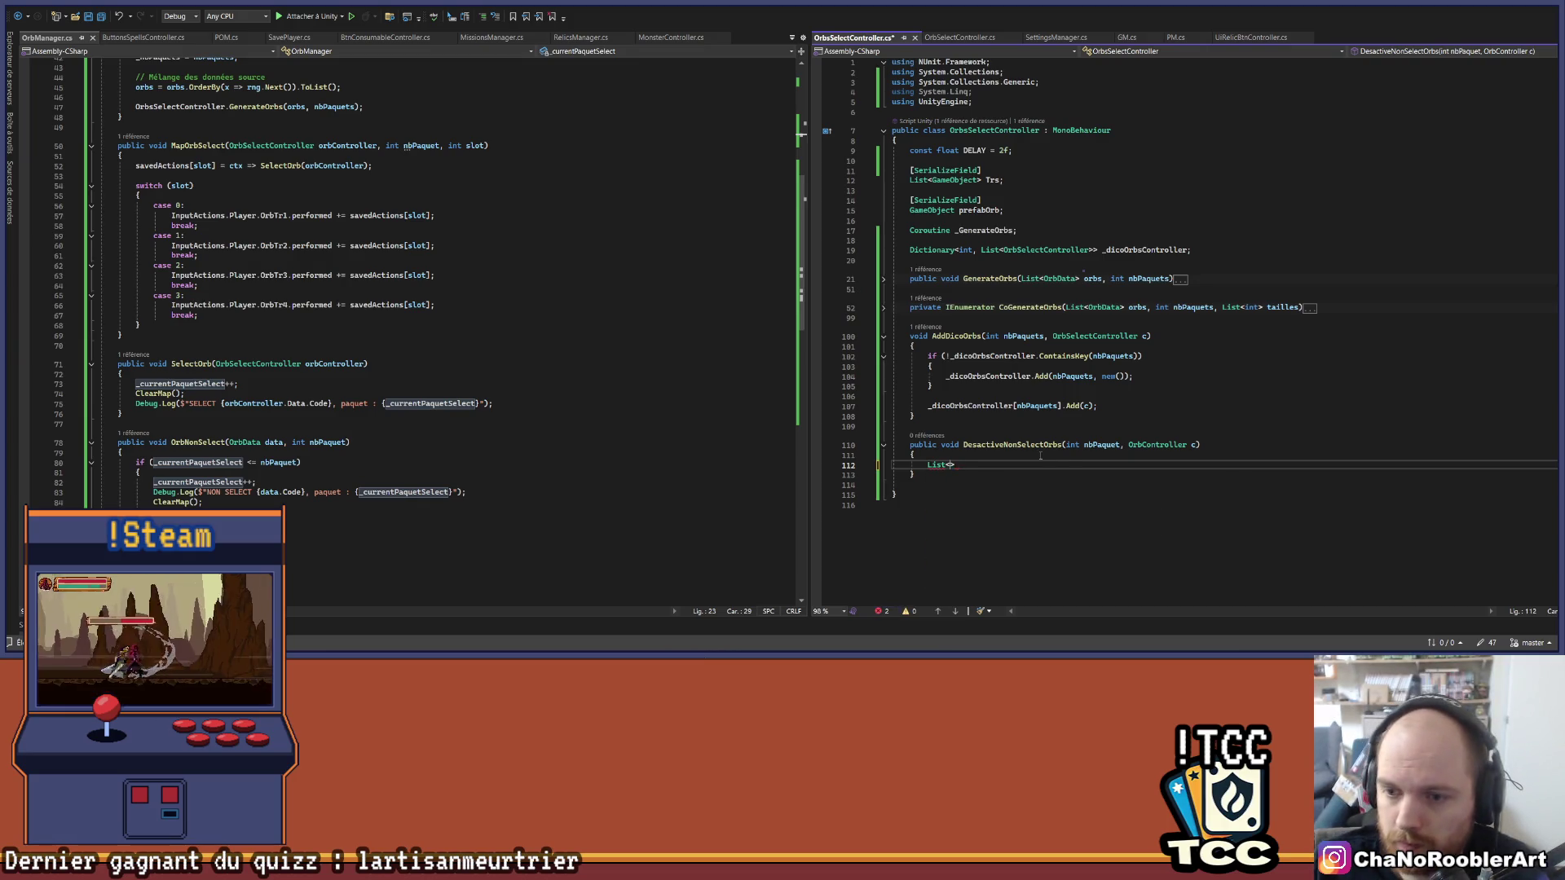
text(Orv)
Step: Declare List<OrbController> orbsController = _dicoOrbsController[nbPaquet]; in the method body
key(BackSpace)
text(b)
key(Tab)
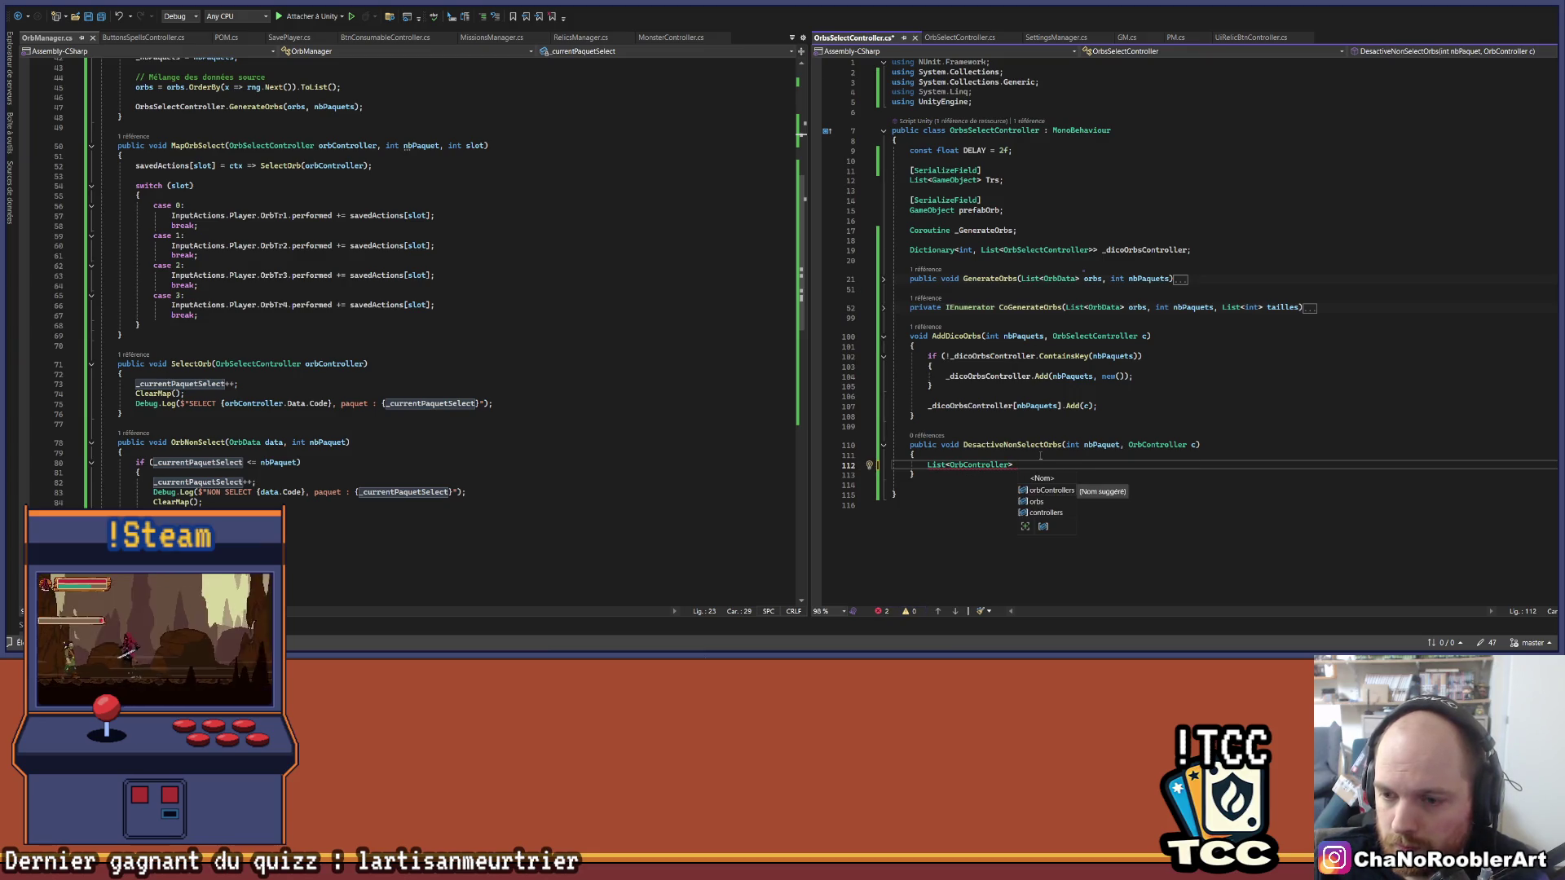
text(orv)
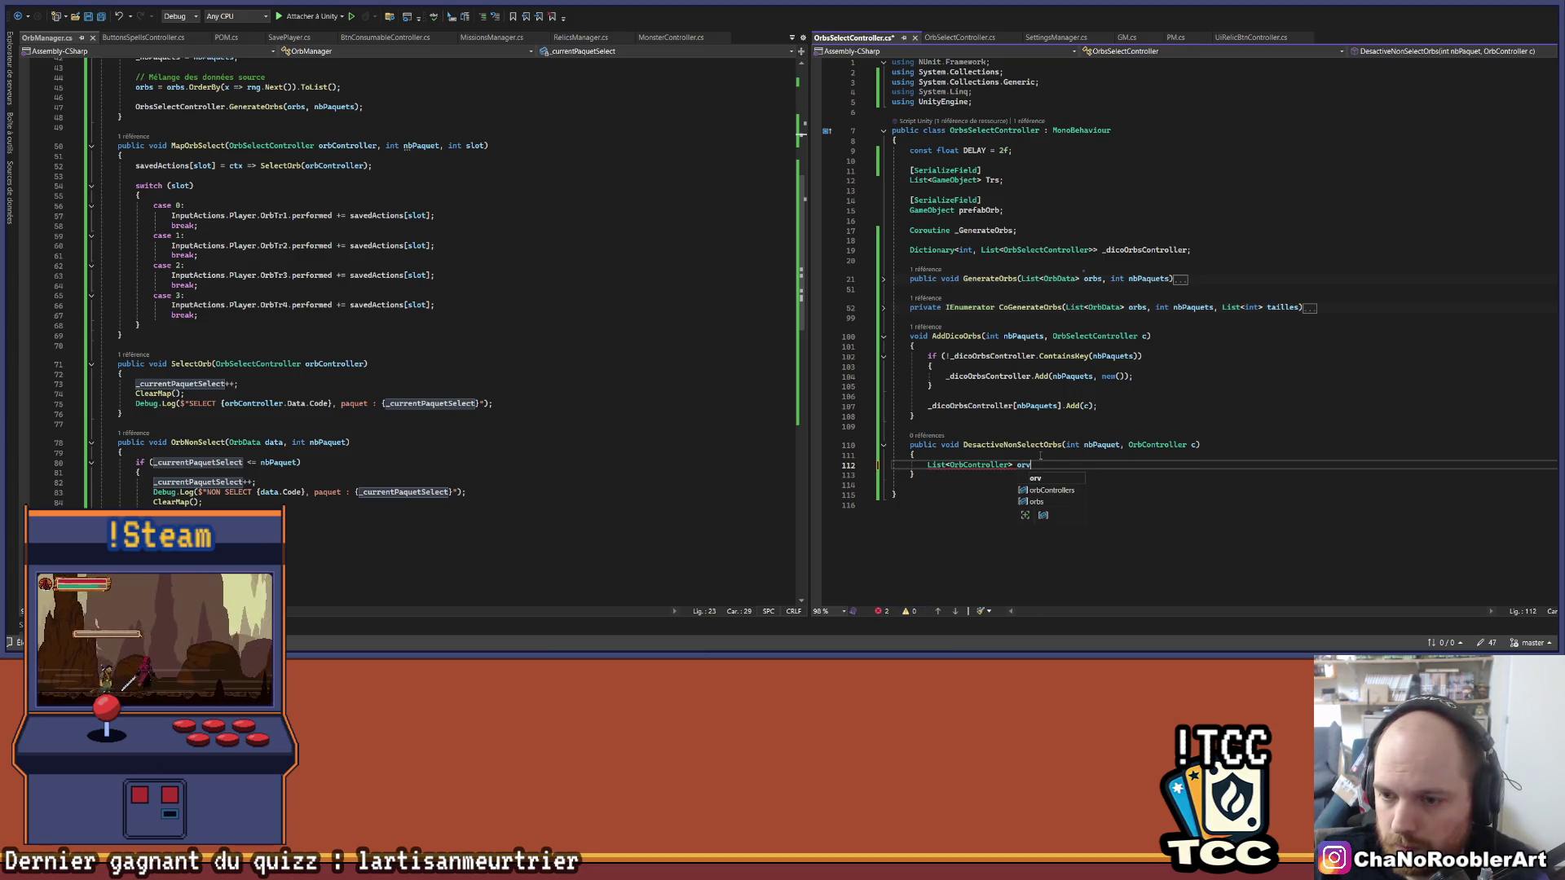
key(BackSpace)
key(BackSpace)
text(bsControll)
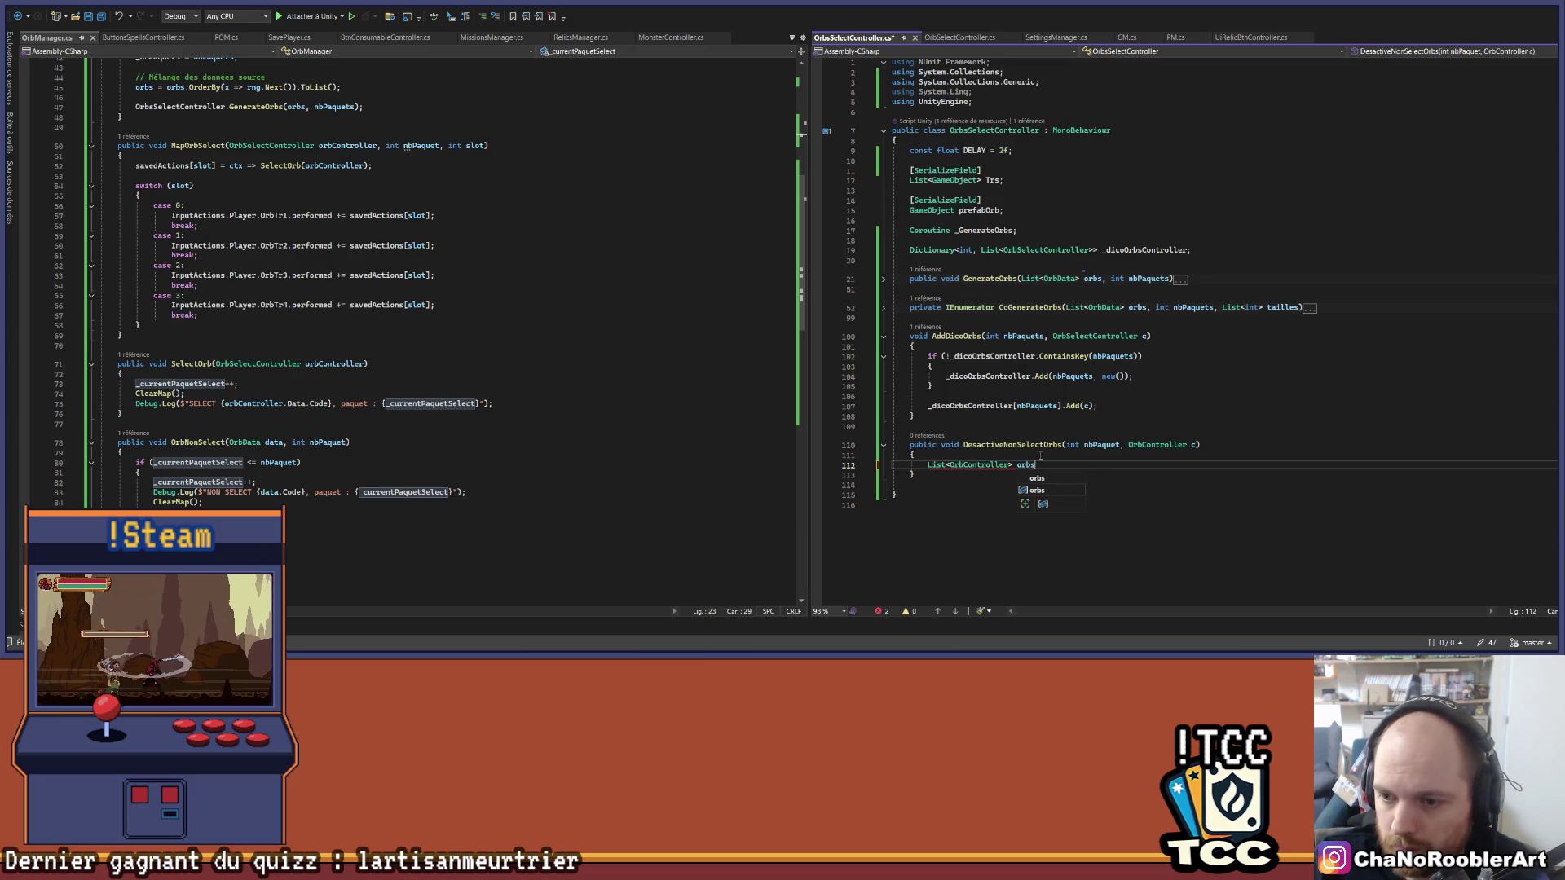
text(er = )
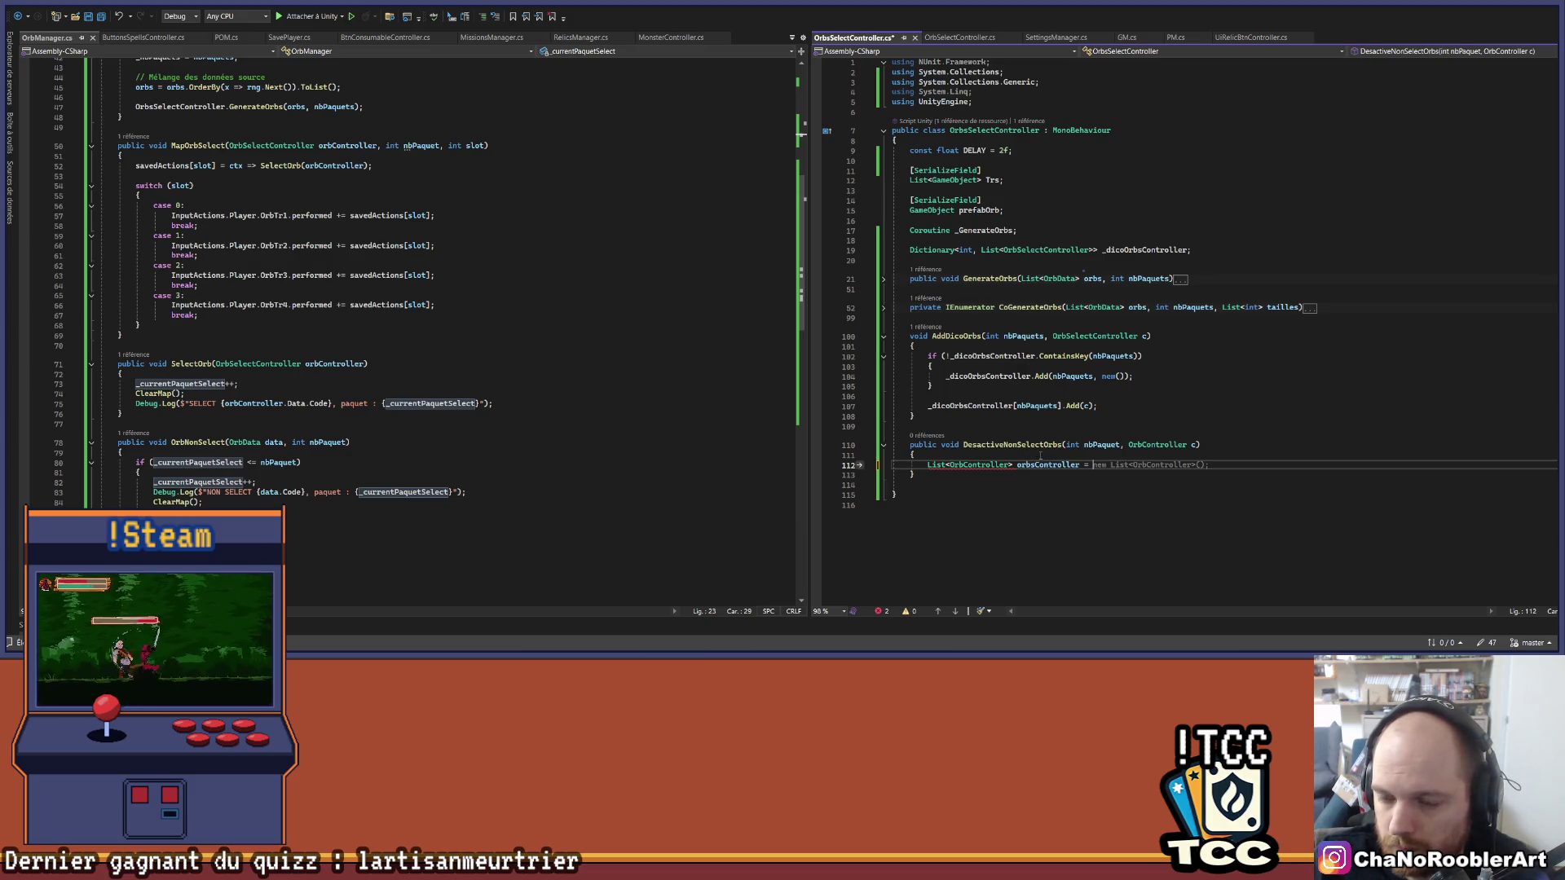
text(_)
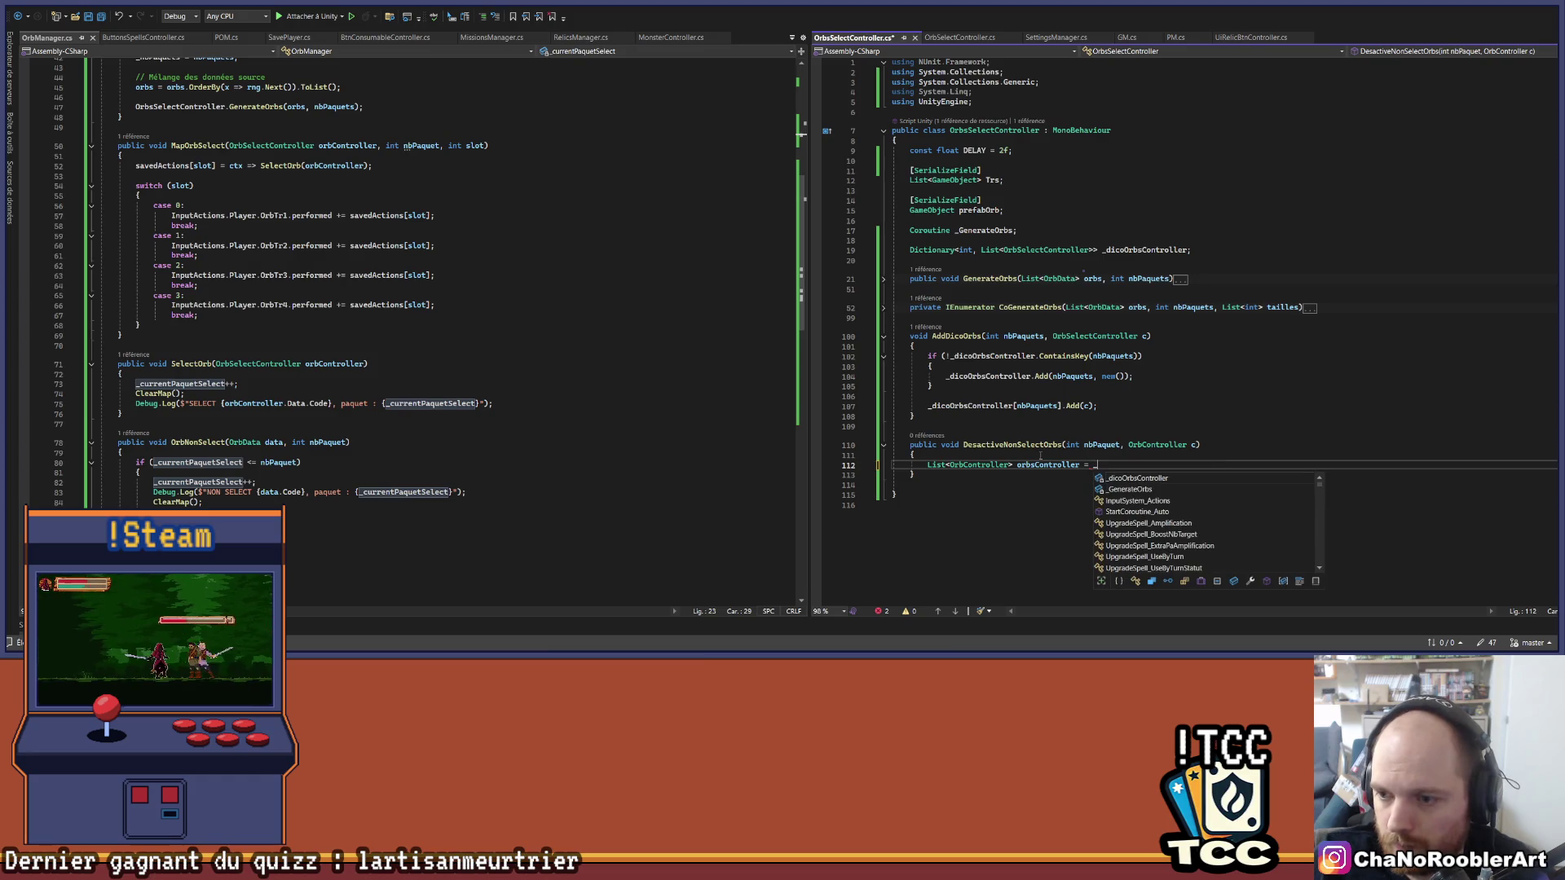
text(dicoOrbsController[)
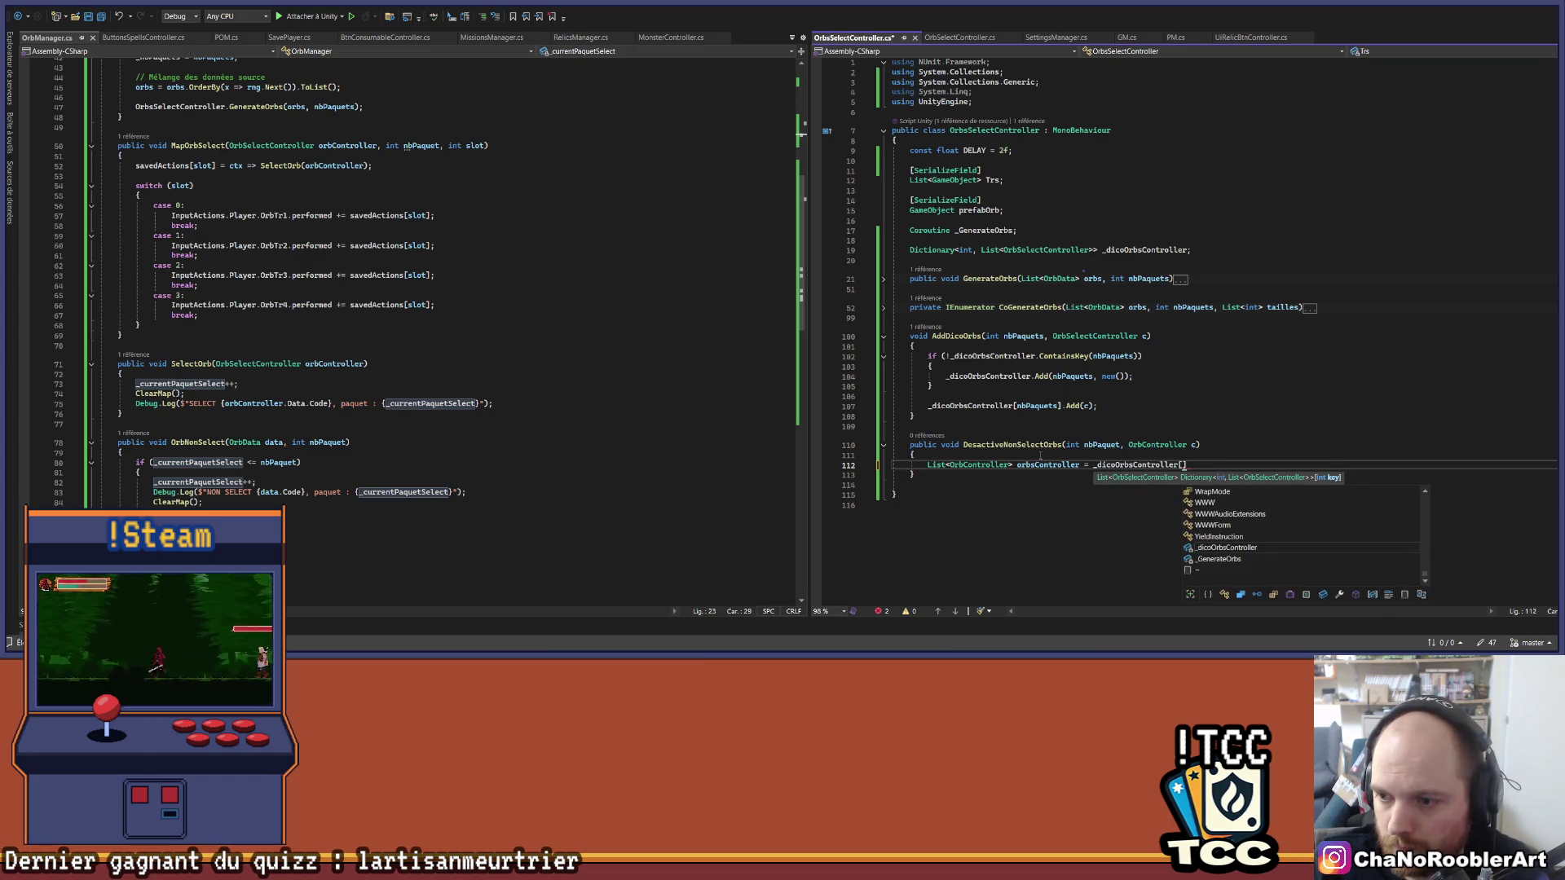
text(nbPaquet];)
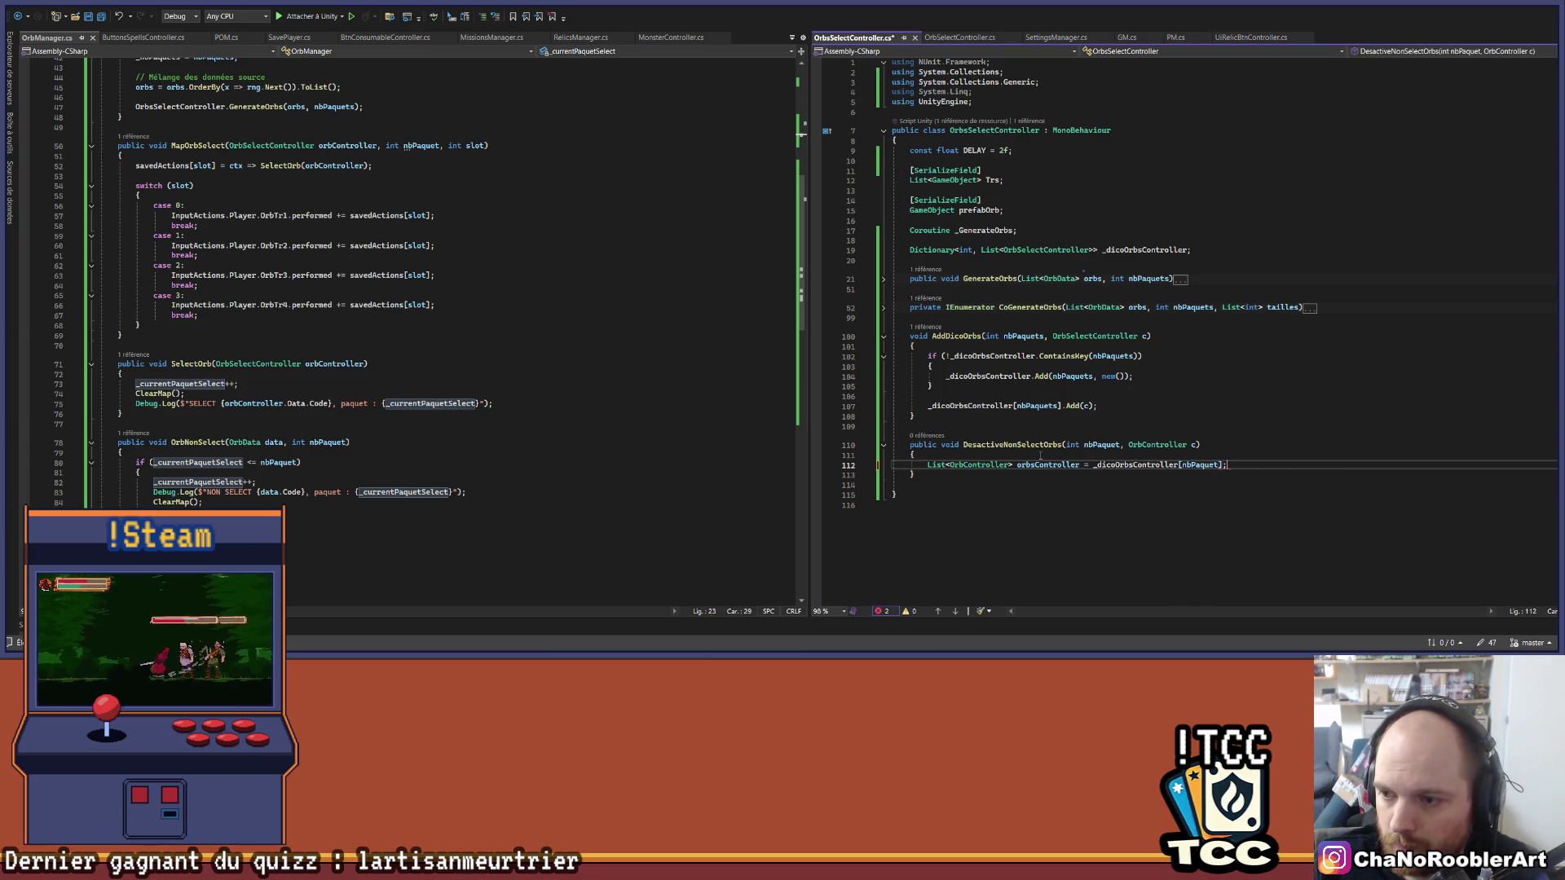
key(Return)
key(Return)
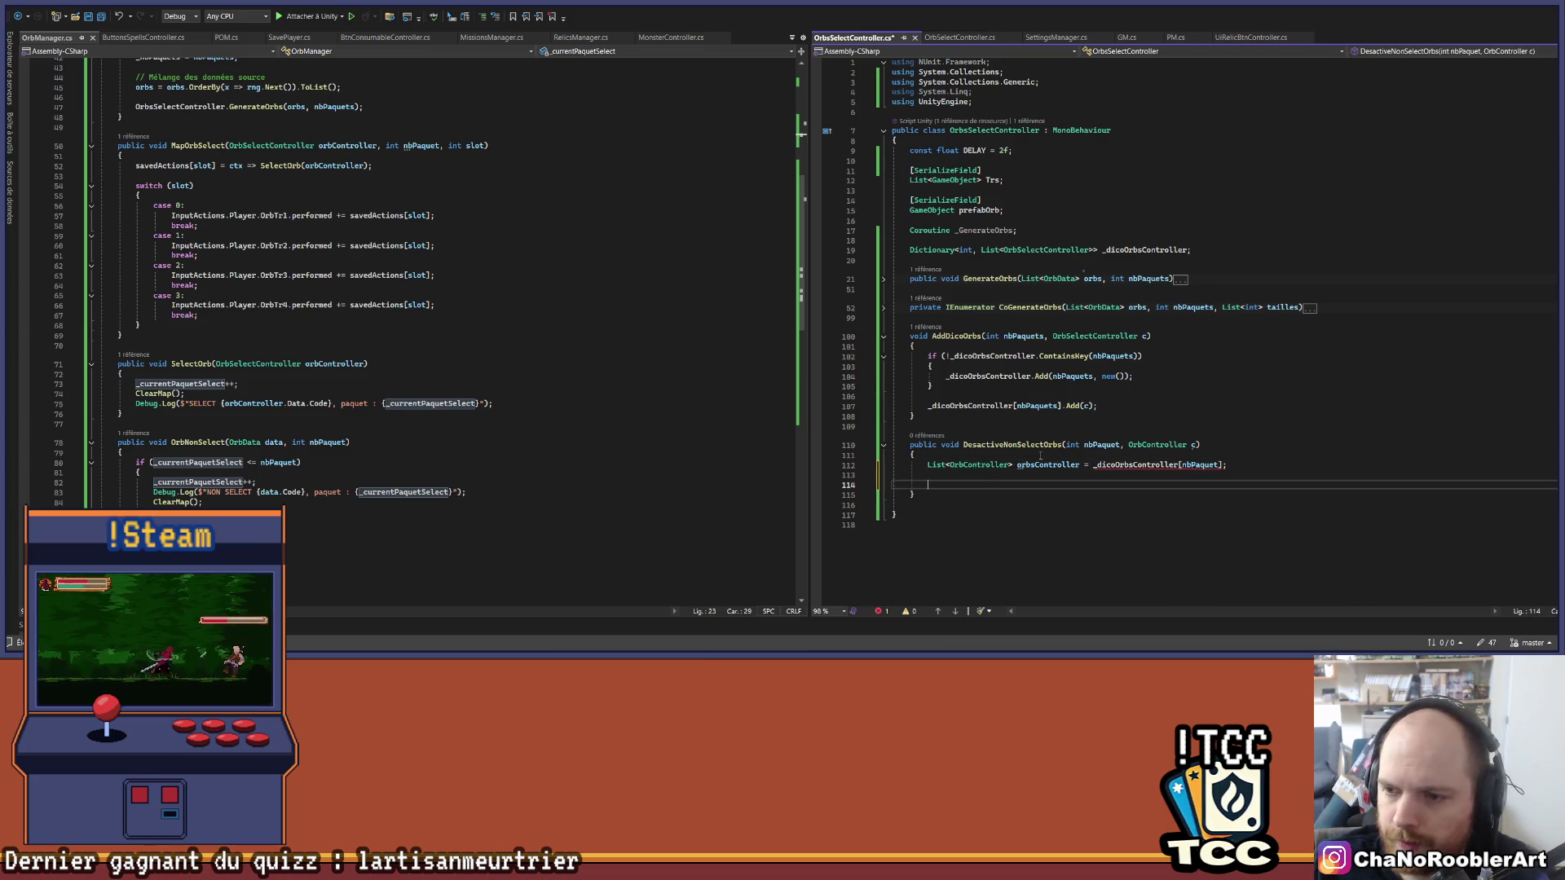
Step: Change OrbController to OrbSelectController in the list type and the c parameter, then save
click(1135, 465)
double_click(1135, 465)
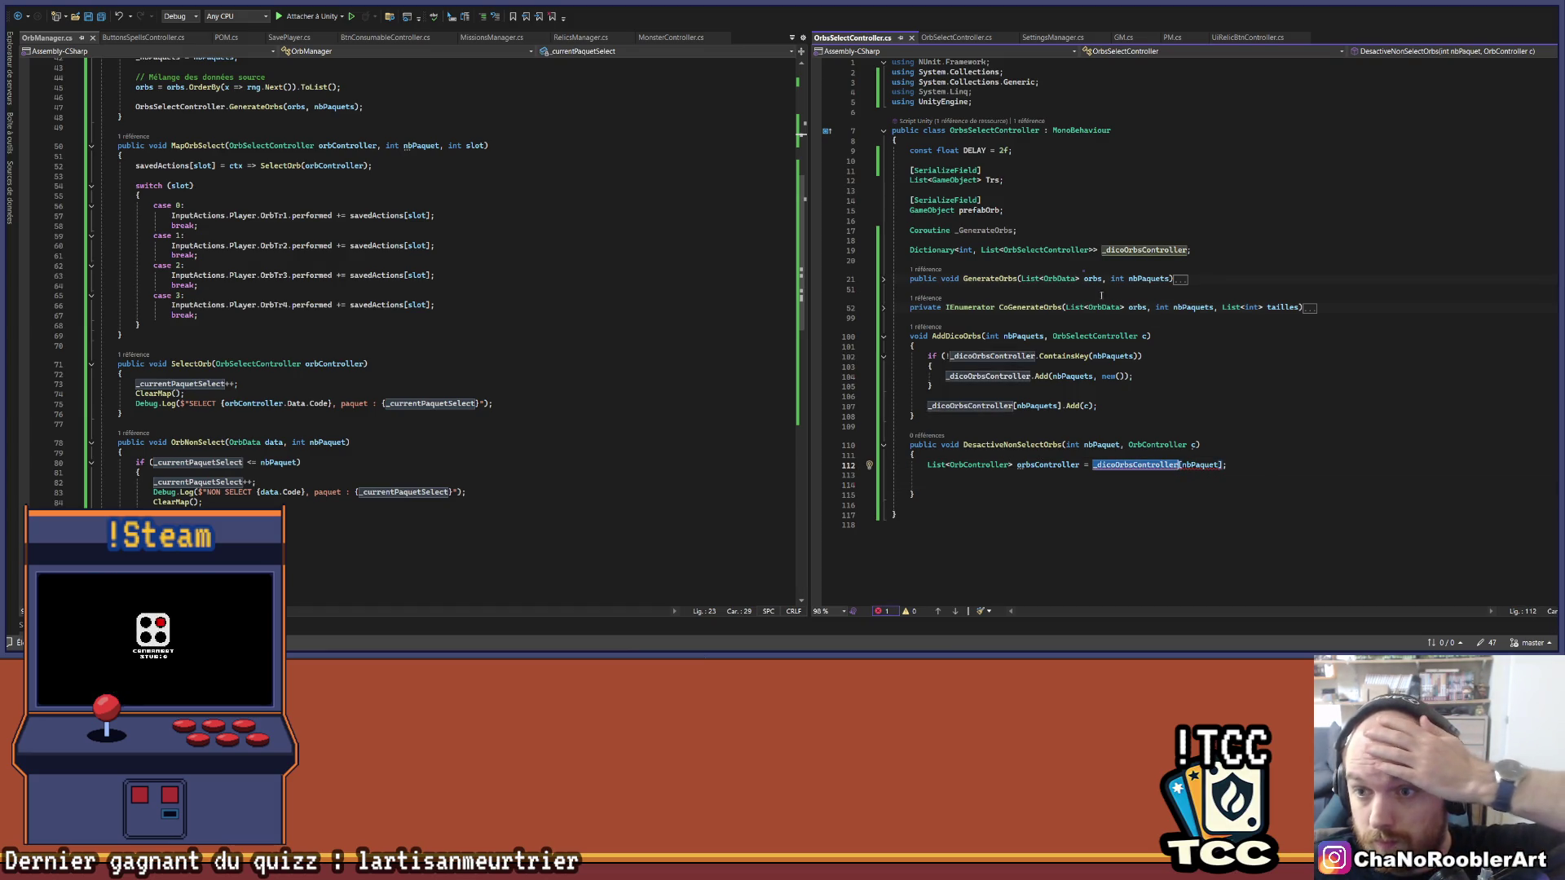
click(1046, 250)
double_click(1046, 251)
key(ctrl+c)
double_click(978, 464)
key(ctrl+v)
double_click(1157, 445)
key(ctrl+v)
key(ctrl+s)
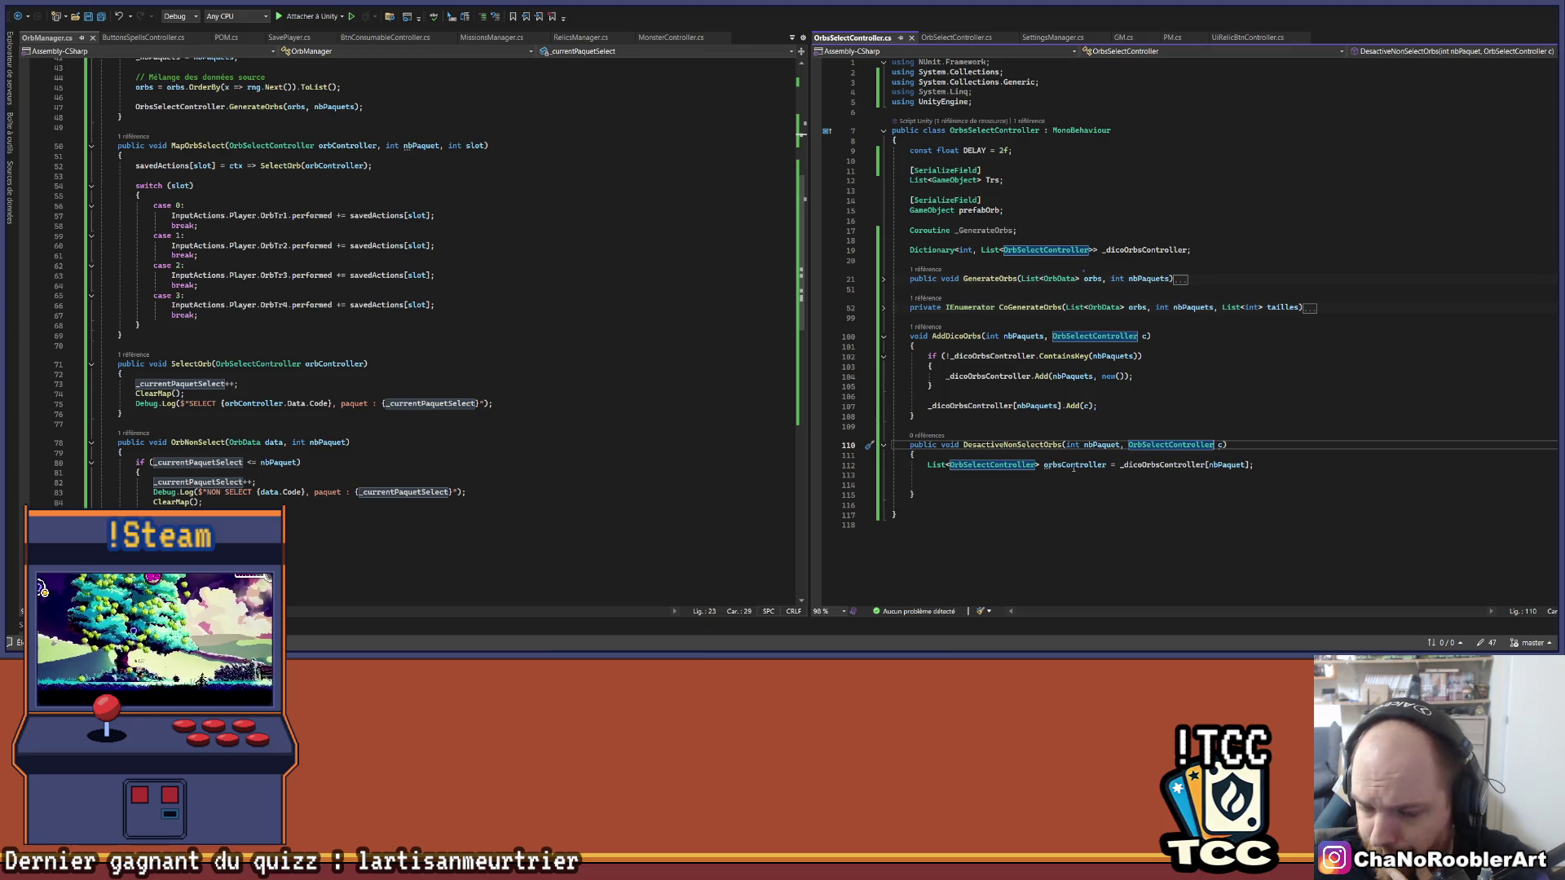
click(955, 476)
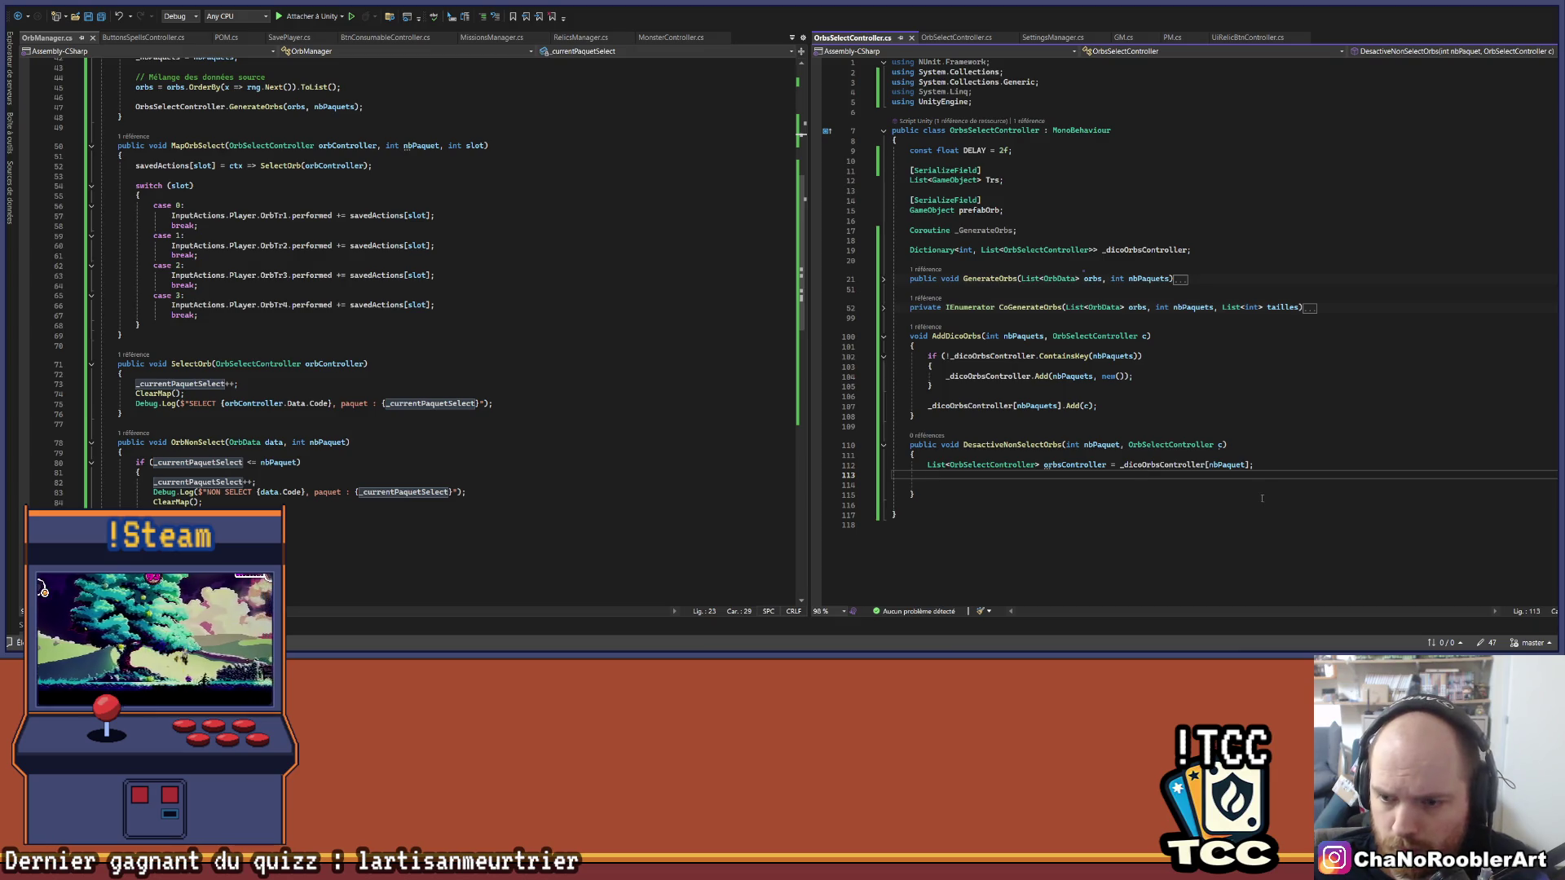
Step: Write orbsController.Remove(c); in DesactiveNonSelectOrbs and save
text(foreach)
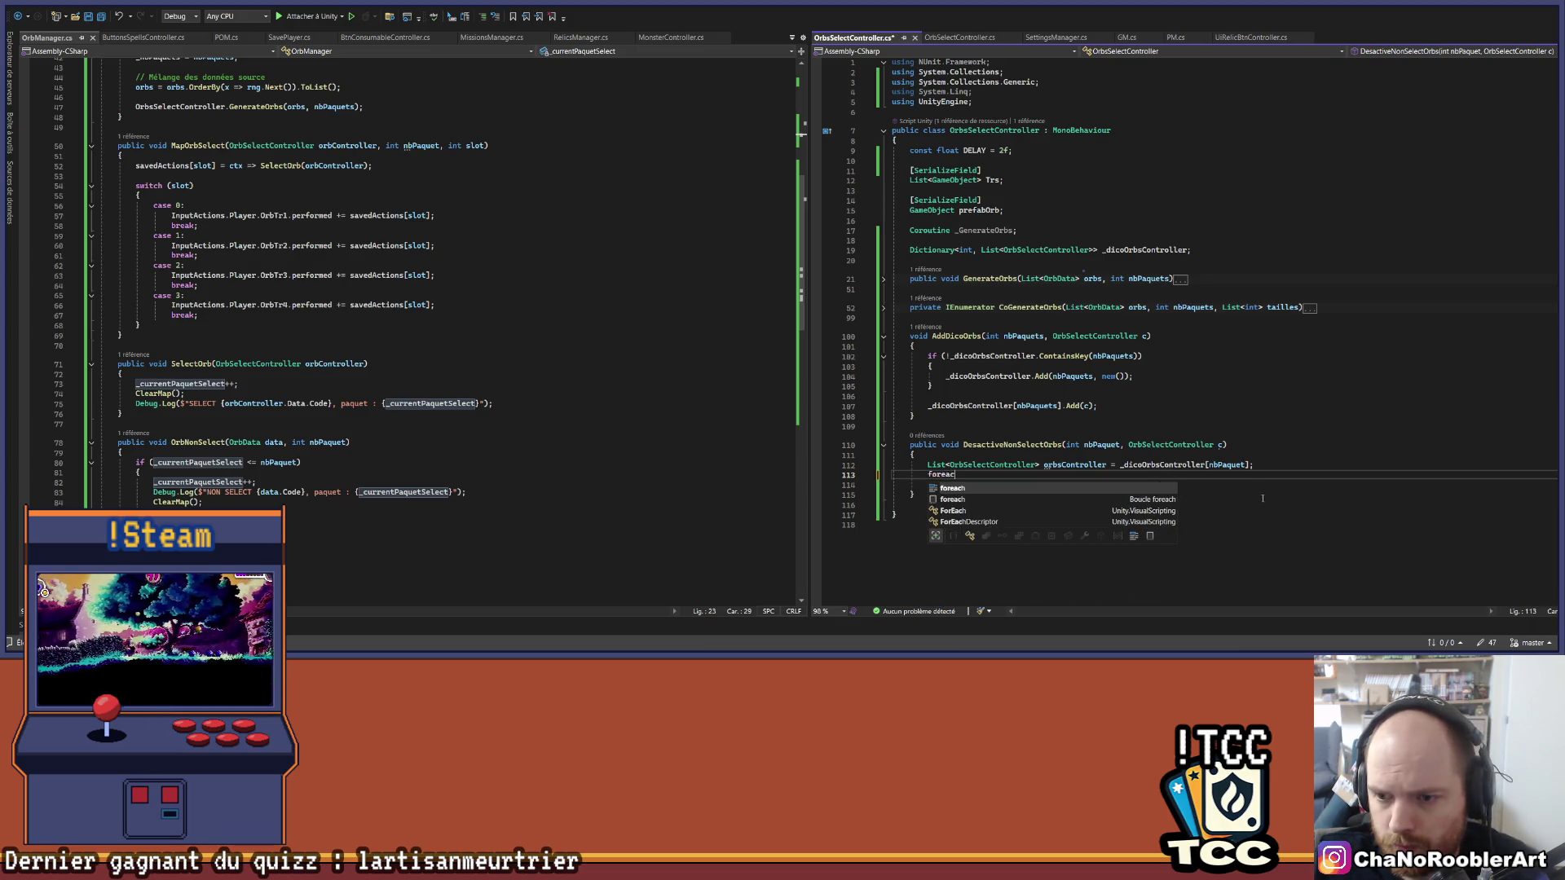
key(BackSpace)
key(BackSpace)
key(BackSpace)
text(f)
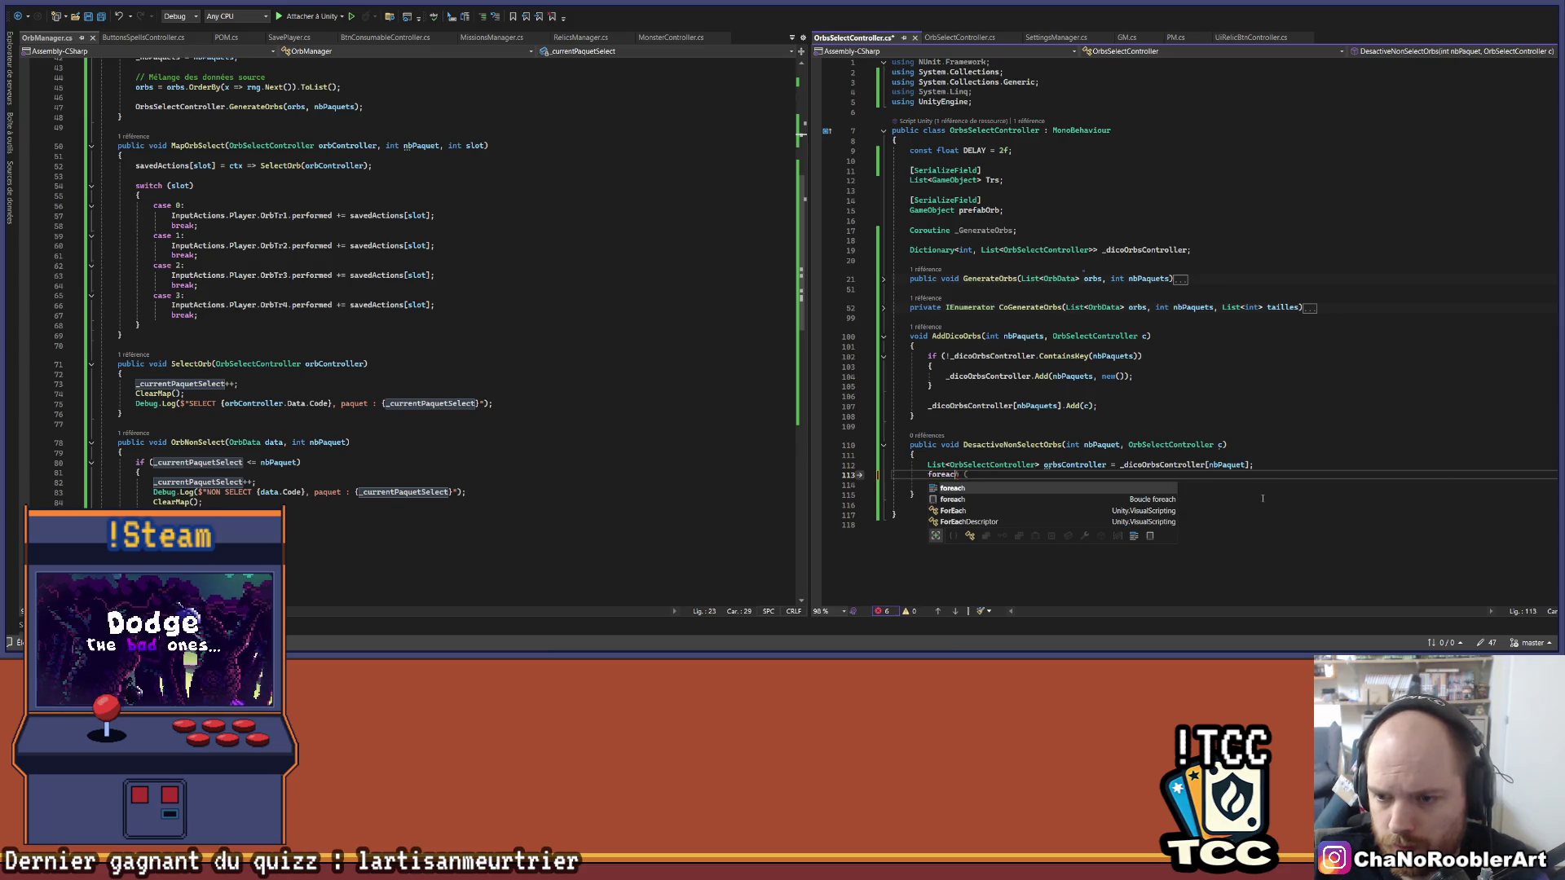
text(orbsController.re)
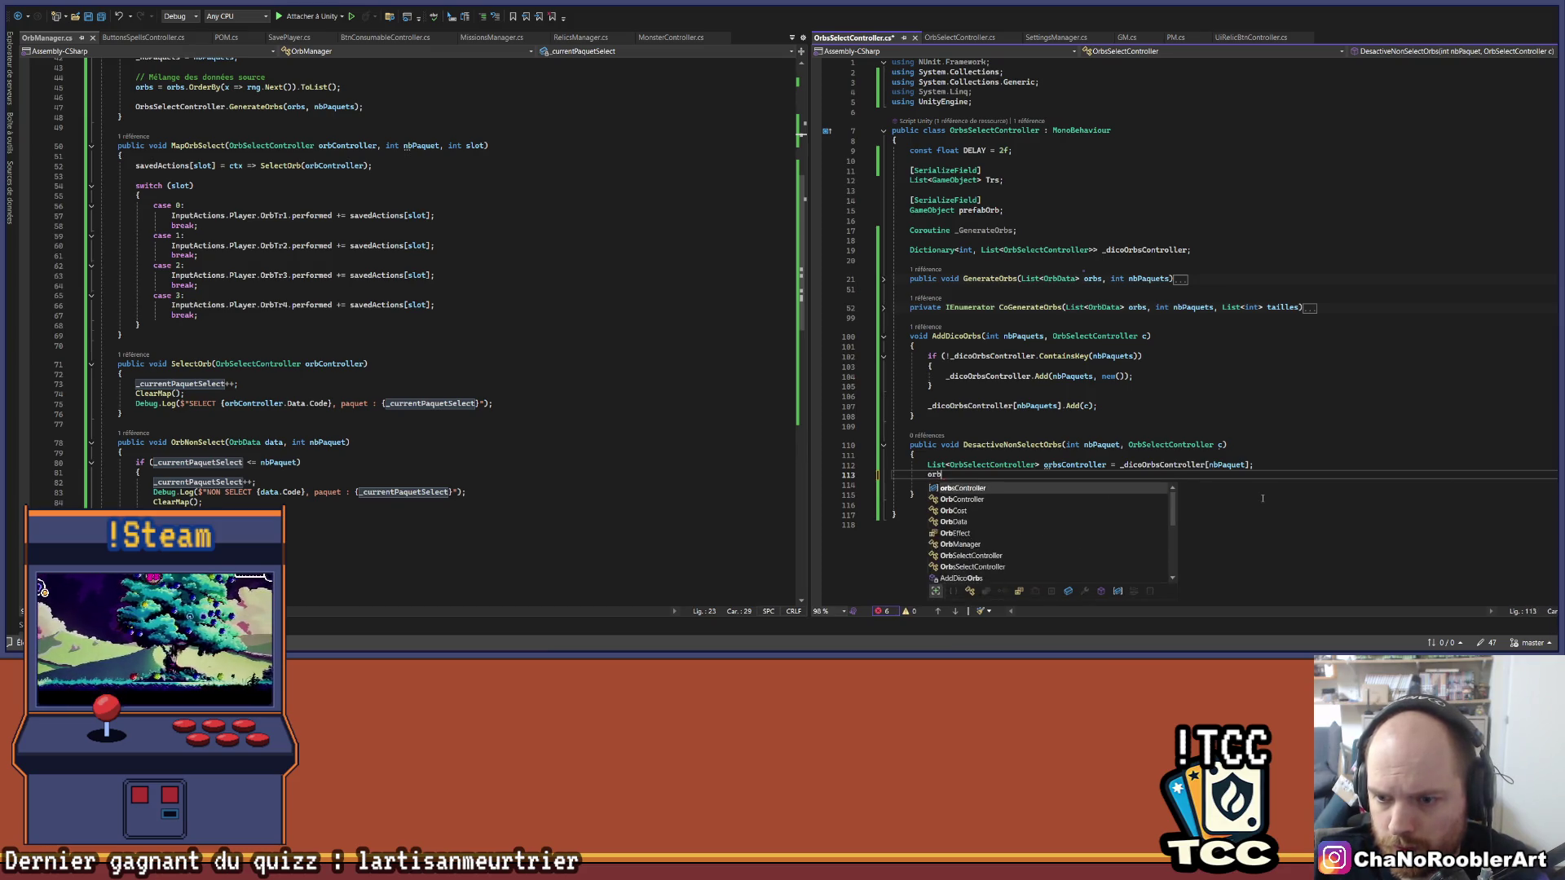
key(Tab)
text((c);)
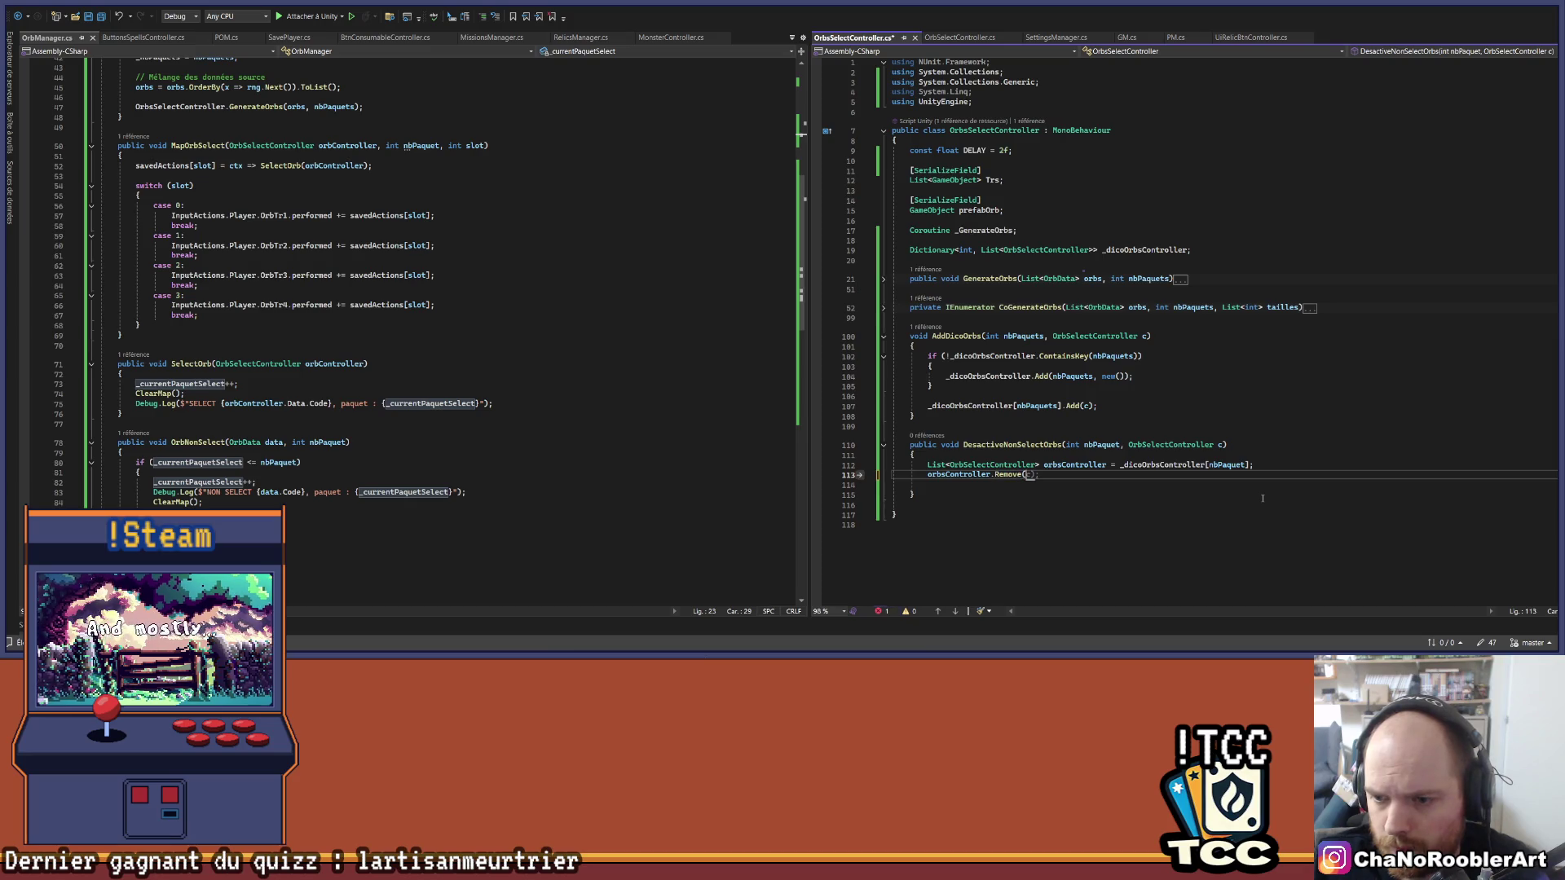
key(ctrl+s)
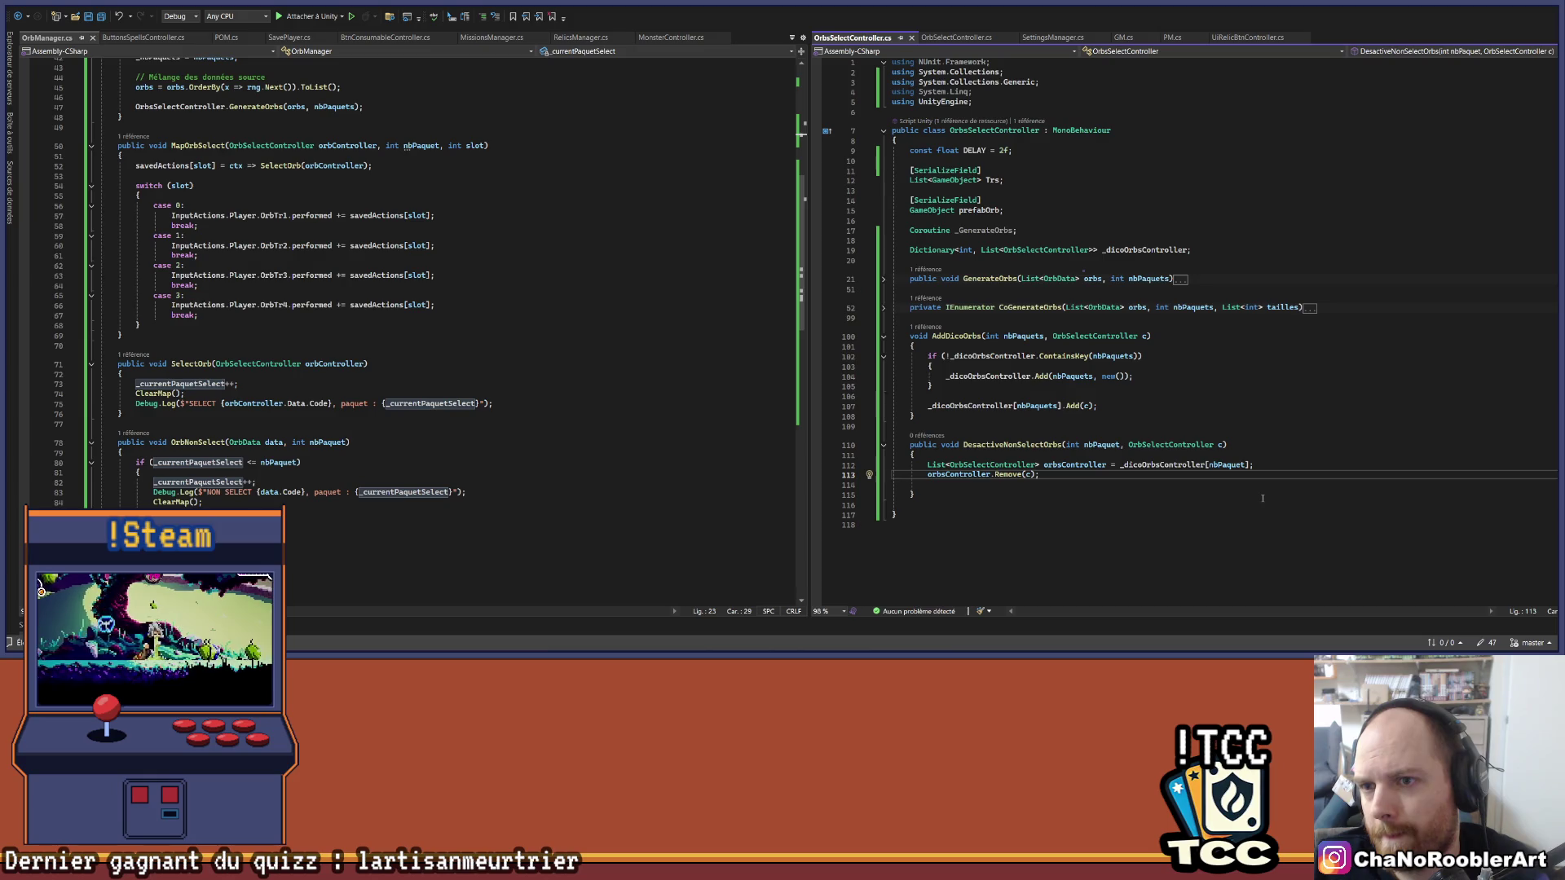
Step: Replace the Remove call with foreach (OrbSelectController o in orbsController.Where(x => x != c)) and an opening brace
key(BackSpace)
key(BackSpace)
key(BackSpace)
key(ctrl+BackSpace)
text(fo)
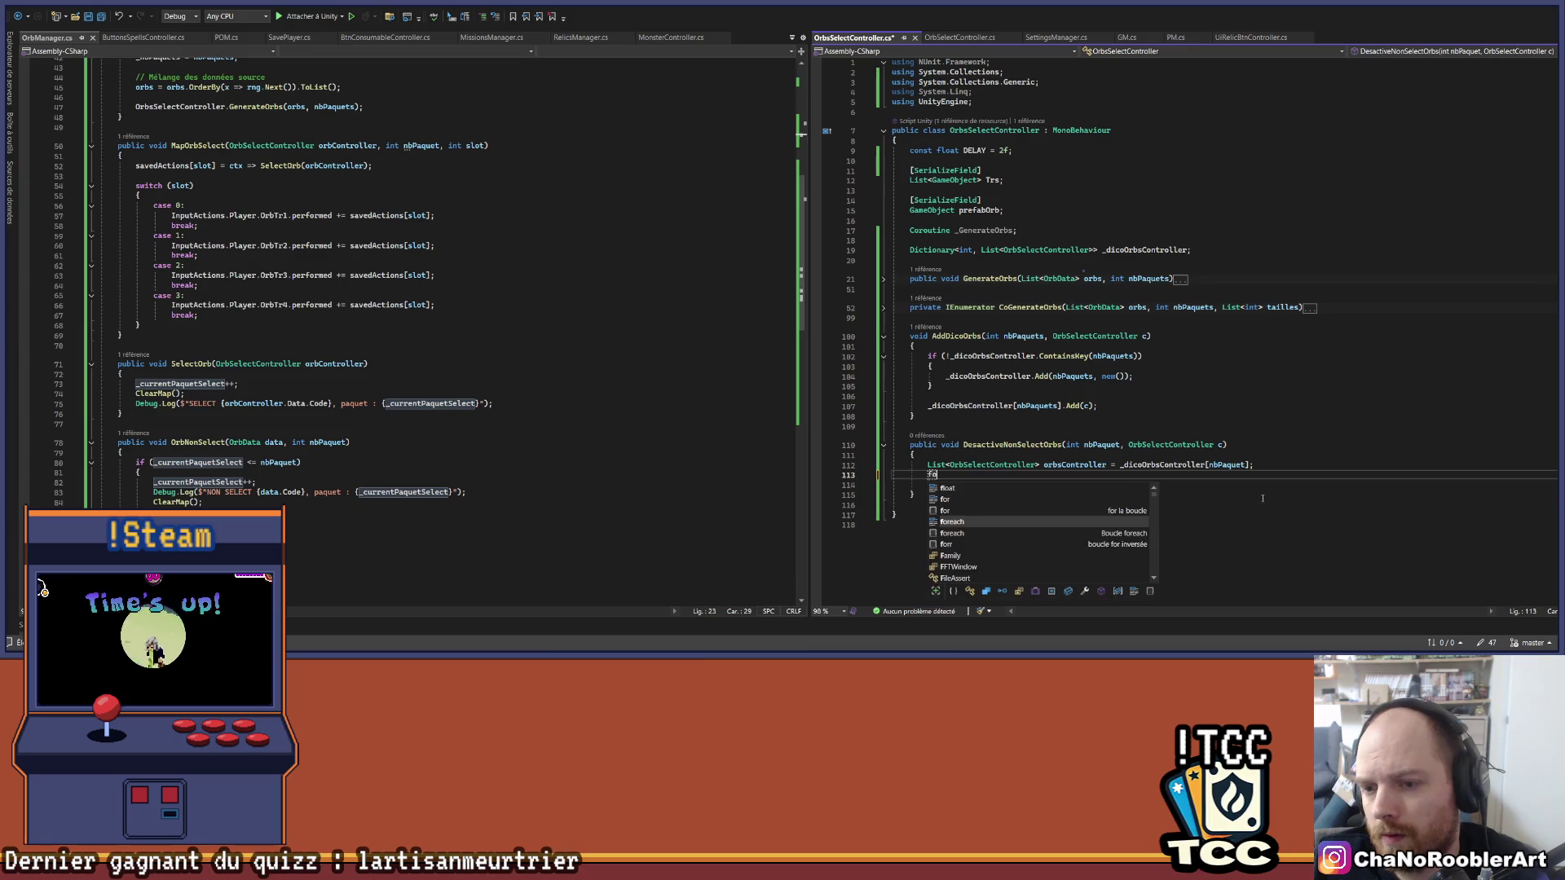
text(reach()
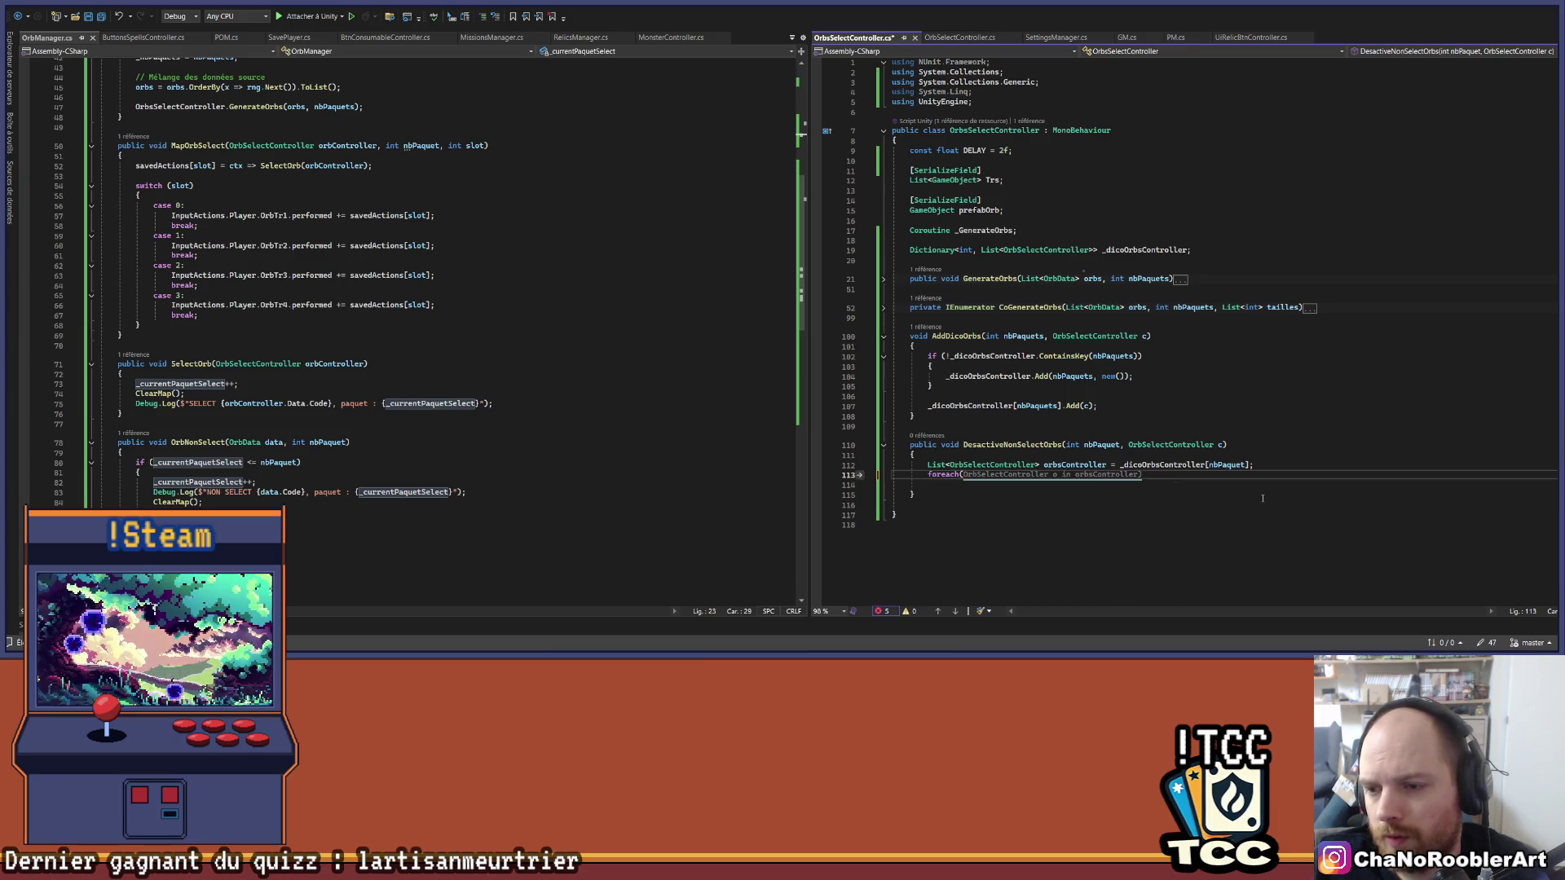
text(OrbSelectController o in orbsController.)
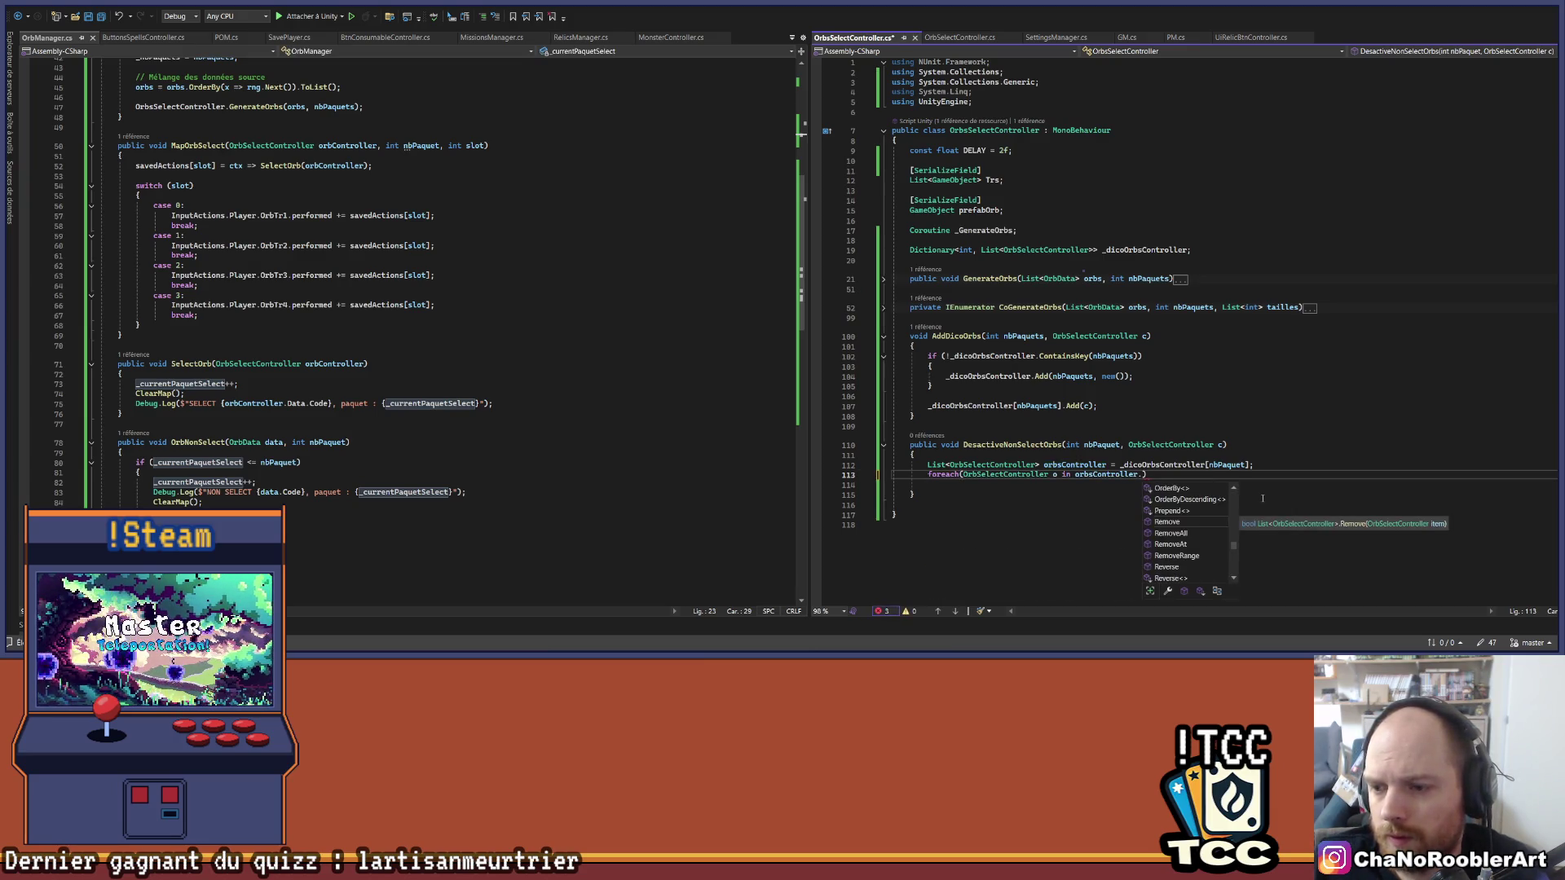
text(Where(x=>)
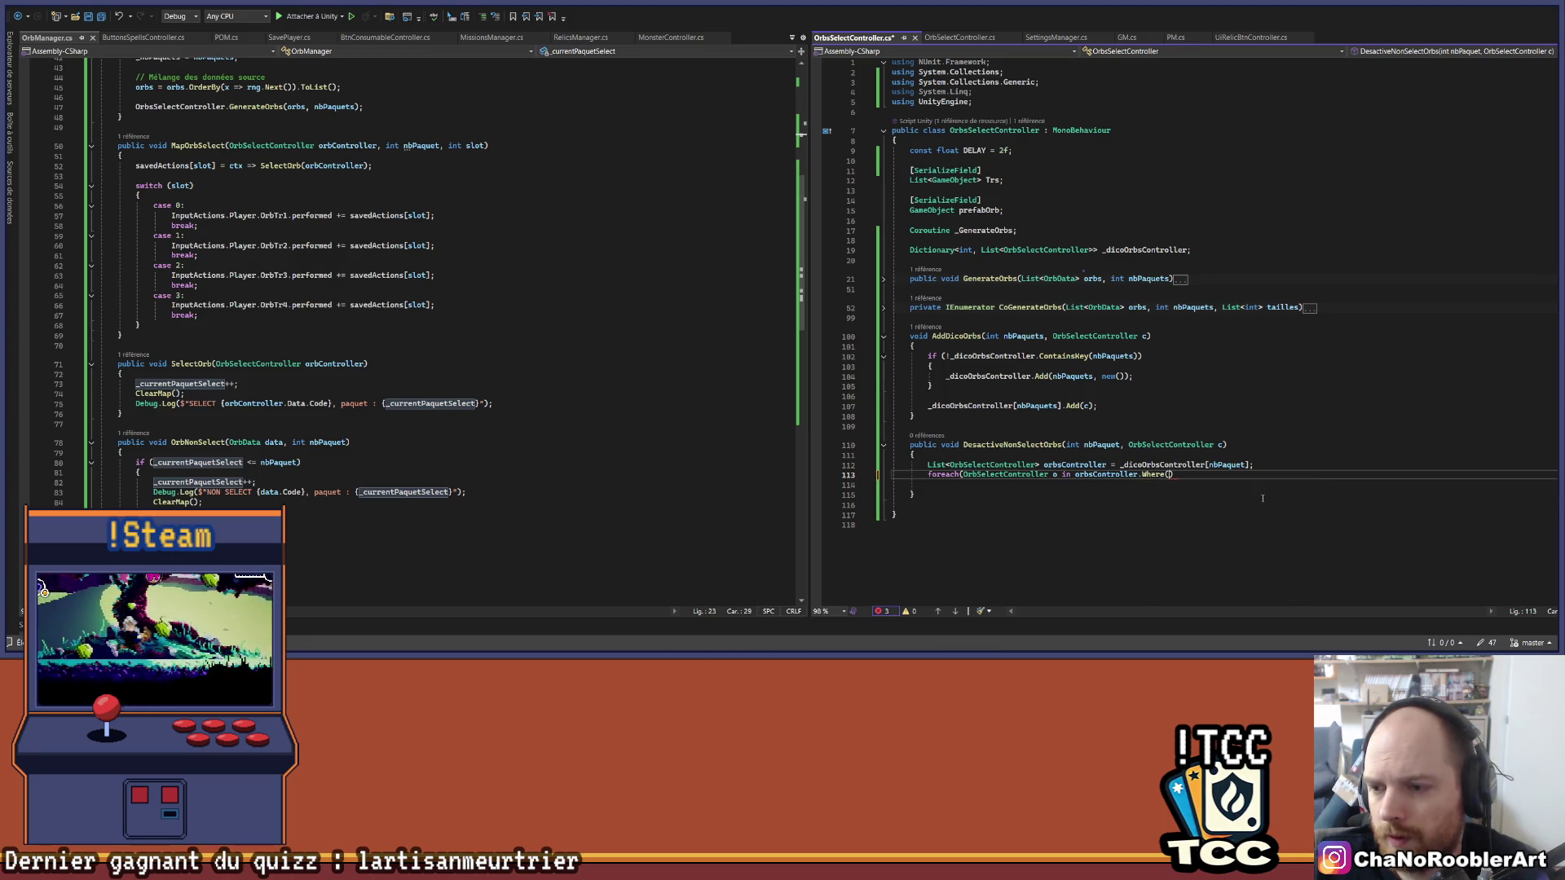
text(x != x)
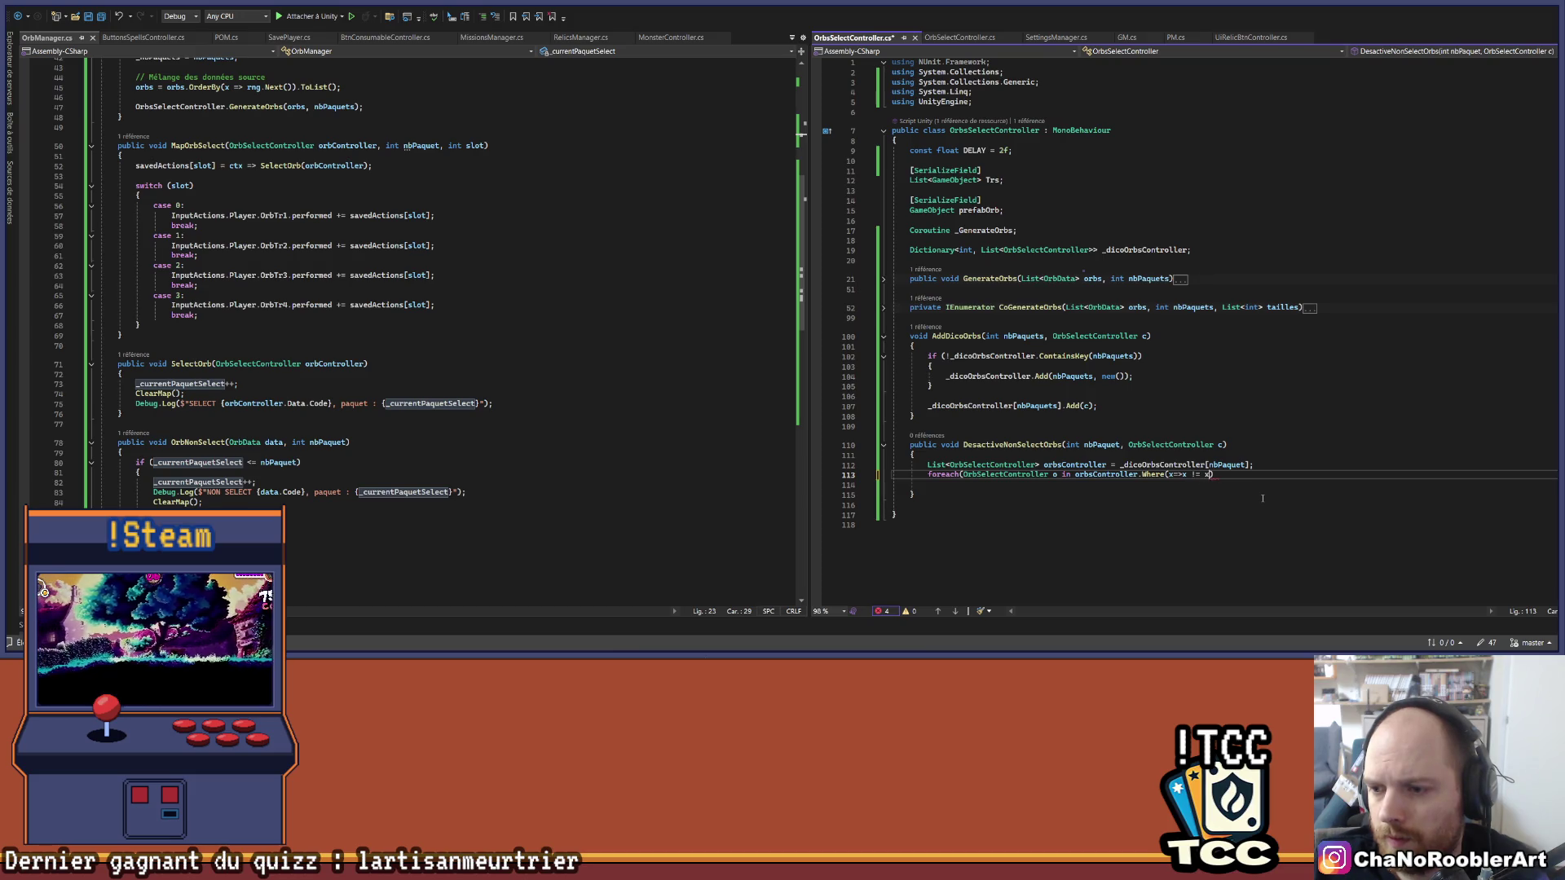
key(BackSpace)
text(c)
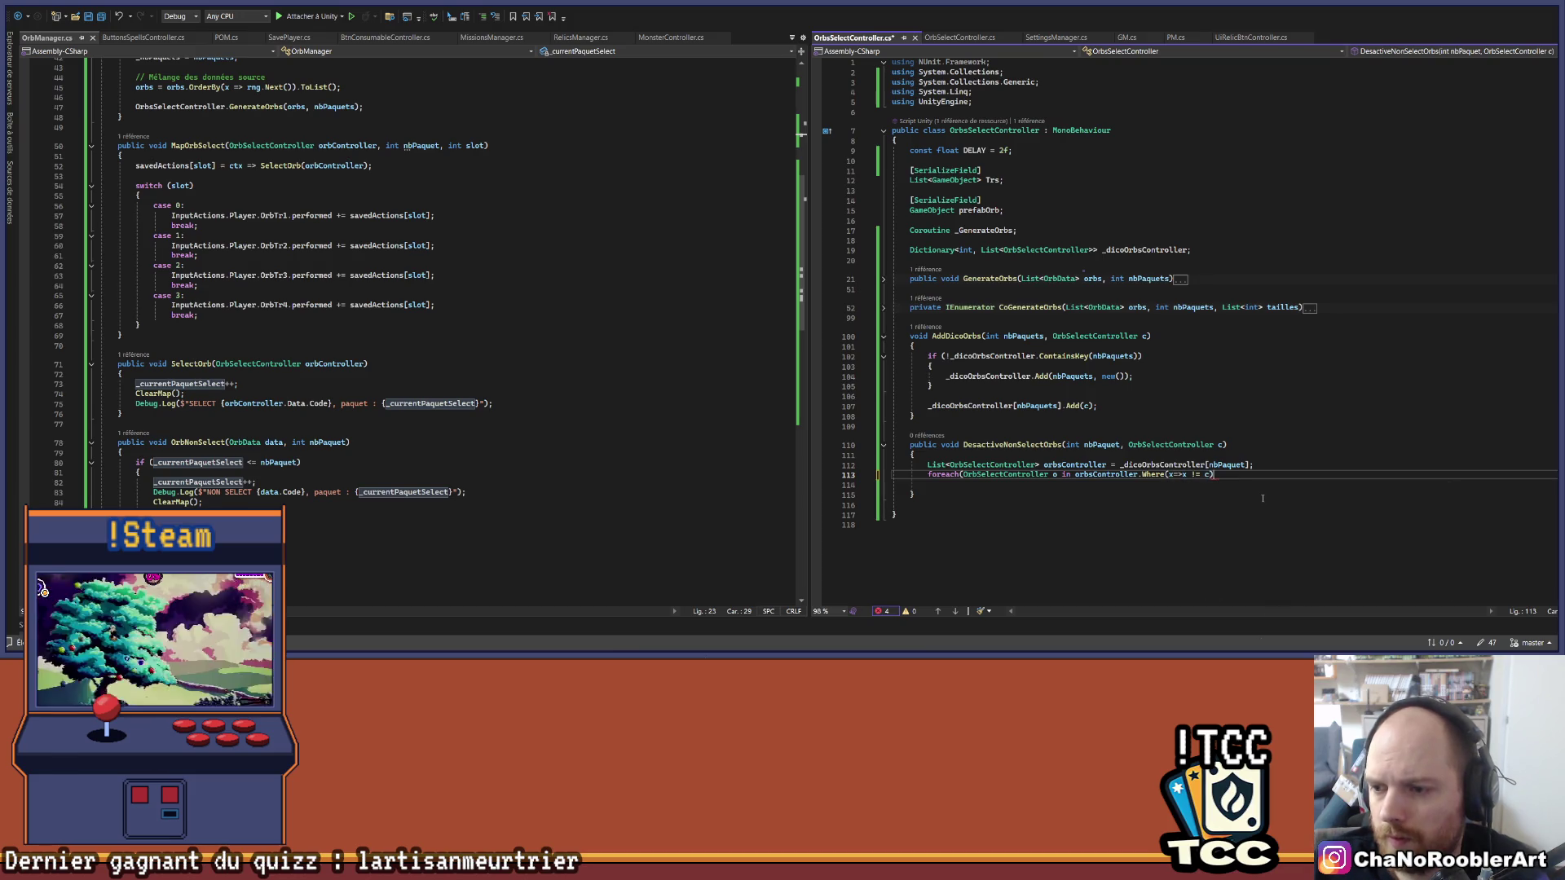
key(Return)
text({)
key(Return)
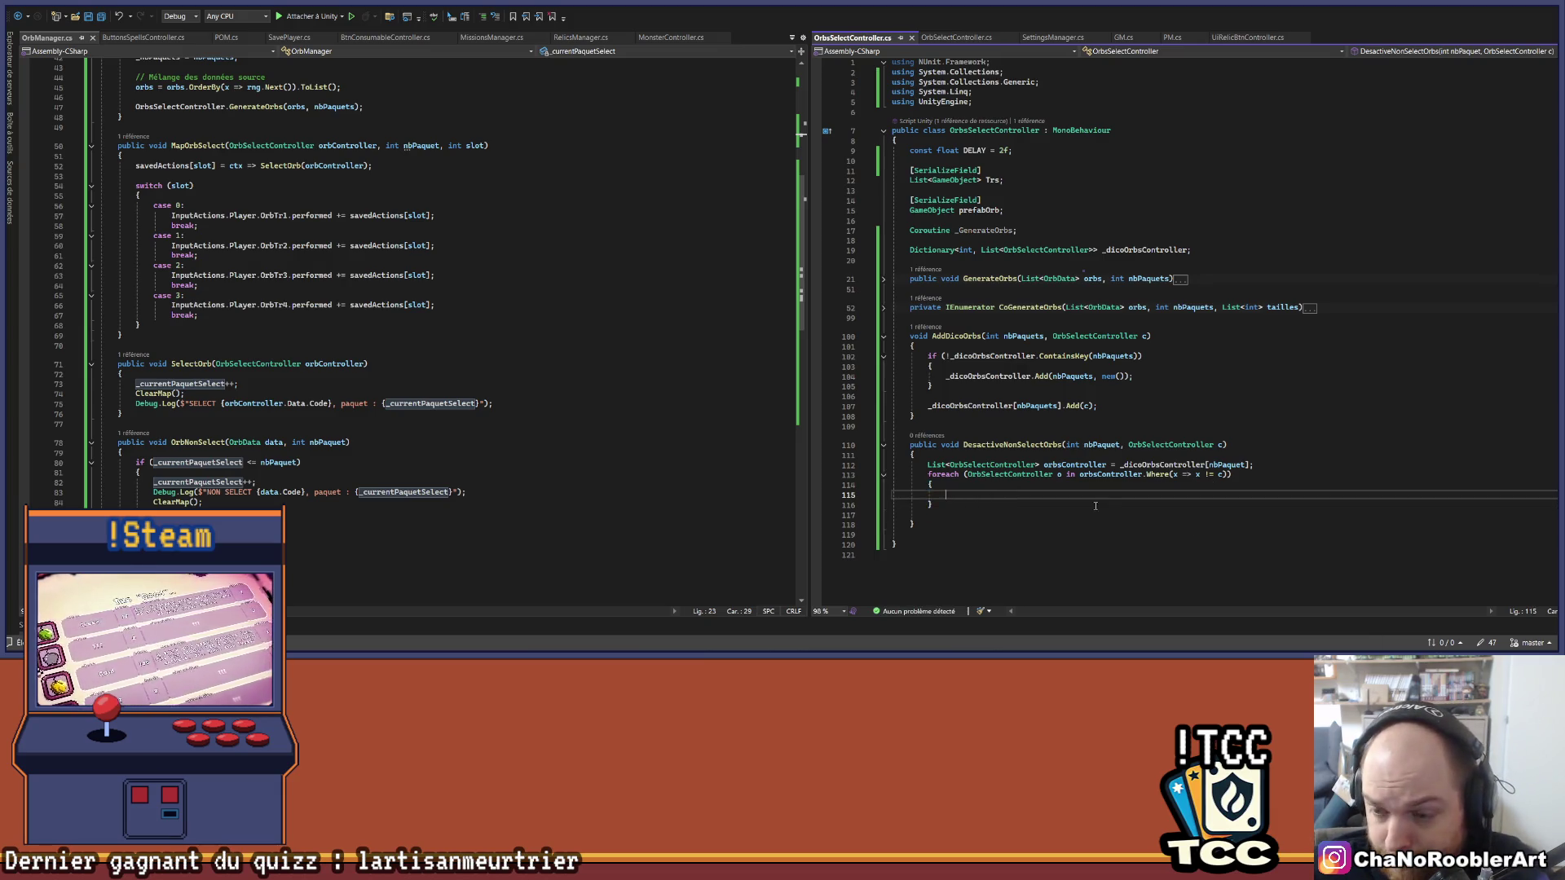
Step: Call o.DesactiveNonSelectionne(); inside the loop body and save
text(o.Des)
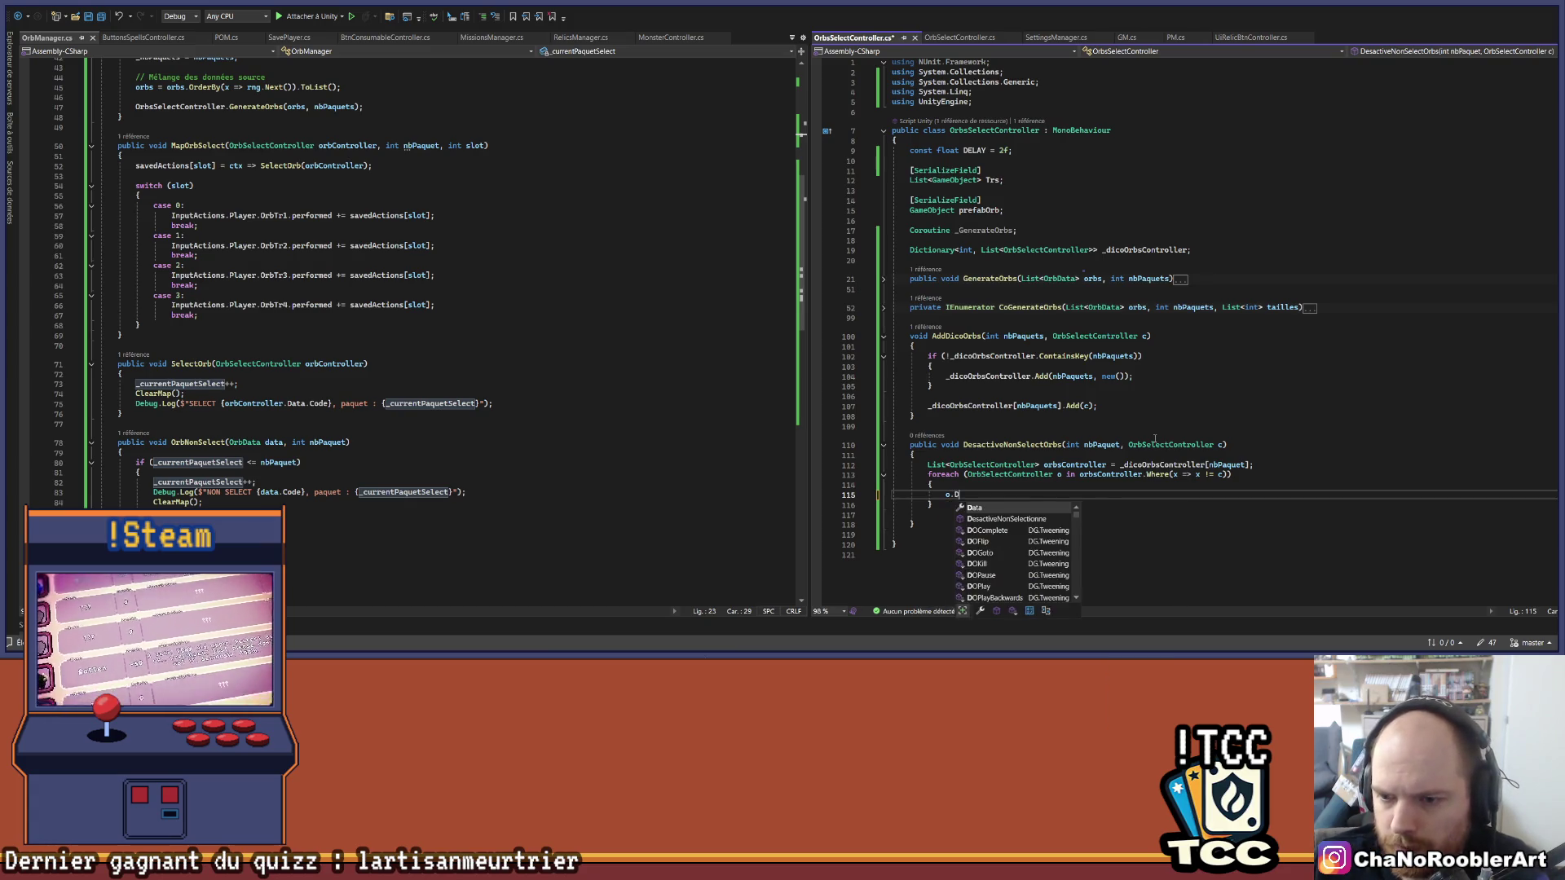
key(Tab)
text(();)
key(ctrl+s)
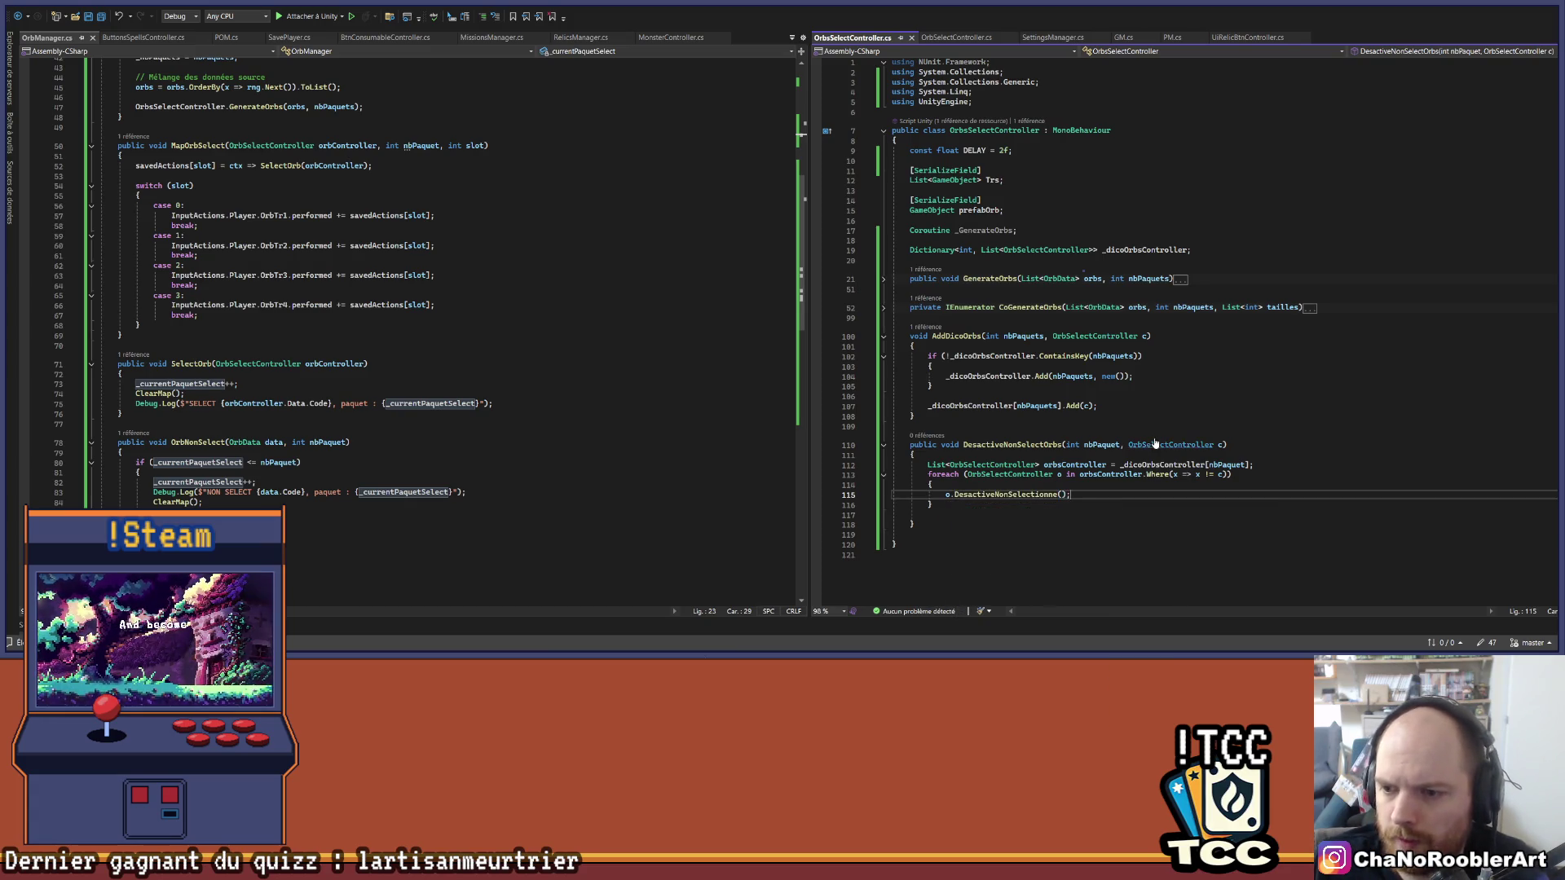
Step: Check the DesactiveNonSelectionne definition, delete the extra blank line after the loop, and save
ctrl+click(1015, 497)
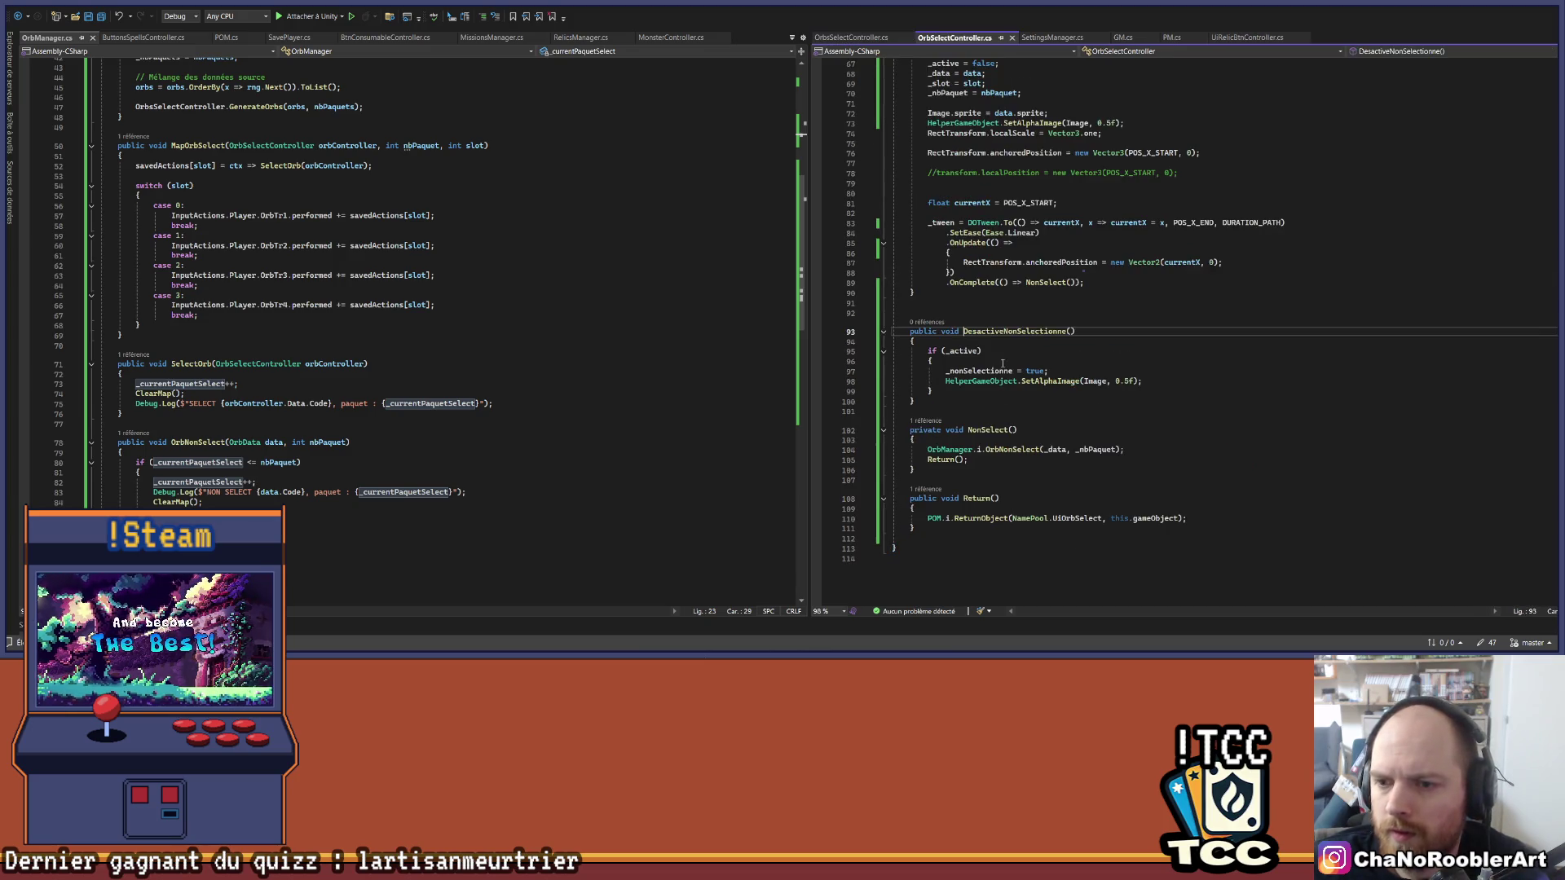
key(ctrl+minus)
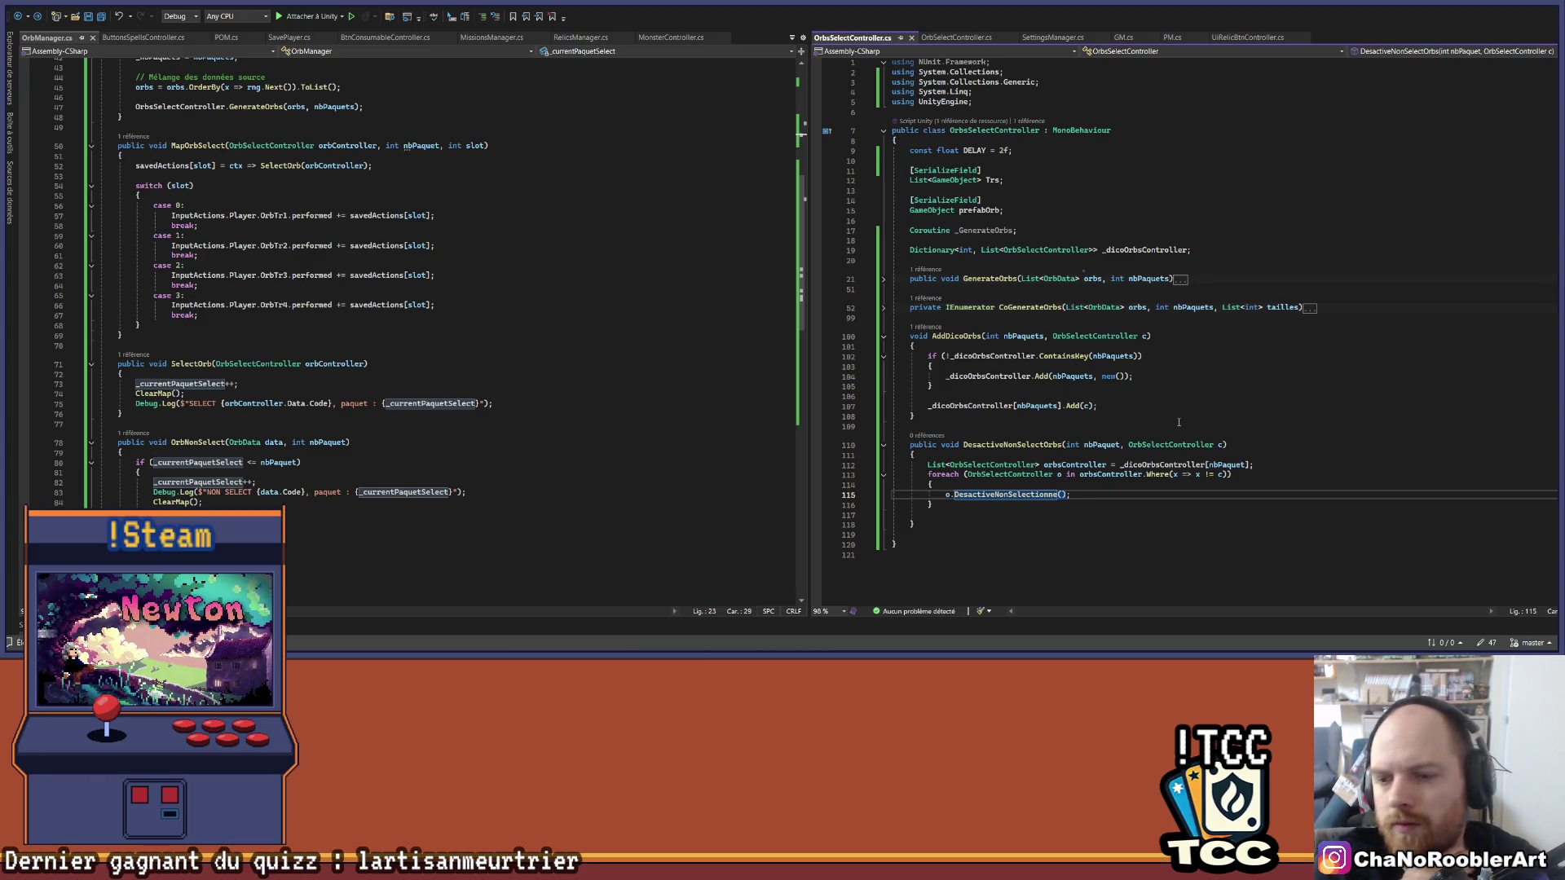
key(Down)
key(Delete)
key(ctrl+s)
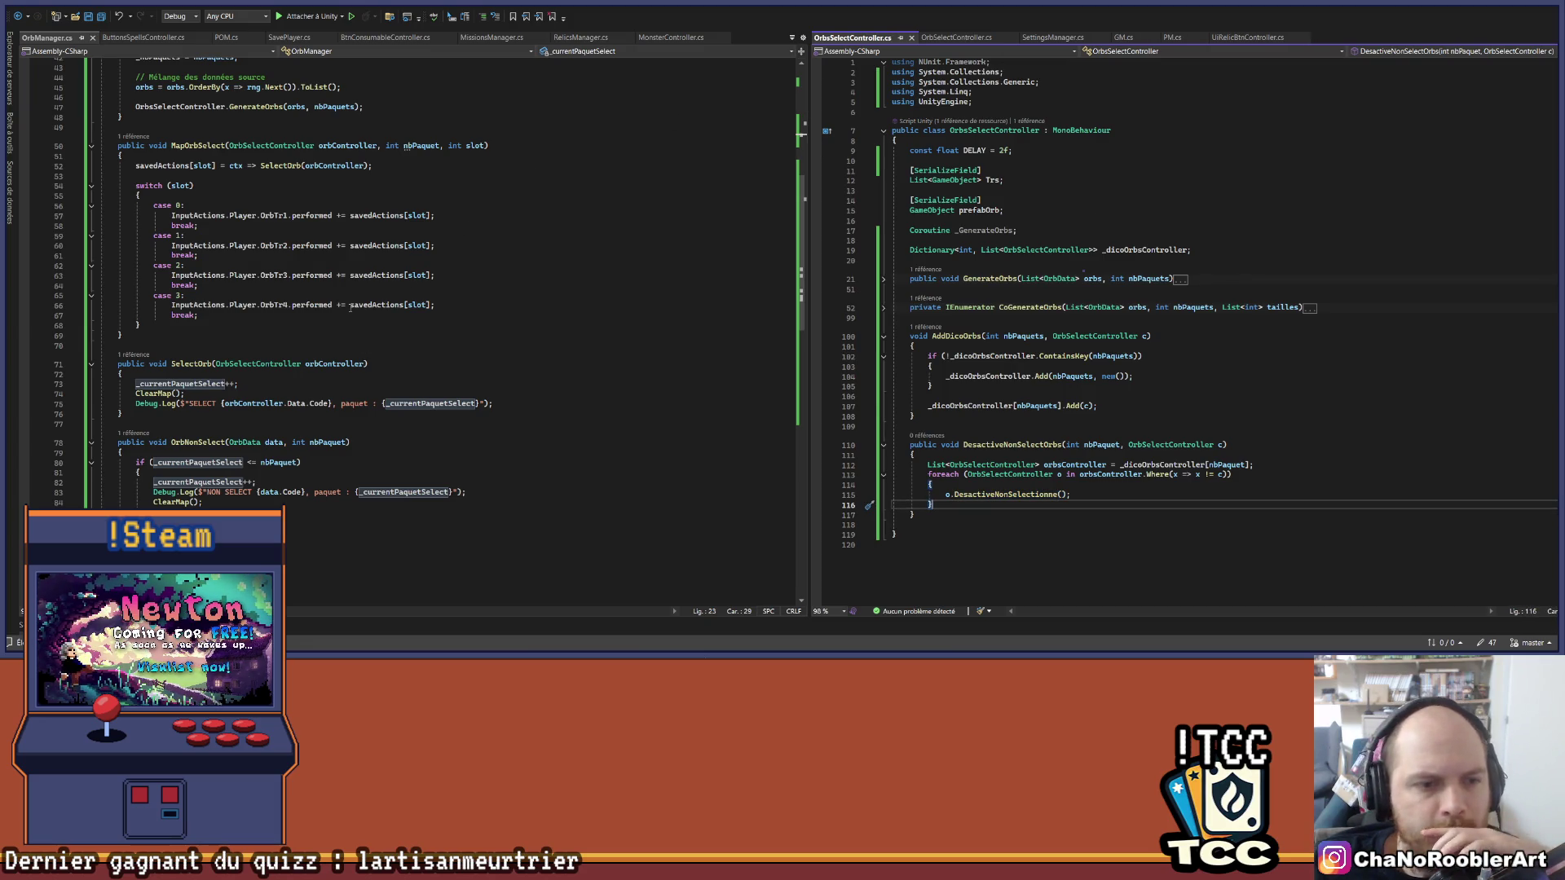
click(174, 374)
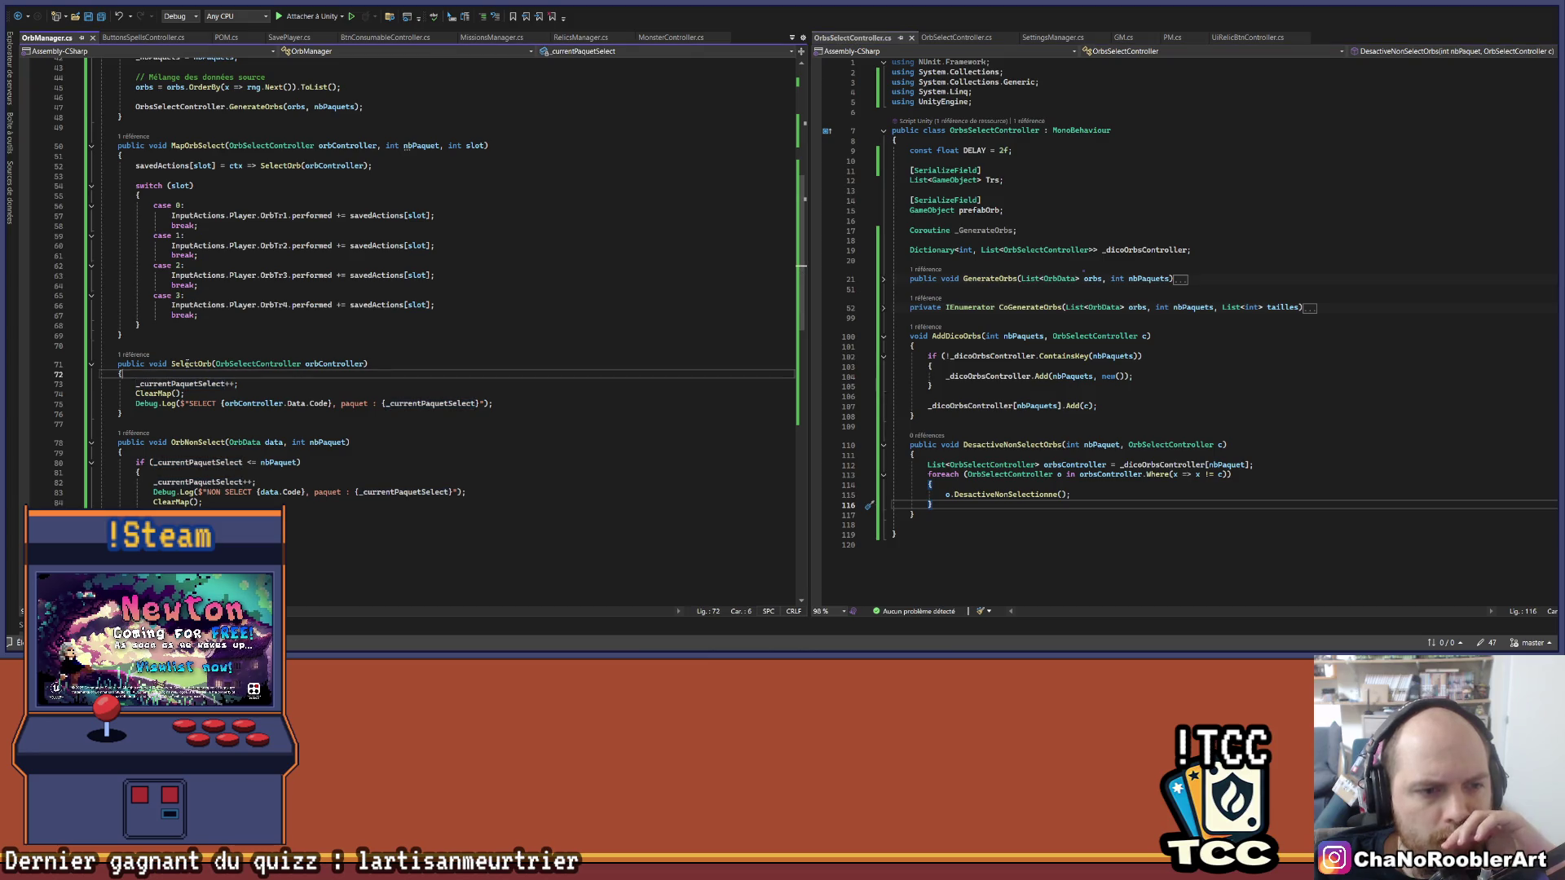
Step: Add a blank line at the top of SelectOrb and paste the OrbsSelectController field name there
key(Return)
key(Return)
key(Up)
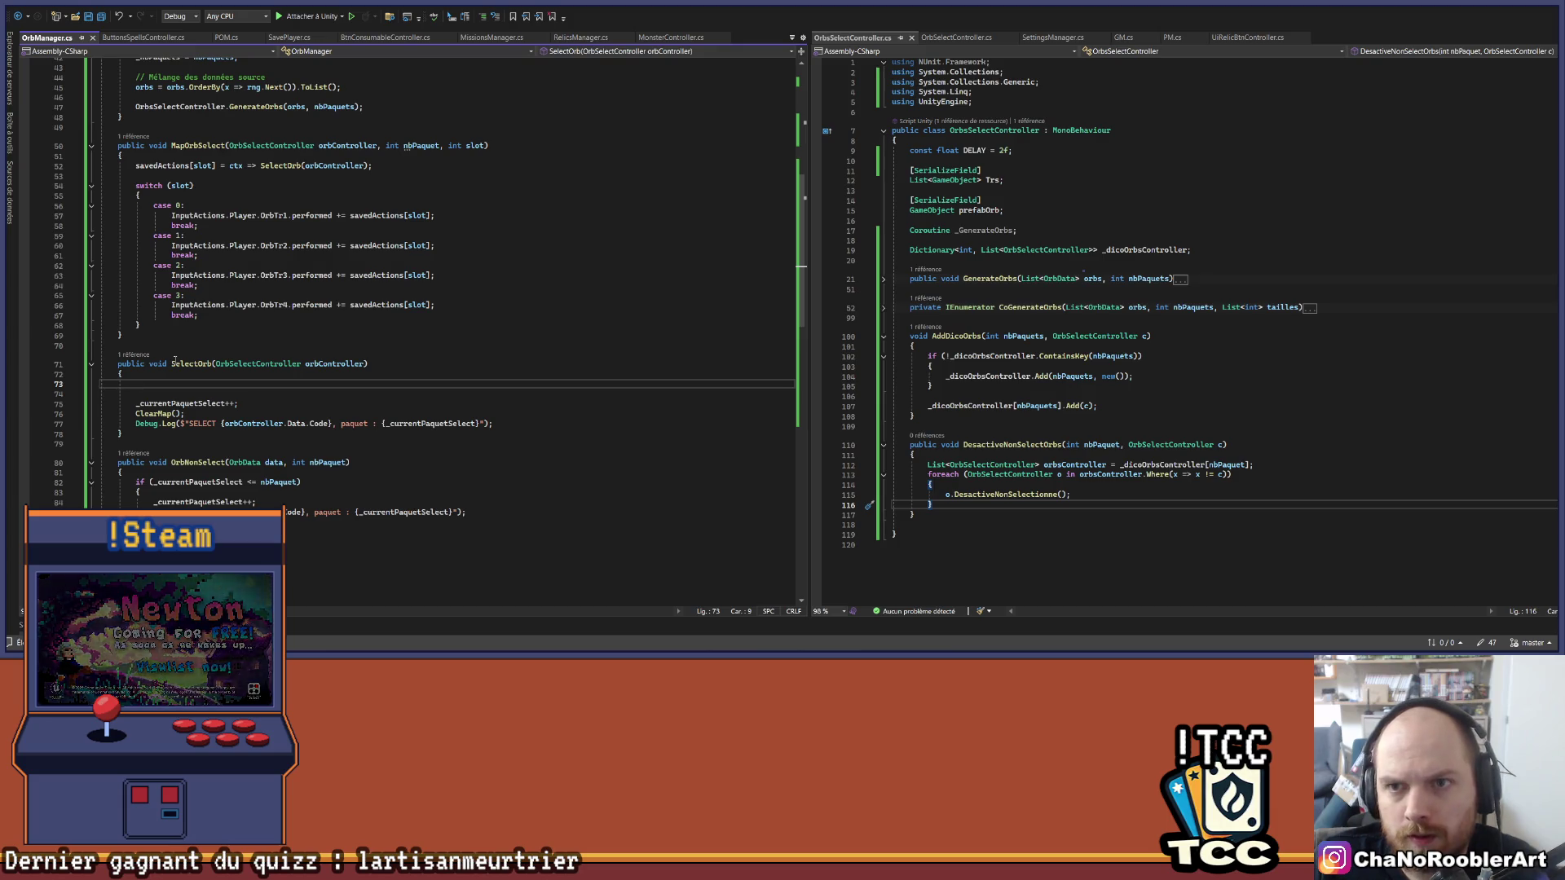
scroll(174, 359, up, 13)
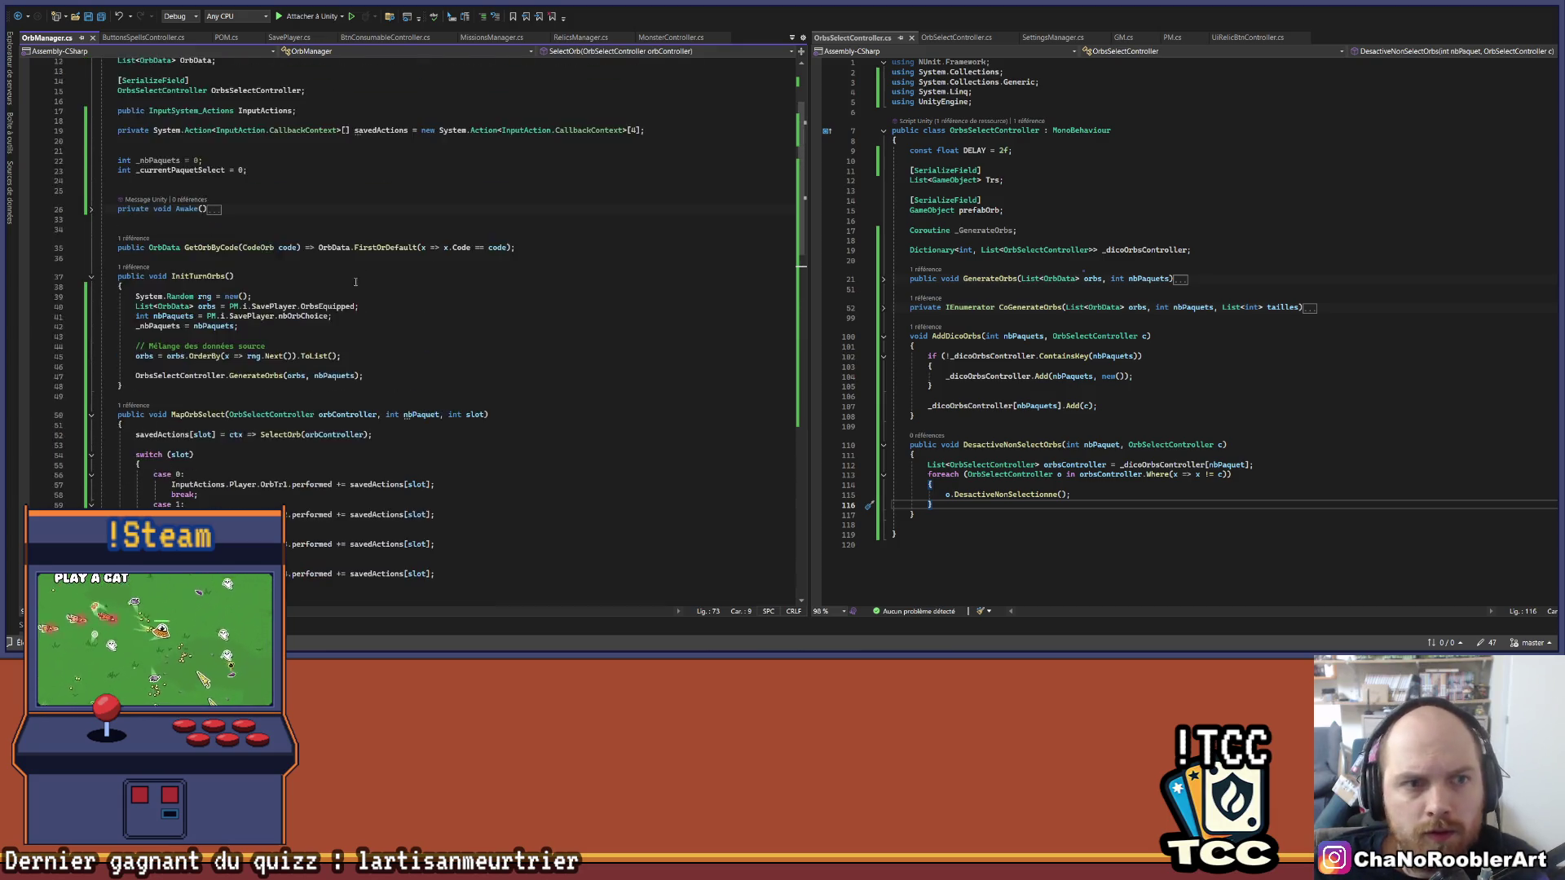
click(282, 180)
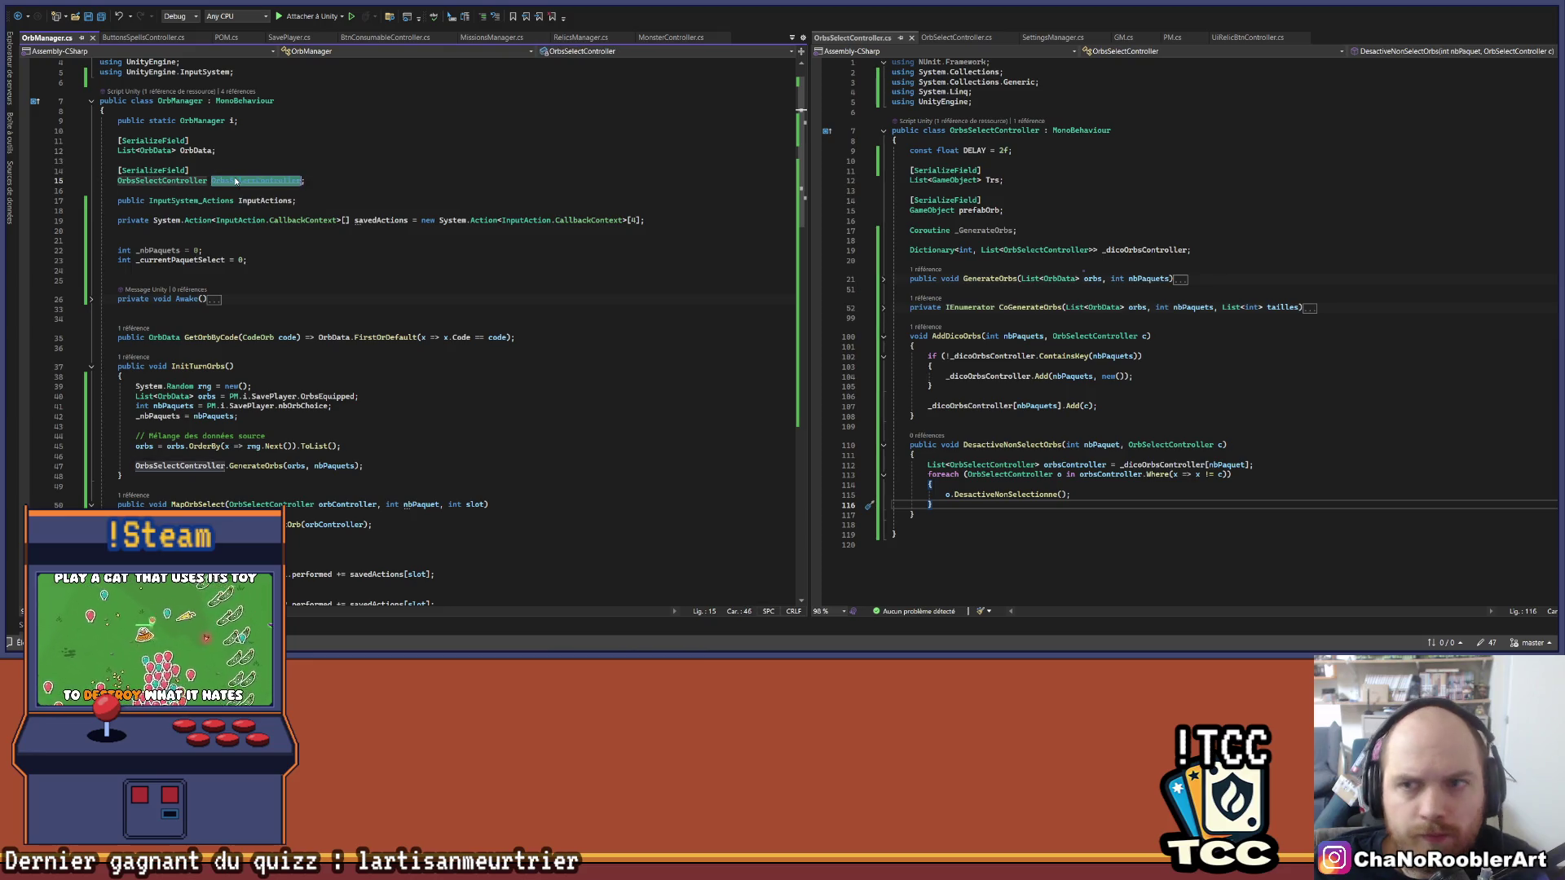
key(ctrl+c)
scroll(447, 319, down, 14)
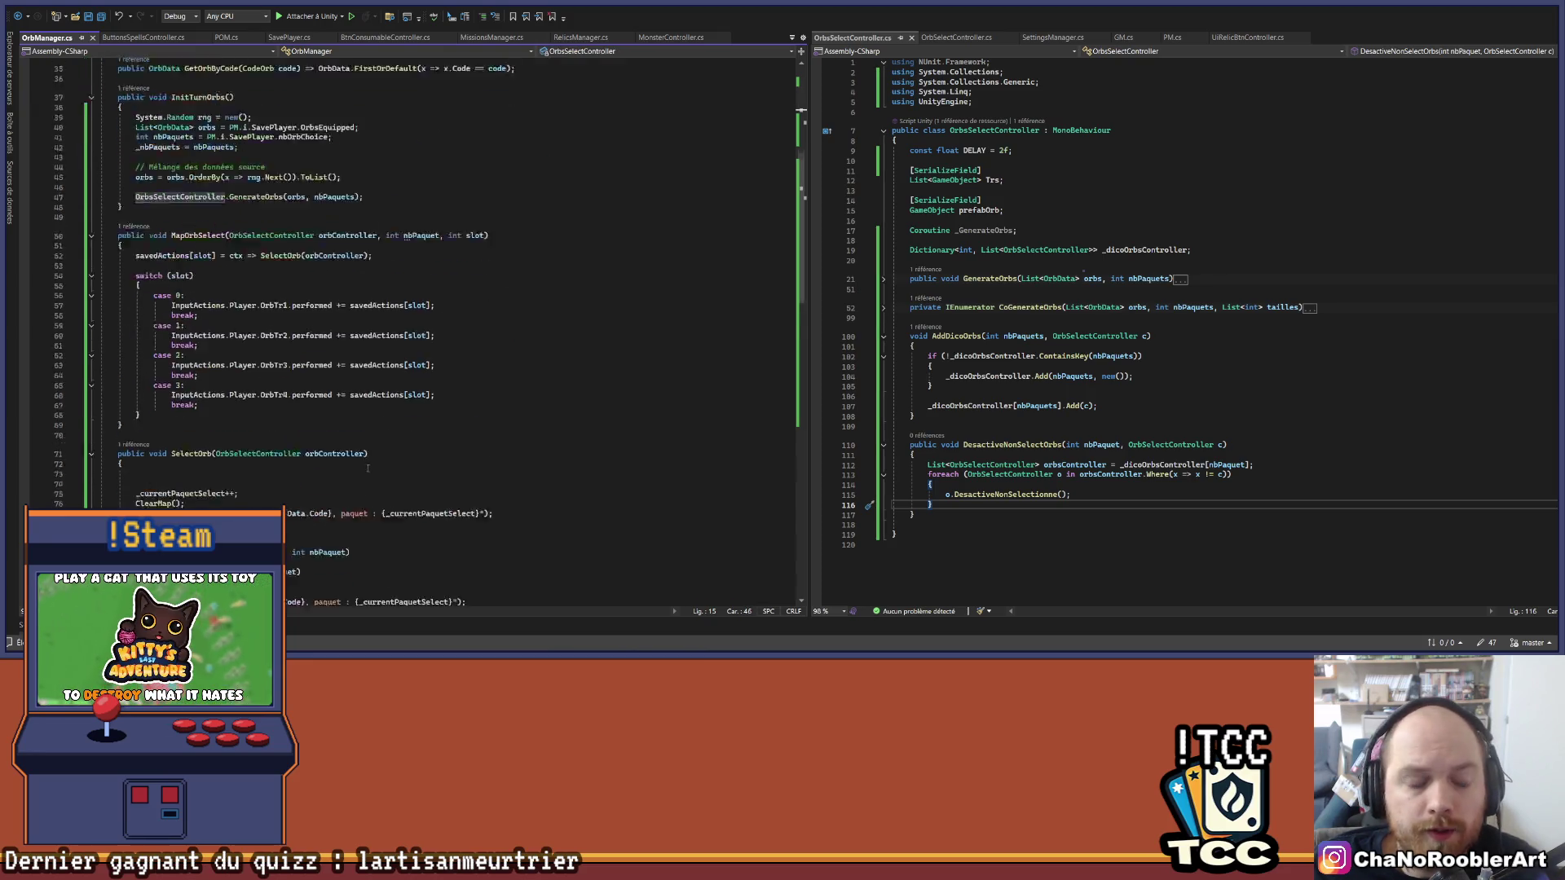
click(269, 354)
key(ctrl+v)
text(.)
key(ctrl+z)
key(ctrl+z)
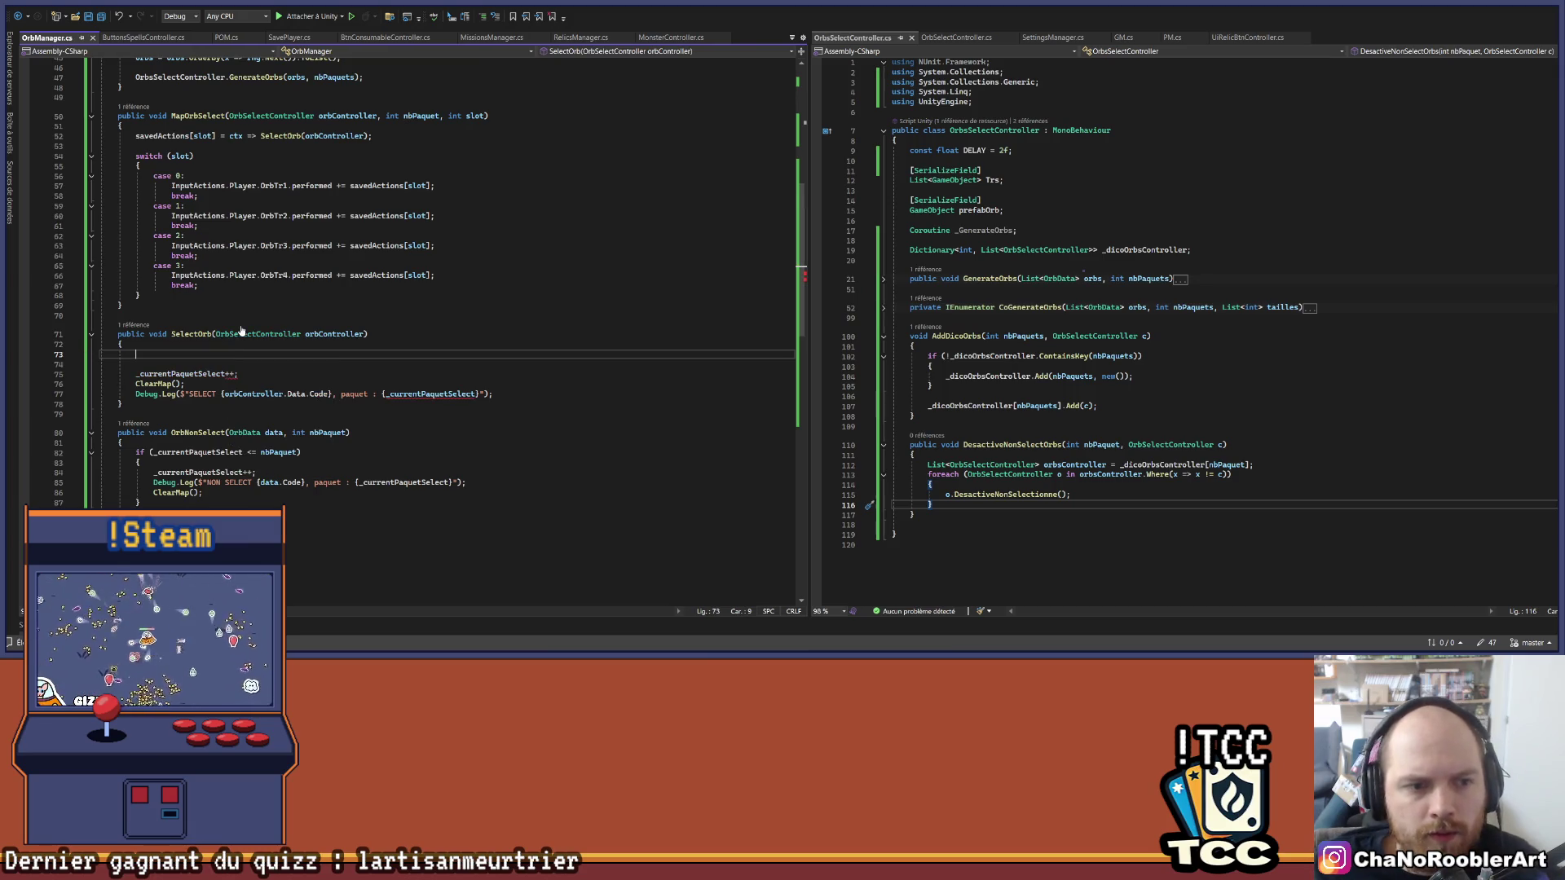
Step: Re-insert OrbsSelectController and begin the DesactiveNonSelectOrbs( call on line 73
scroll(221, 261, up, 15)
click(214, 210)
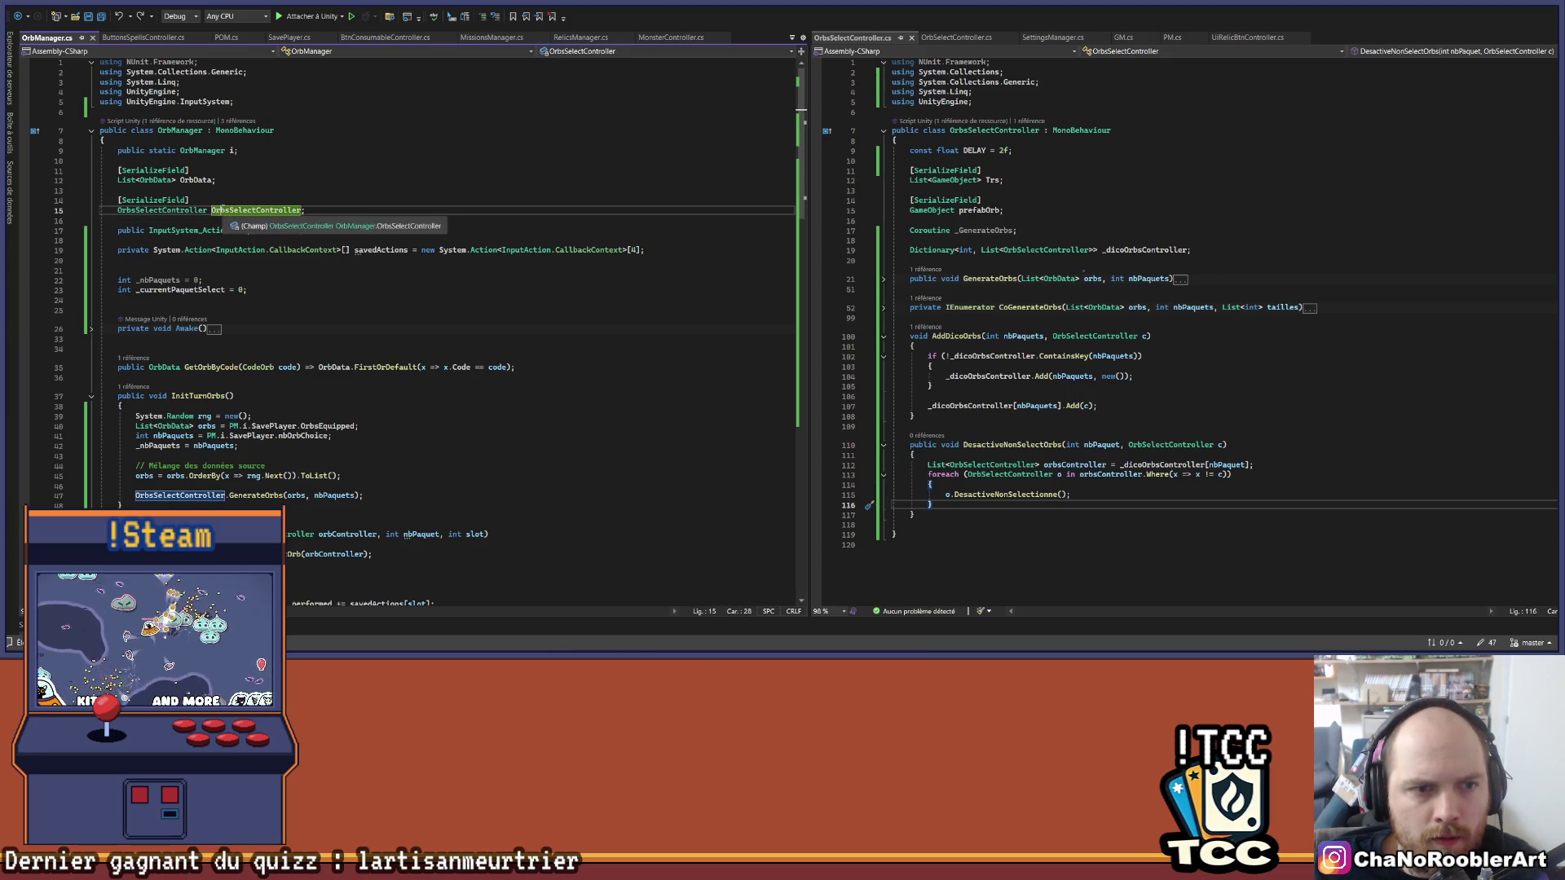
key(End)
scroll(133, 387, down, 15)
click(308, 325)
key(ctrl+y)
text(.Des)
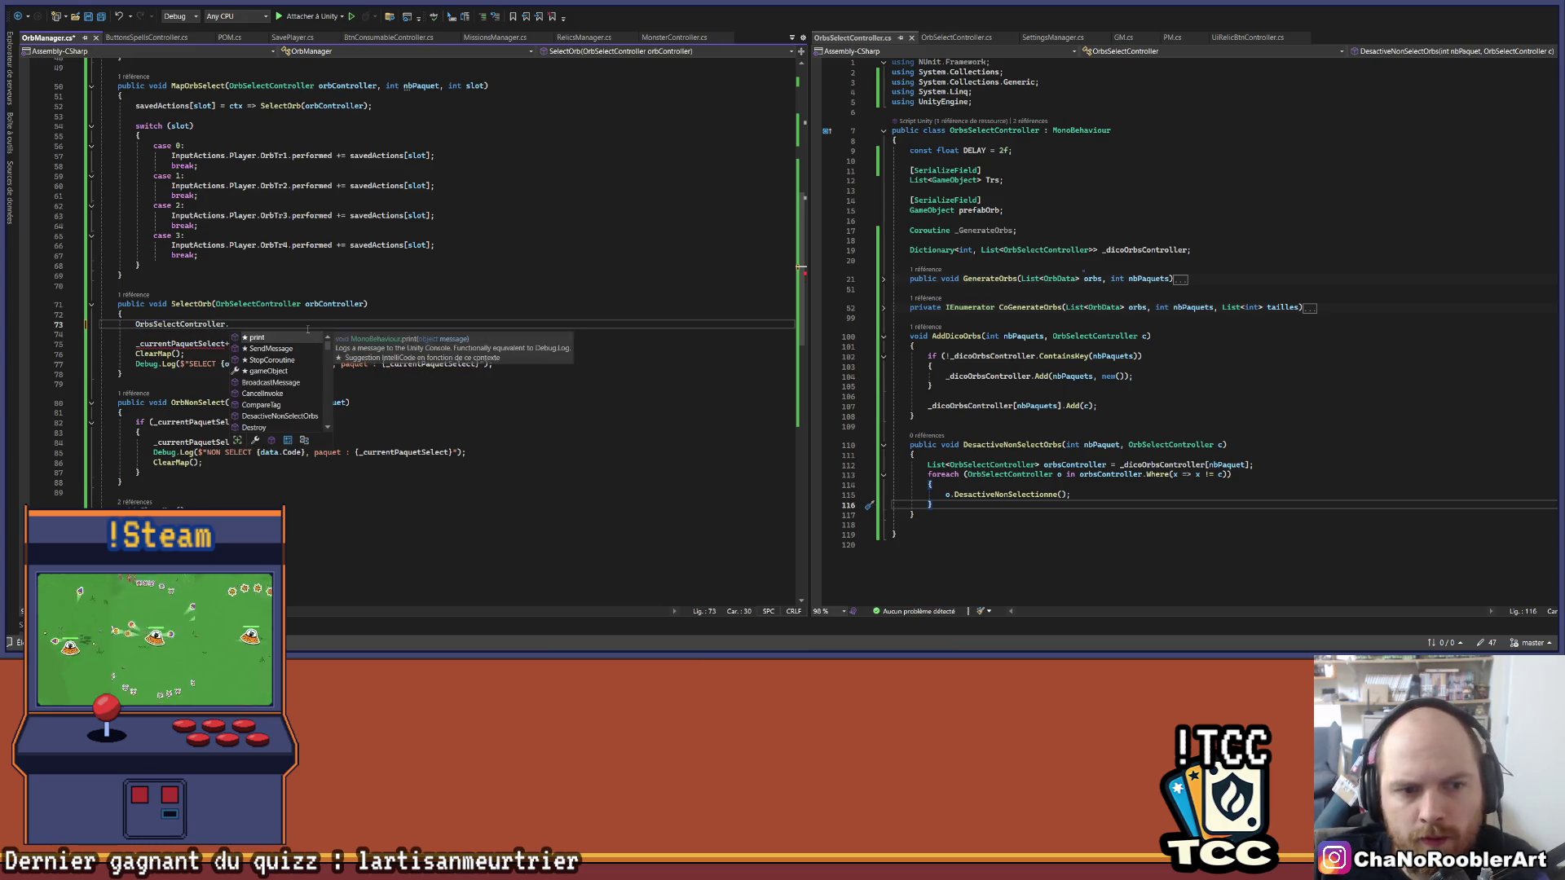
key(Tab)
text((_)
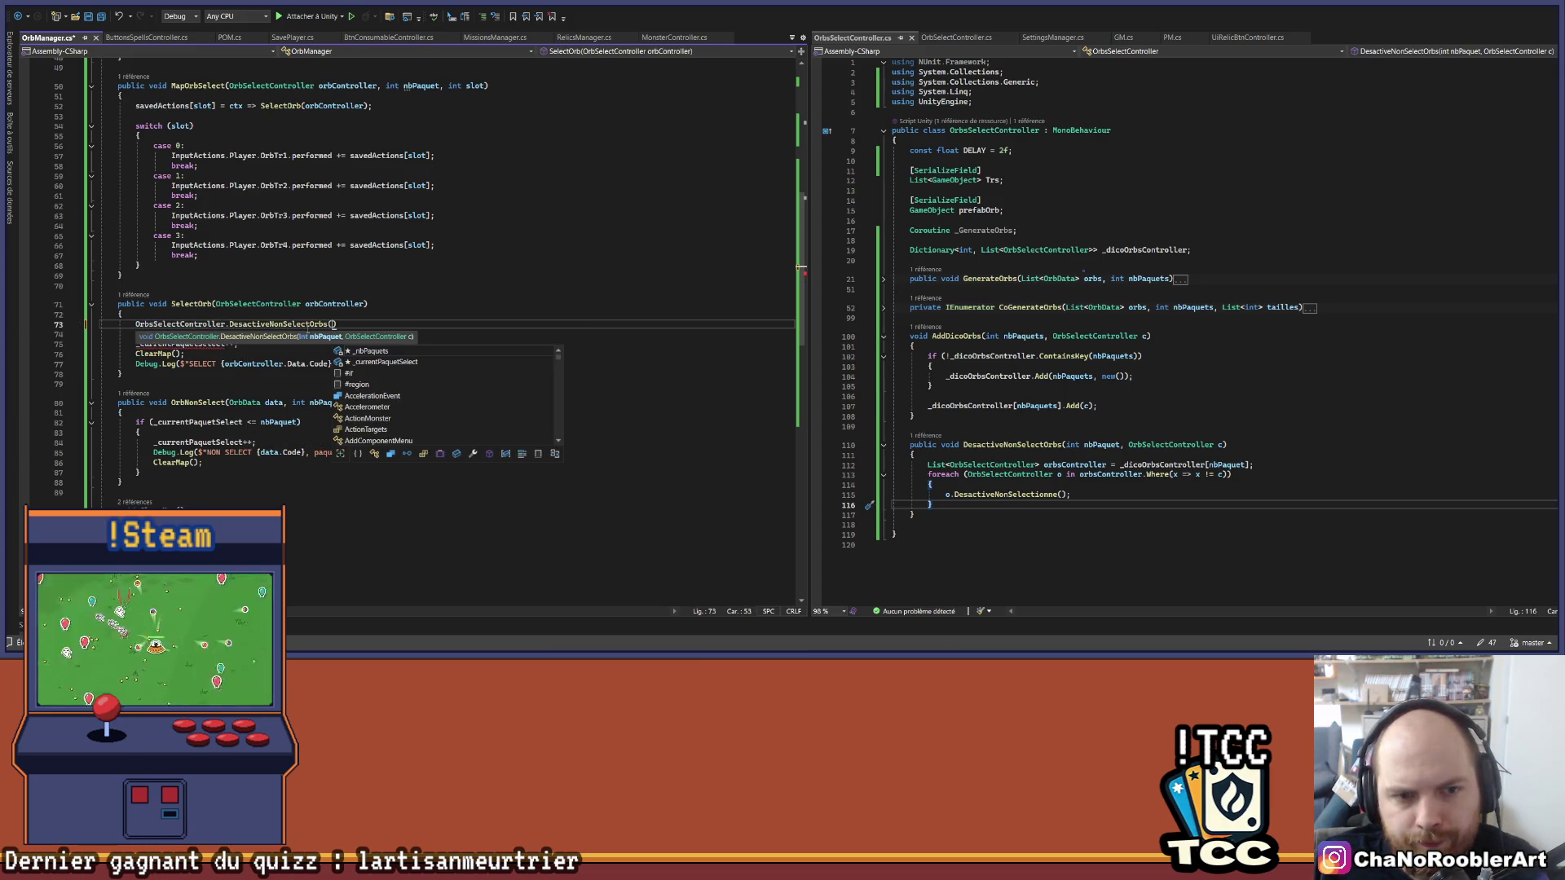
key(End)
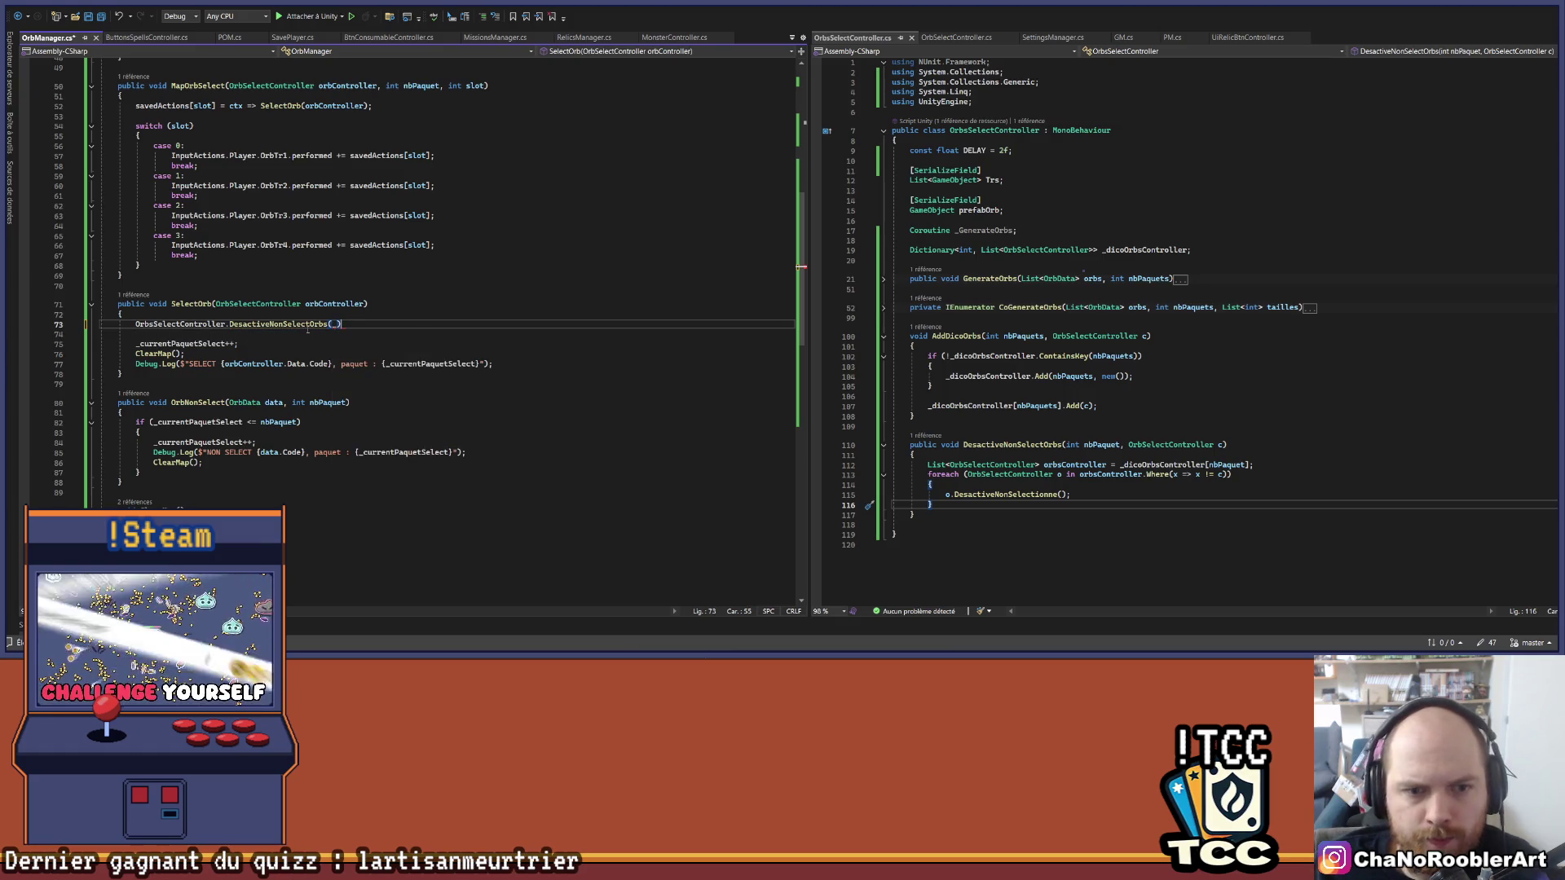
text(nb)
key(Tab)
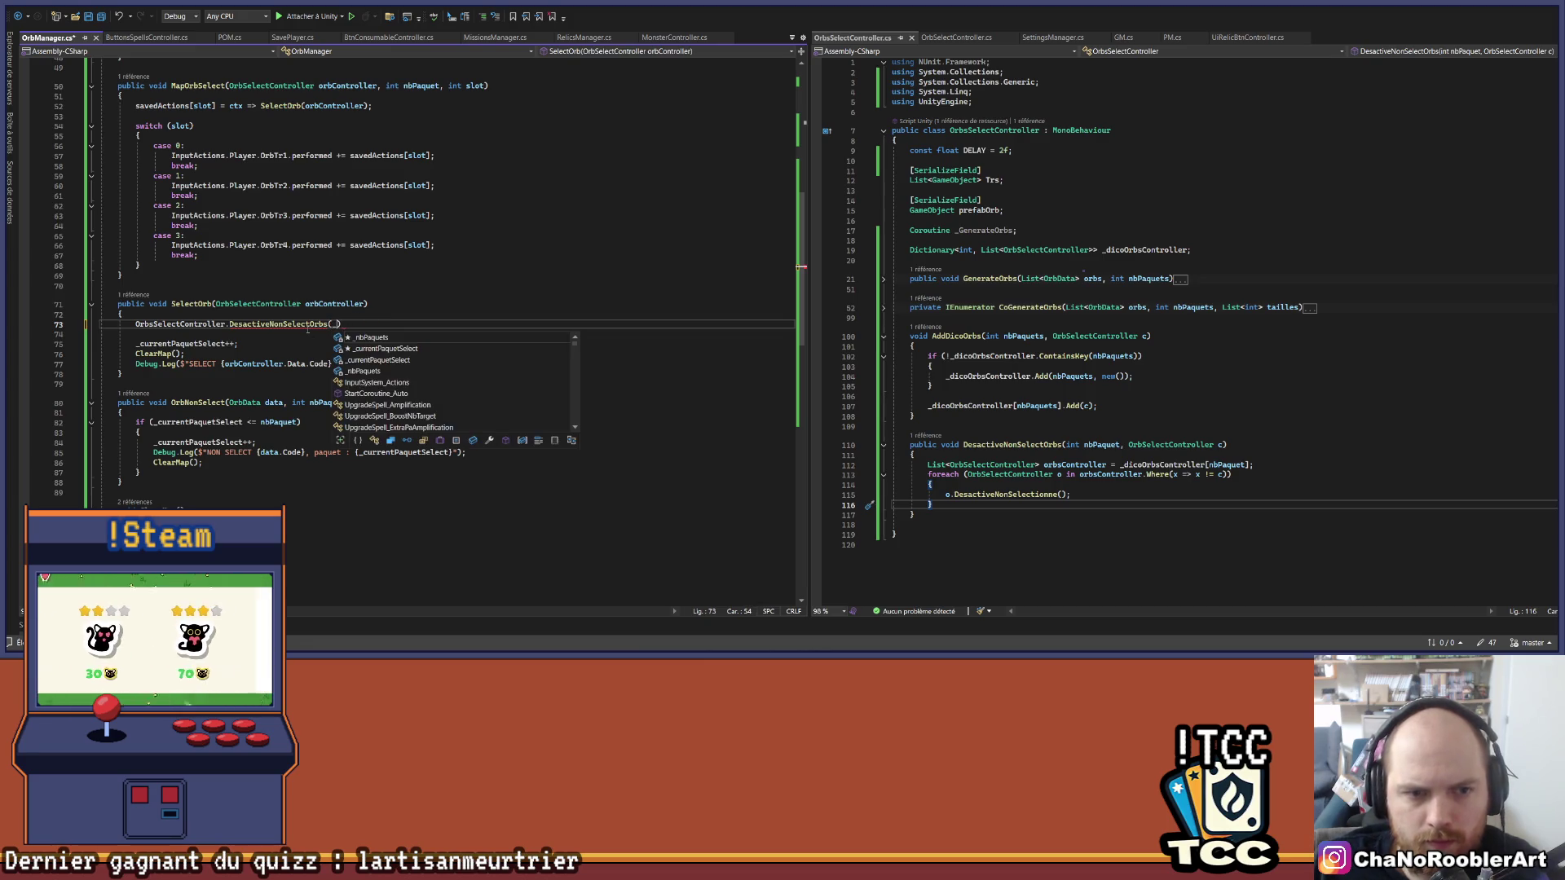
Step: Pass _currentPaquetSelect and orbController as arguments, save, and delete empty line 74
key(BackSpace)
key(BackSpace)
key(BackSpace)
key(BackSpace)
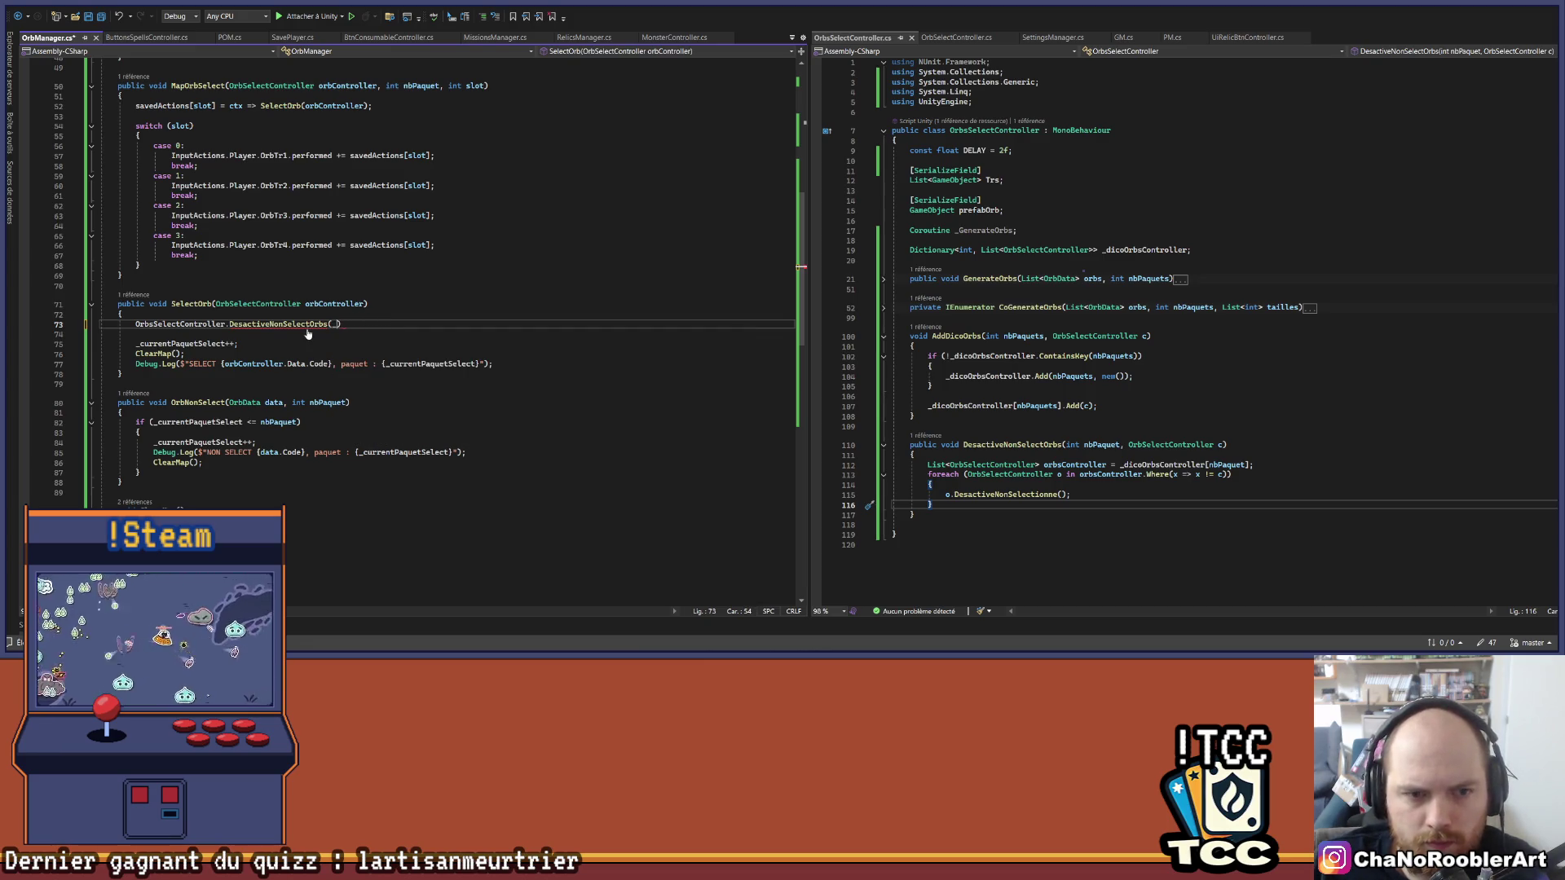
text(cur)
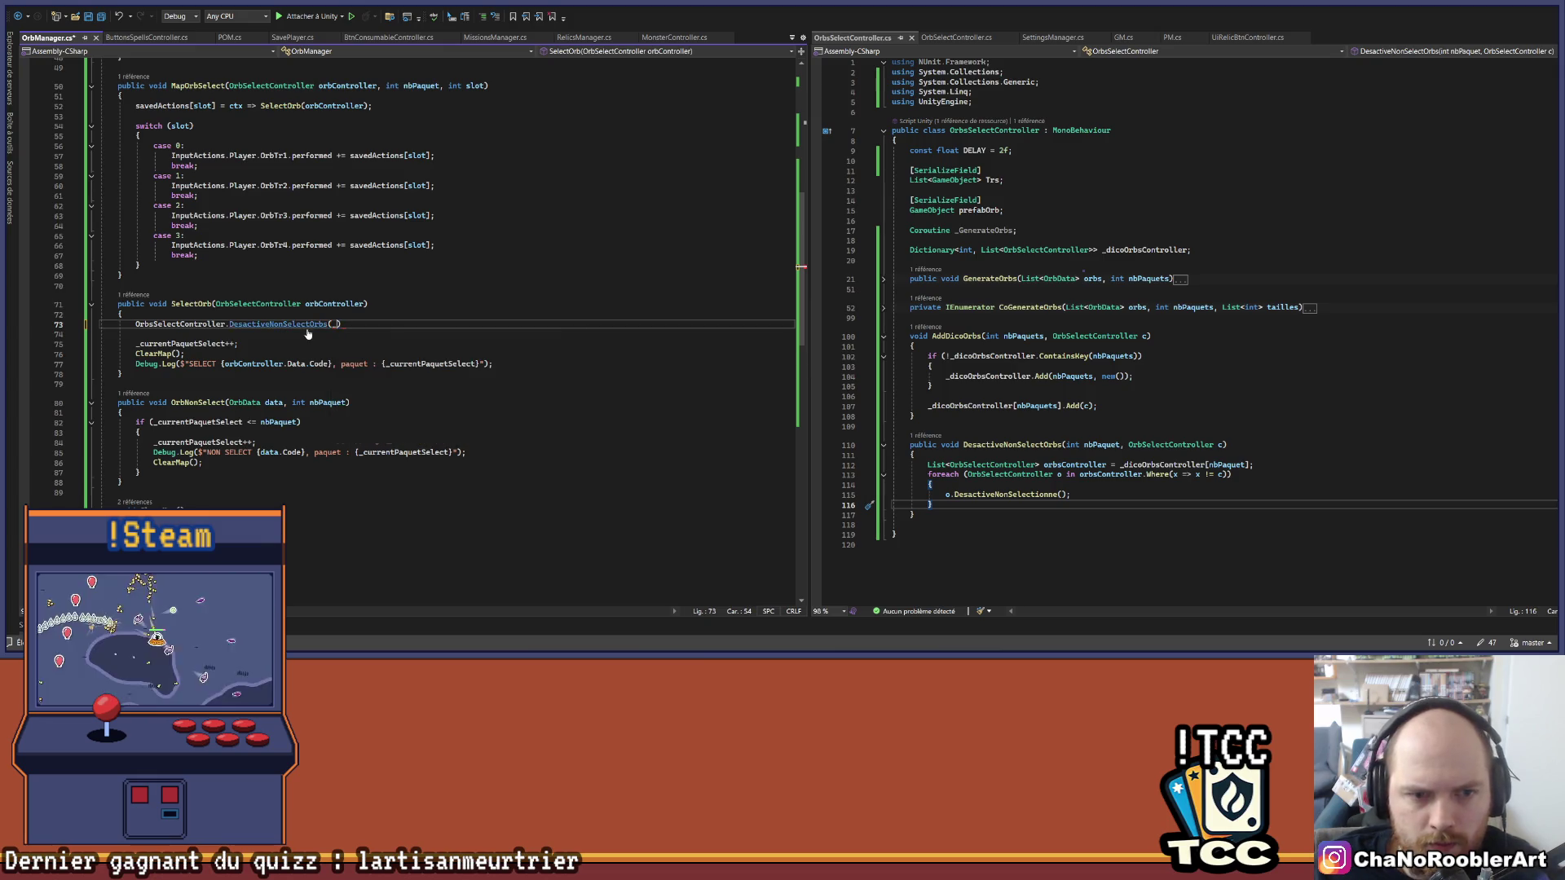
key(Tab)
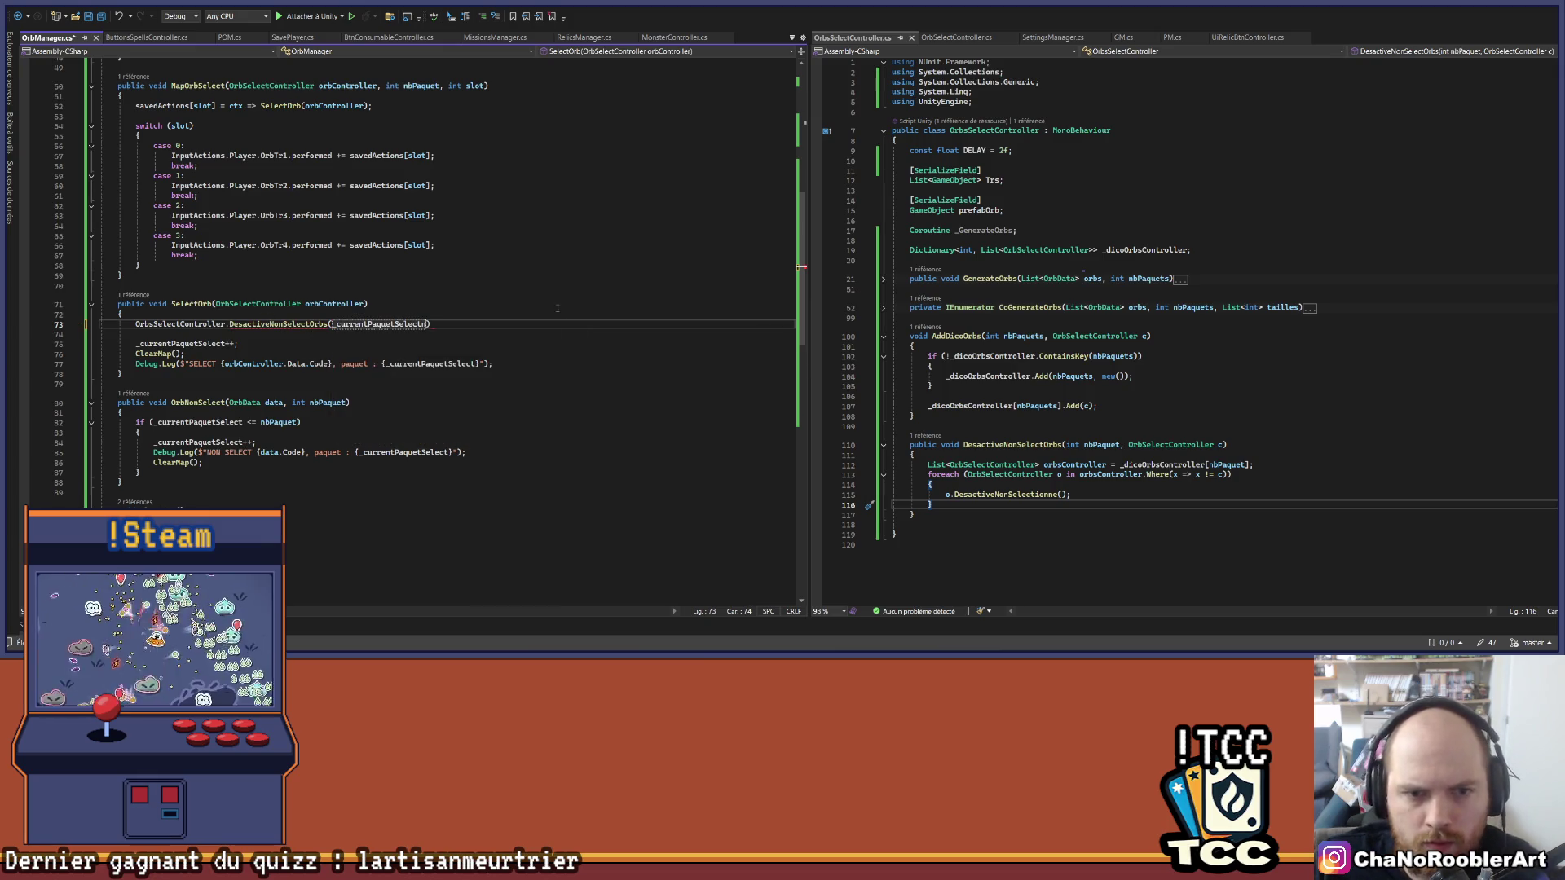
text(, or)
key(Tab)
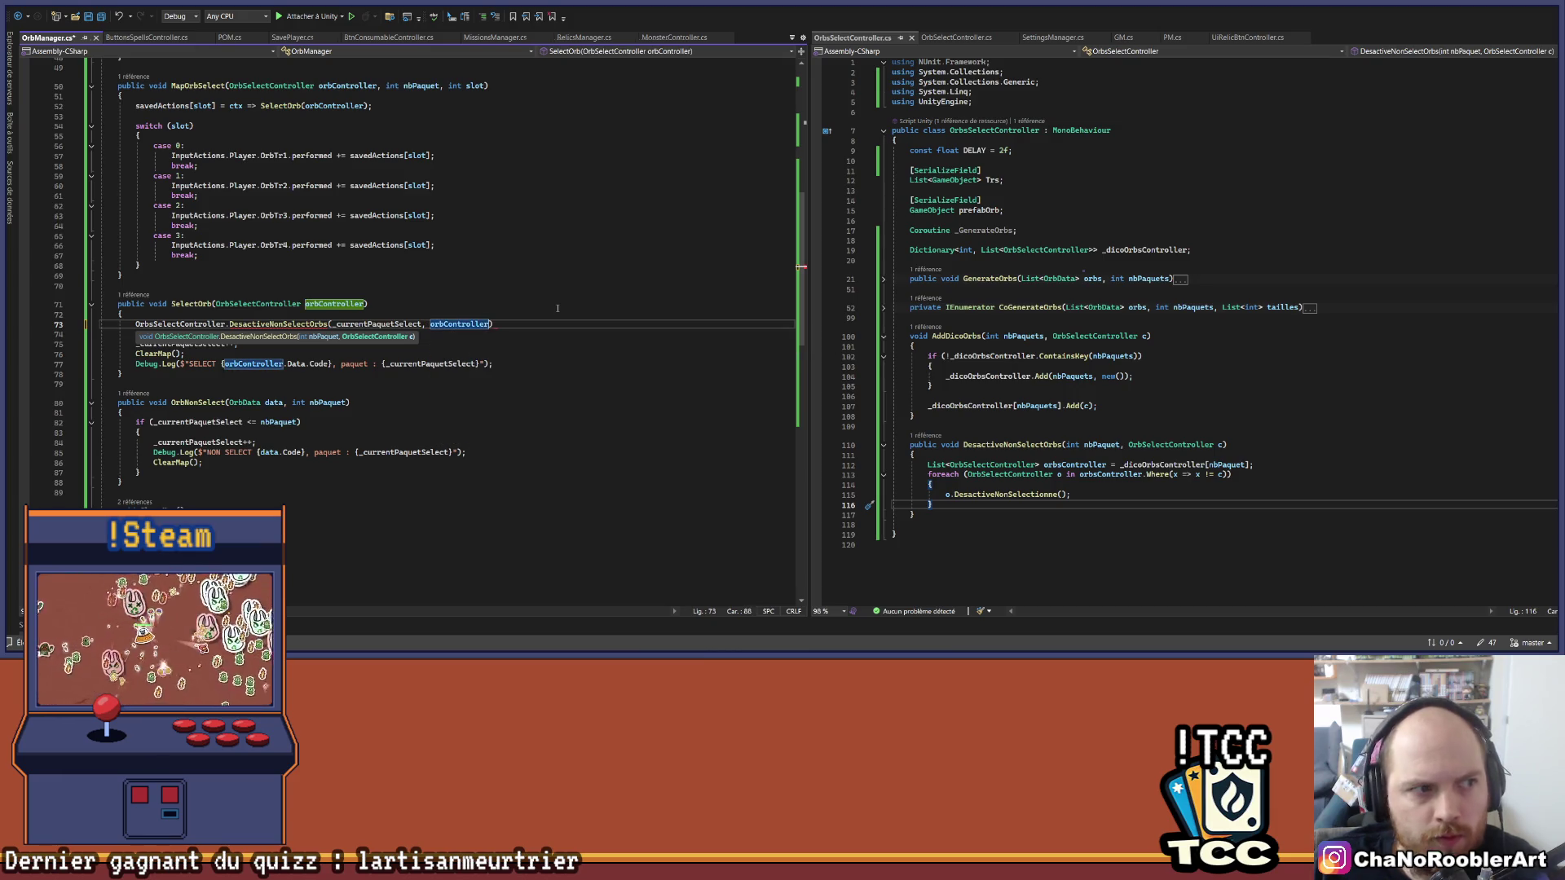
text())
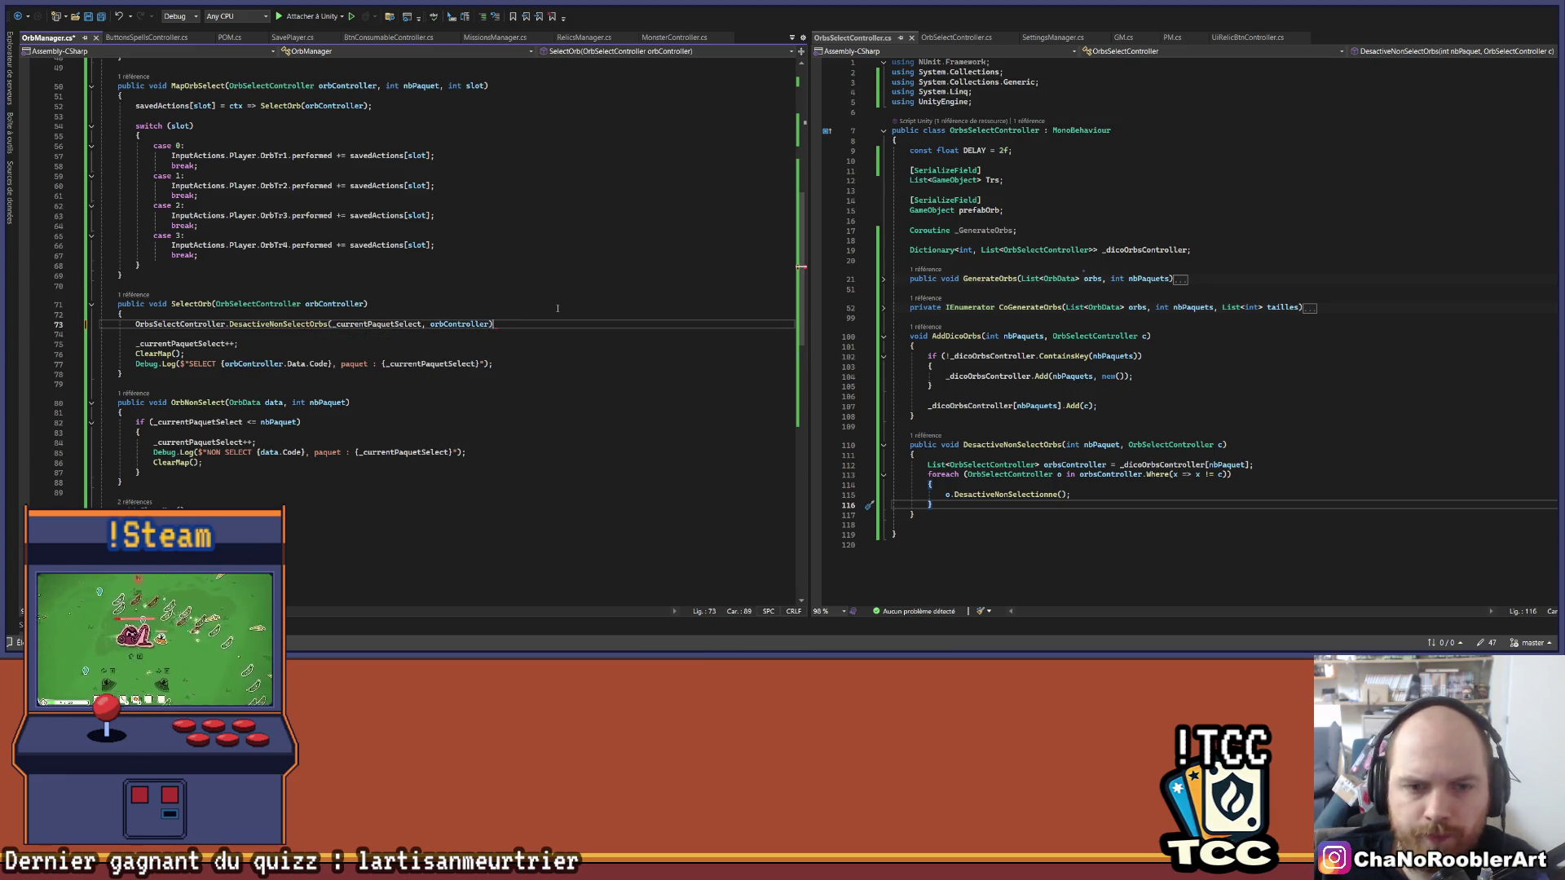
key(ctrl+s)
click(334, 331)
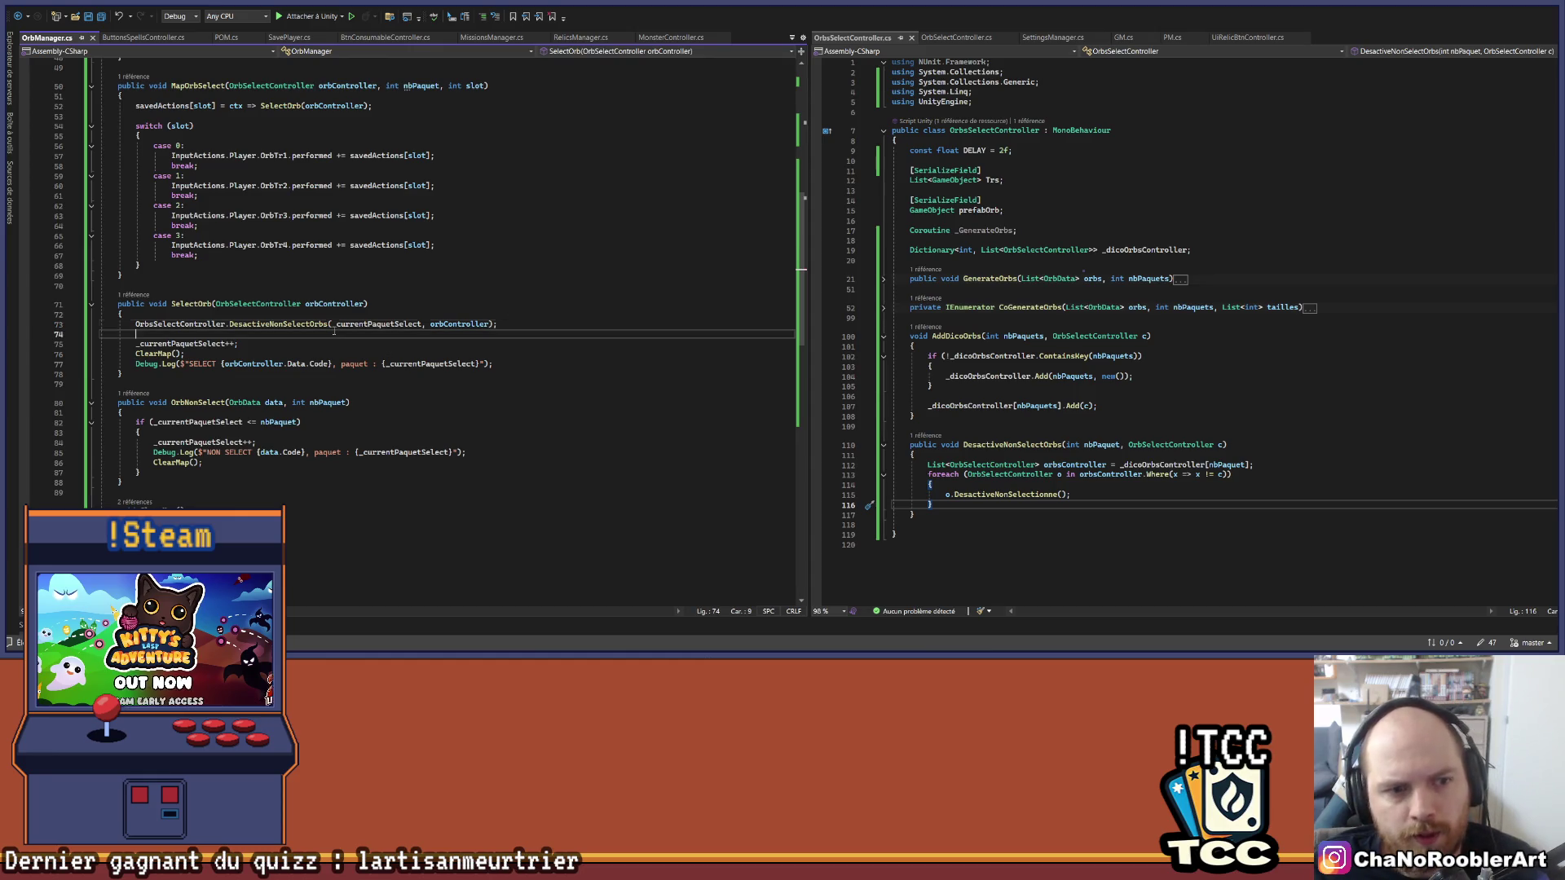
key(BackSpace)
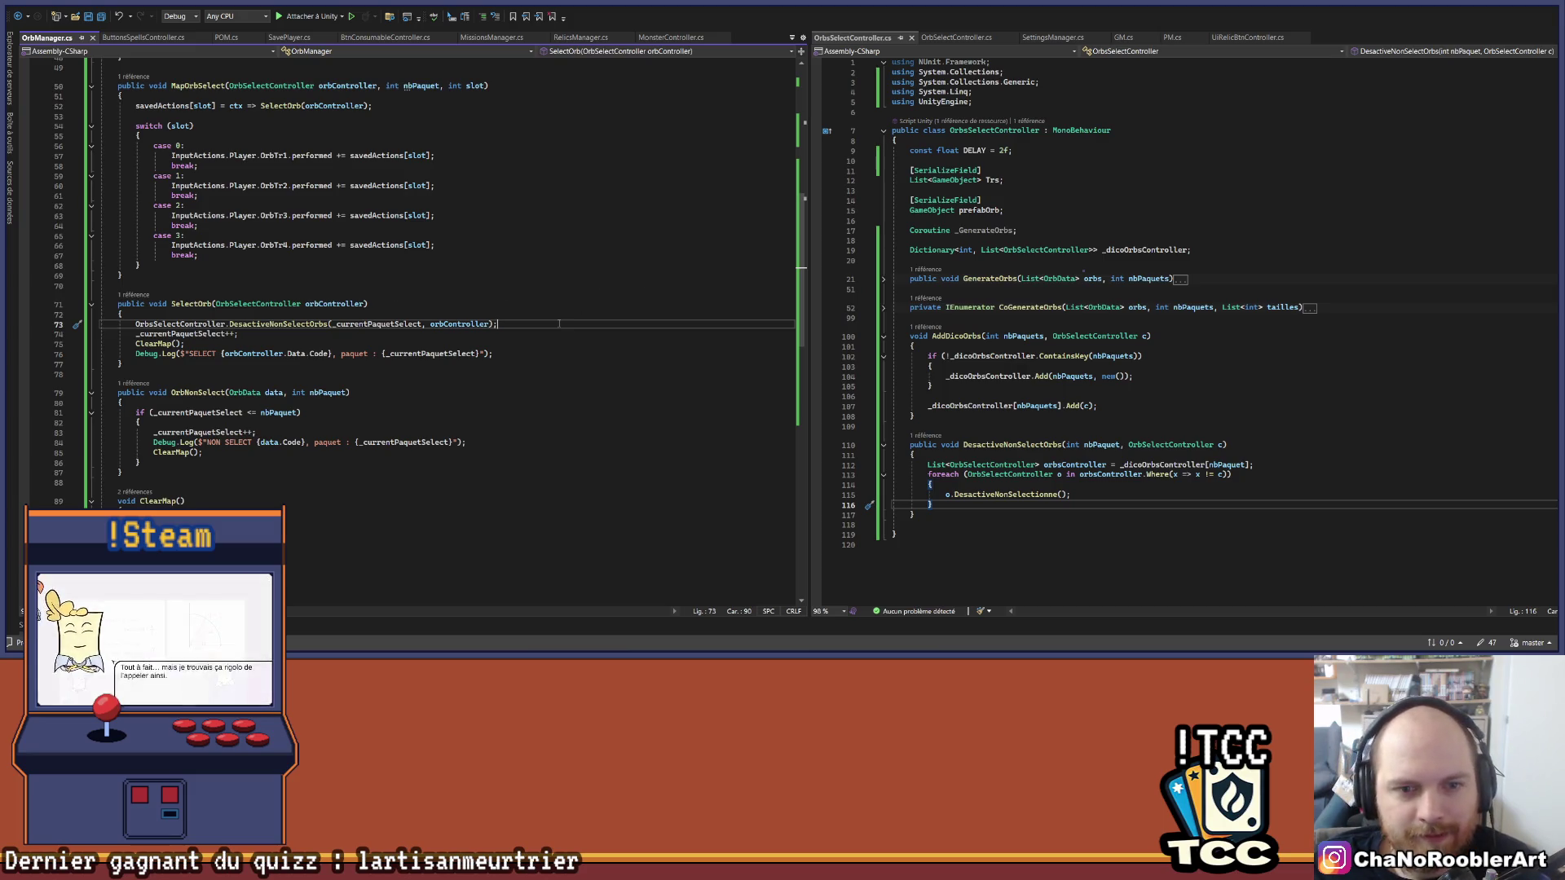
right_click(311, 324)
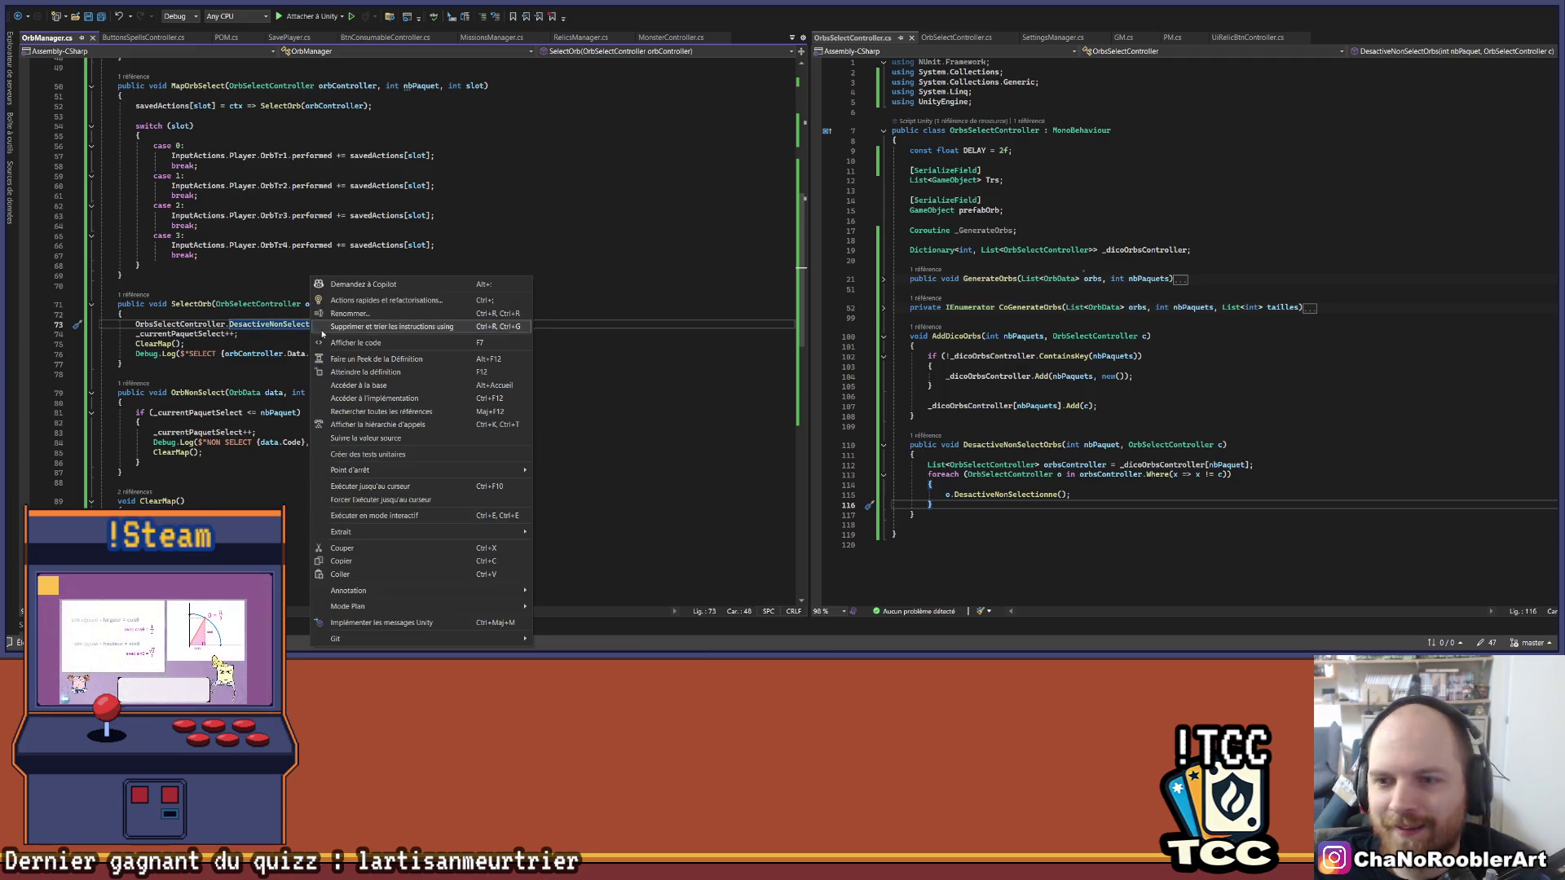
Step: Review the DesactiveNonSelectOrbs definition with F12, then start the game in Unity's Play mode
click(692, 354)
key(F12)
key(Up)
click(1260, 283)
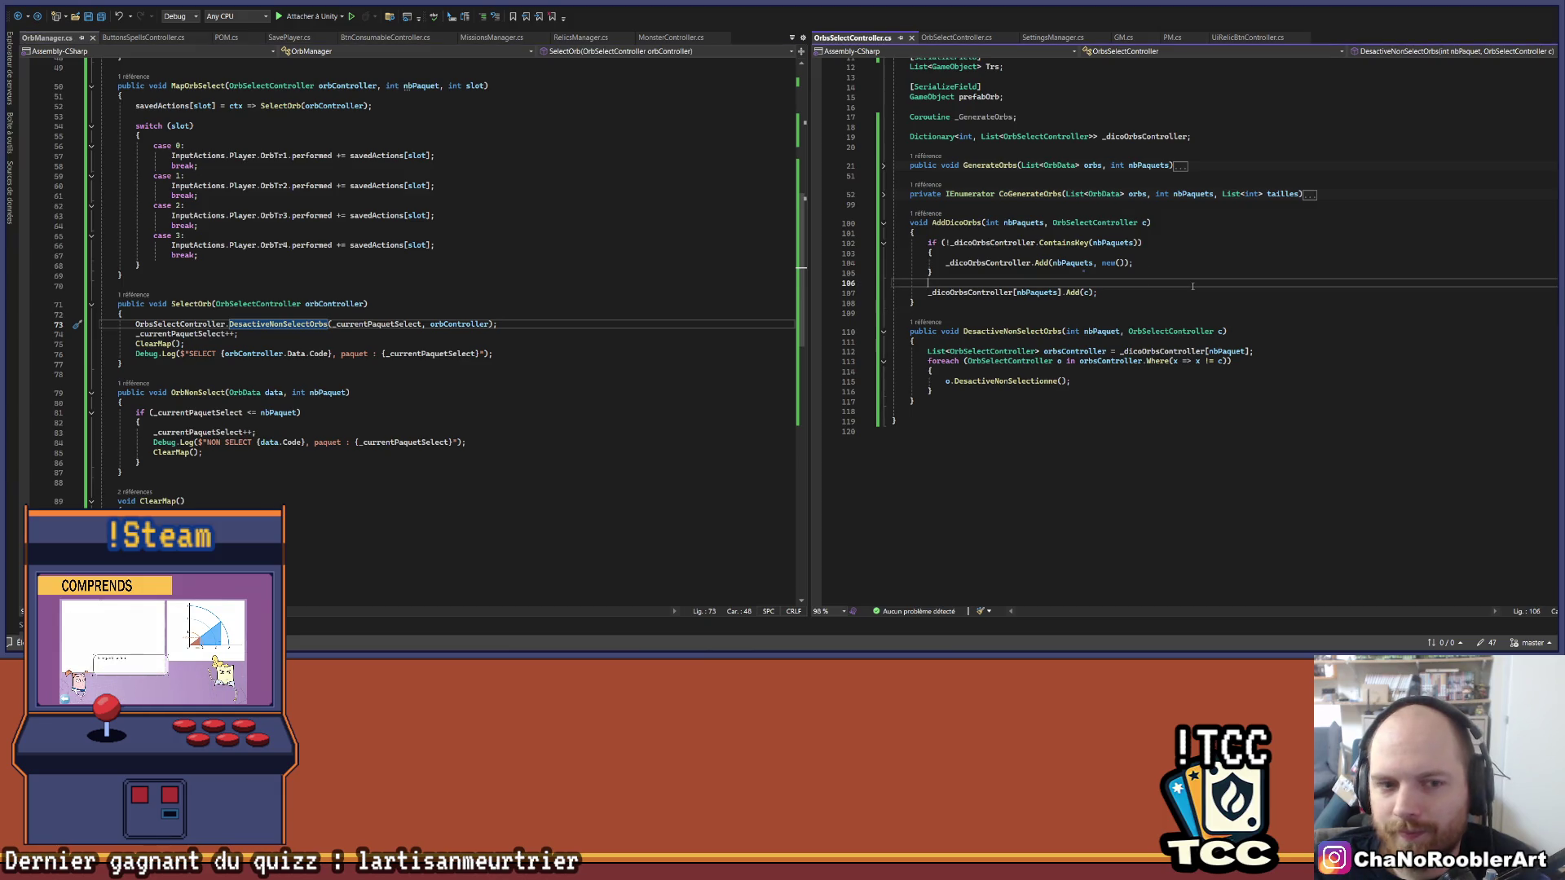
click(203, 343)
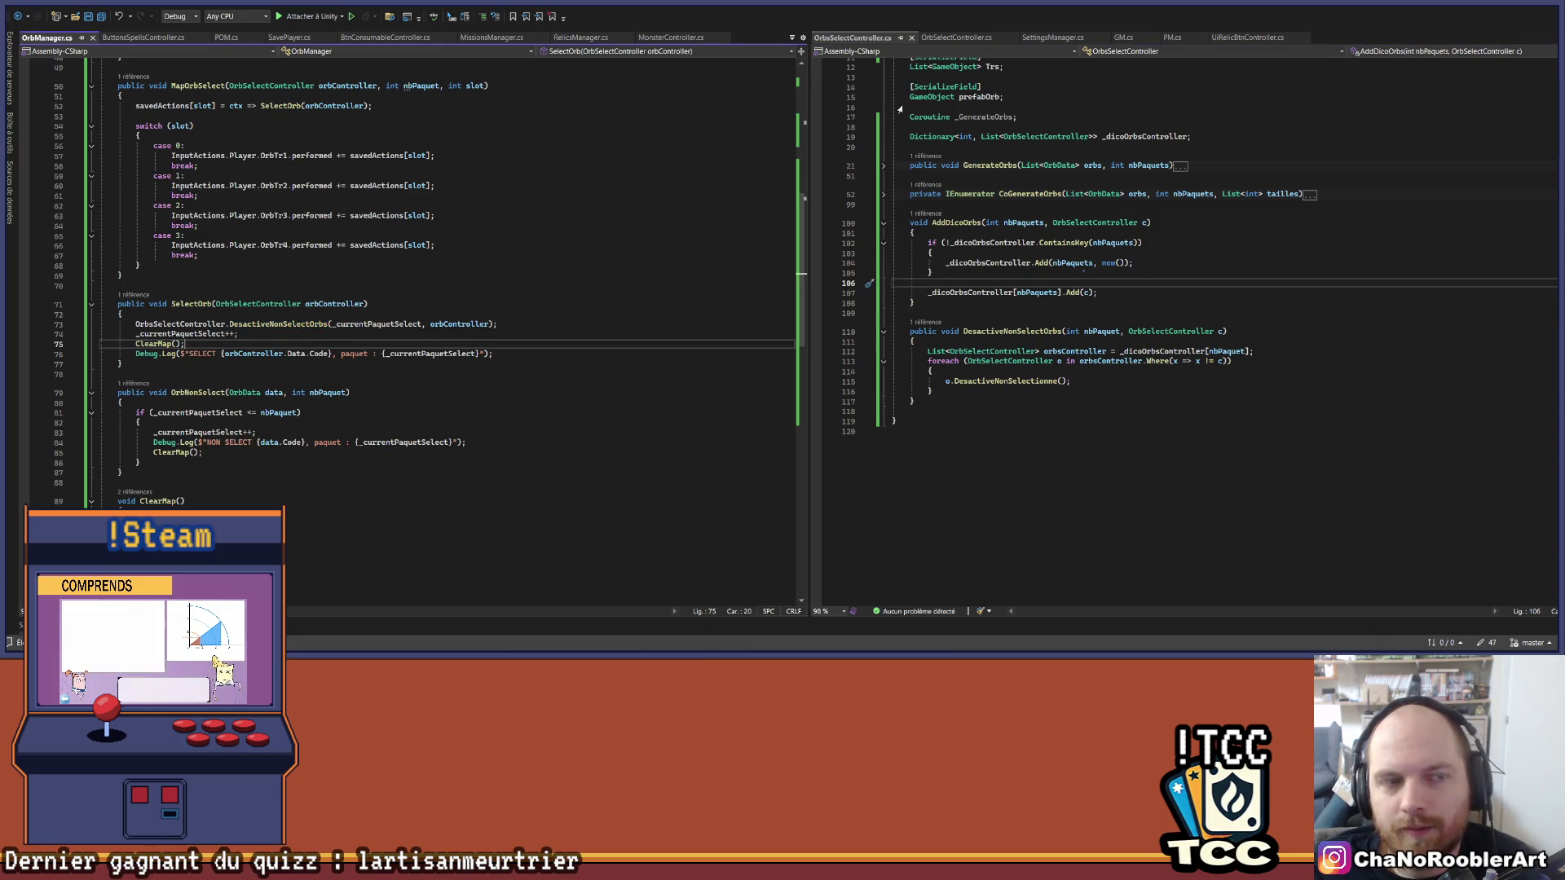
key(alt+Tab)
click(803, 26)
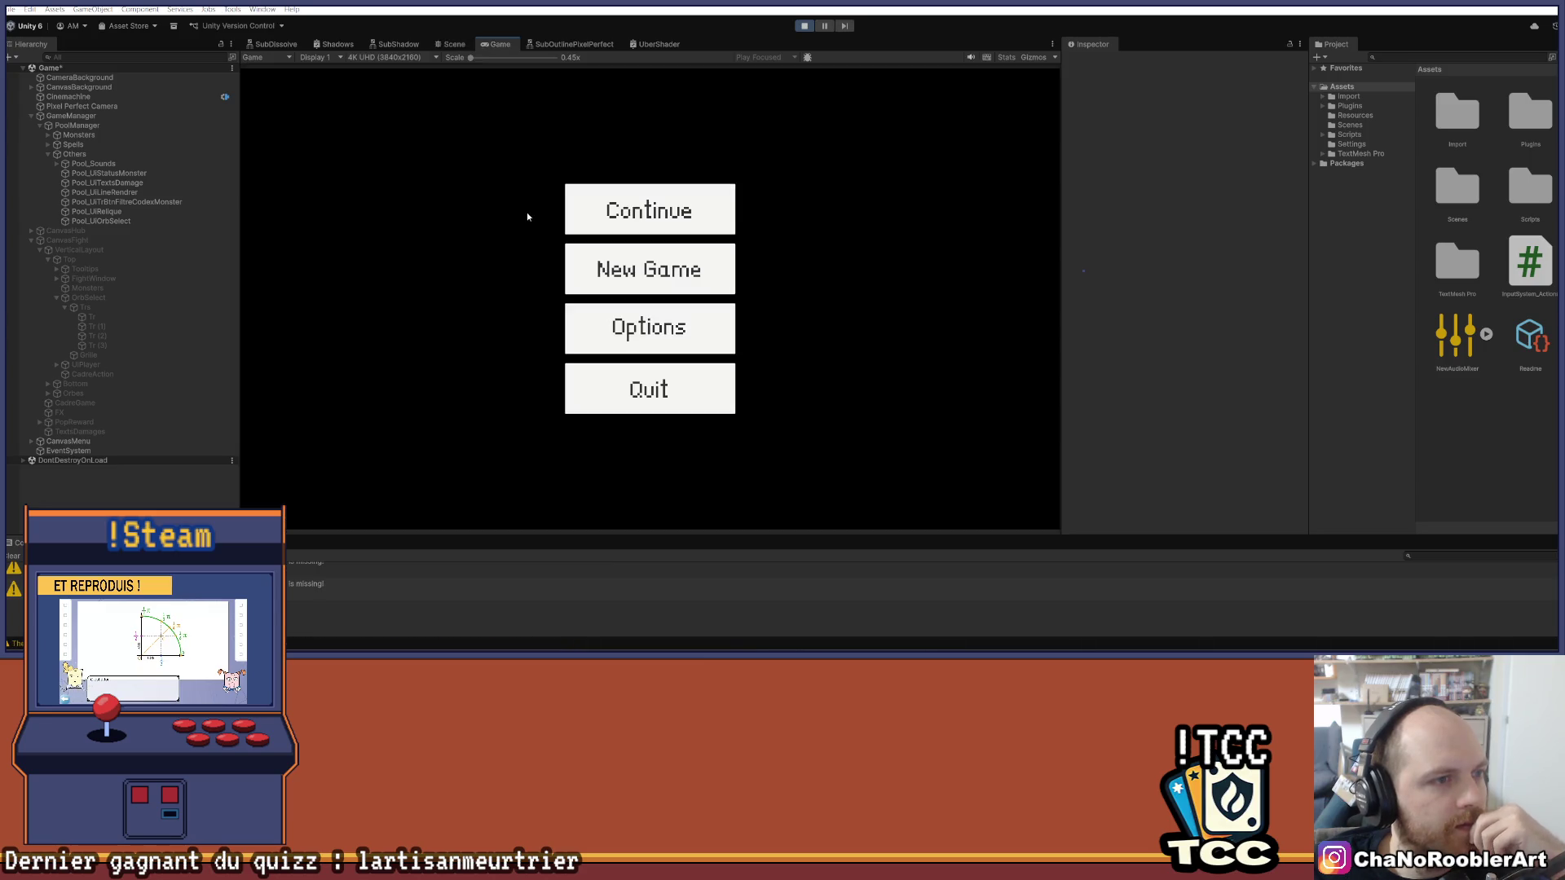
Step: Start a new game with a wizard and Flameiris Burn, press Q to select an orb, and open the console error's source
click(657, 271)
click(646, 309)
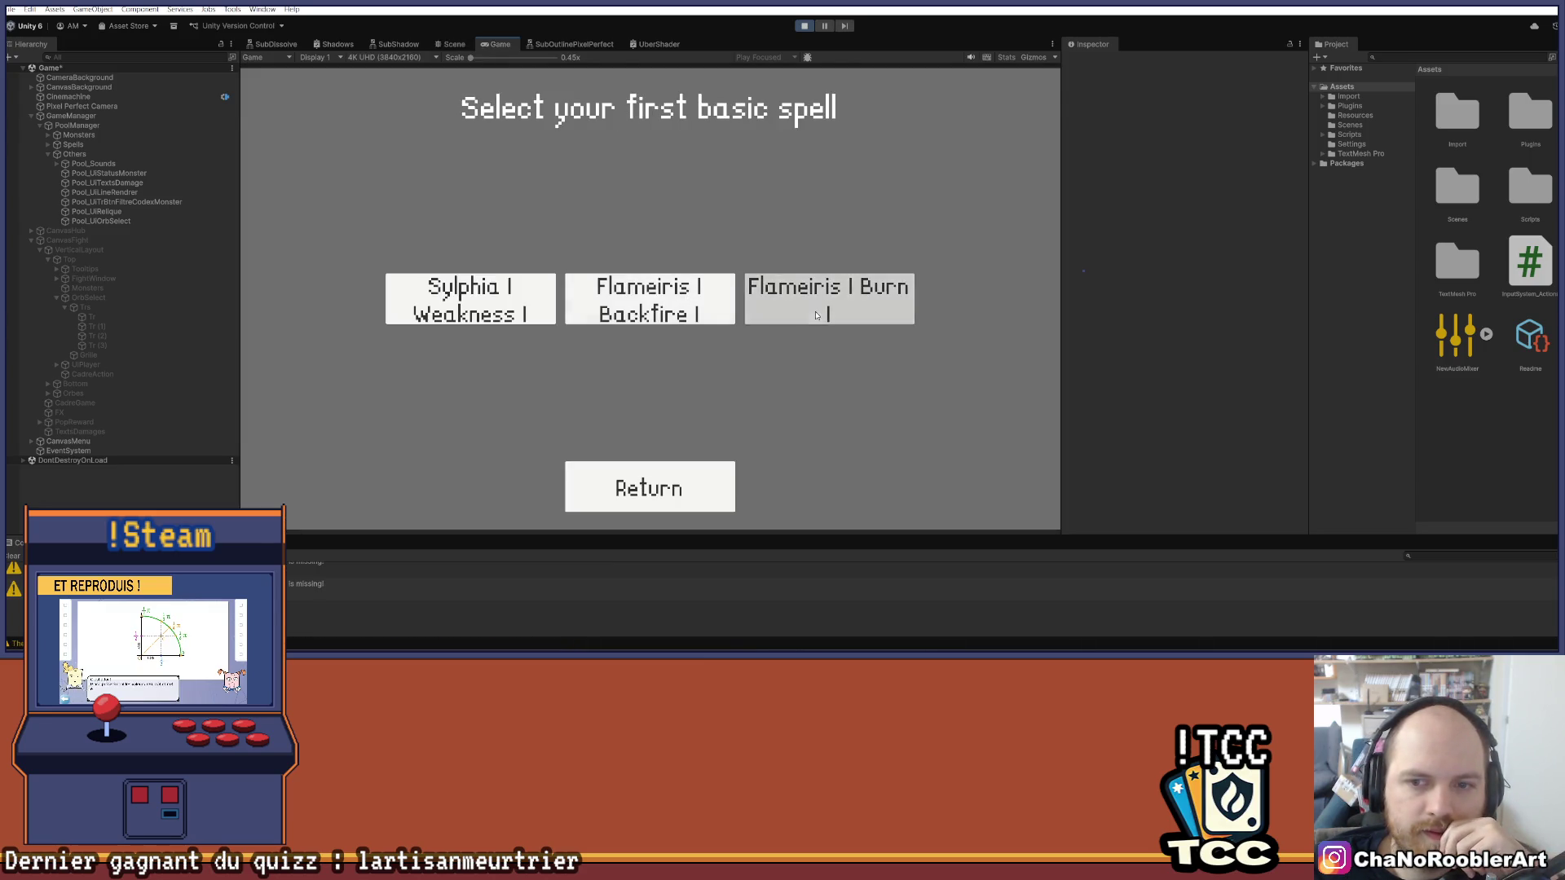
click(896, 299)
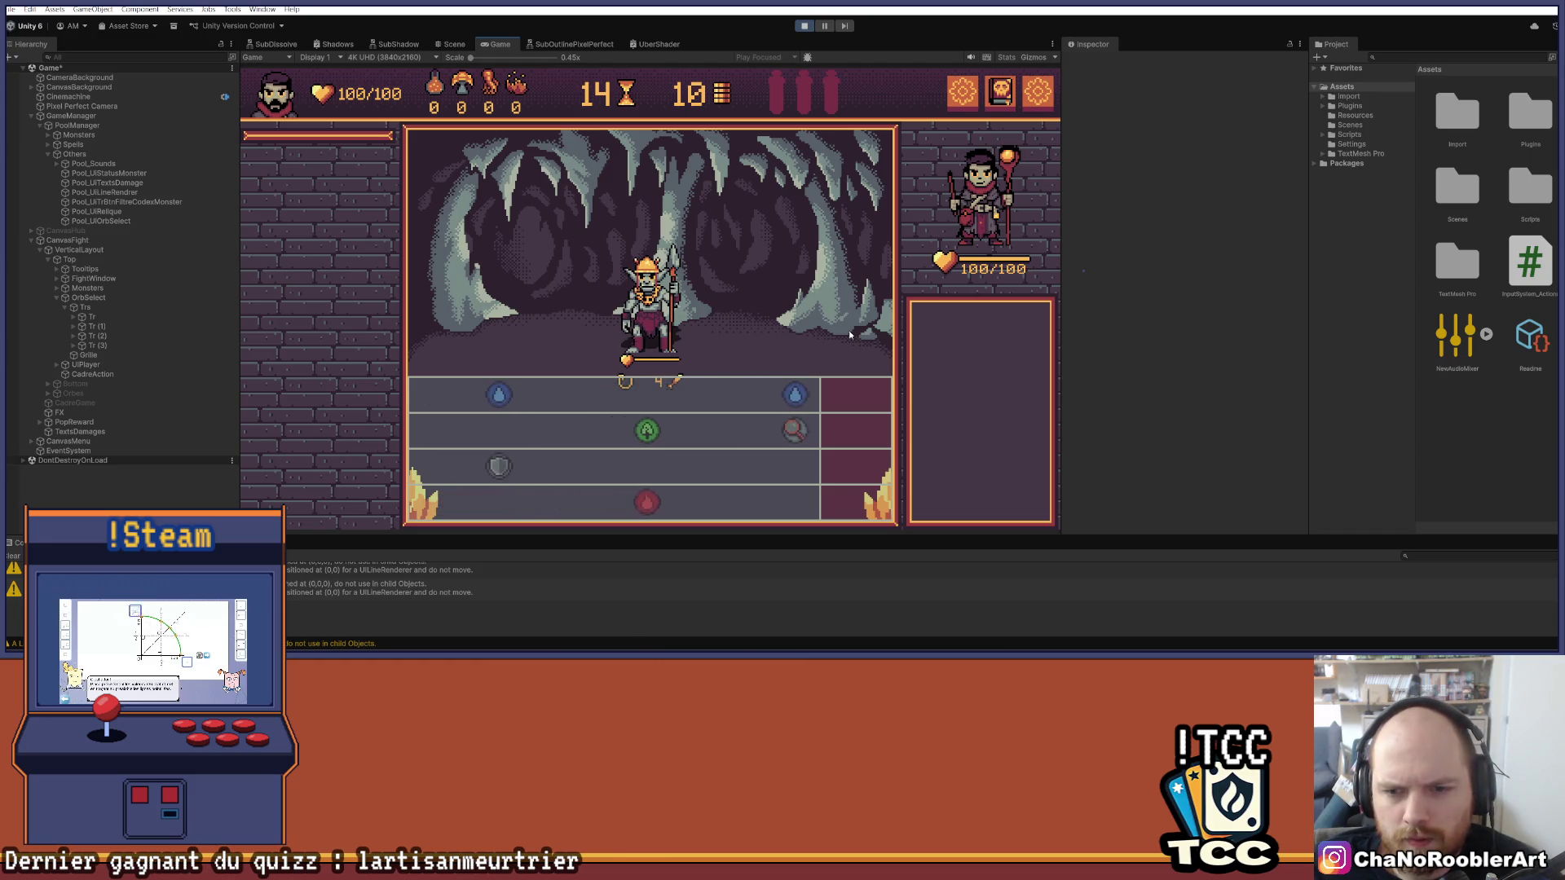
key(q)
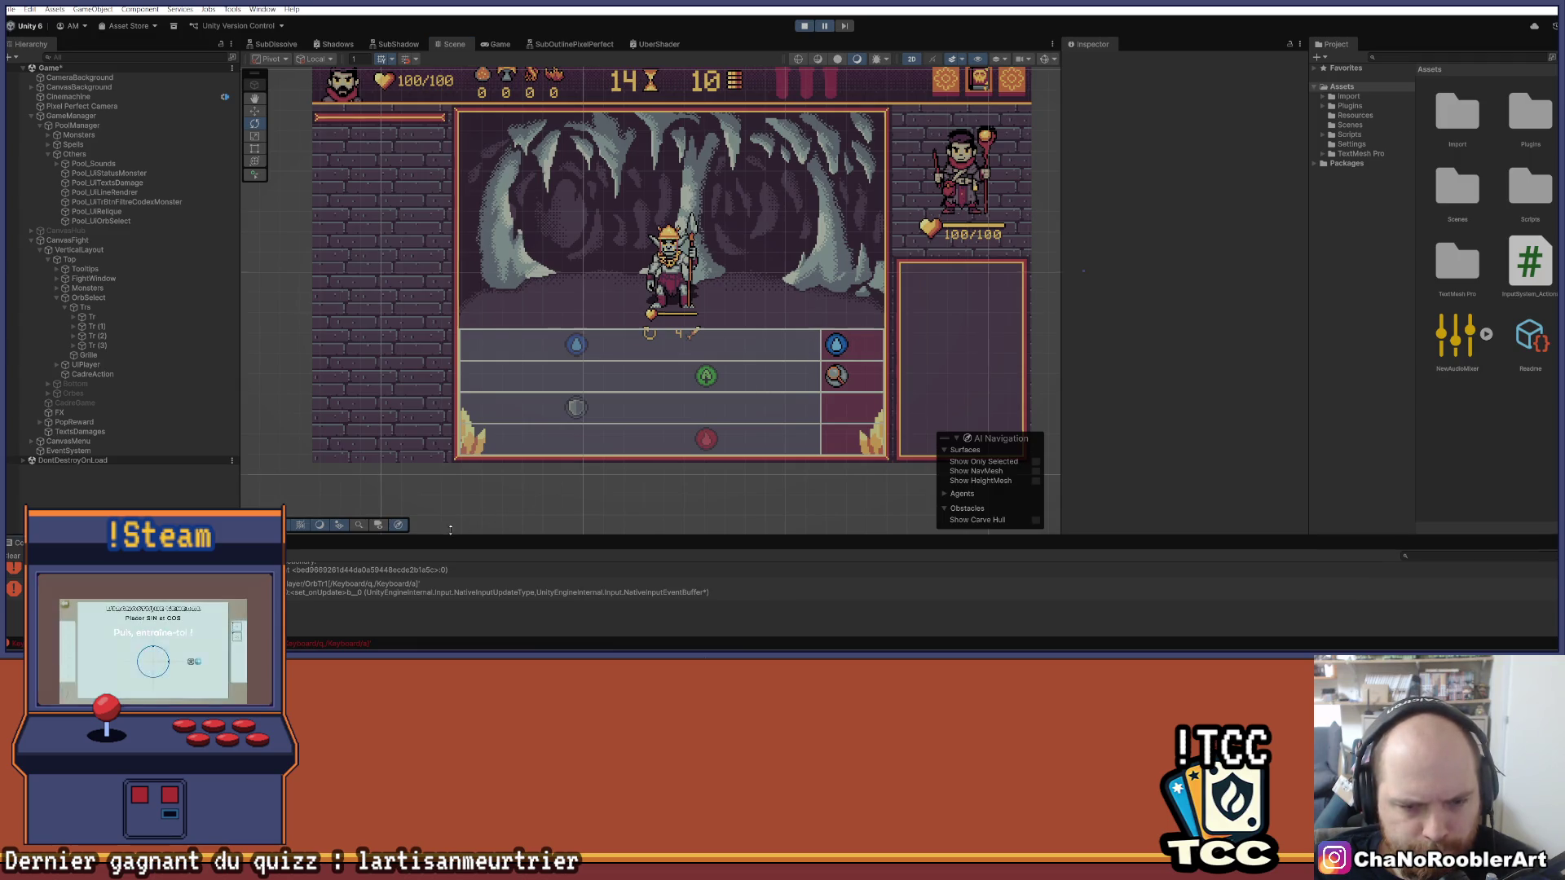
drag(450, 539, 447, 441)
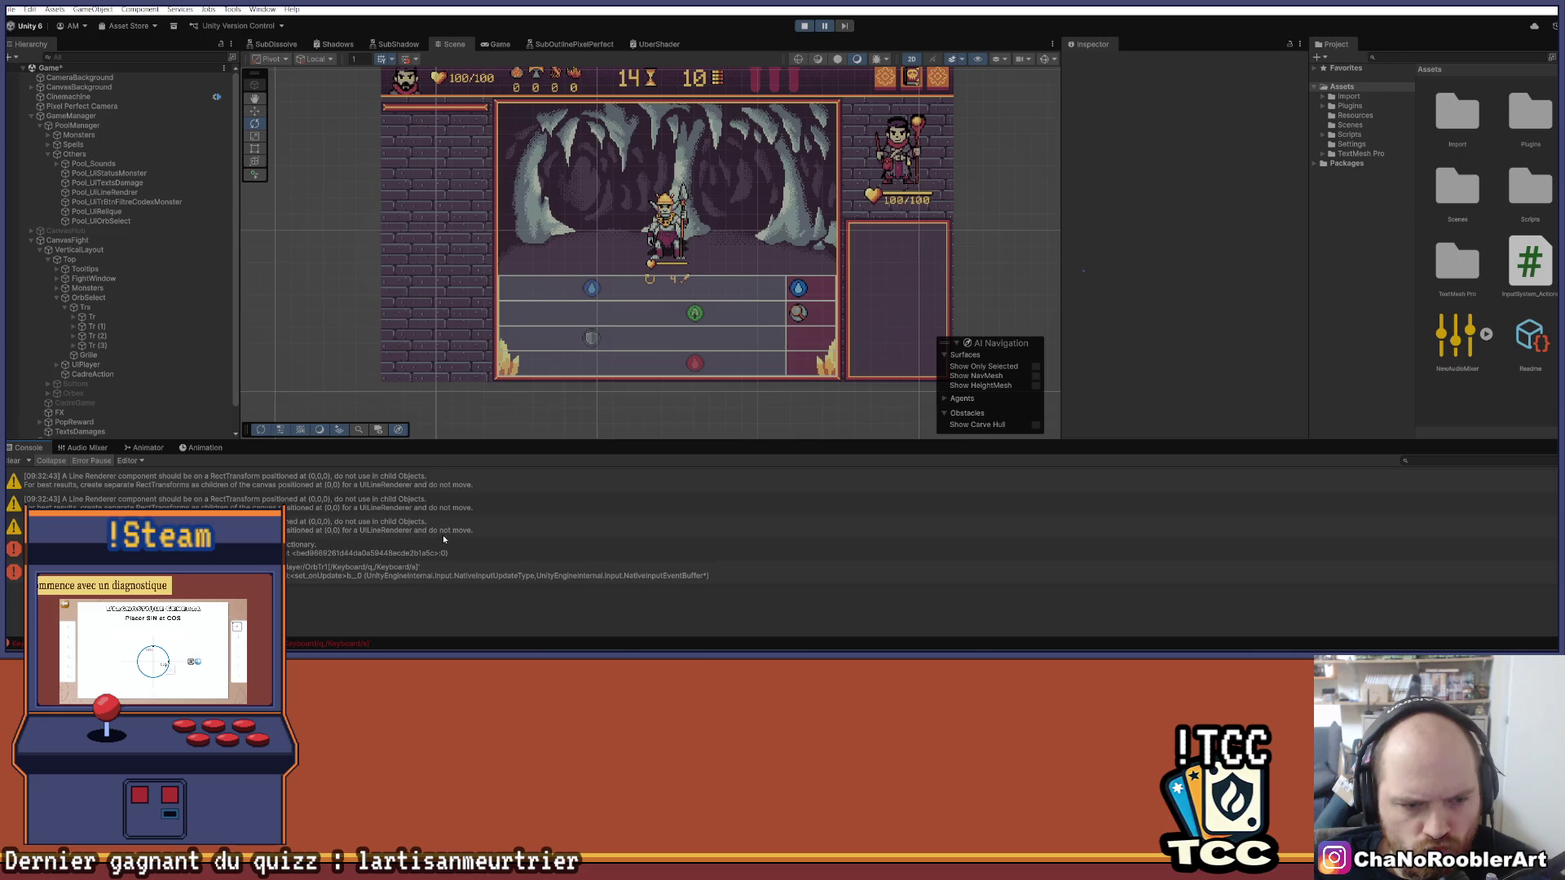
click(324, 553)
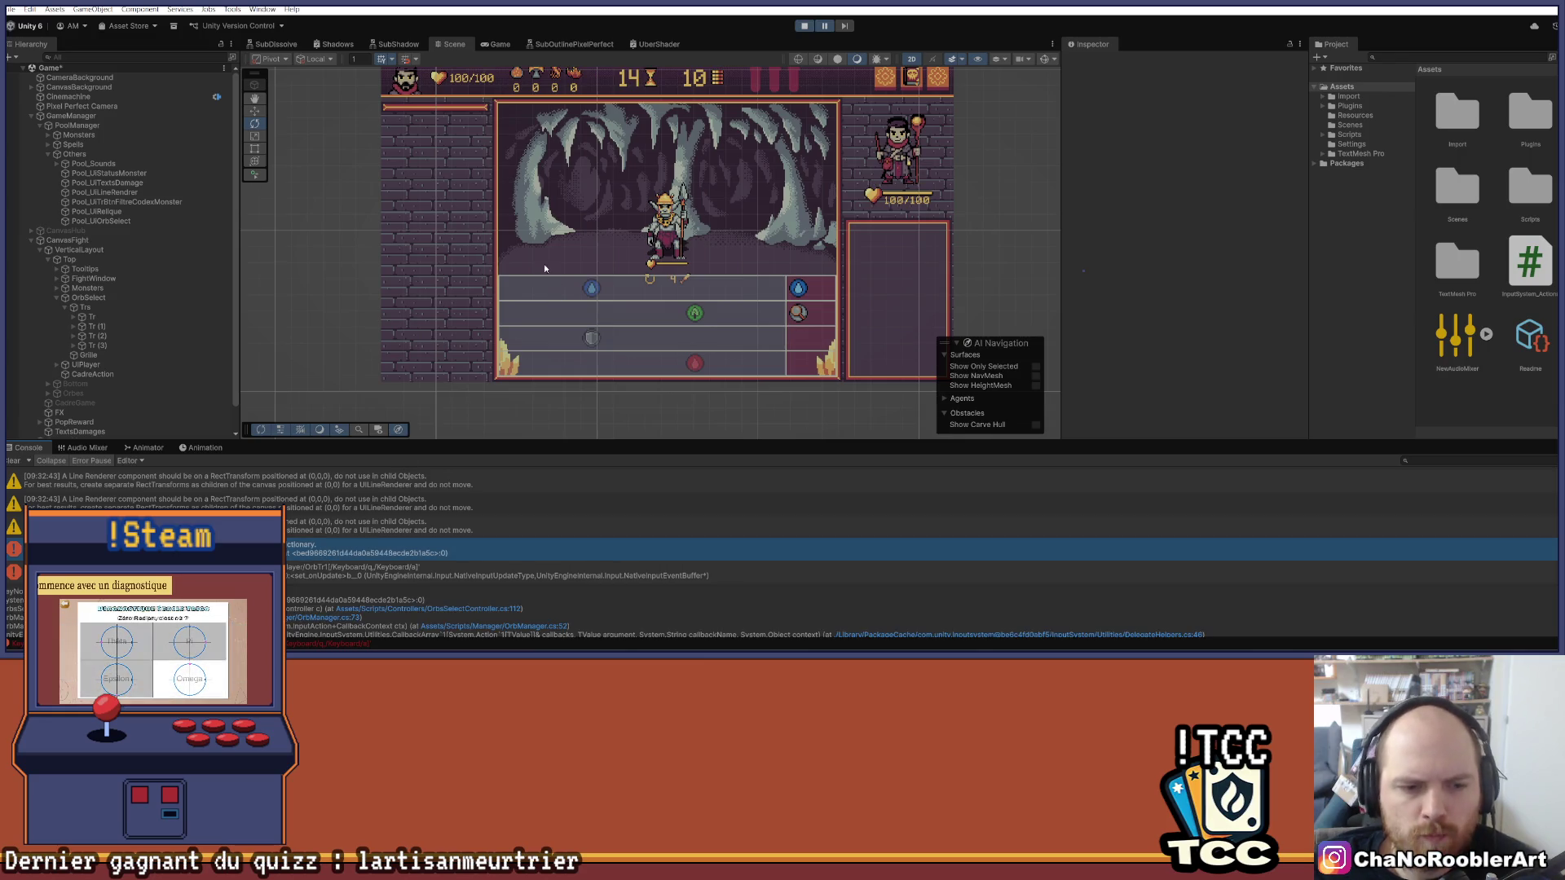
key(alt+Tab)
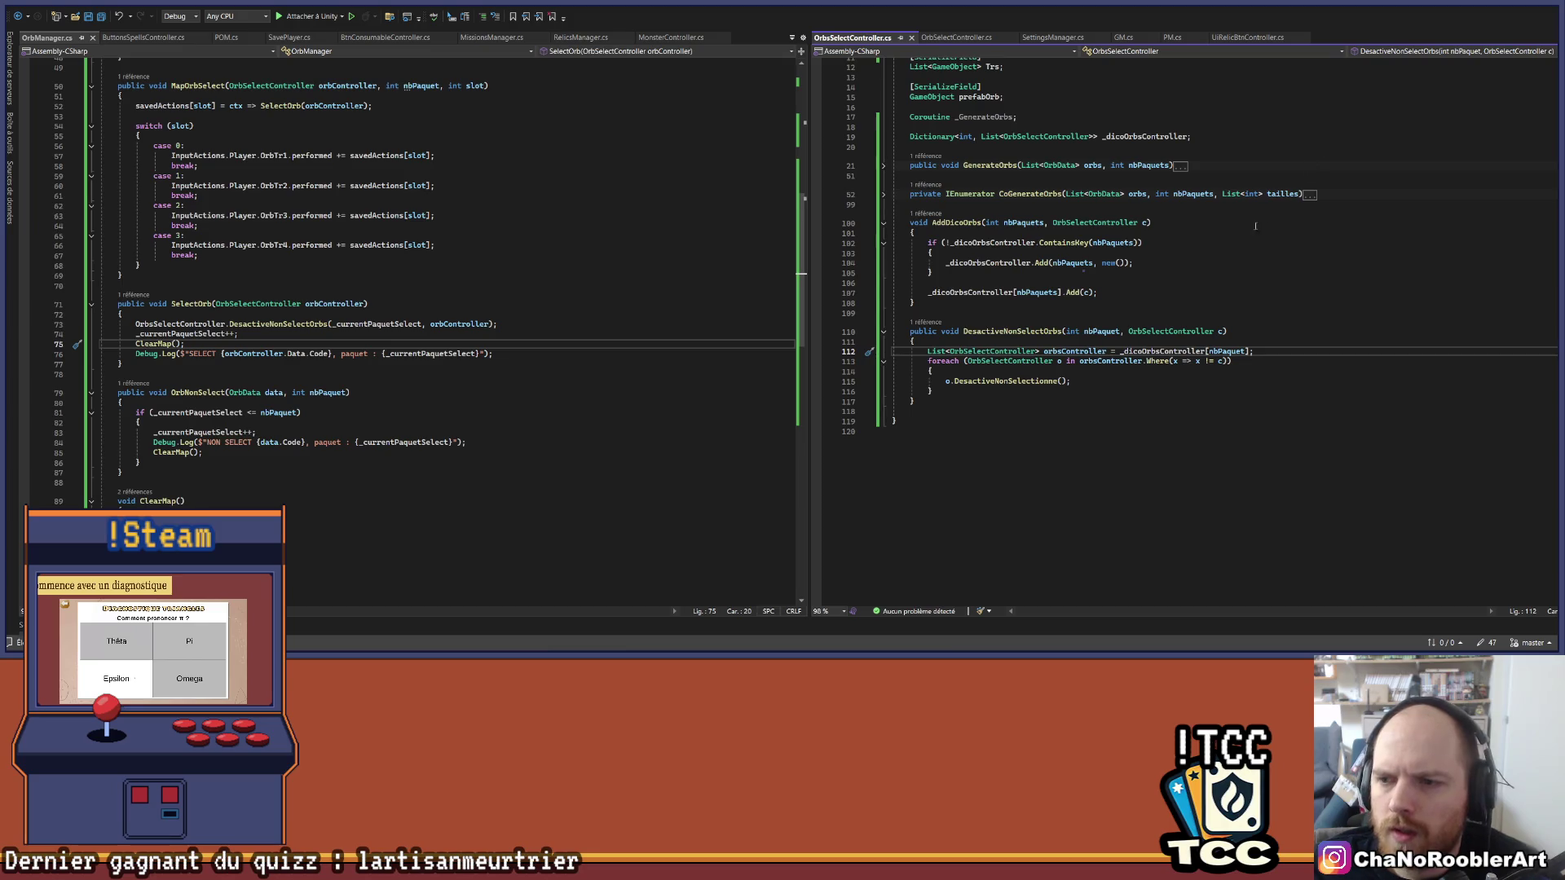
Step: Inspect how _dicoOrbsController, AddDicoOrbs and nbPaquets are used in CoGenerateOrbs
scroll(1220, 180, up, 3)
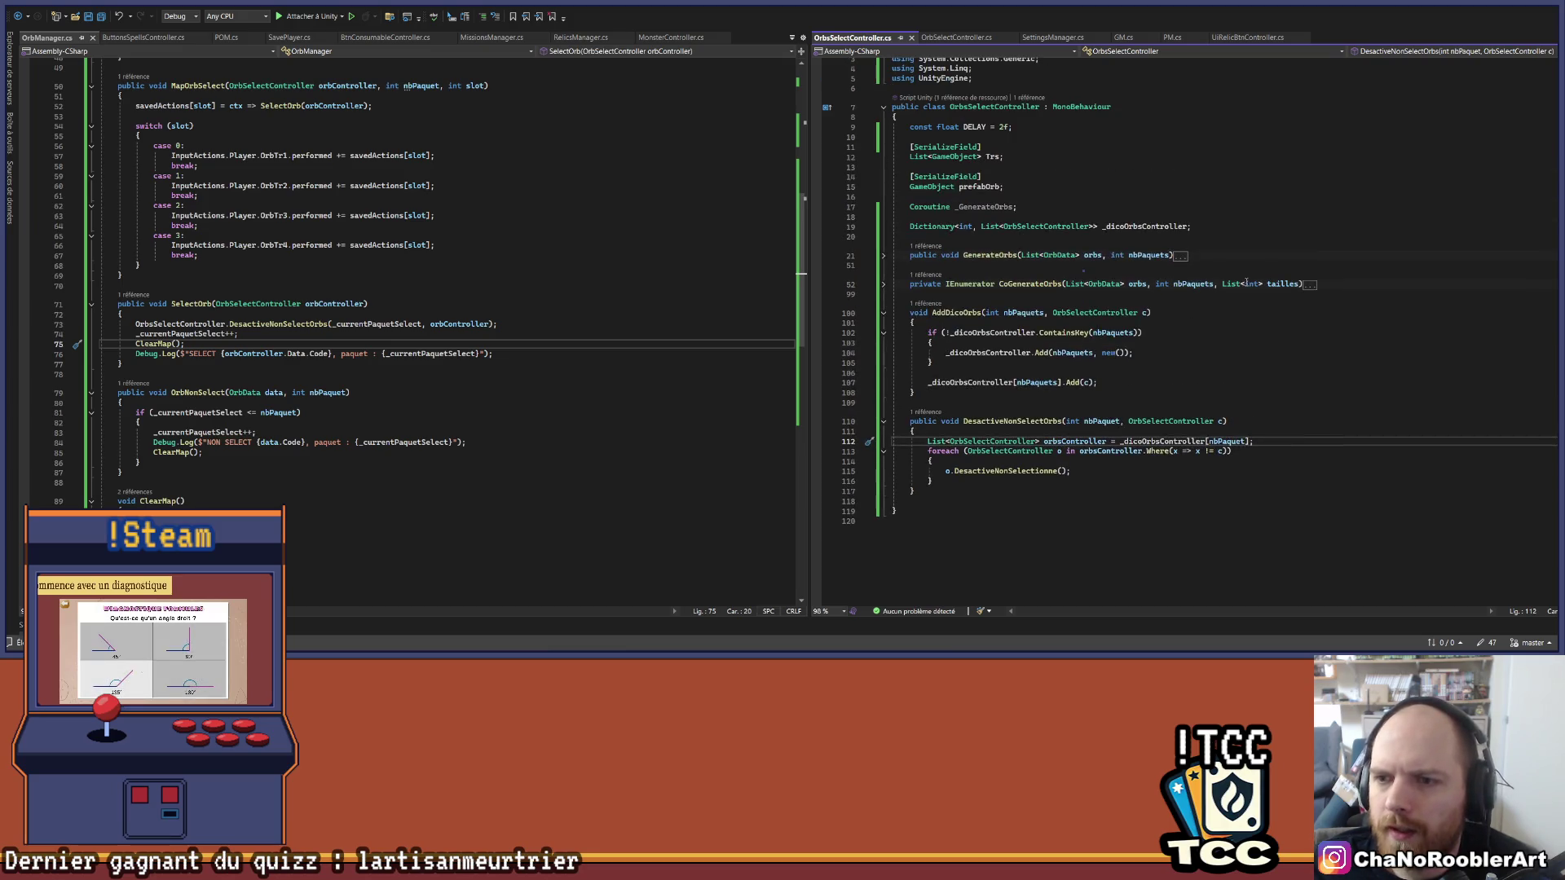
click(1145, 441)
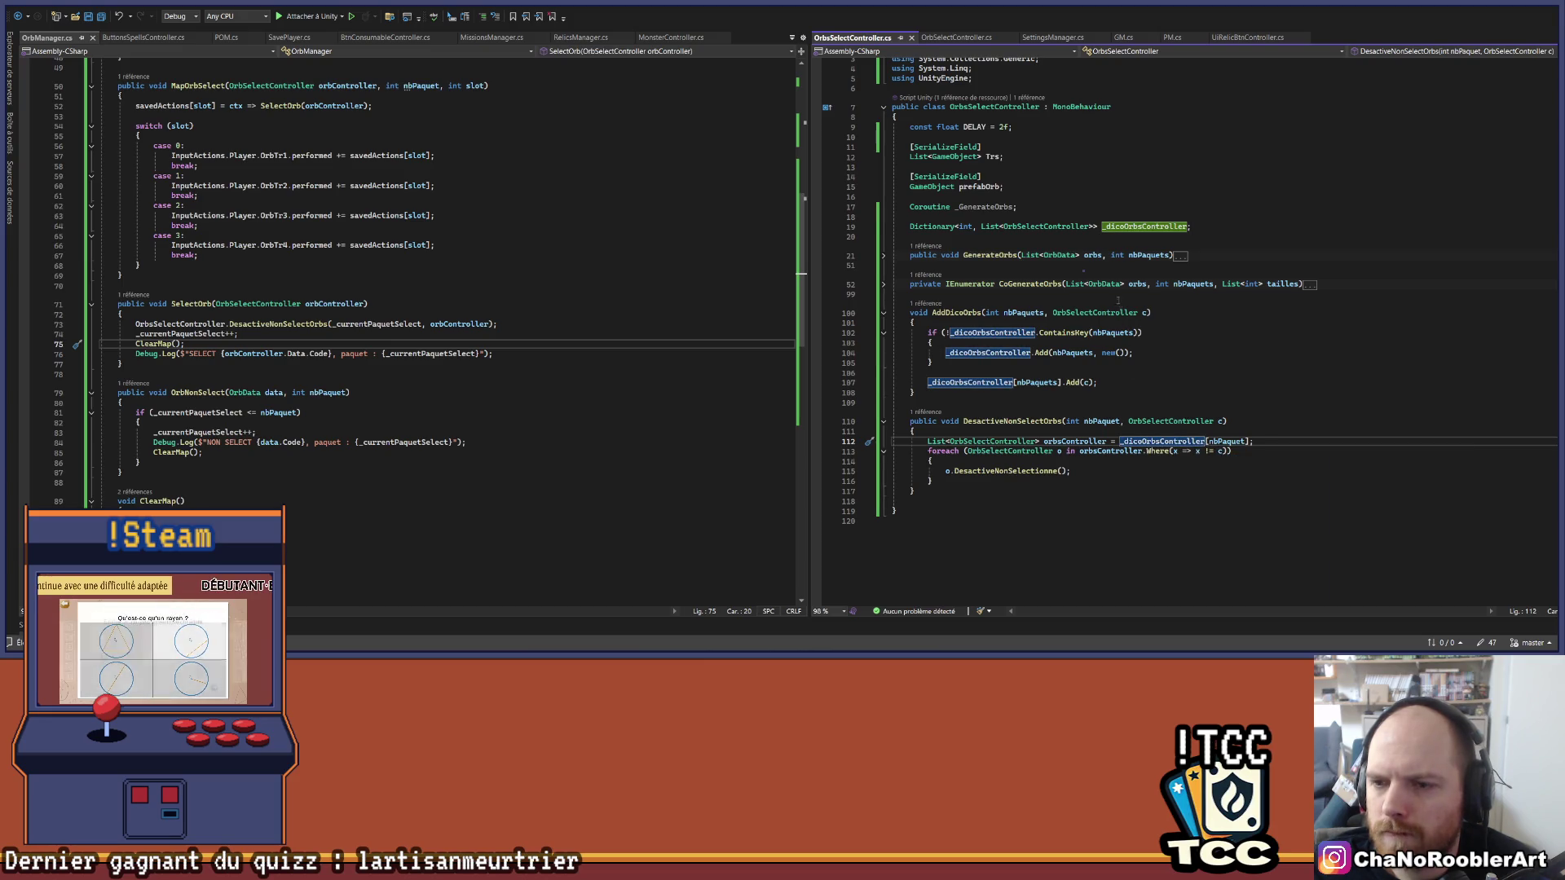
scroll(1066, 276, down, 1)
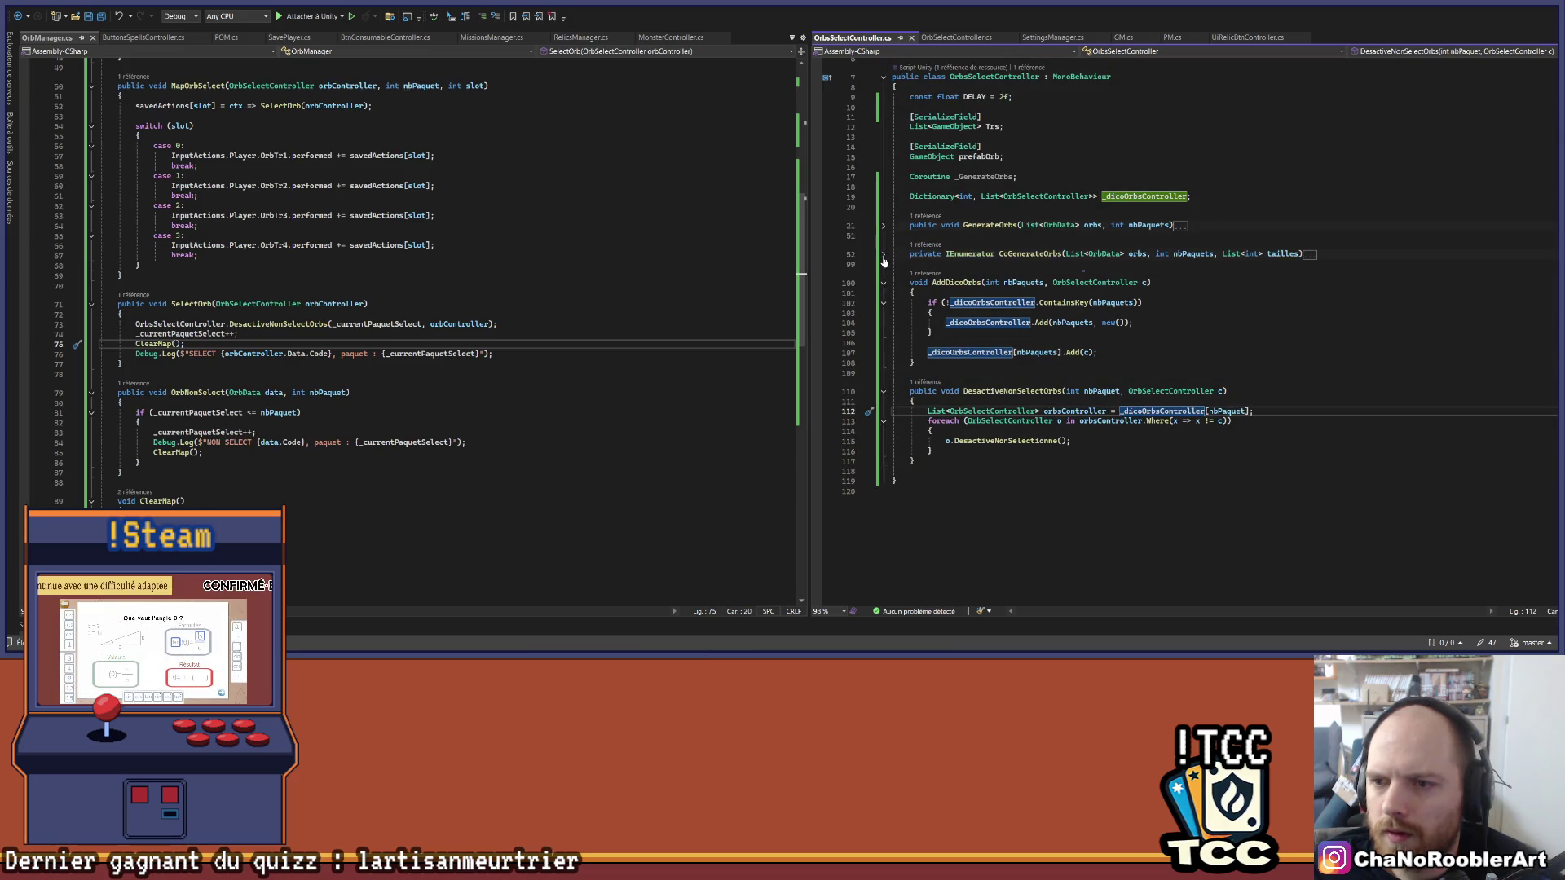
click(883, 256)
scroll(1229, 360, down, 8)
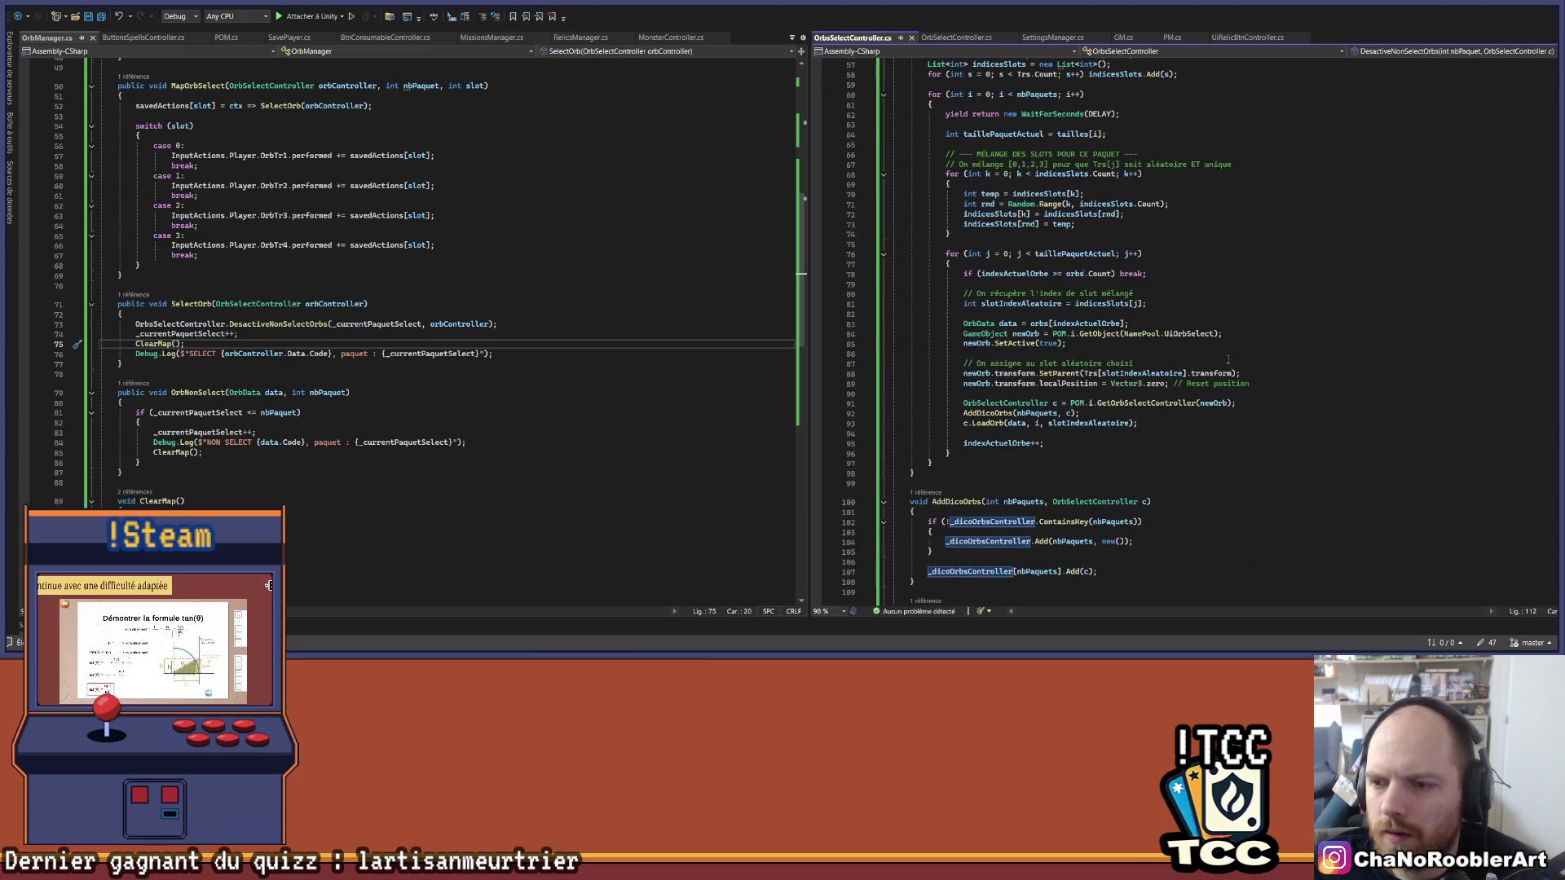
click(988, 414)
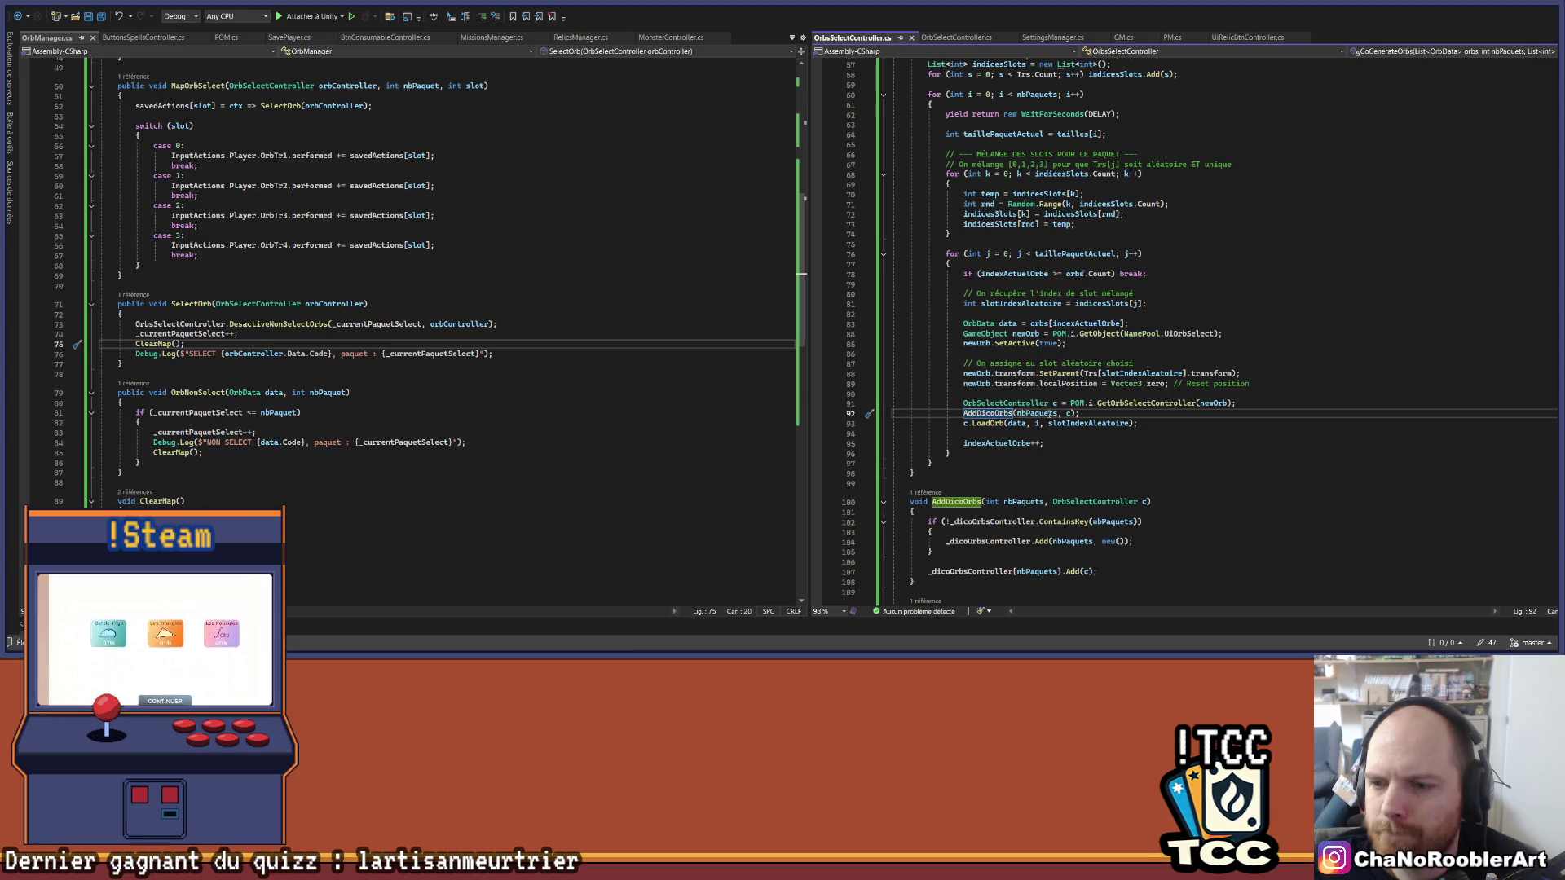
click(1035, 413)
scroll(1050, 348, up, 2)
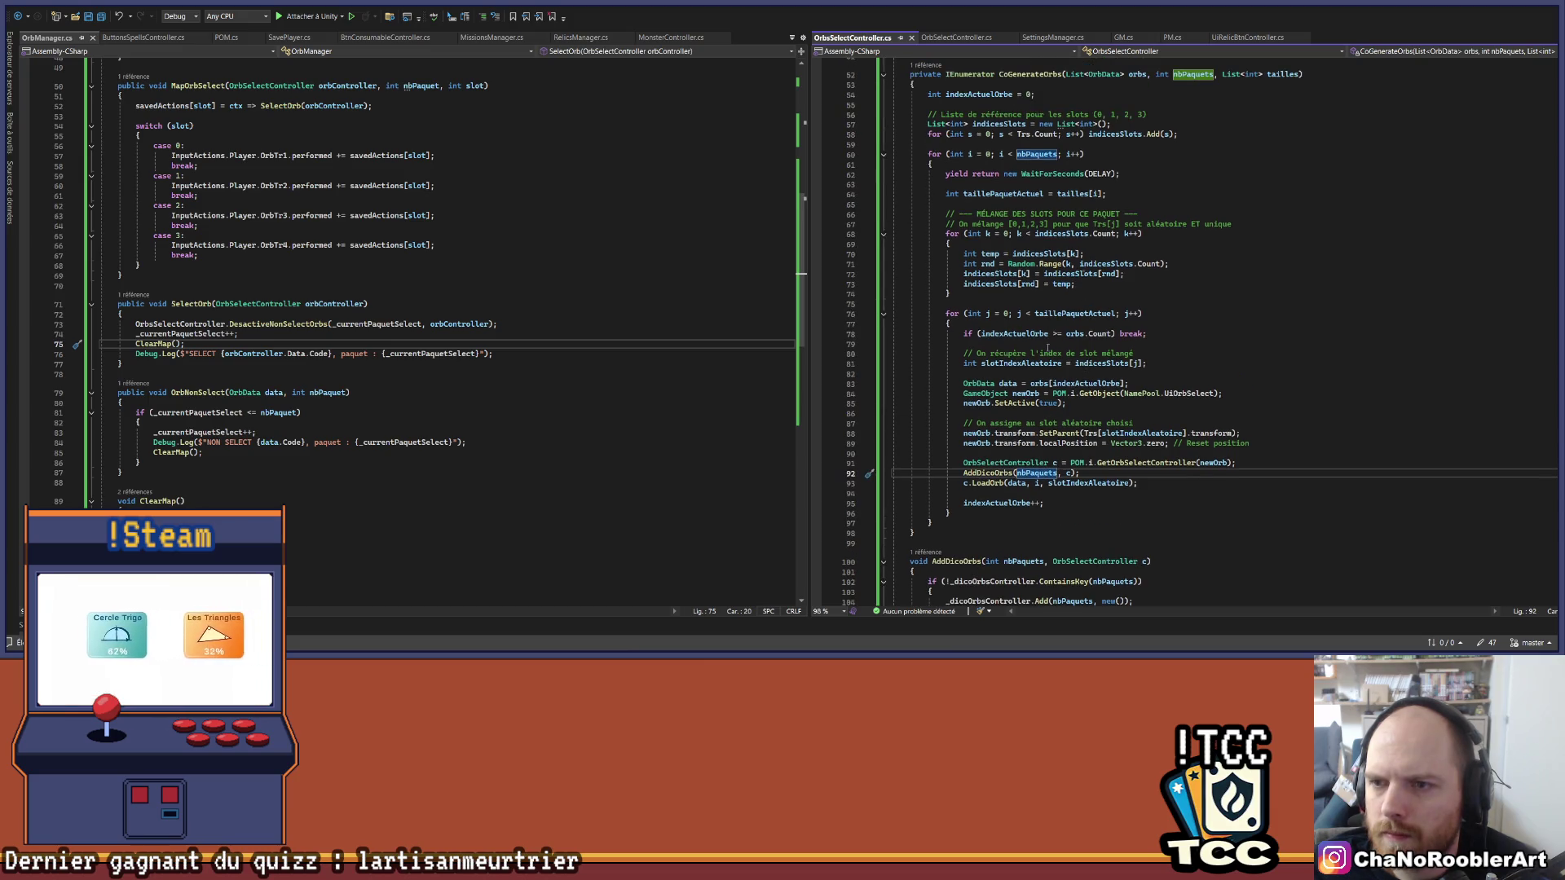
click(970, 154)
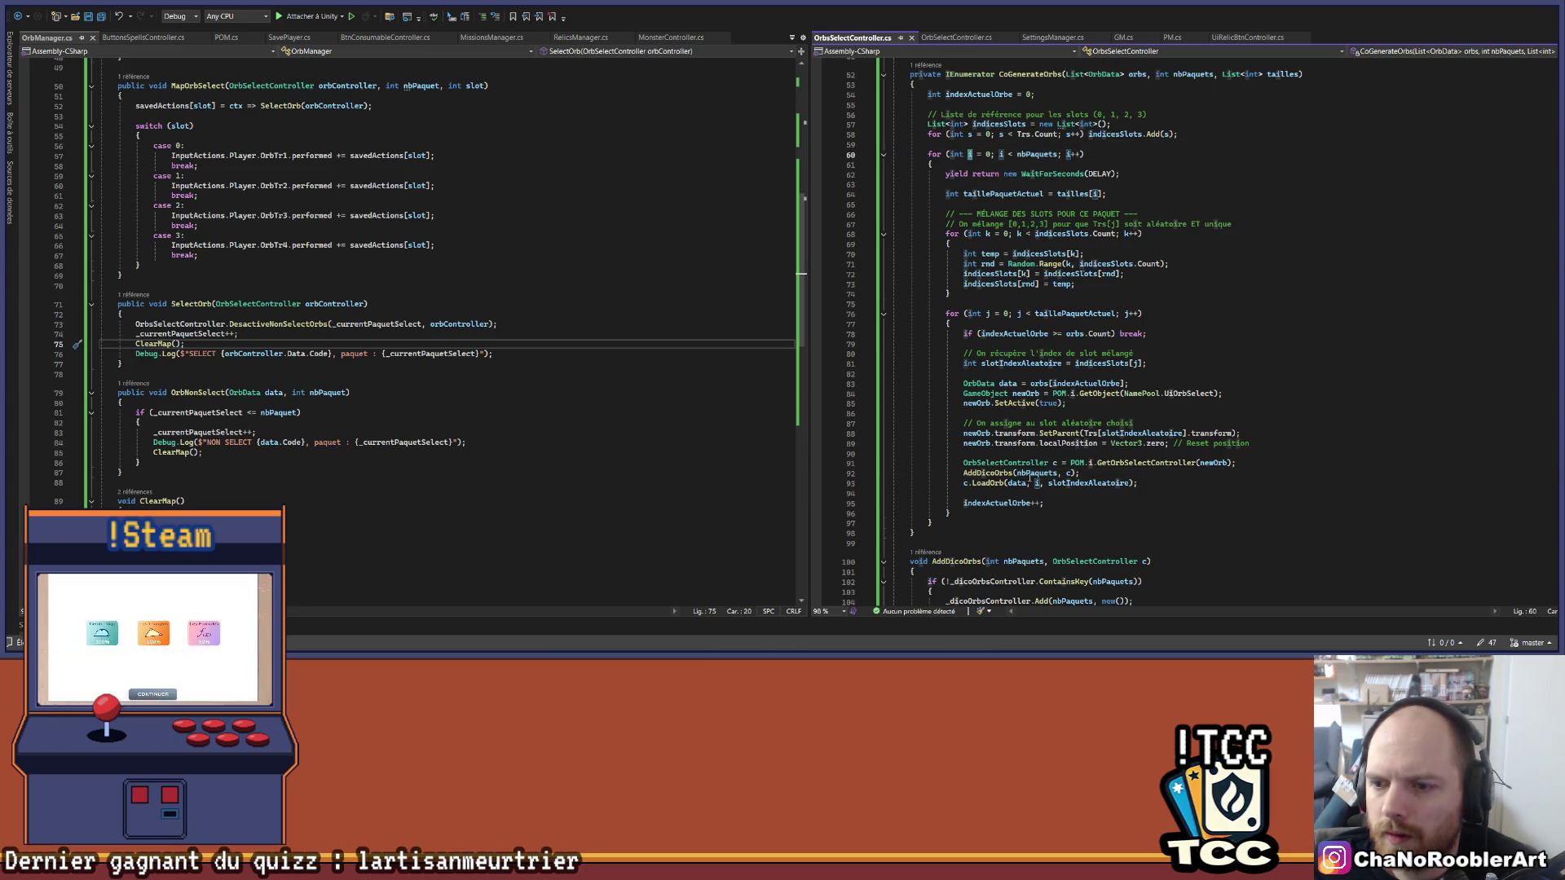
click(1029, 473)
scroll(1059, 367, up, 8)
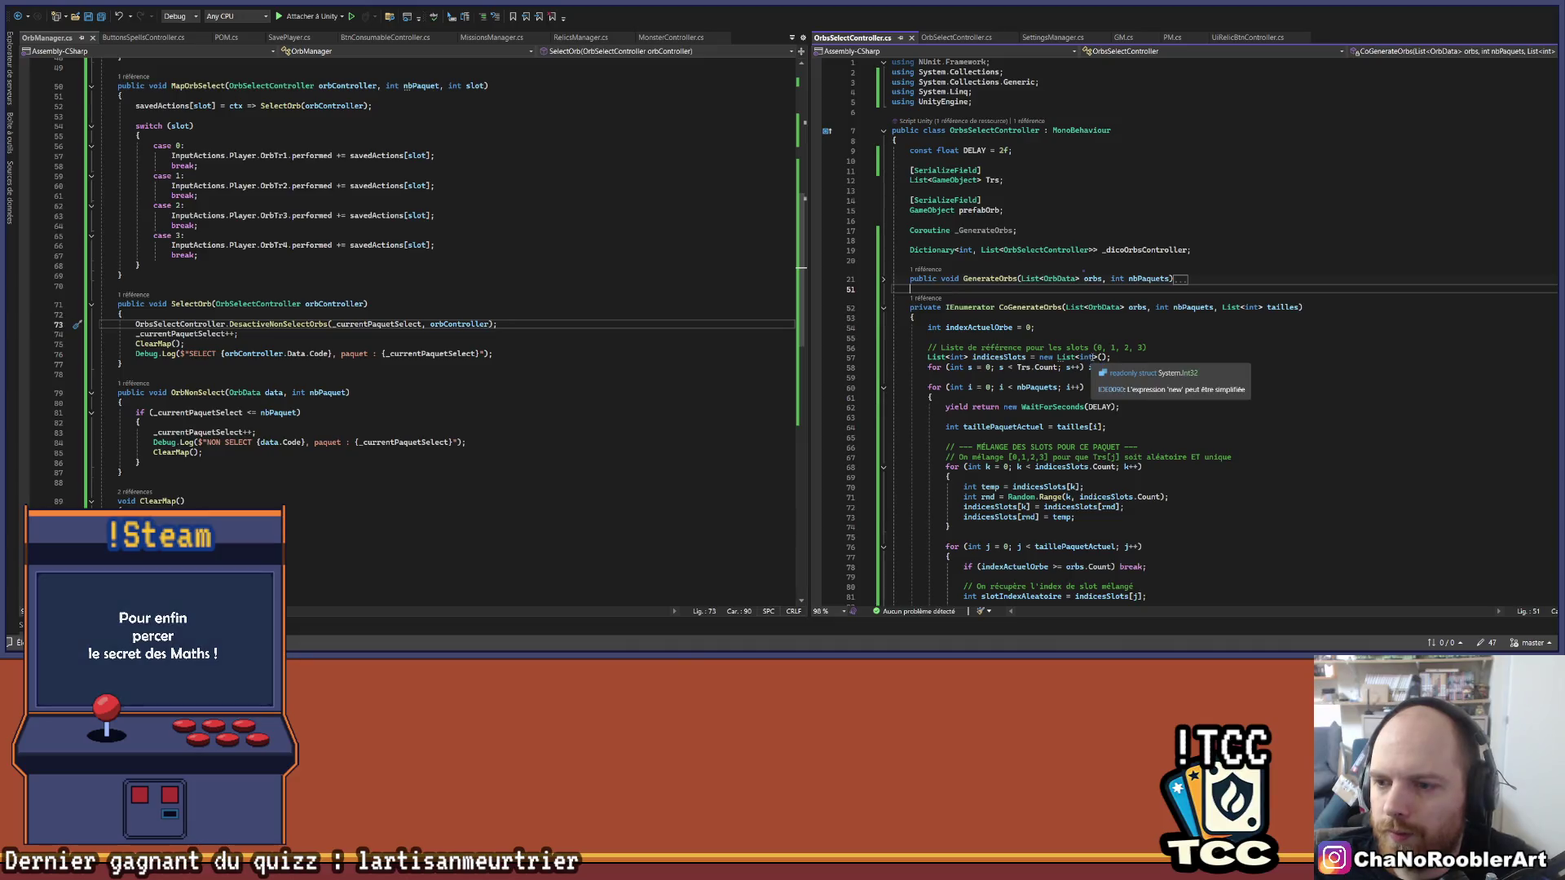
Step: Simplify line 57's new List<int>() to new() and save OrbsSelectController.cs
click(1064, 357)
drag(1058, 357, 1097, 357)
key(Delete)
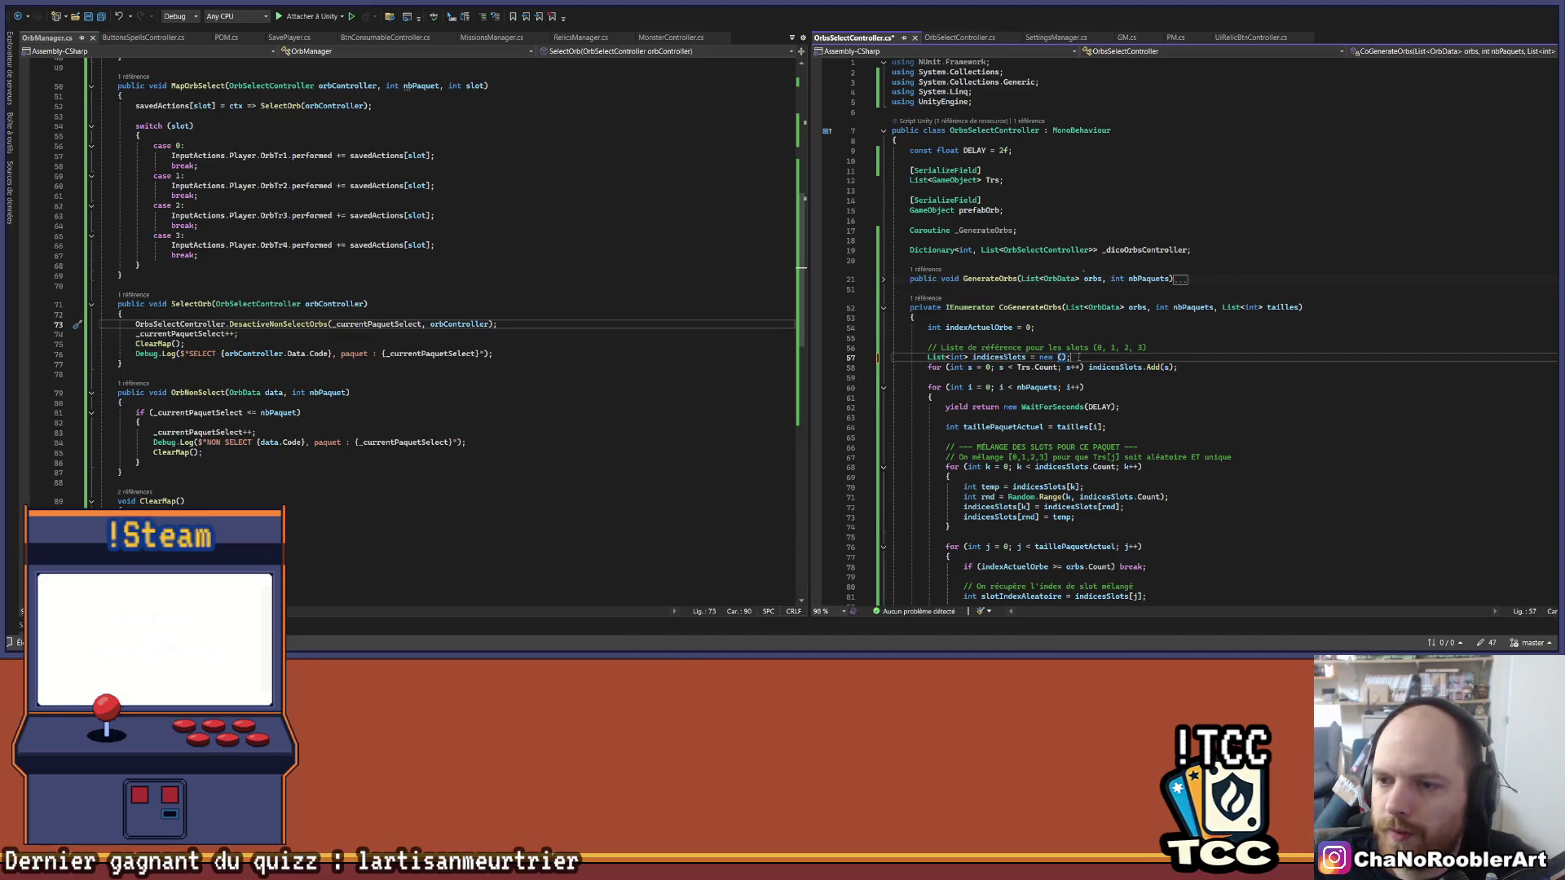
key(ctrl+s)
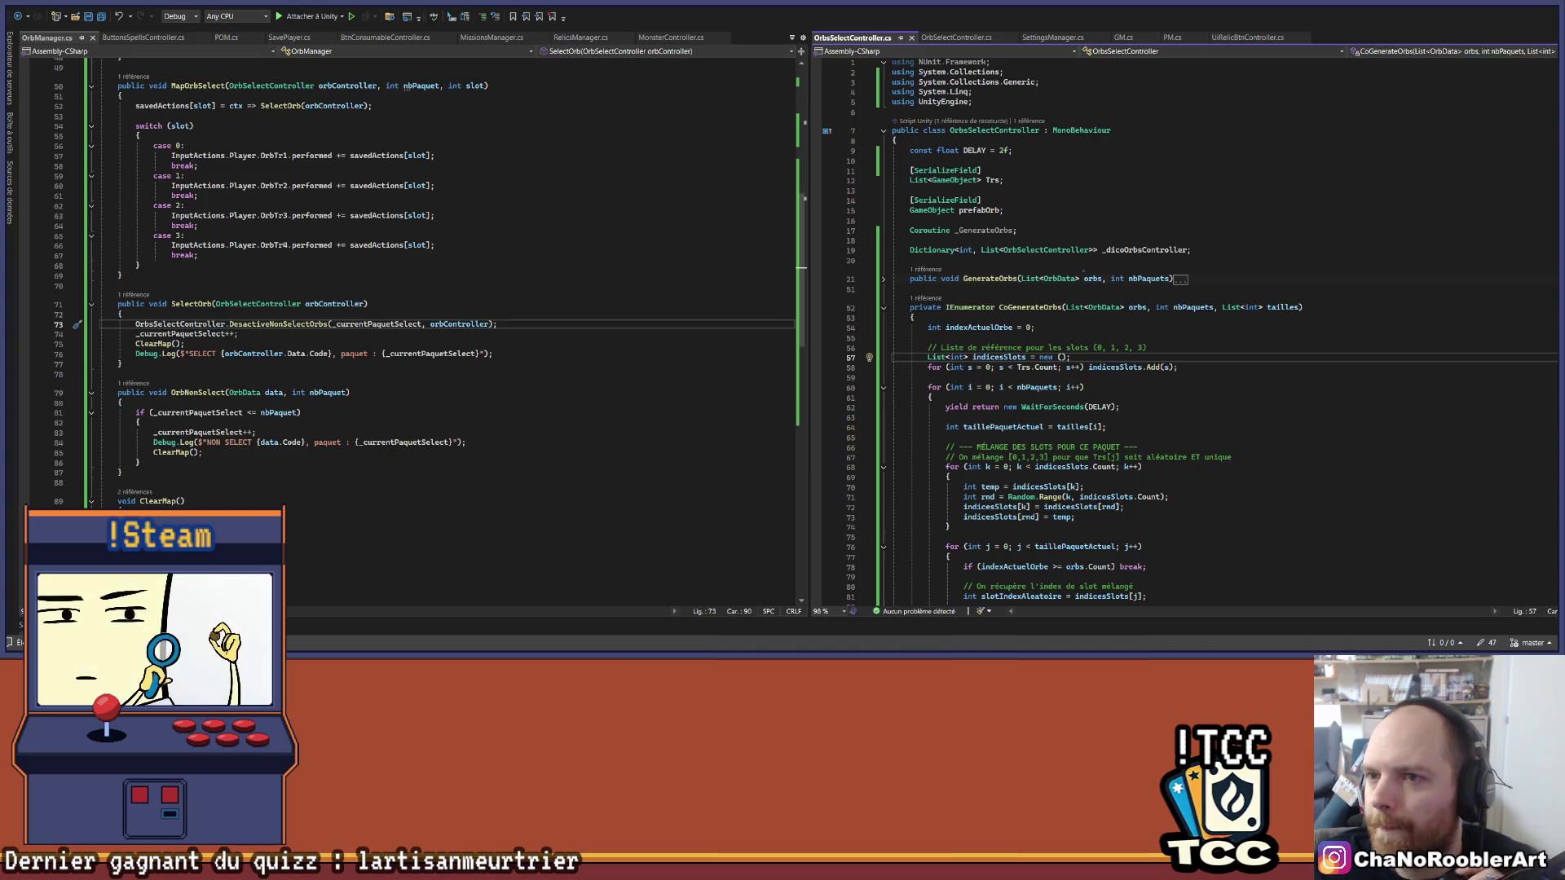
key(alt+Tab)
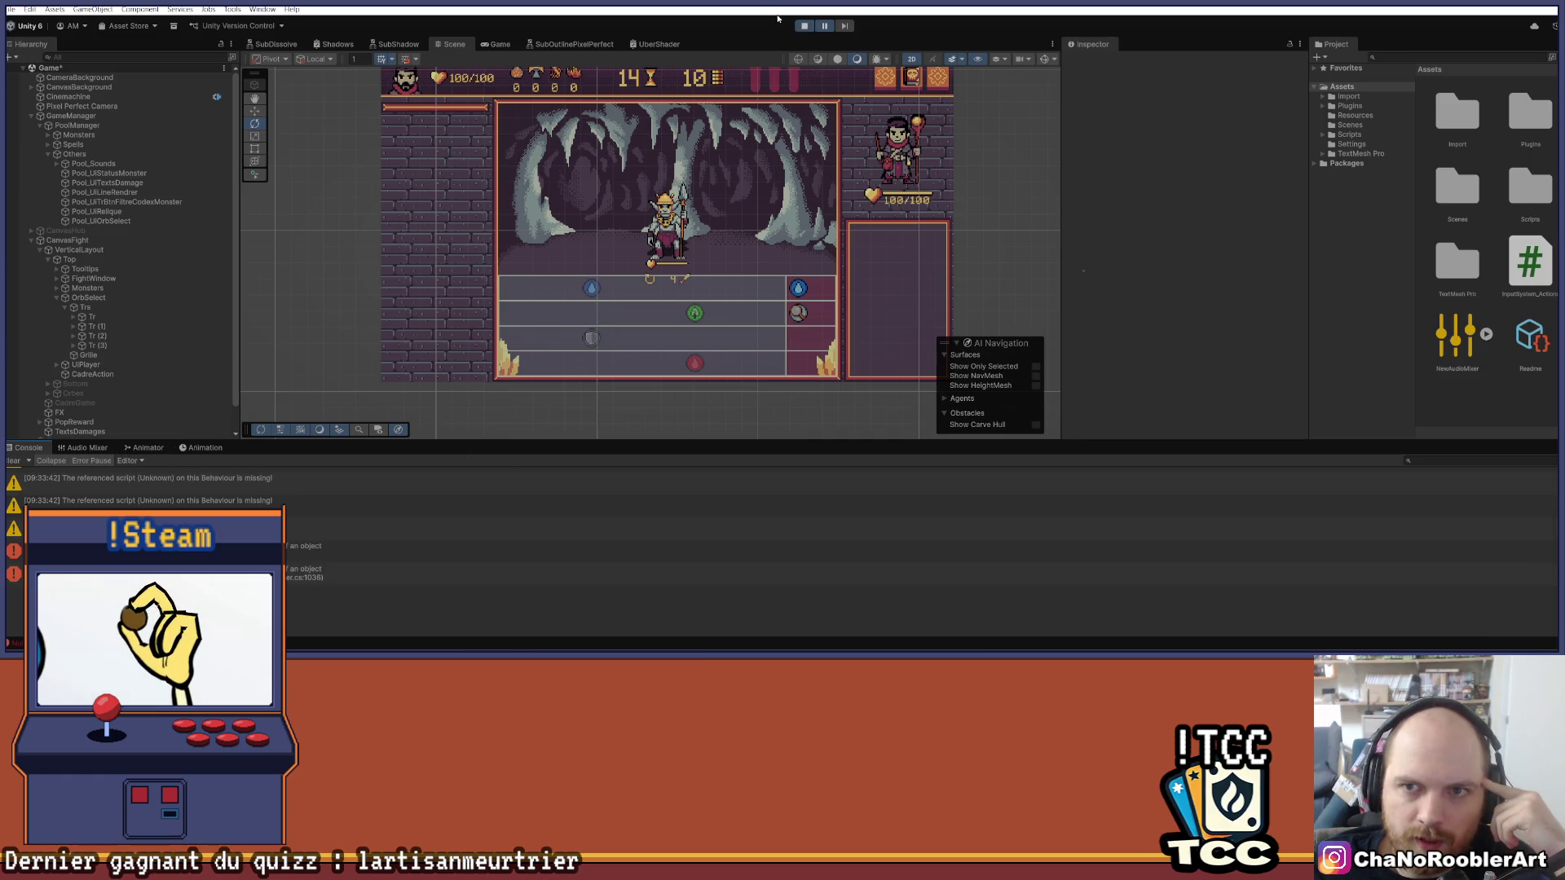
Step: Exit play mode, give the Scene view more height, and clear the Console messages
click(804, 25)
drag(553, 440, 552, 531)
click(11, 553)
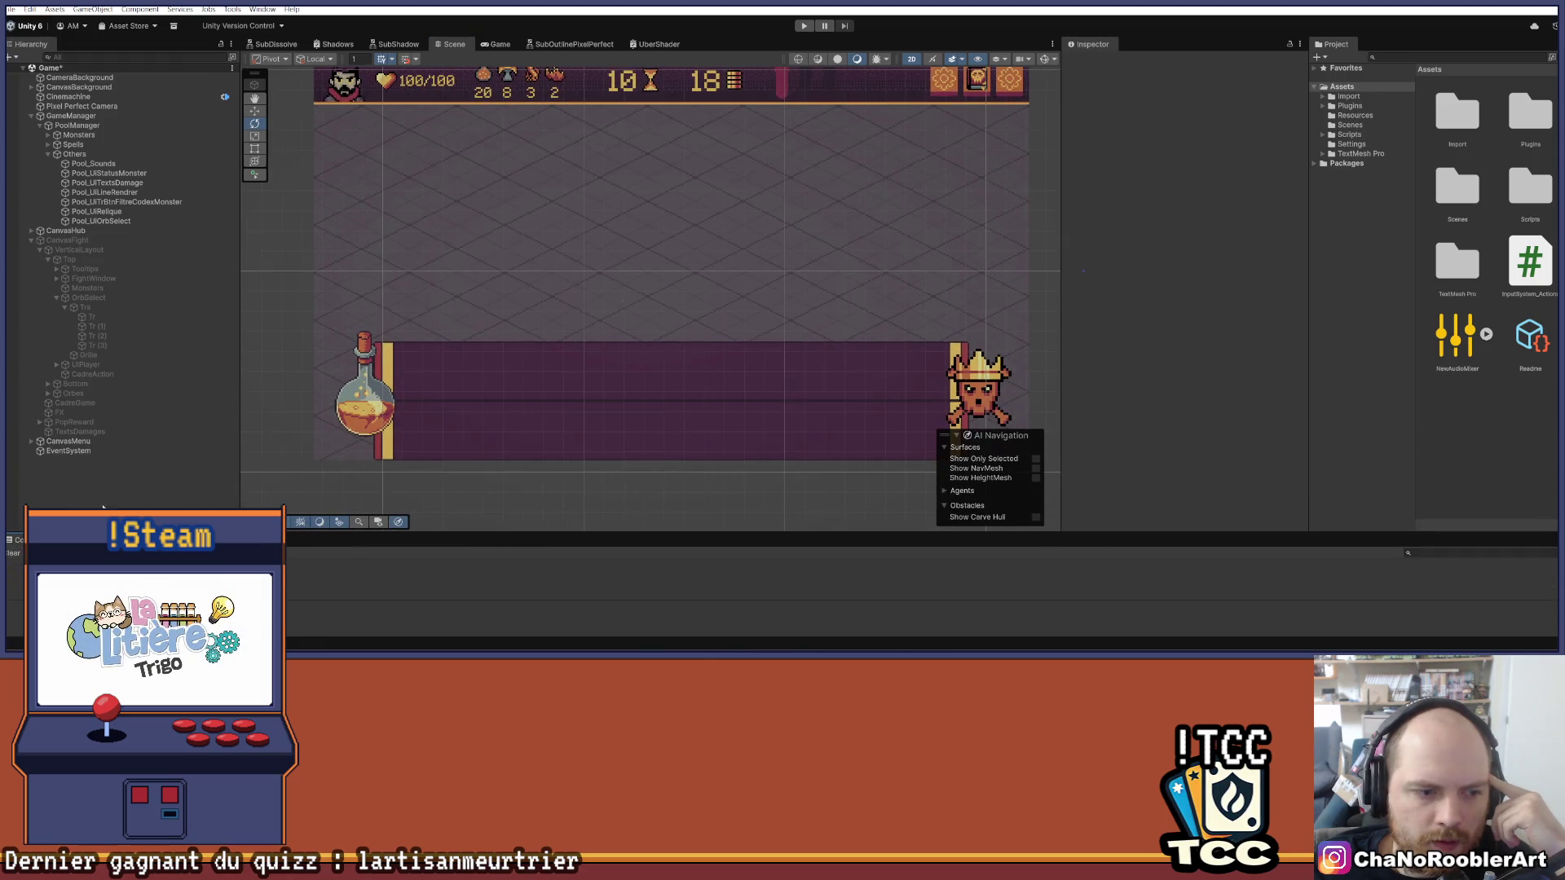
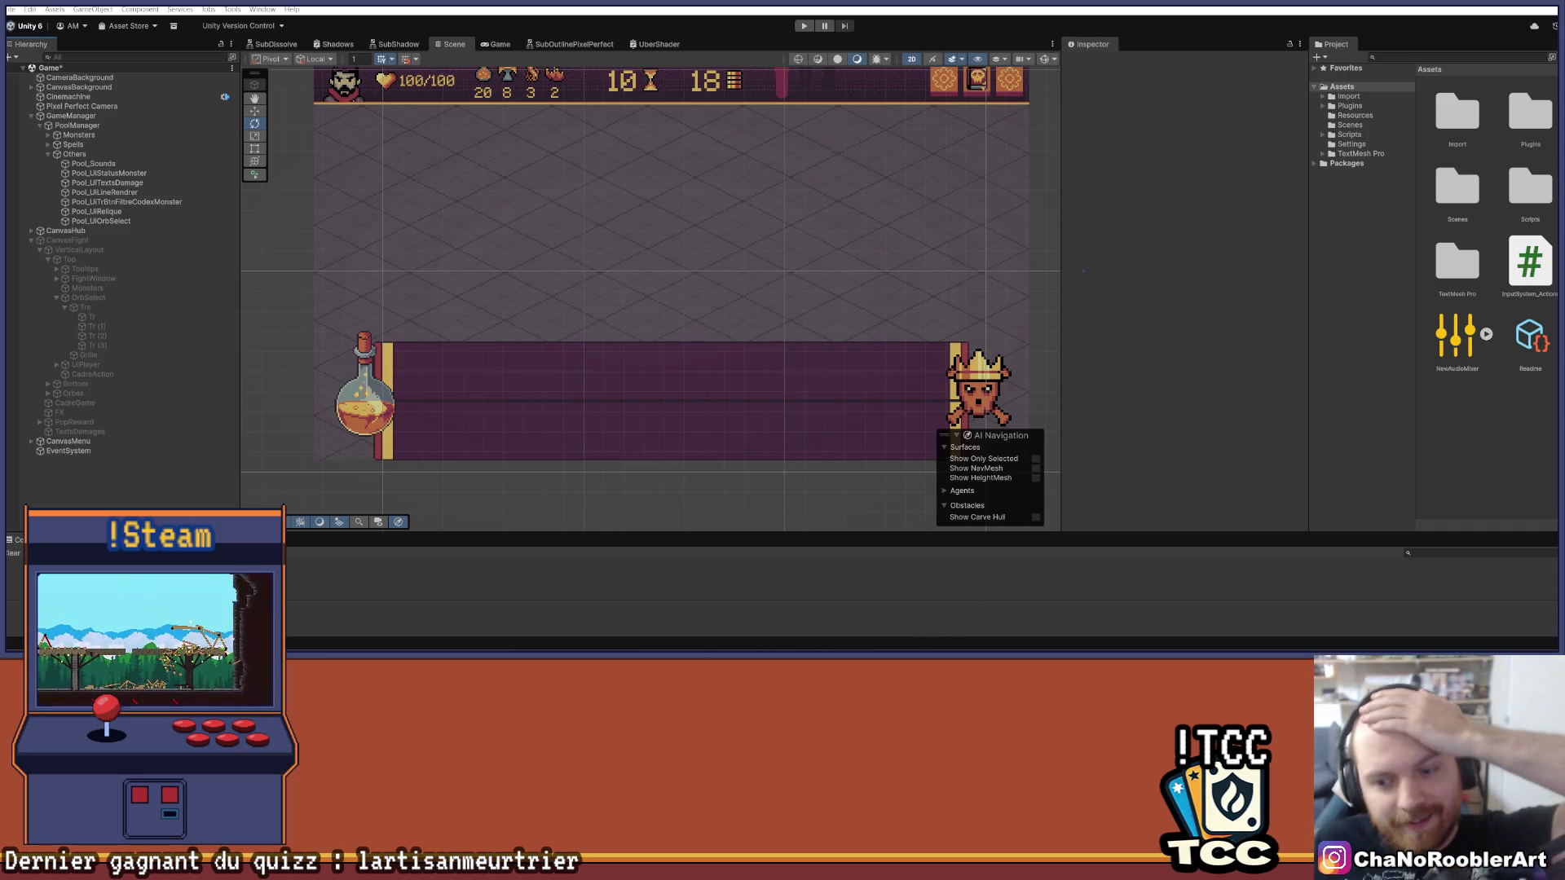
Step: Leave Visual Studio for Unity and enter Play mode to reach the Continue/New Game/Options/Quit menu
click(903, 647)
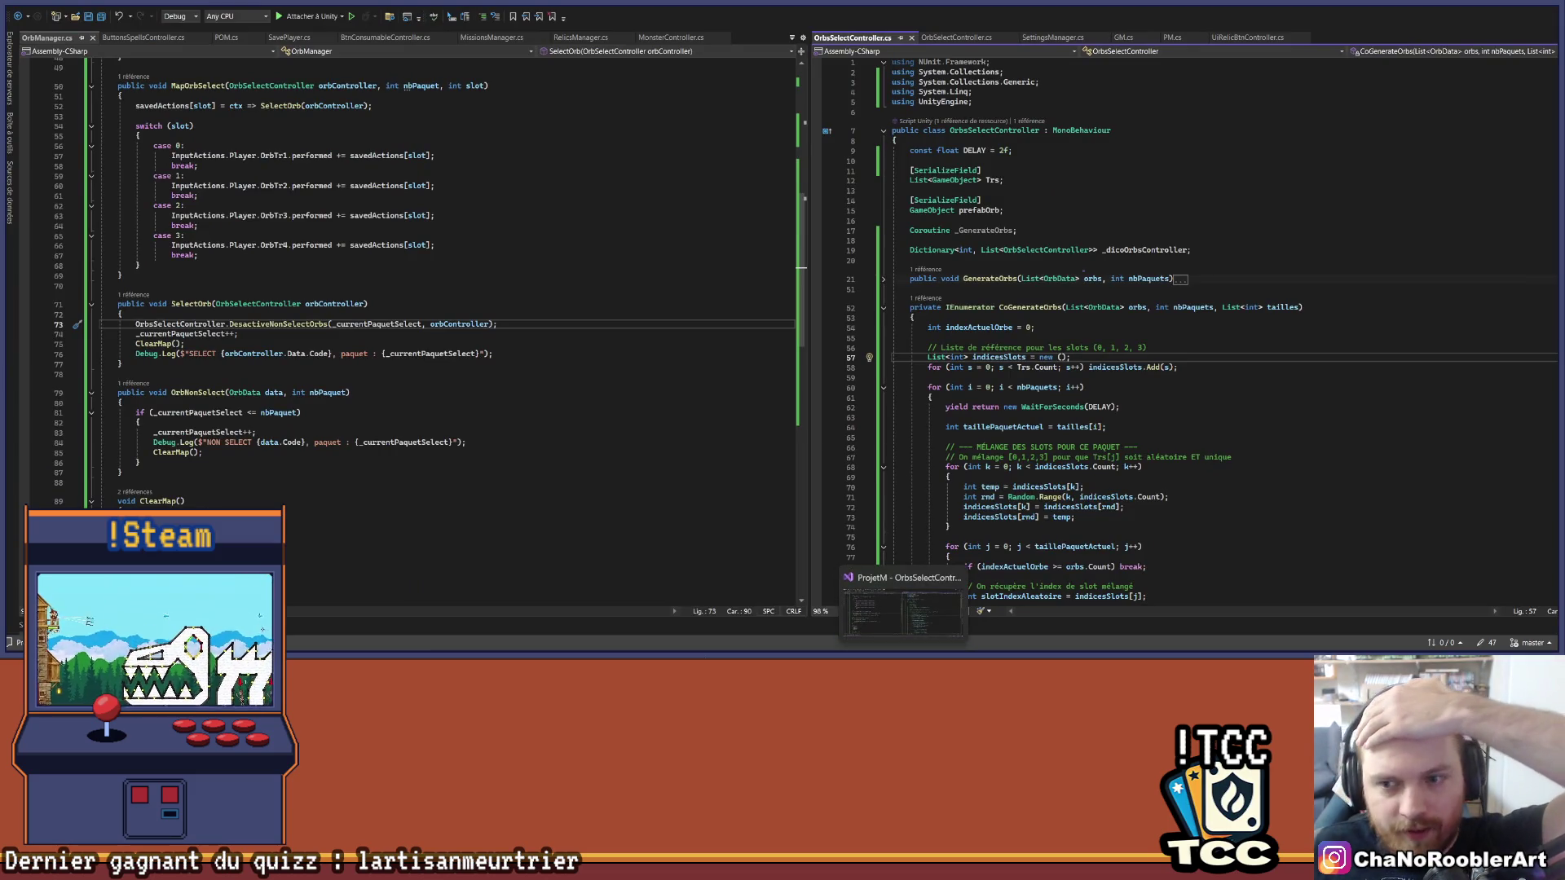
click(903, 648)
key(ctrl+p)
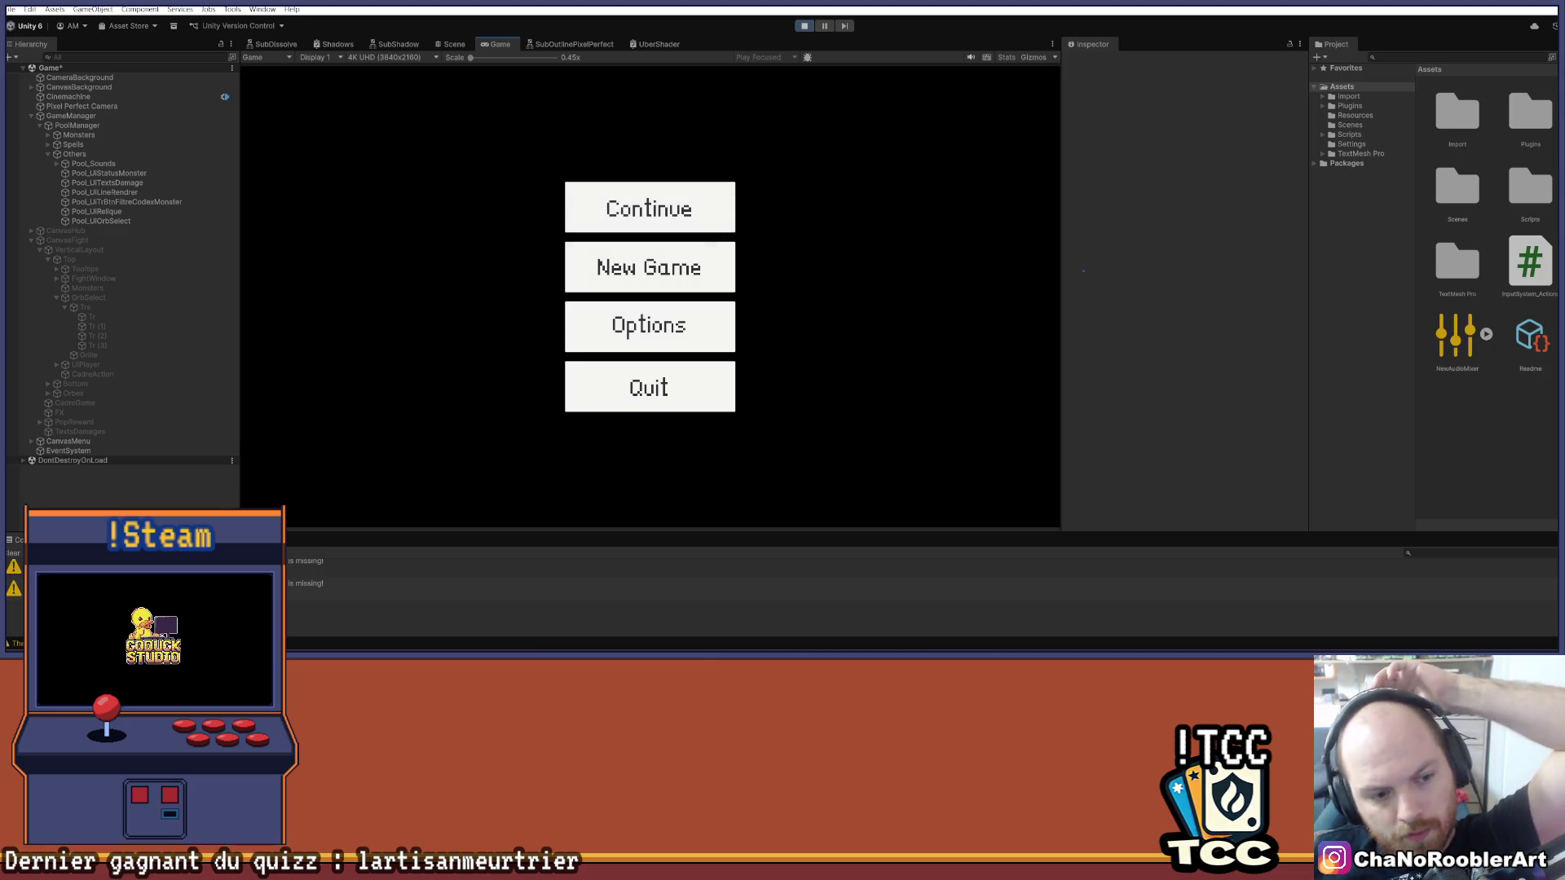
Step: Clear the Console warnings and choose New Game to reach the apprentice-wizard selection screen
click(8, 555)
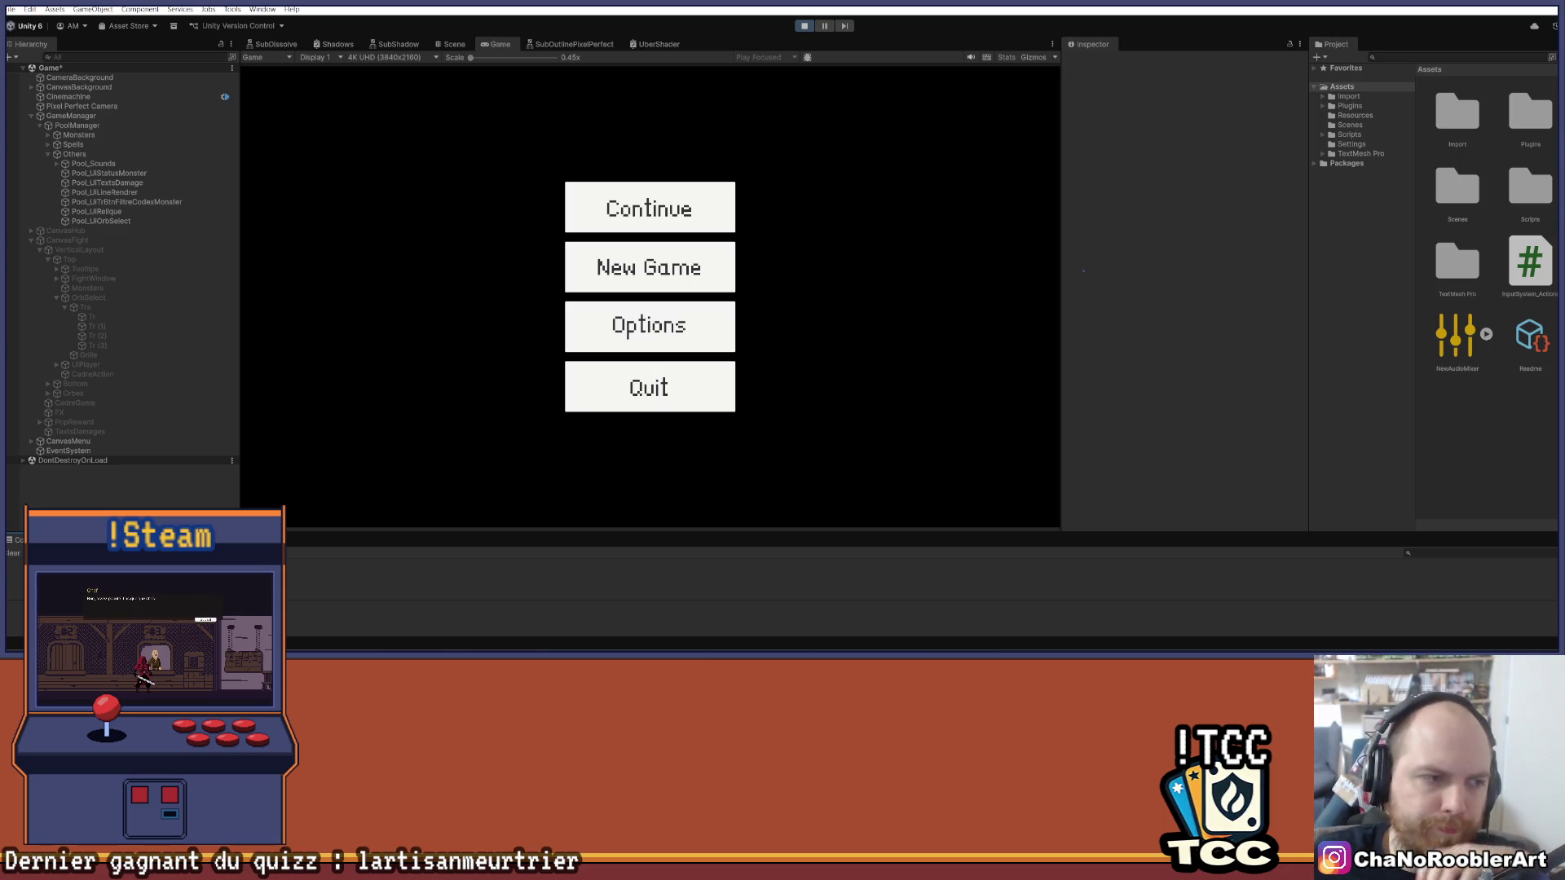
click(664, 279)
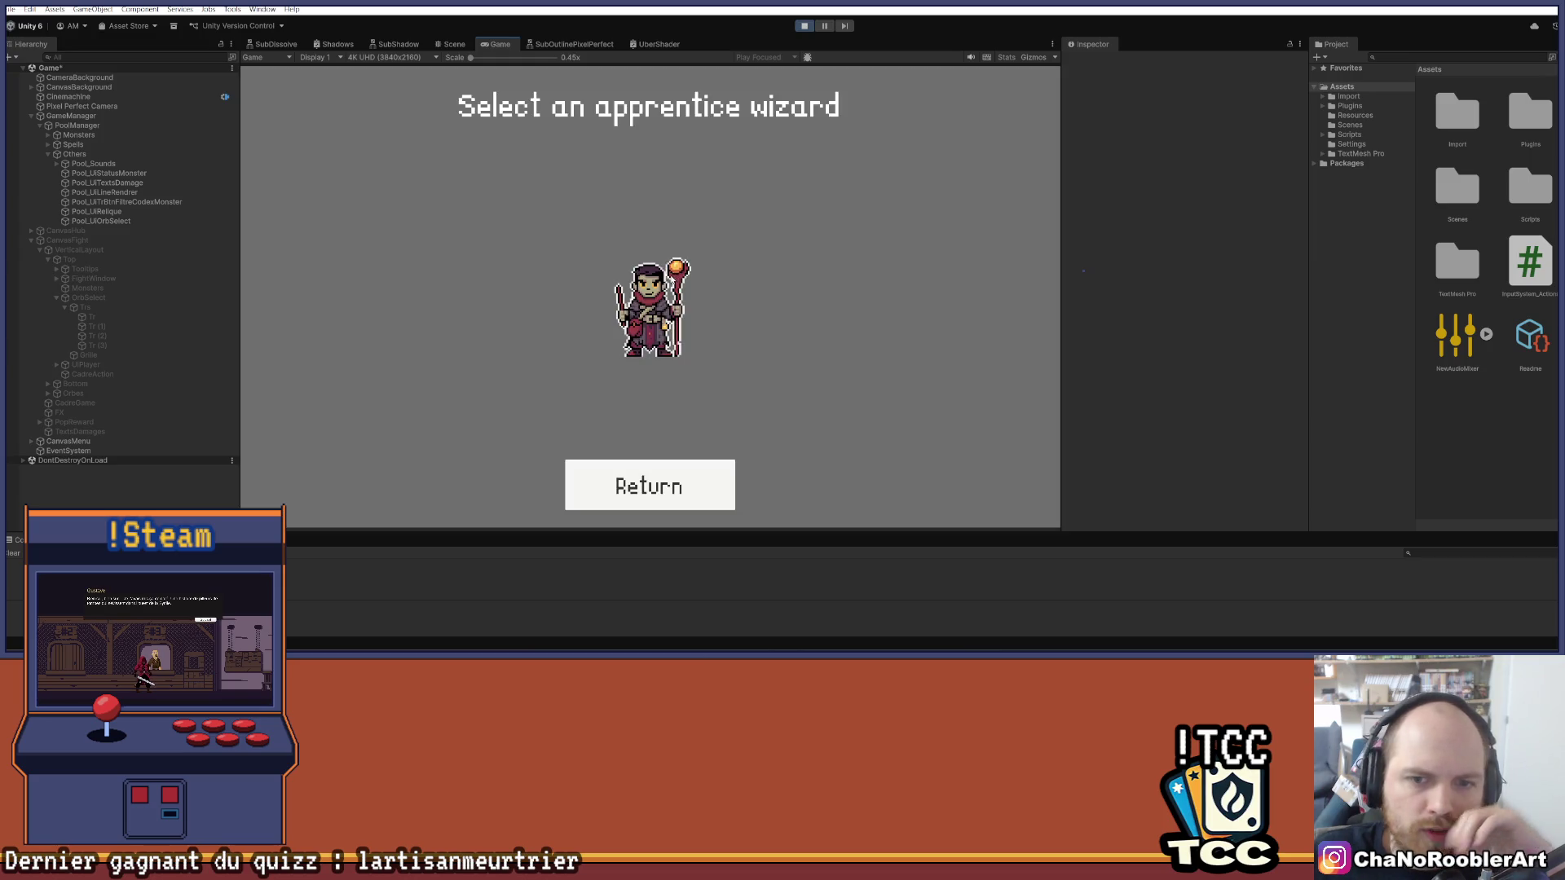
Step: Pick the wizard and first spell, enter the Wolf fight, check its 12/12 health, then stop play
click(650, 314)
click(829, 295)
click(652, 407)
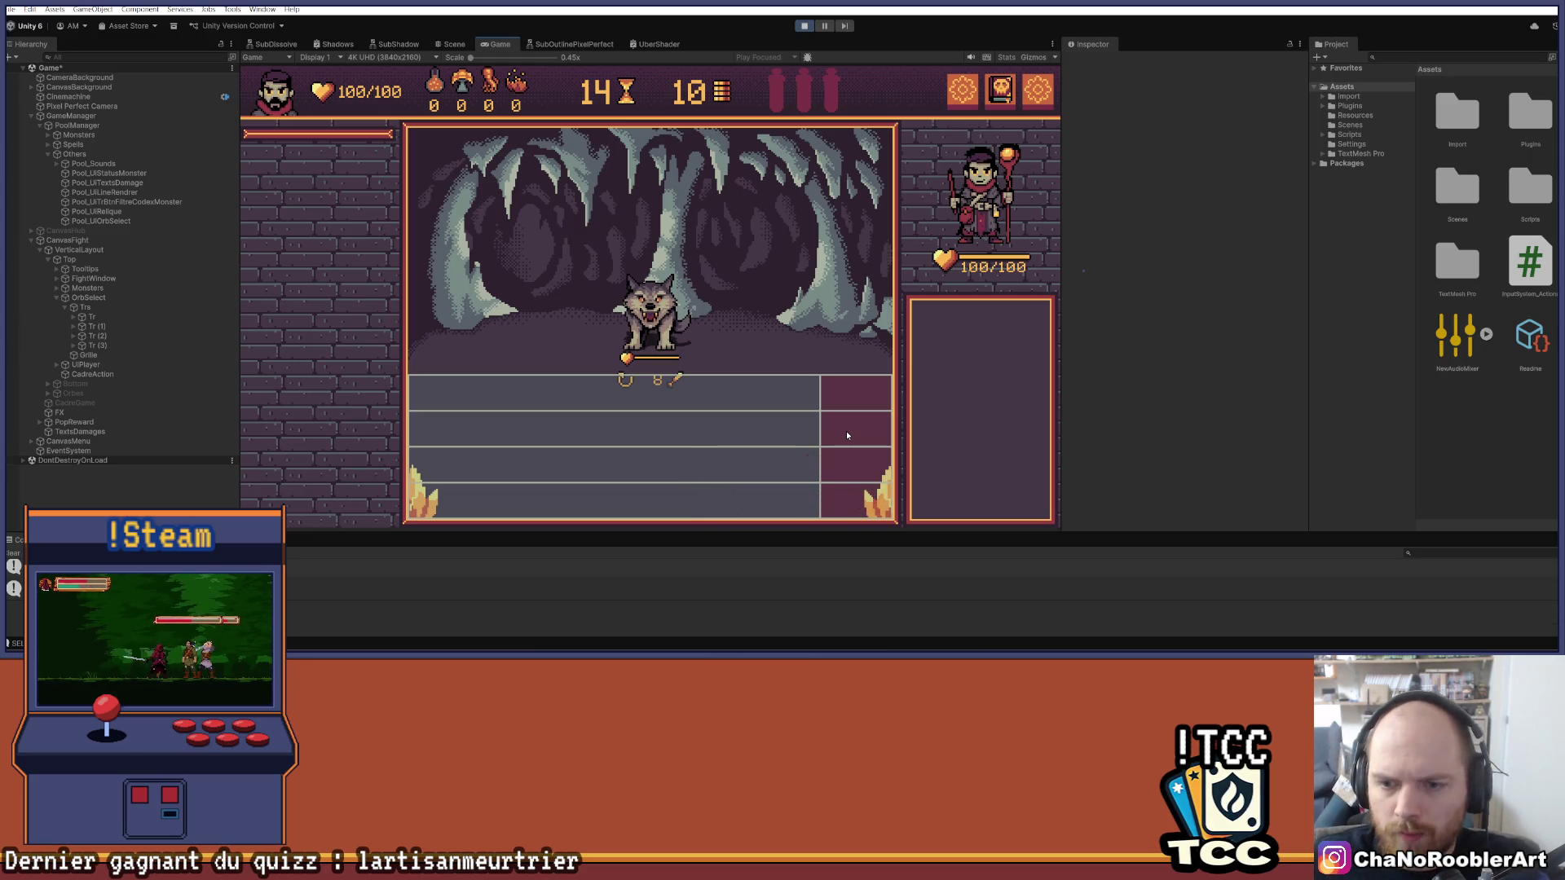
click(647, 330)
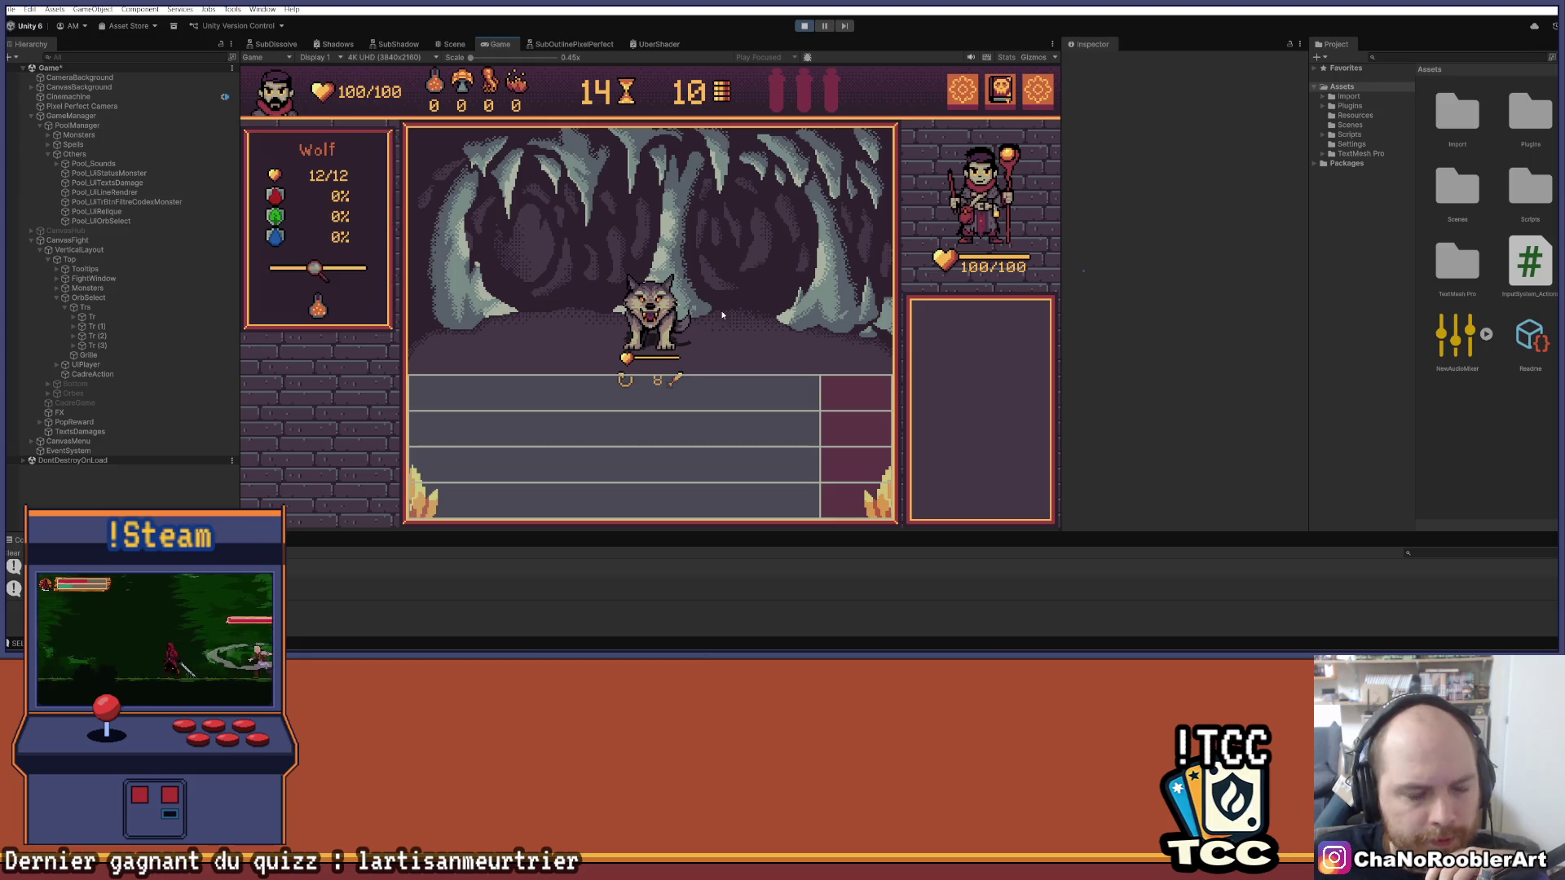
click(806, 25)
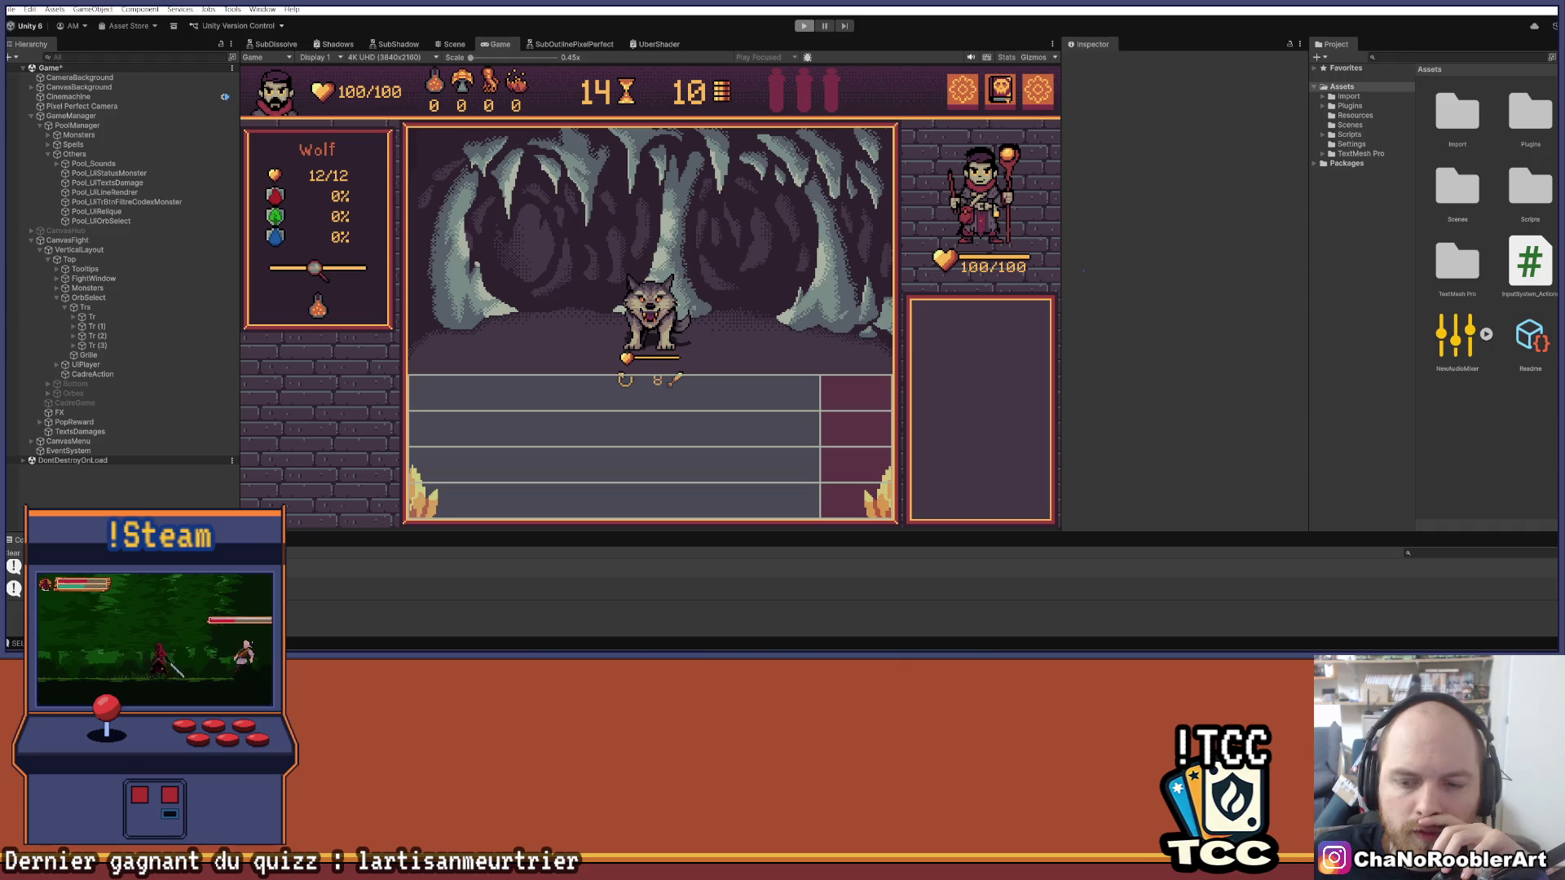
key(alt+Tab)
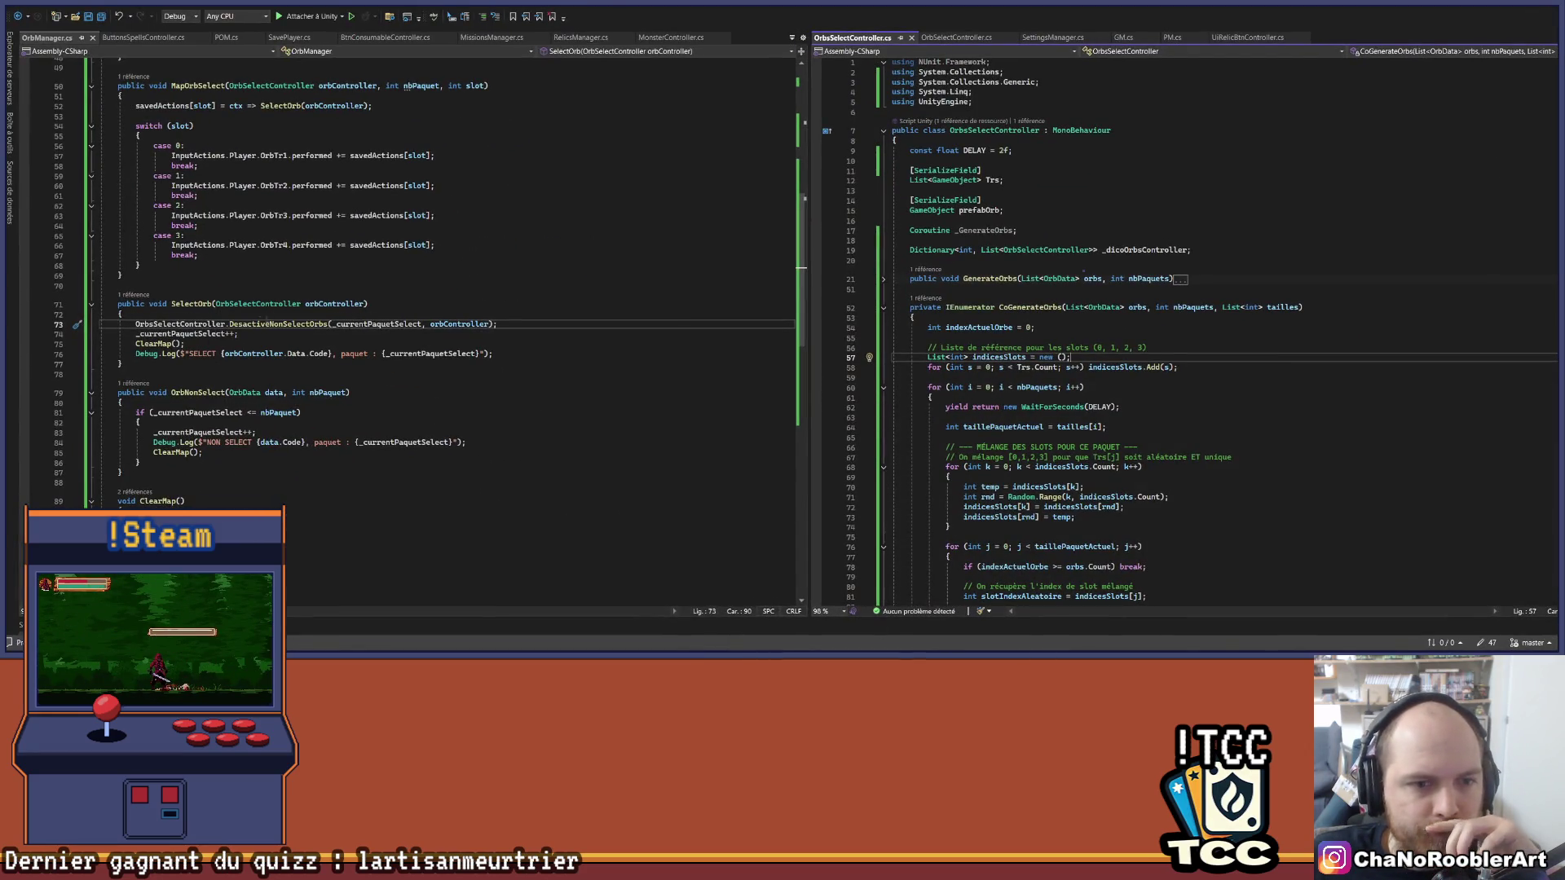
Step: Collapse the CoGenerateOrbs, AddDicoOrbs and DesactiveNonSelectOrbs methods in OrbManager.cs
click(527, 324)
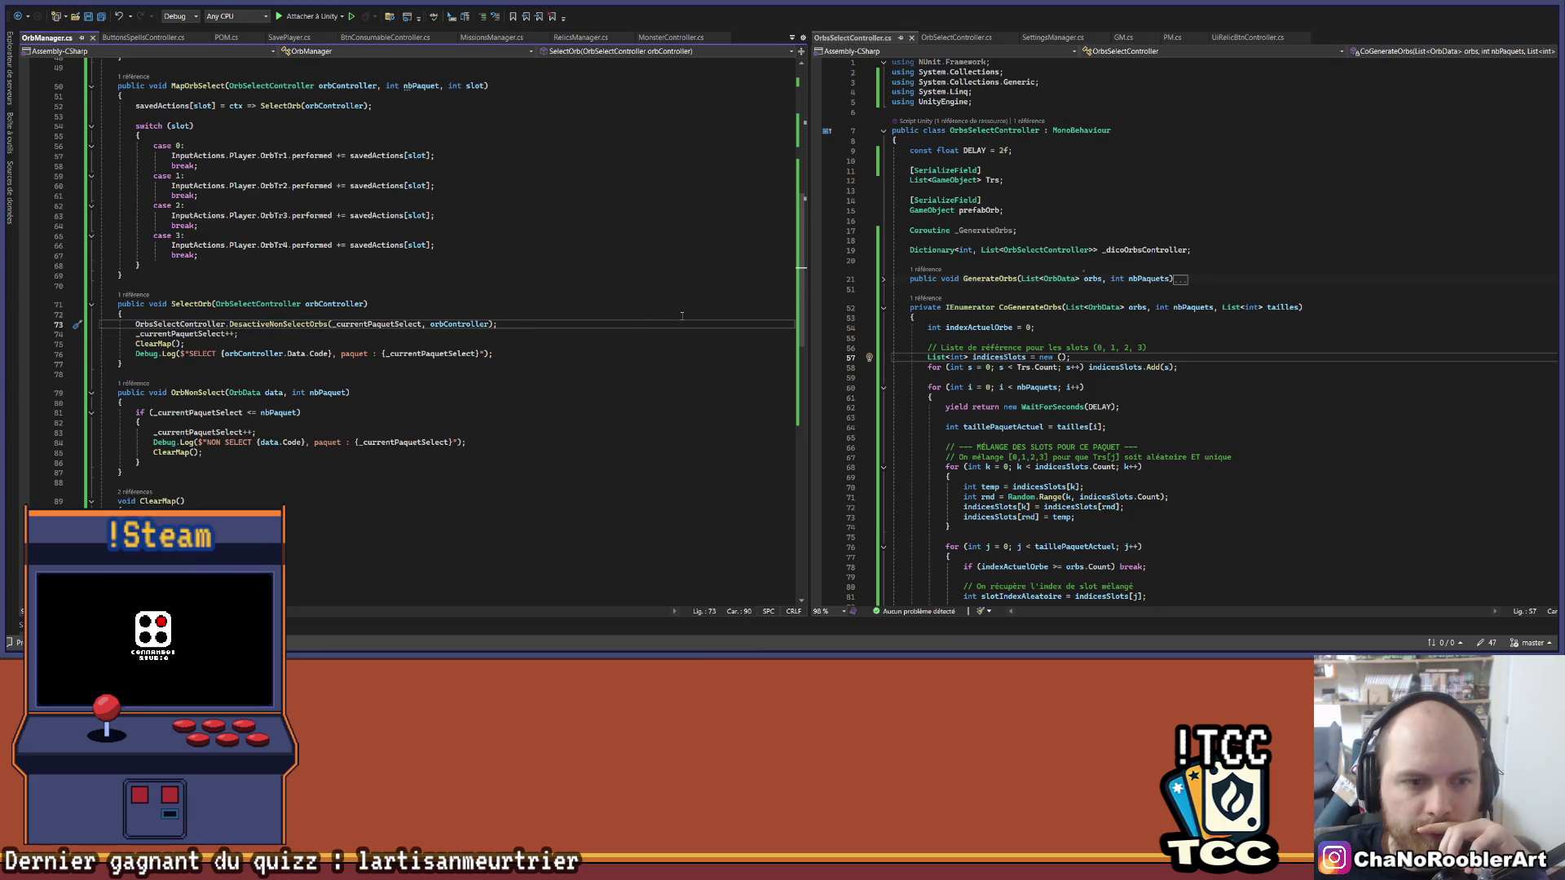
scroll(1073, 387, down, 1)
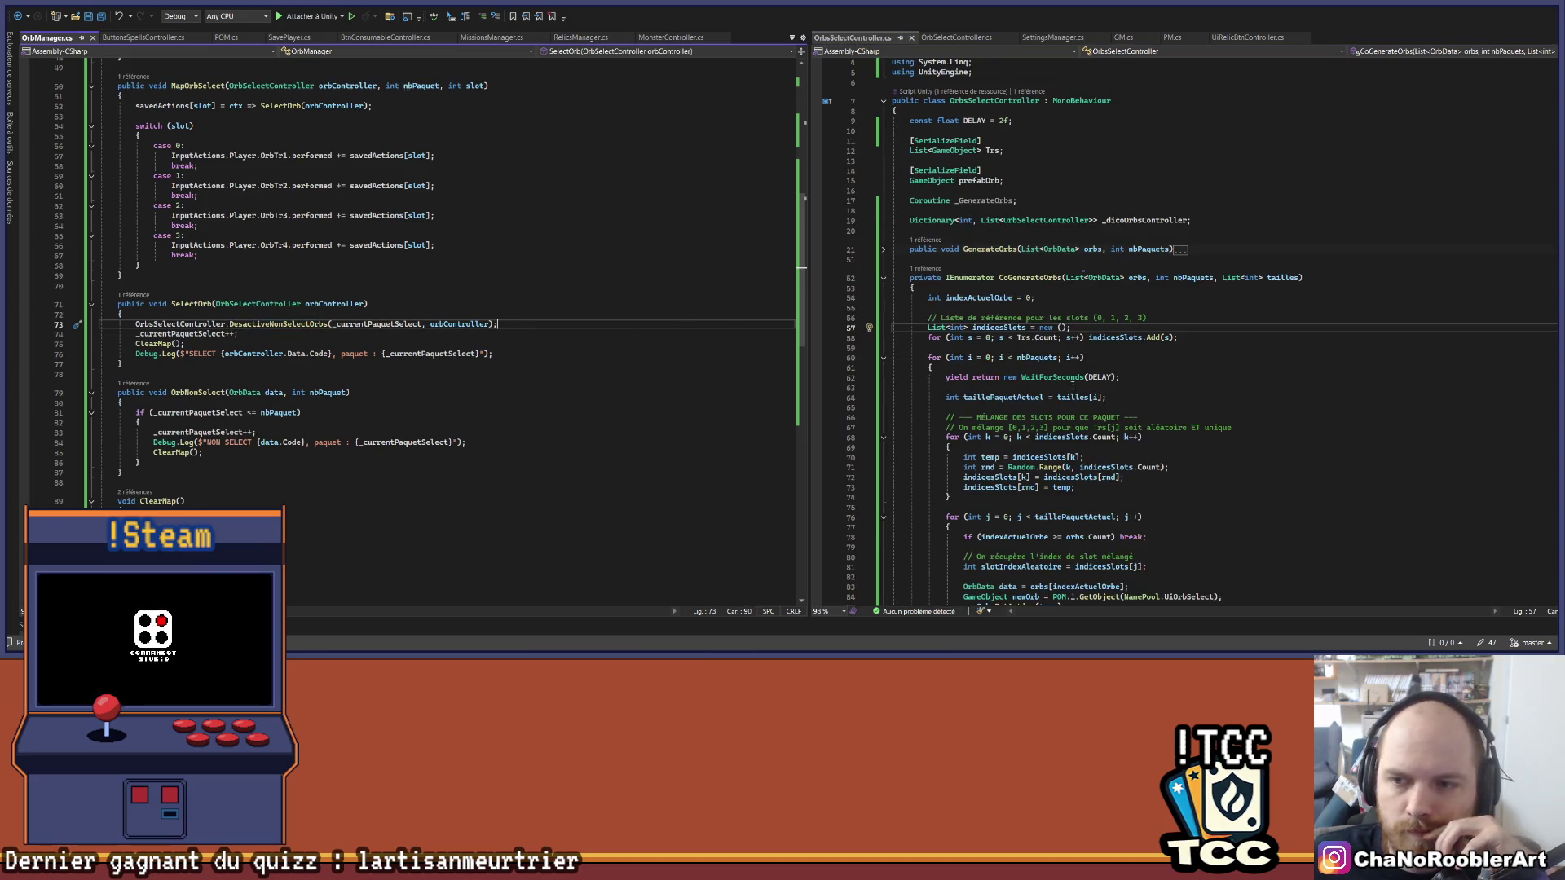
click(883, 278)
click(883, 307)
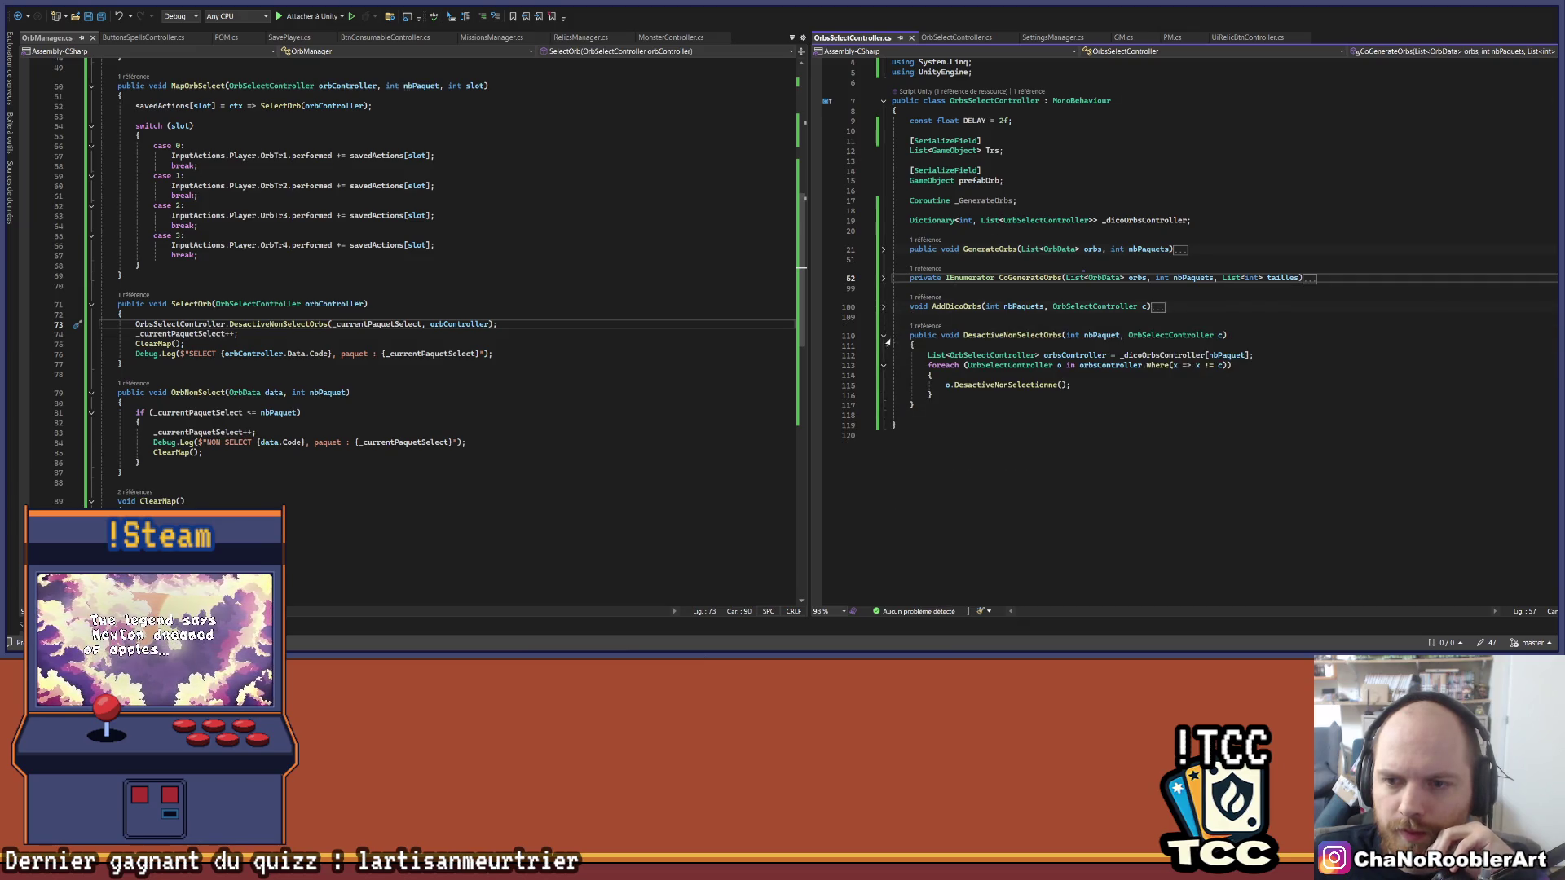
click(883, 335)
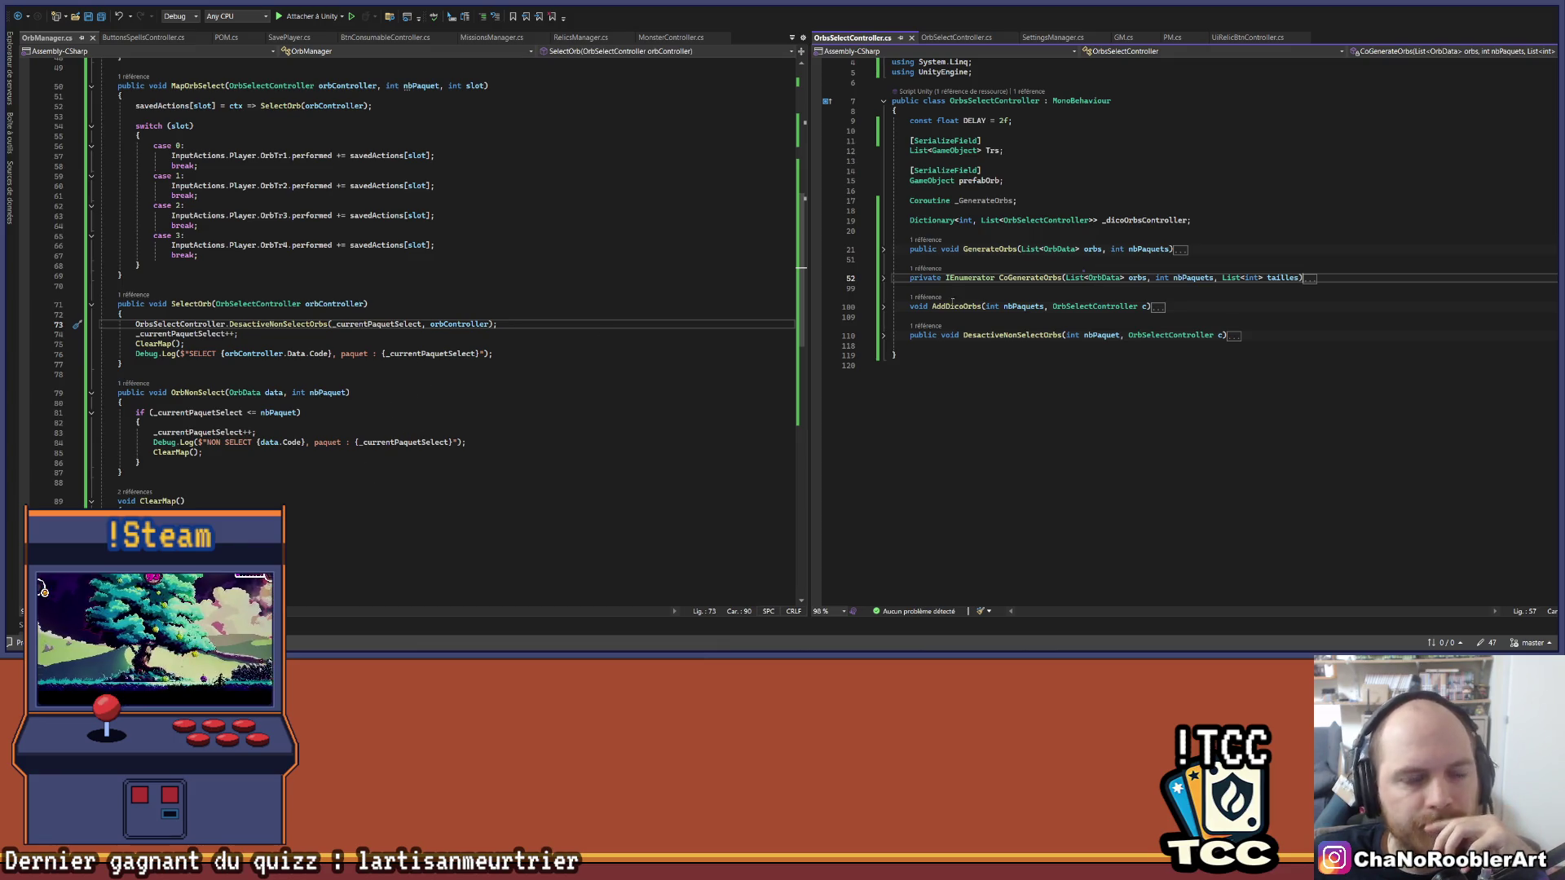
Step: Open OrbSelectController.cs and compare its SelectOrb with OrbManager's SelectOrb and MapOrbSelect call
click(967, 37)
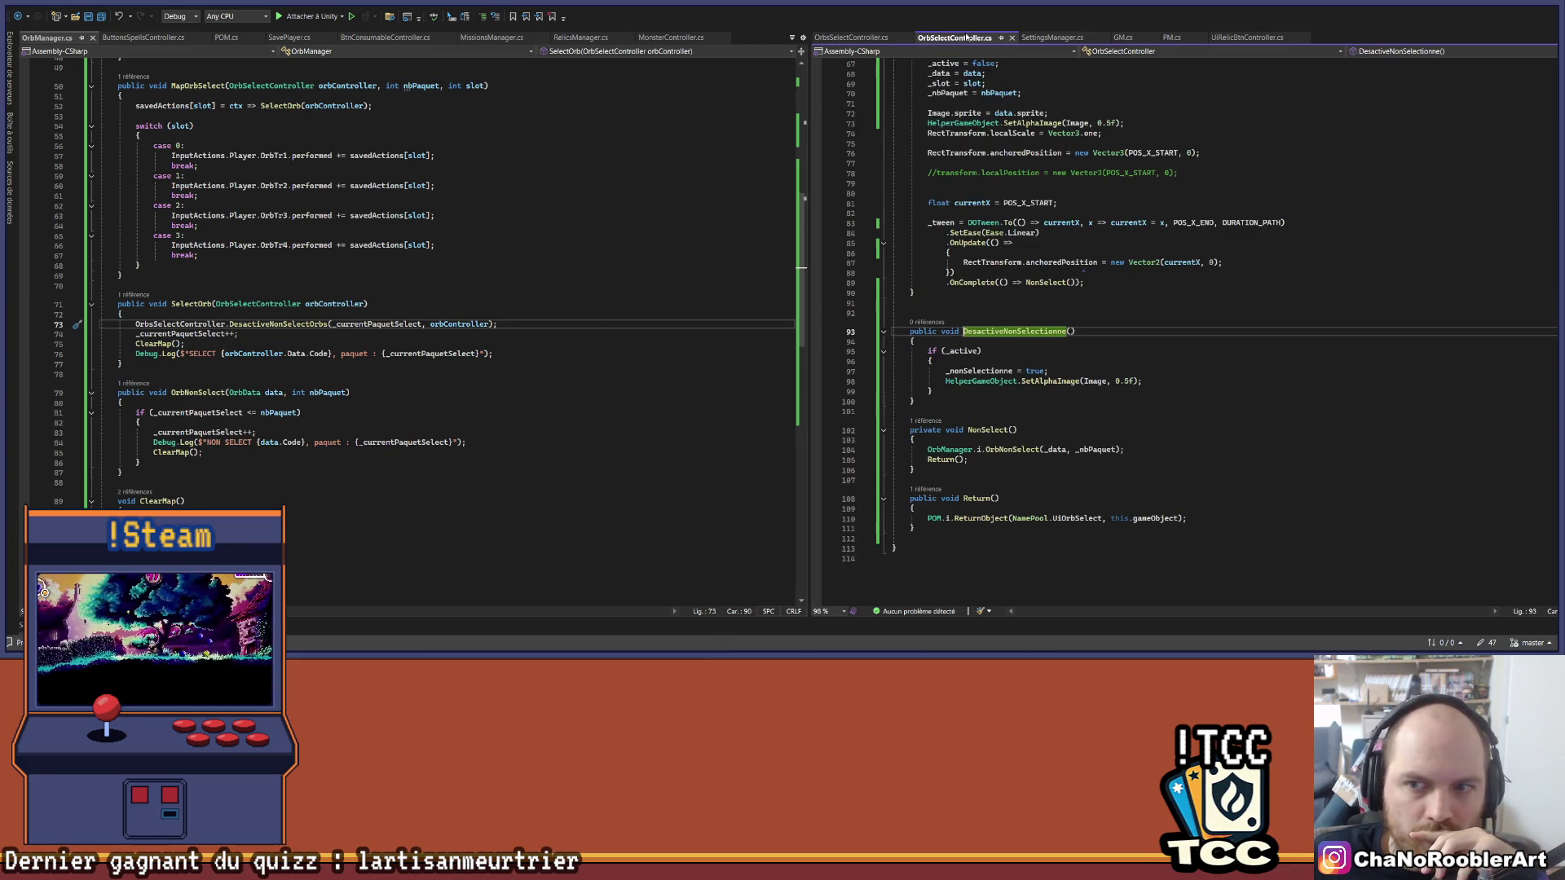
scroll(1107, 324, up, 9)
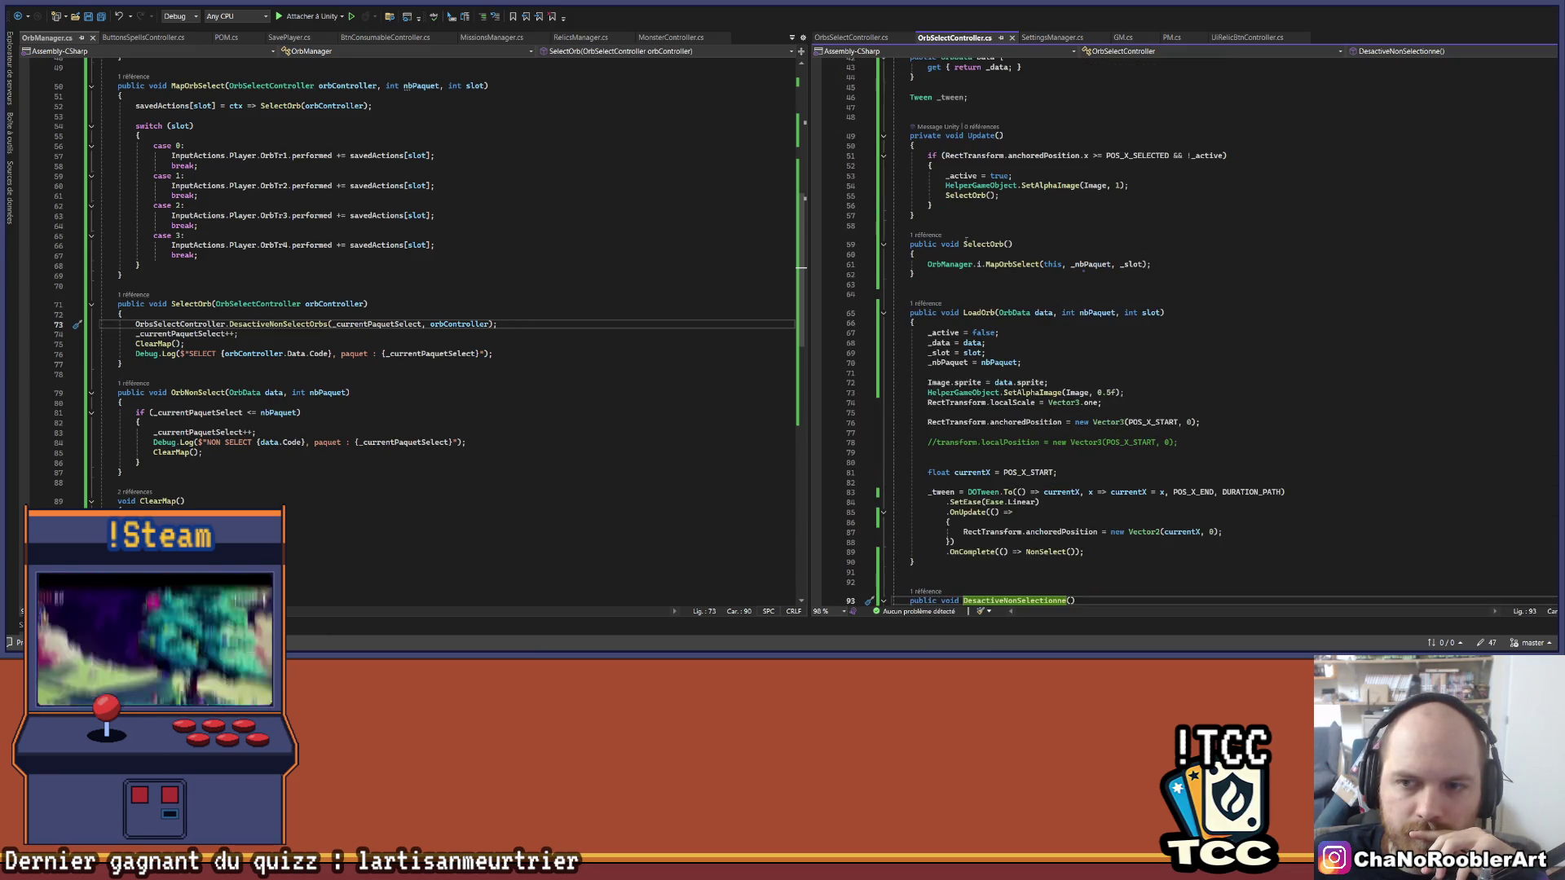
click(1004, 262)
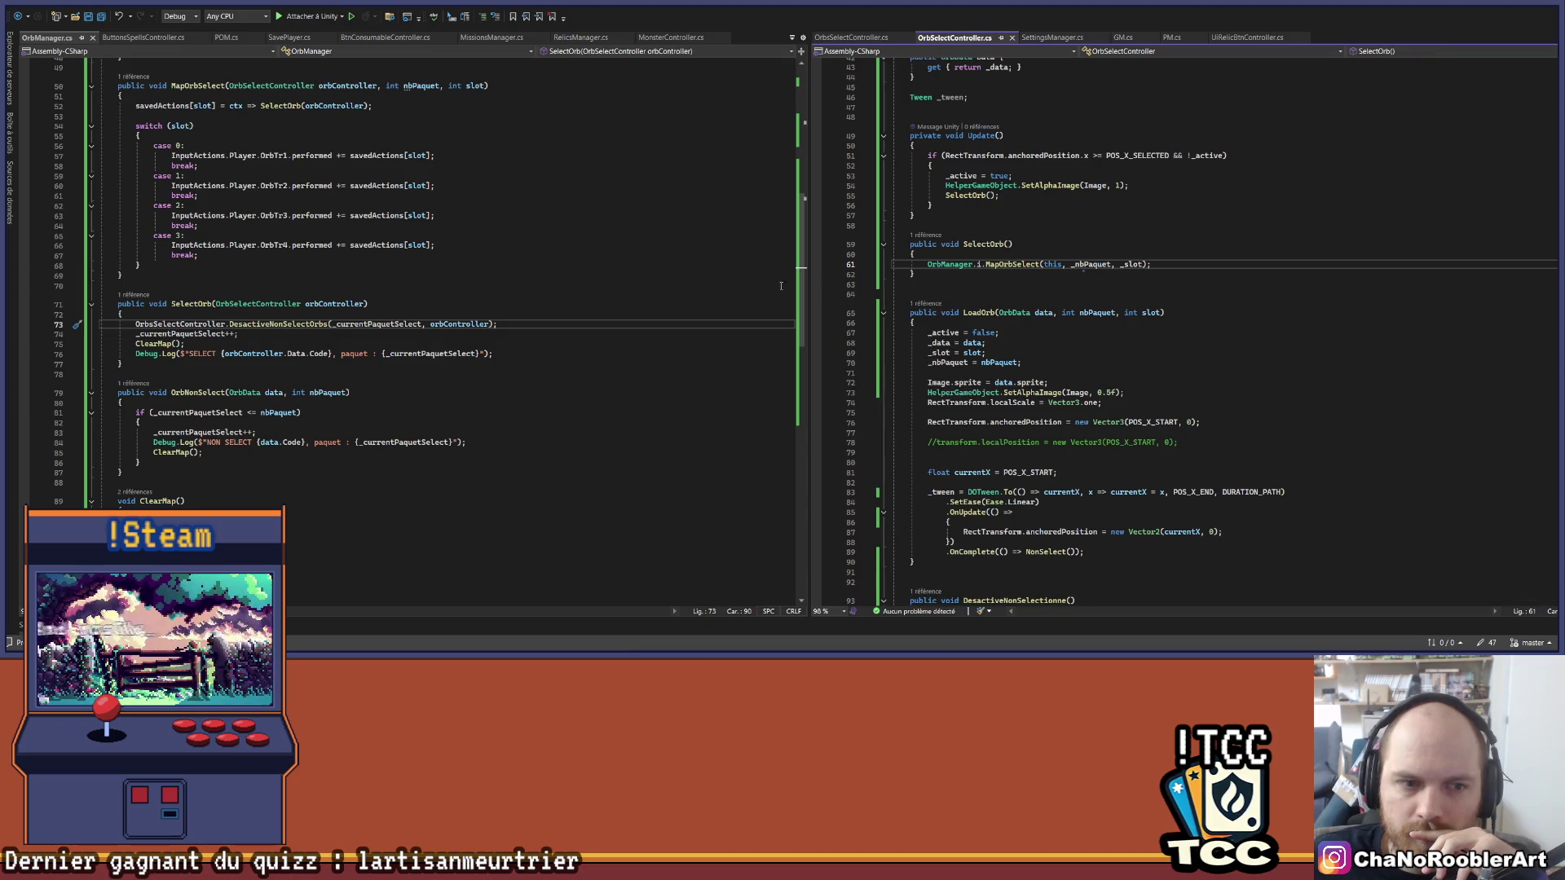
scroll(1003, 263, up, 2)
drag(136, 324, 238, 334)
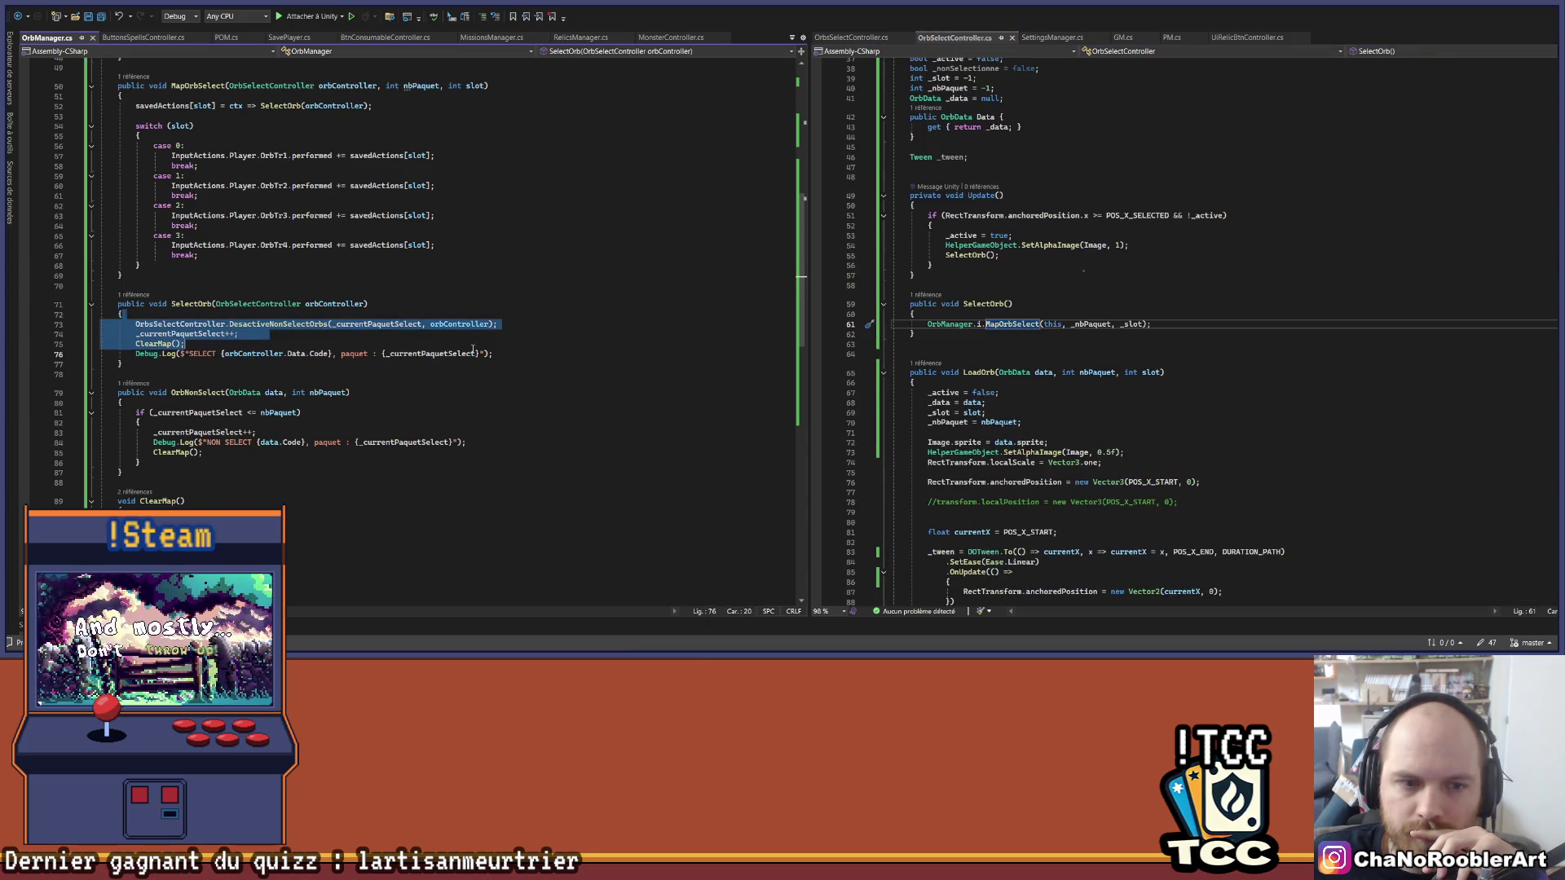
click(492, 353)
click(1020, 343)
click(1176, 322)
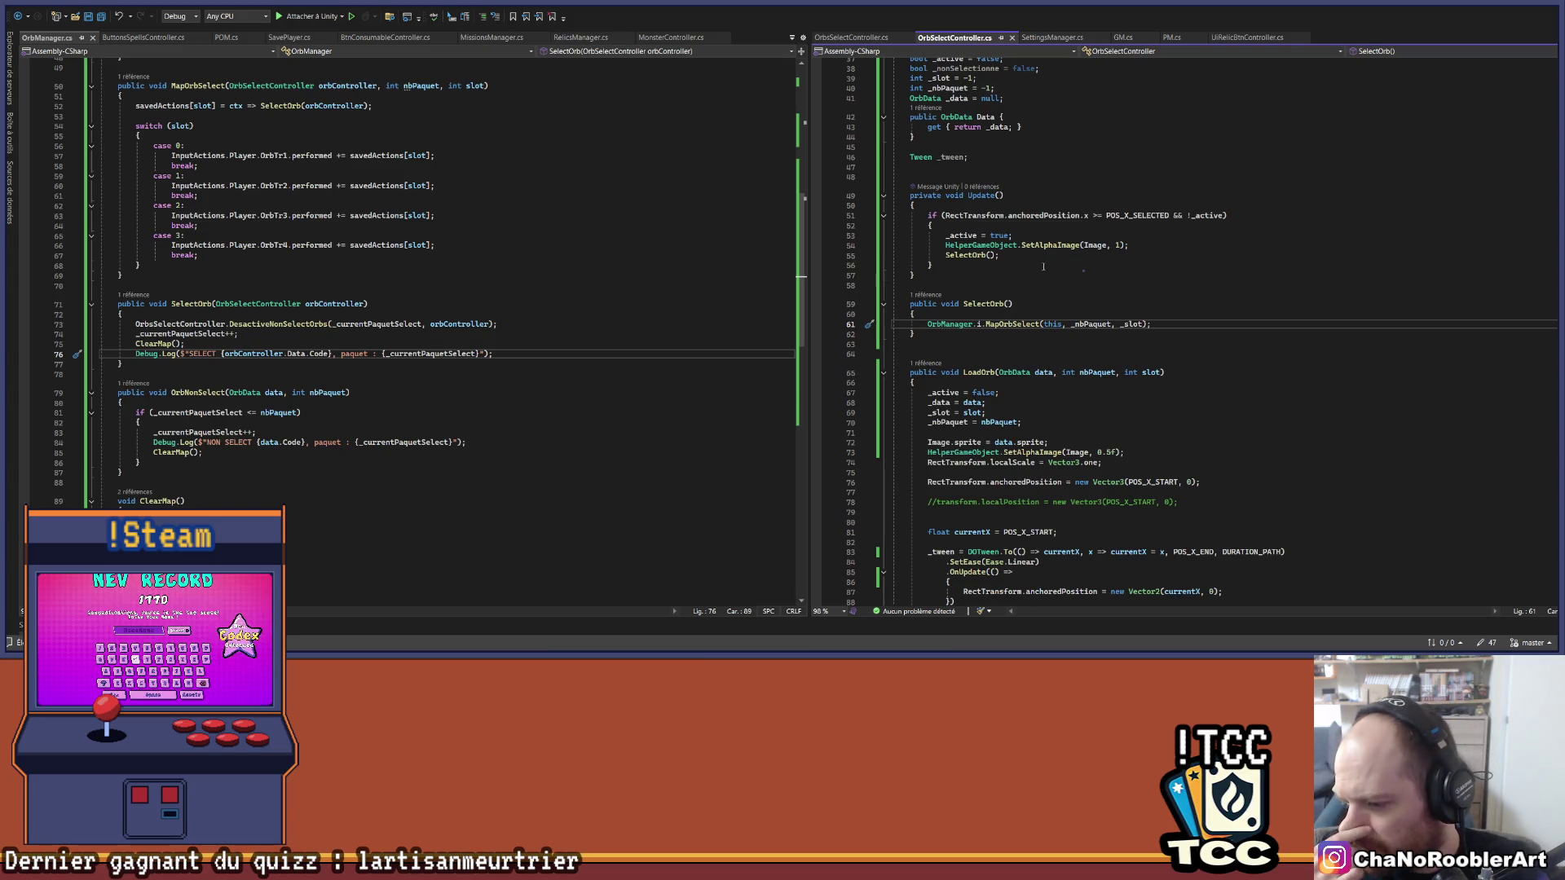
Step: Scroll through OrbSelectController.cs down to the Return() method and place the caret inside it
scroll(1060, 281, down, 2)
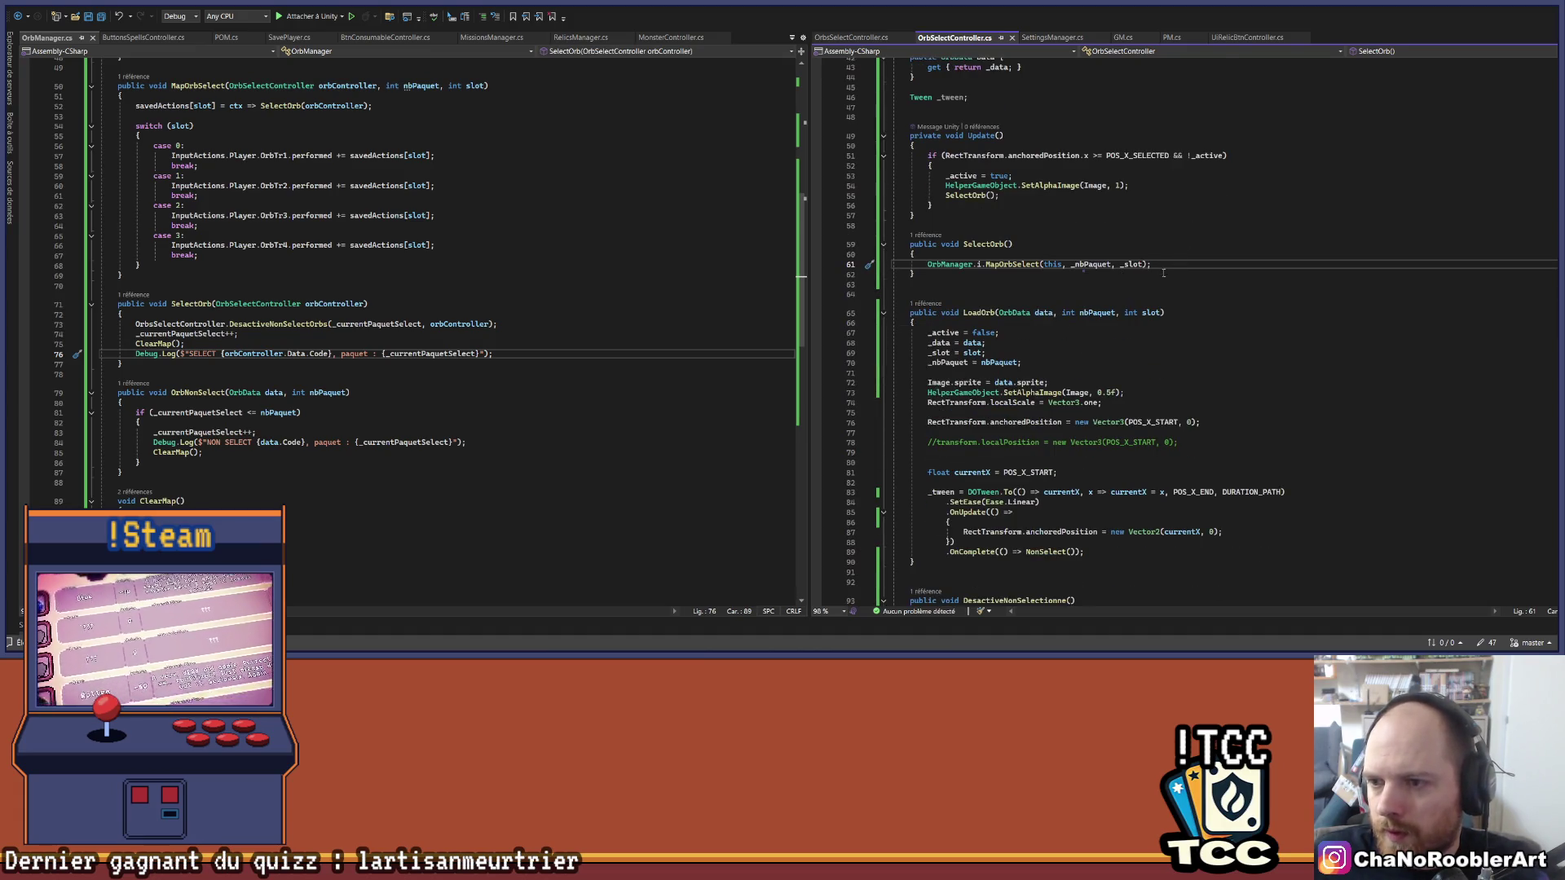
scroll(1068, 287, down, 6)
scroll(1144, 344, down, 3)
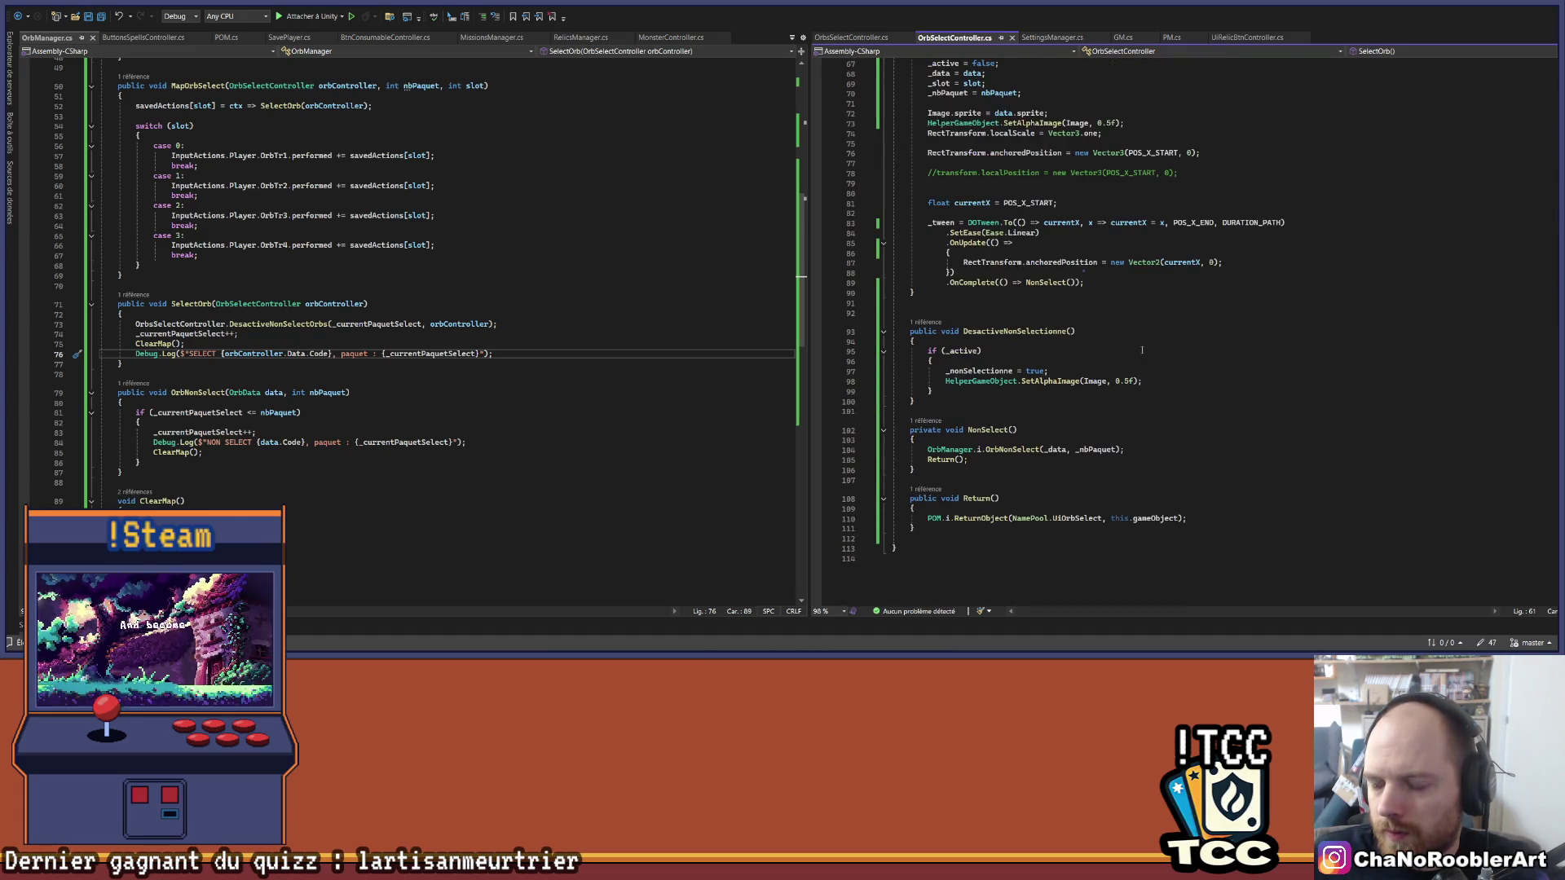
scroll(1142, 350, up, 1)
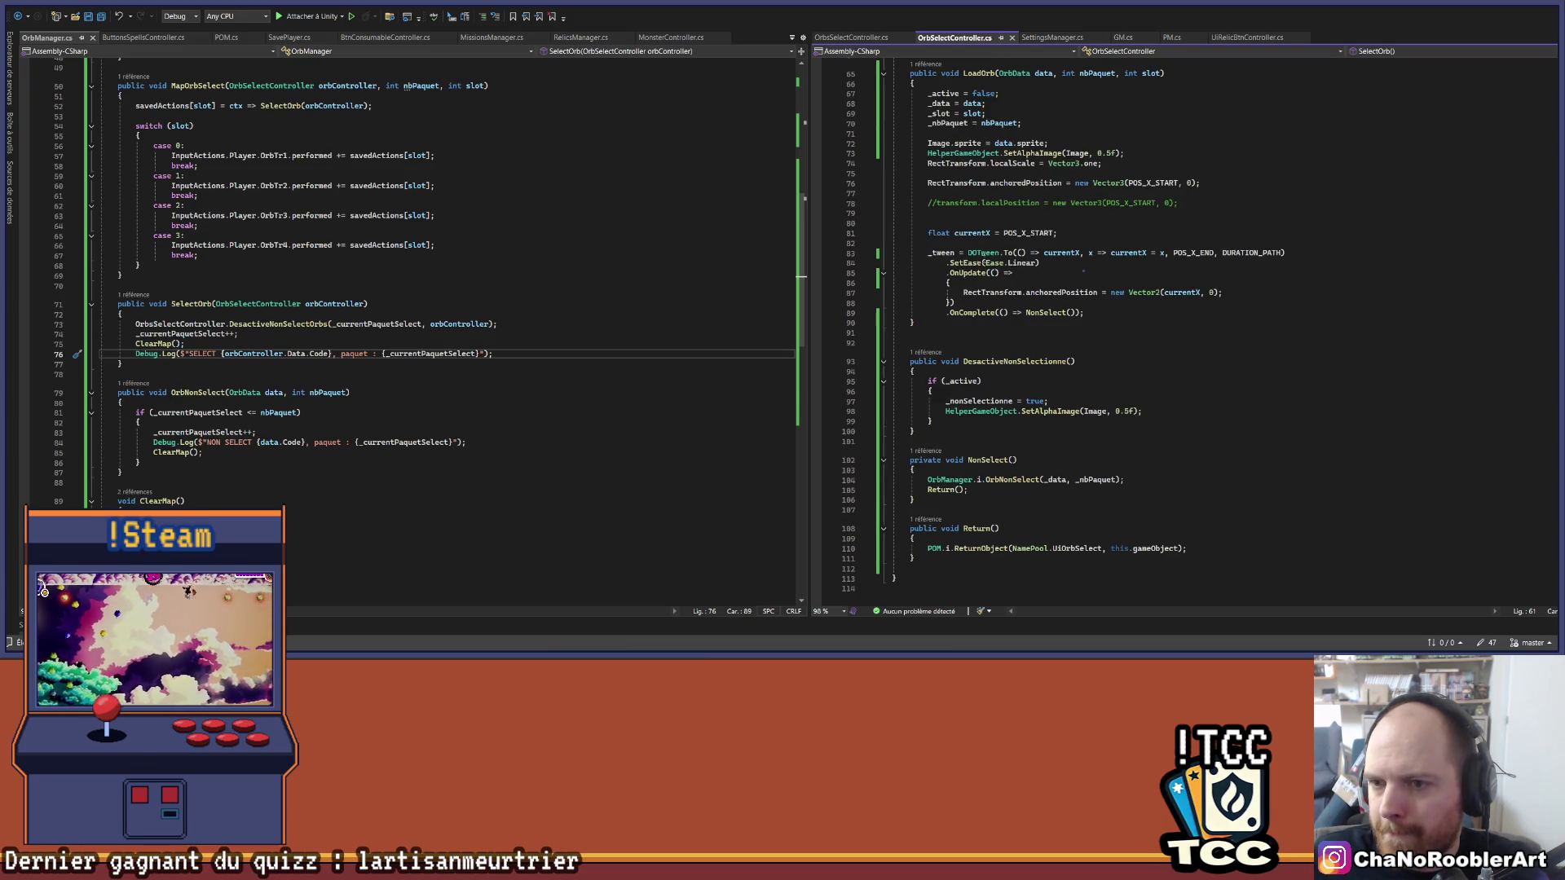
scroll(1068, 327, down, 3)
click(913, 449)
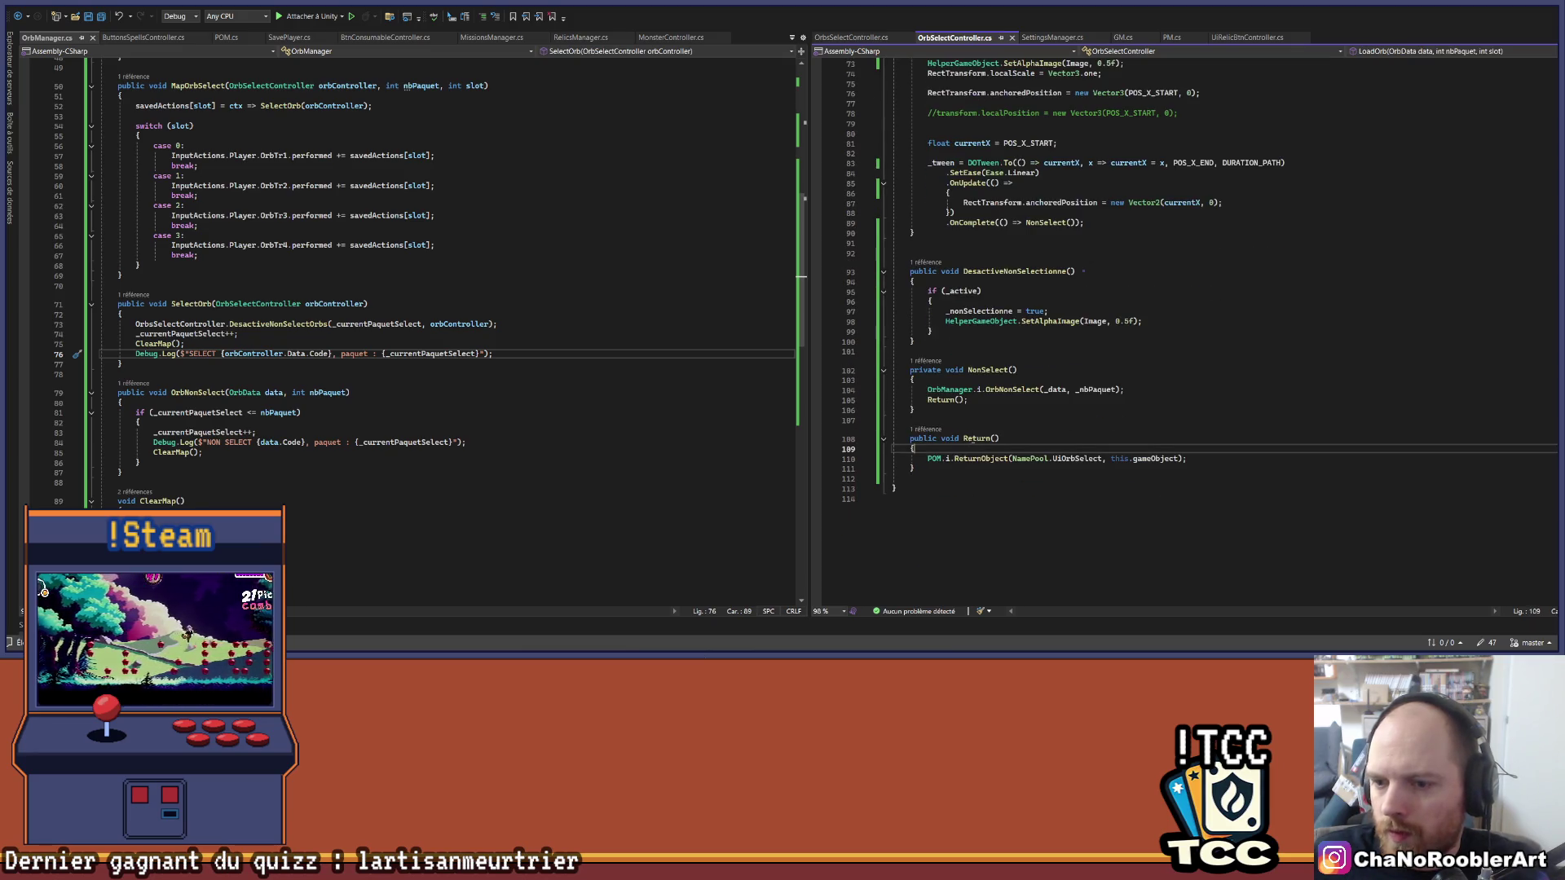
text(*)
key(Up)
text(_tween.D)
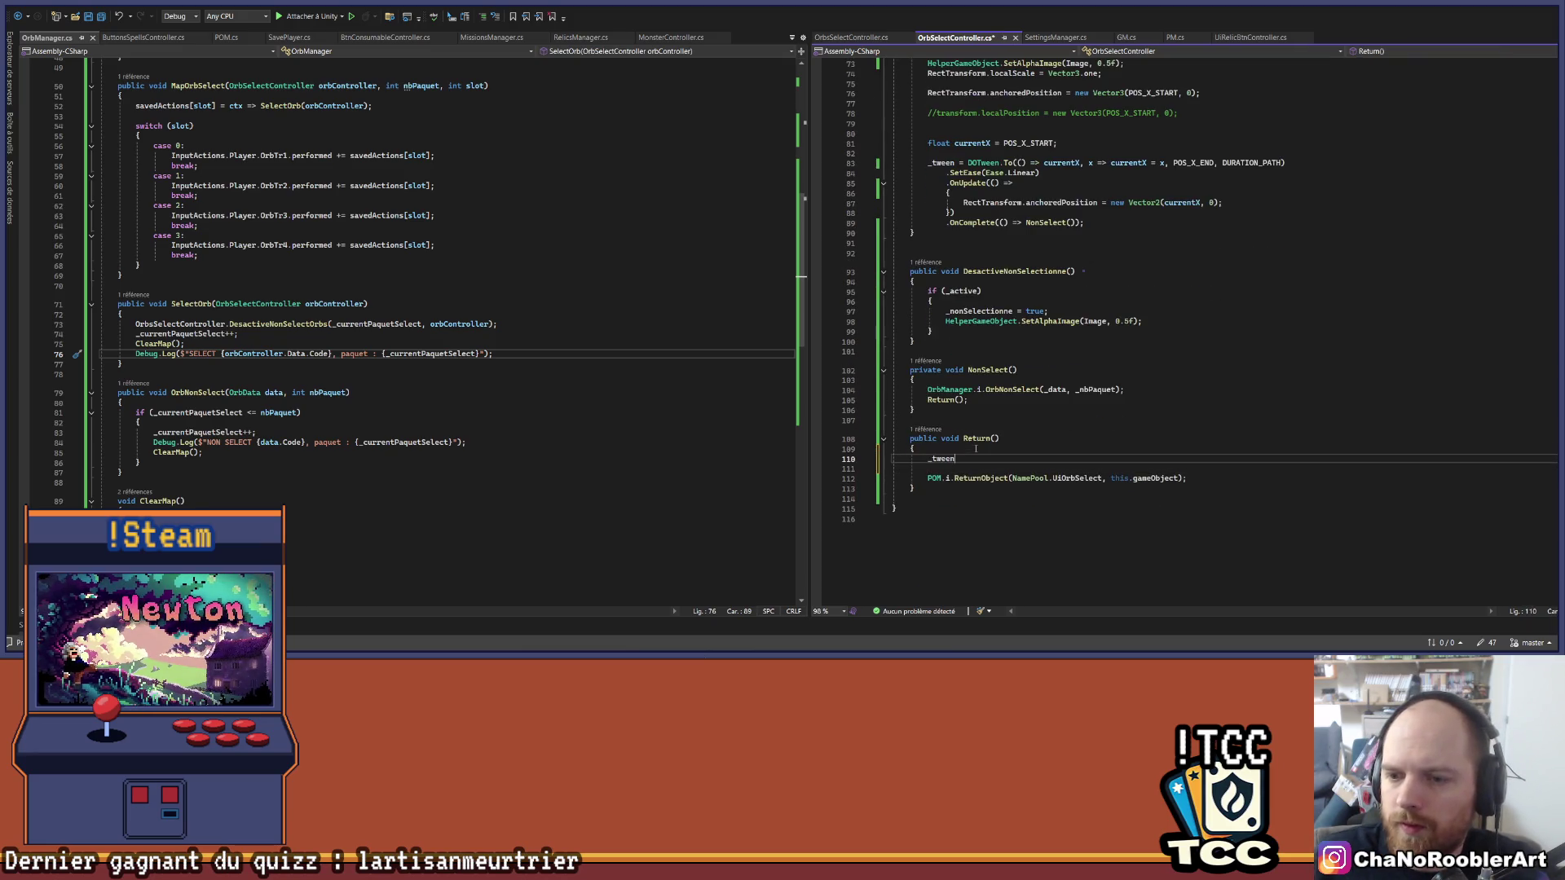
key(BackSpace)
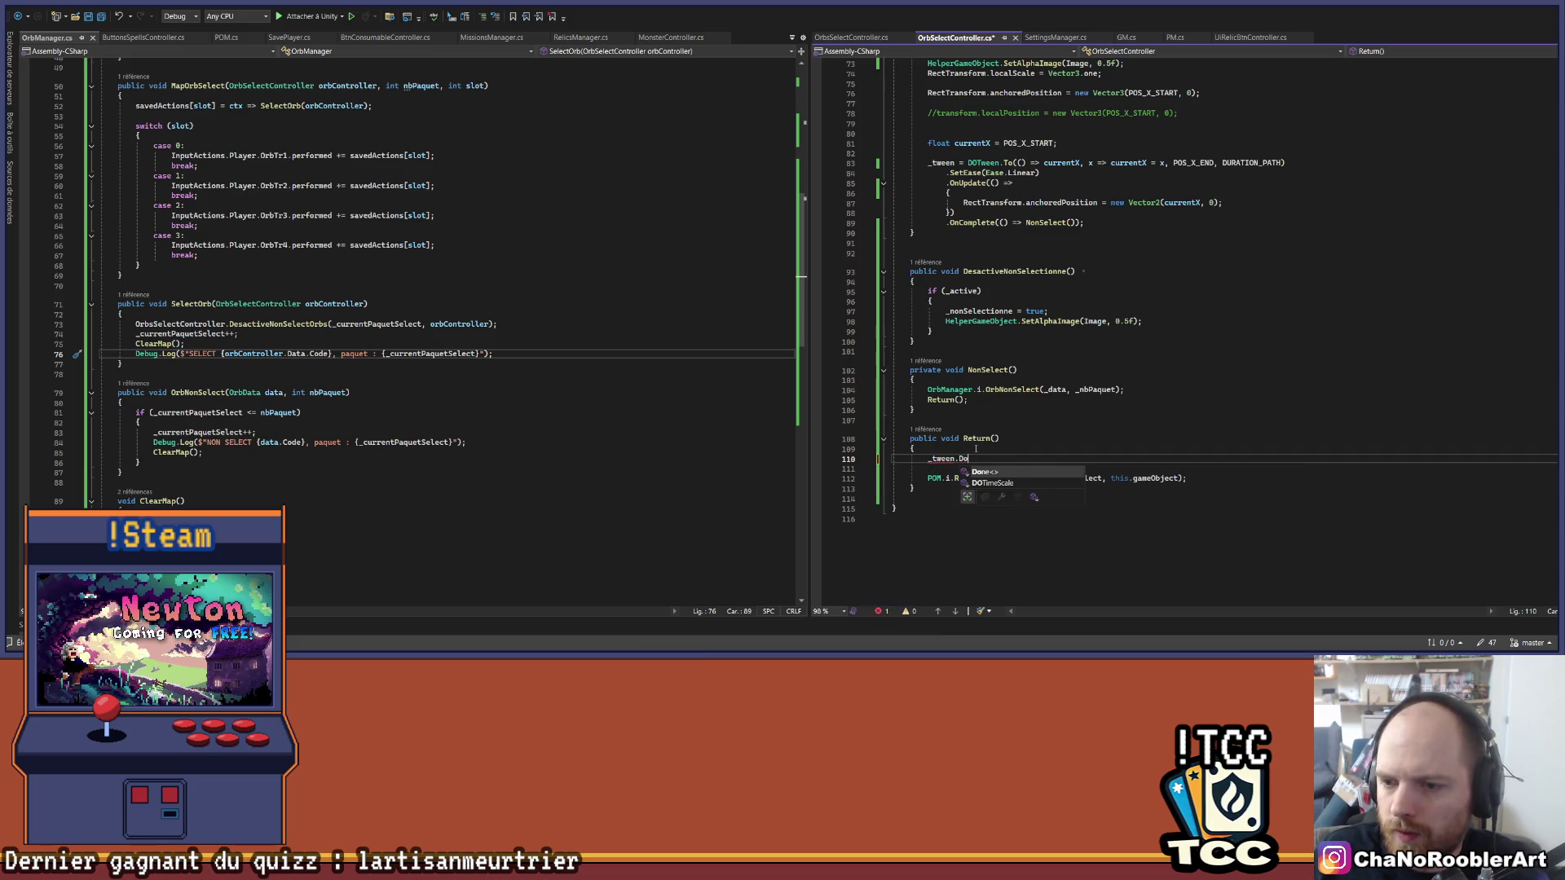
text(Kill();)
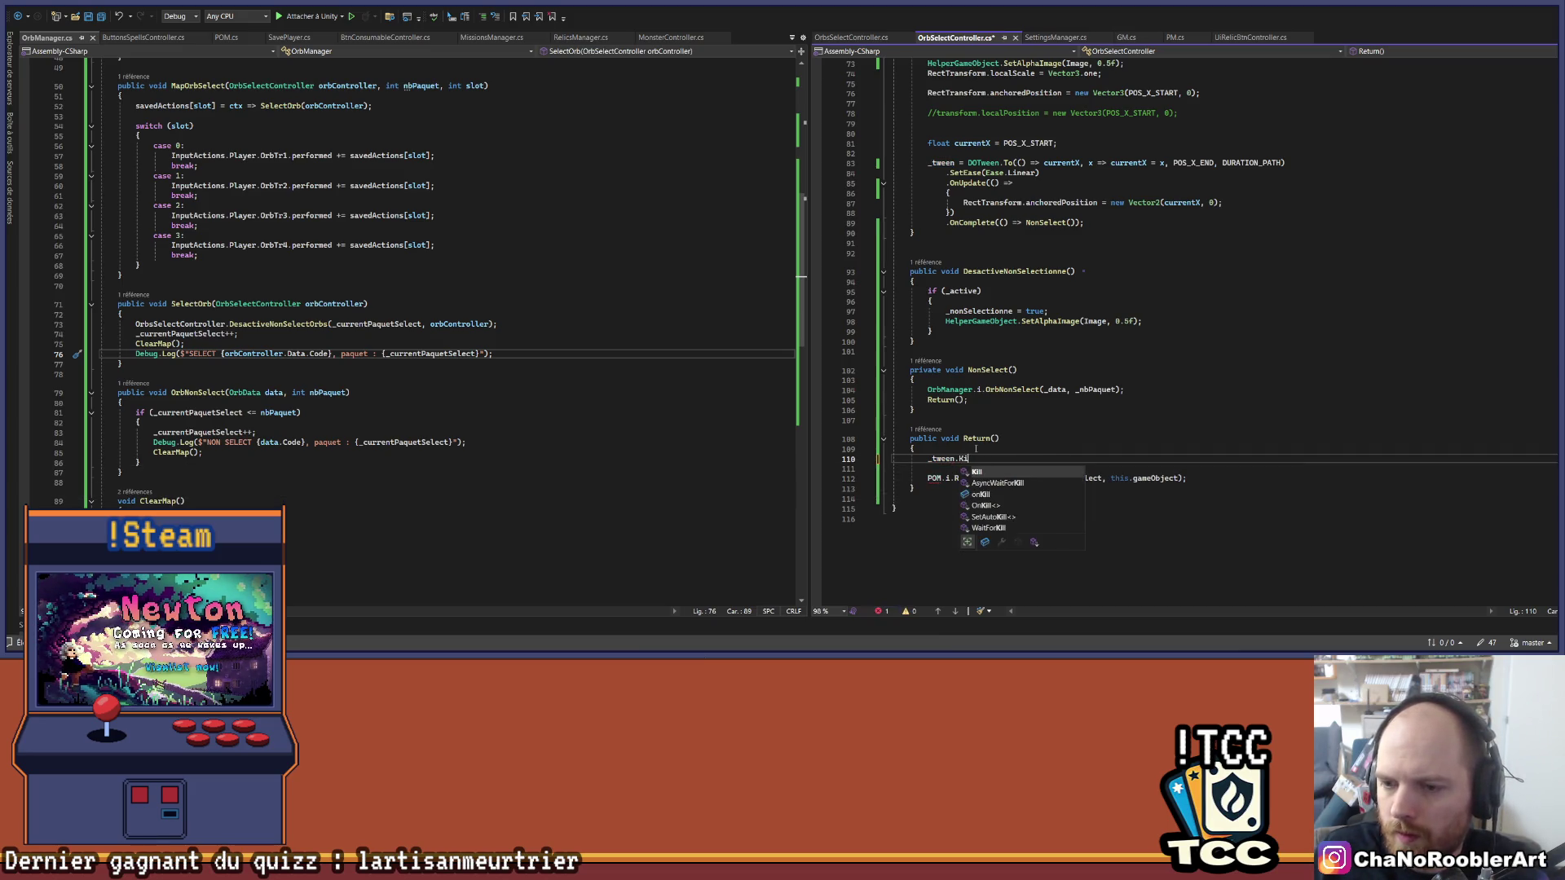
key(ctrl+s)
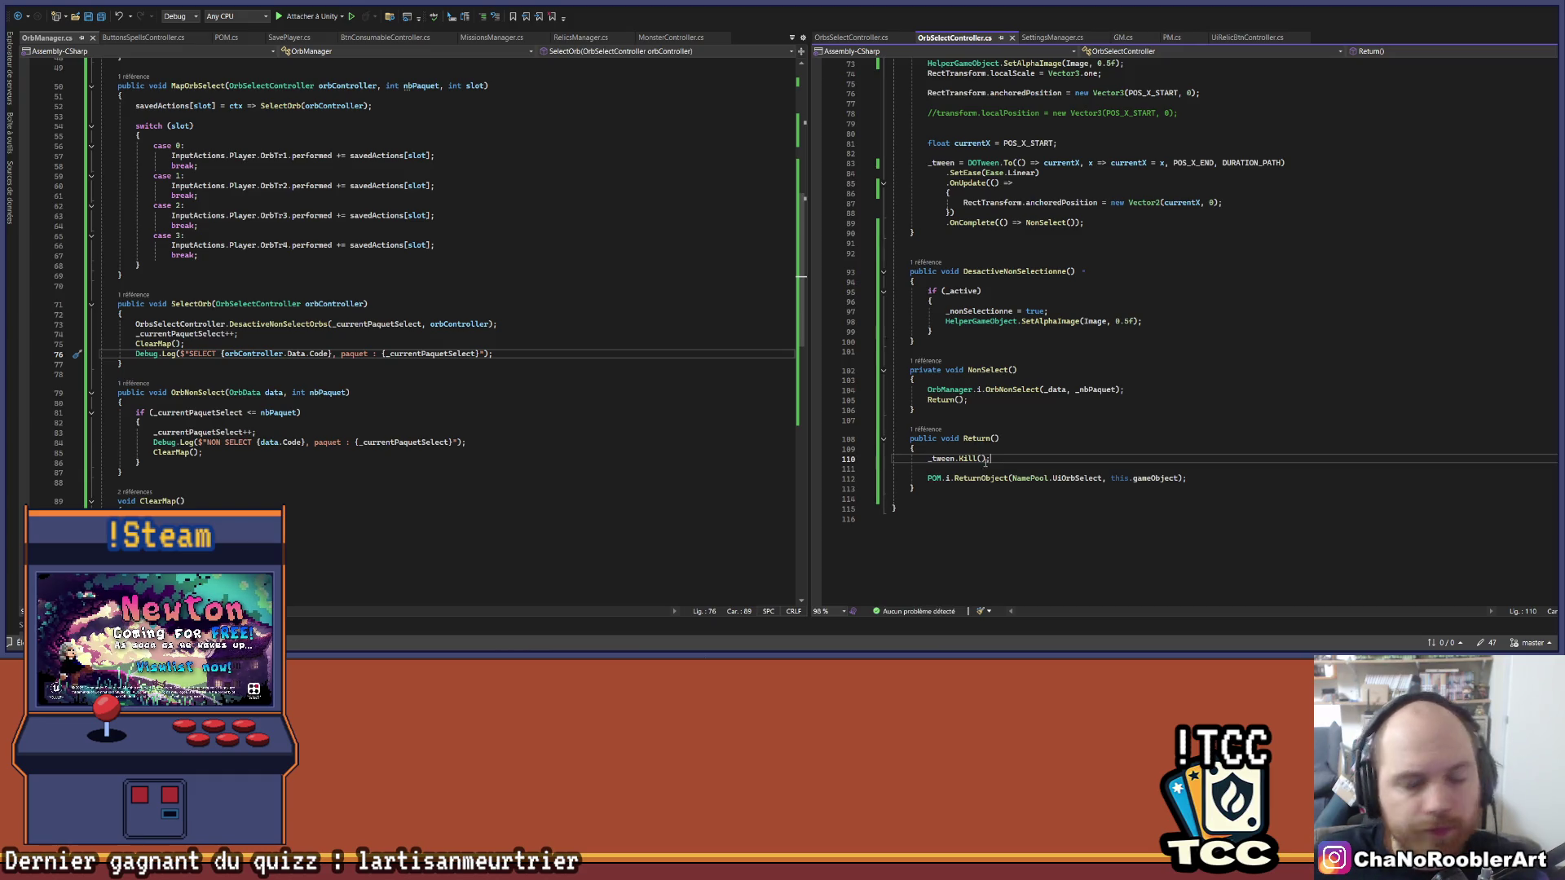
click(995, 480)
click(1120, 464)
key(BackSpace)
scroll(1067, 447, up, 8)
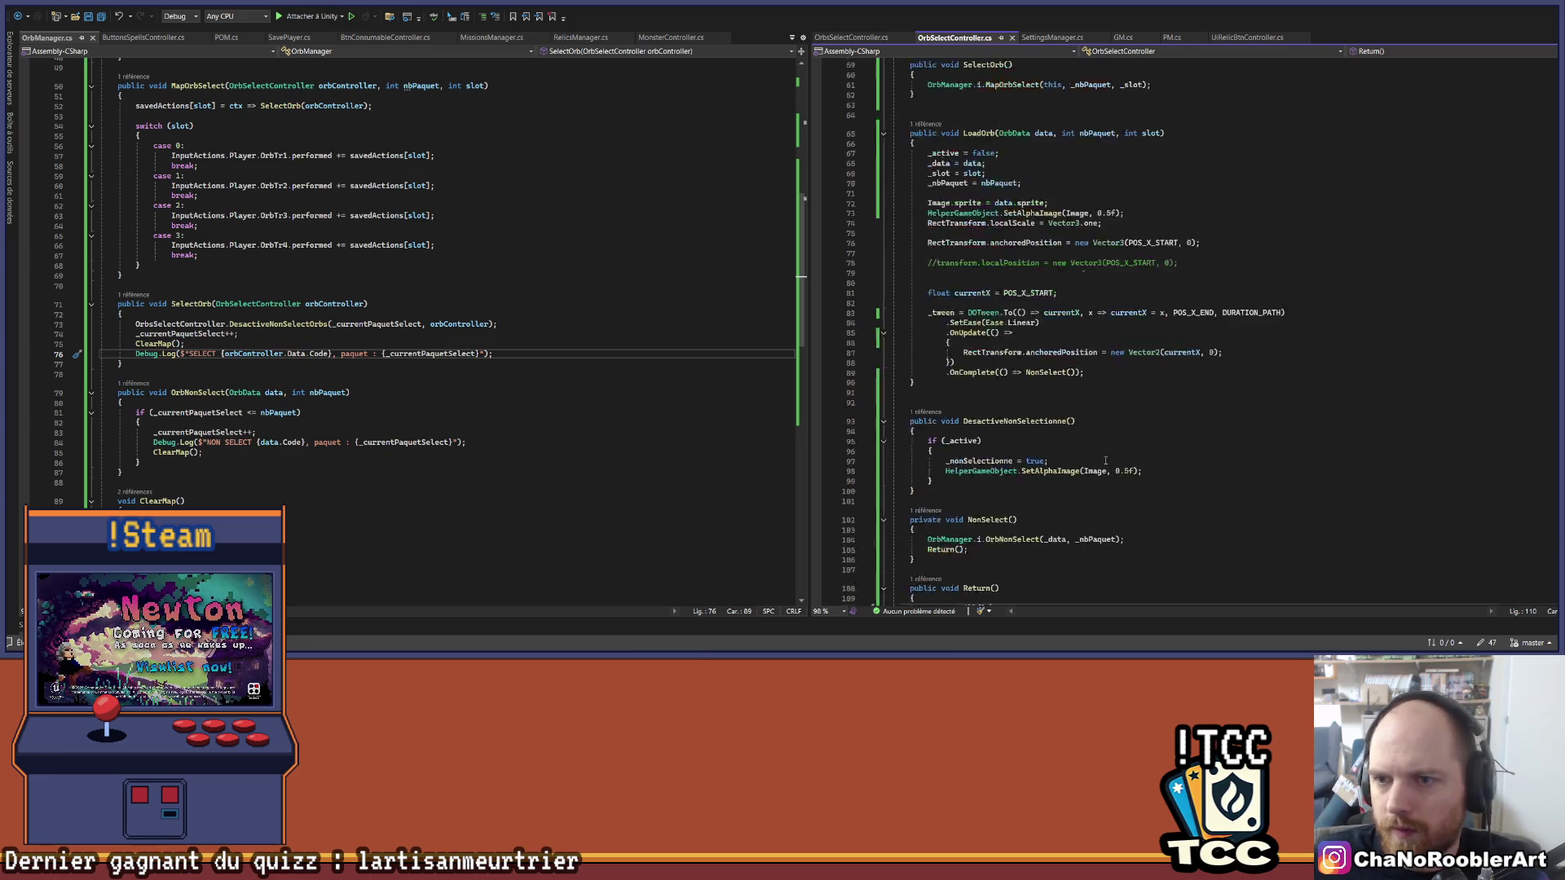
scroll(985, 235, up, 2)
click(1166, 264)
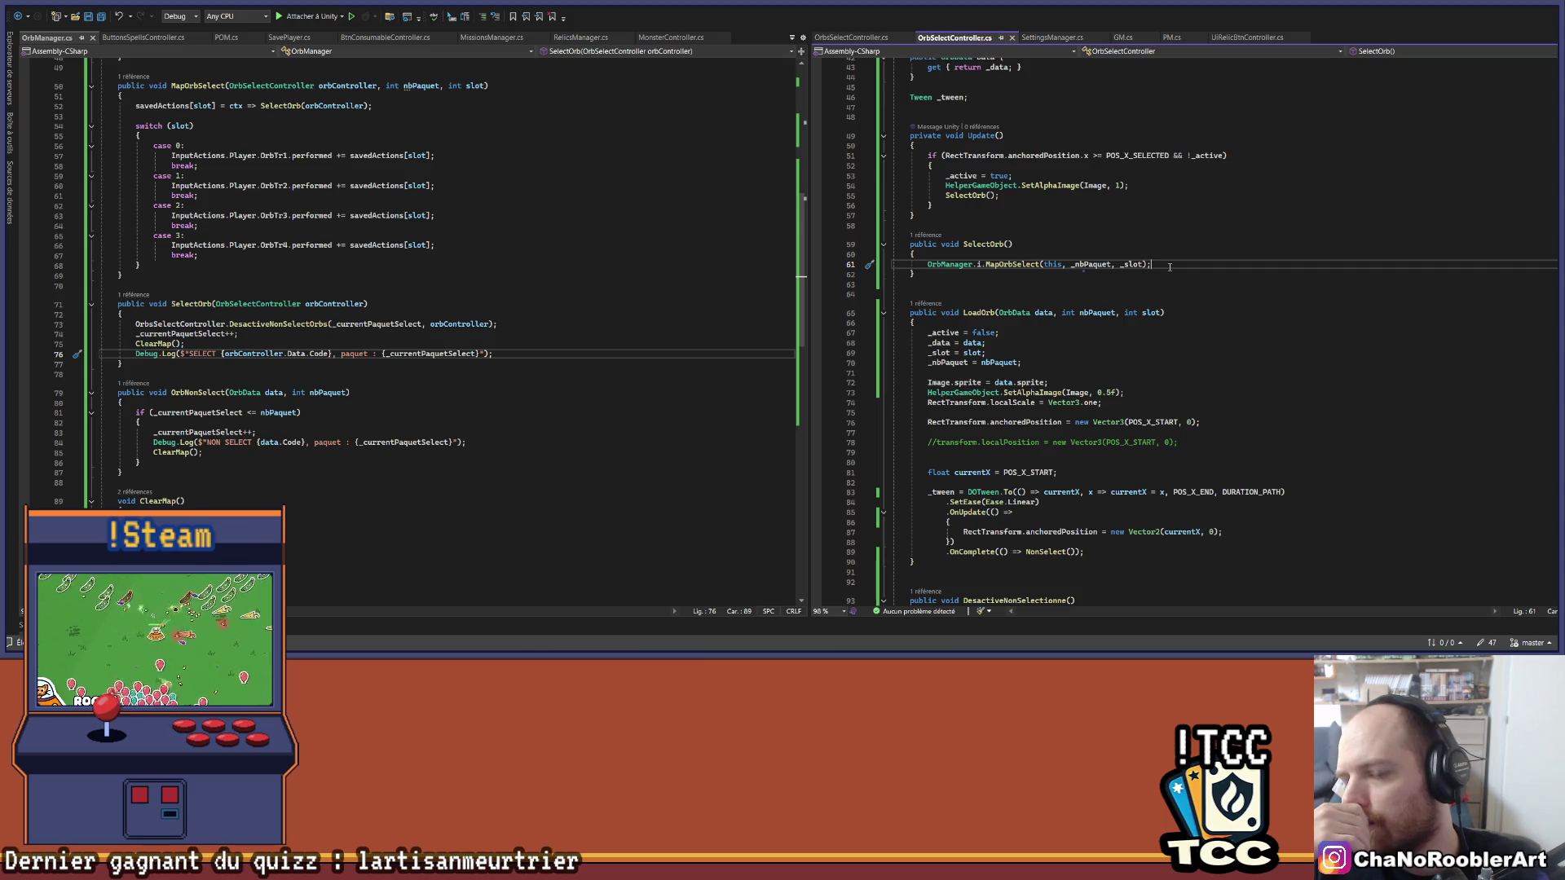
key(alt+Tab)
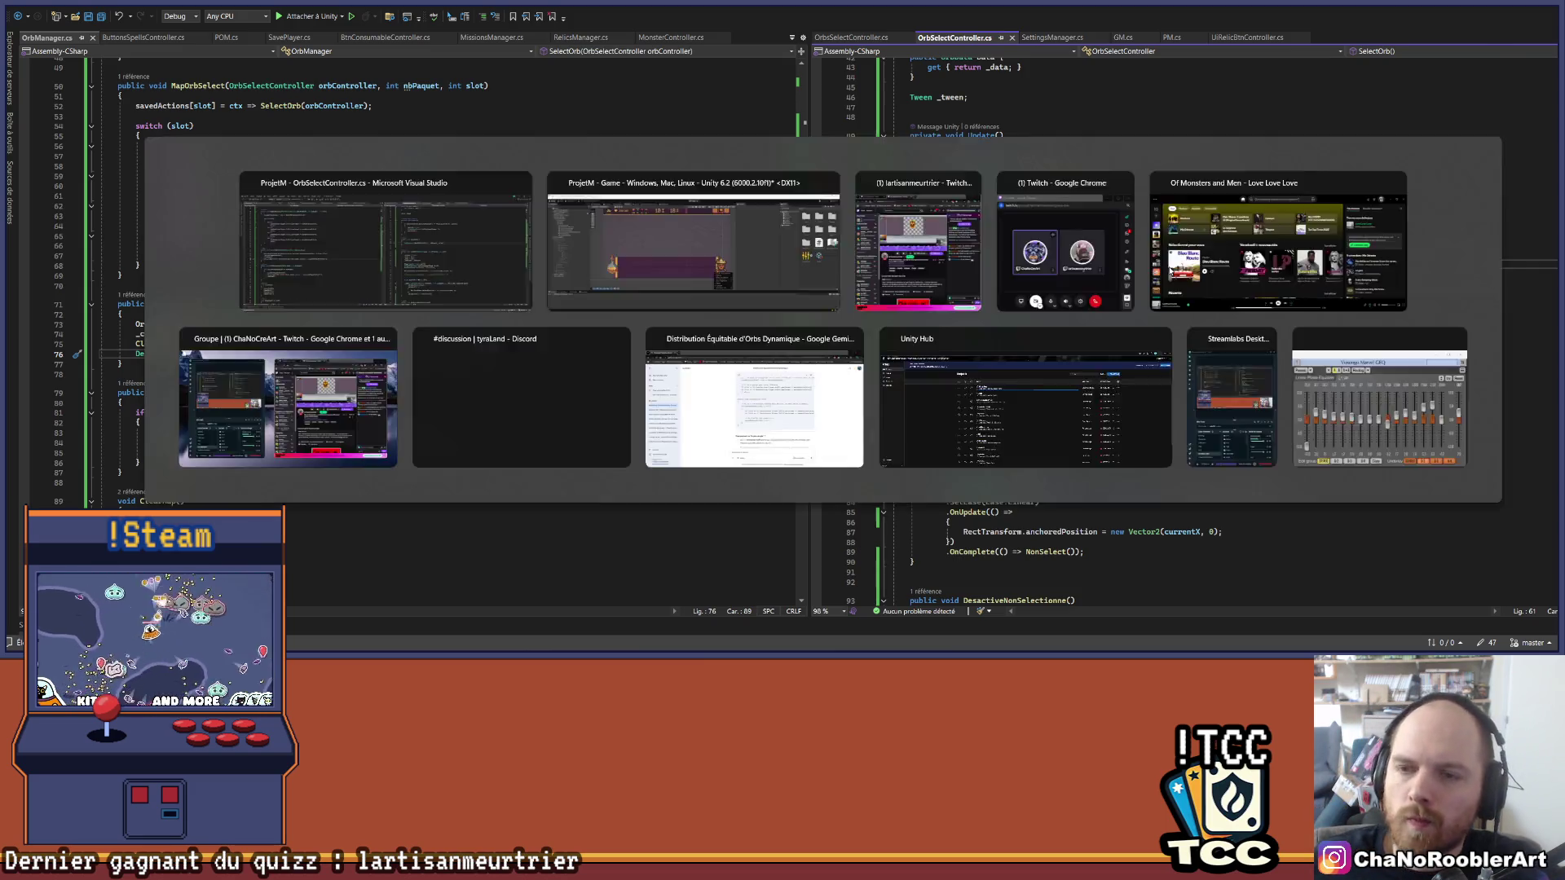
key(alt+Tab)
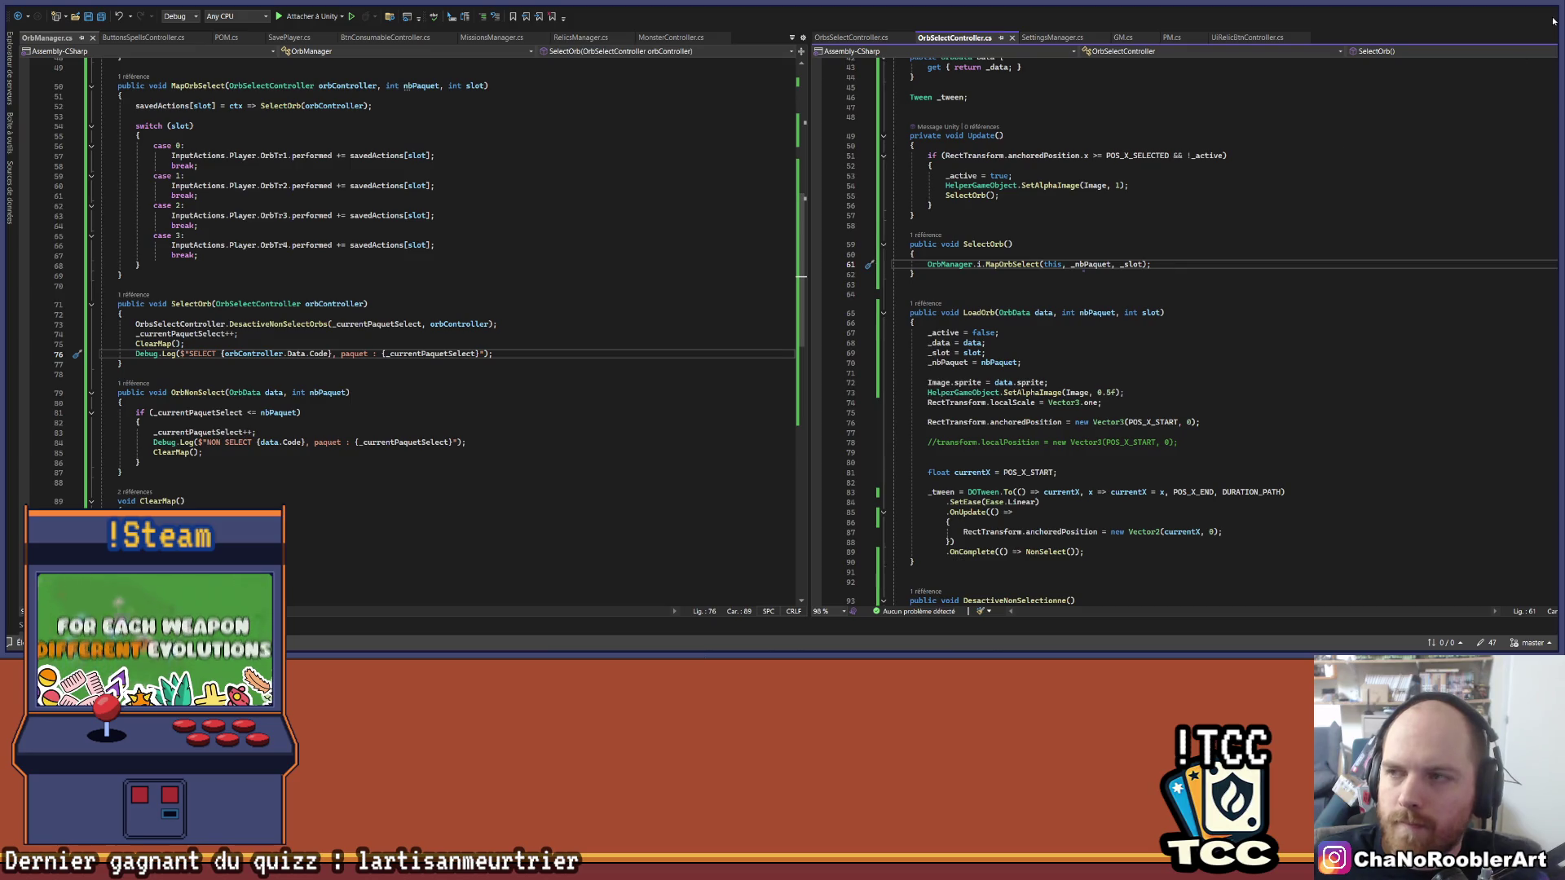
key(alt+Tab)
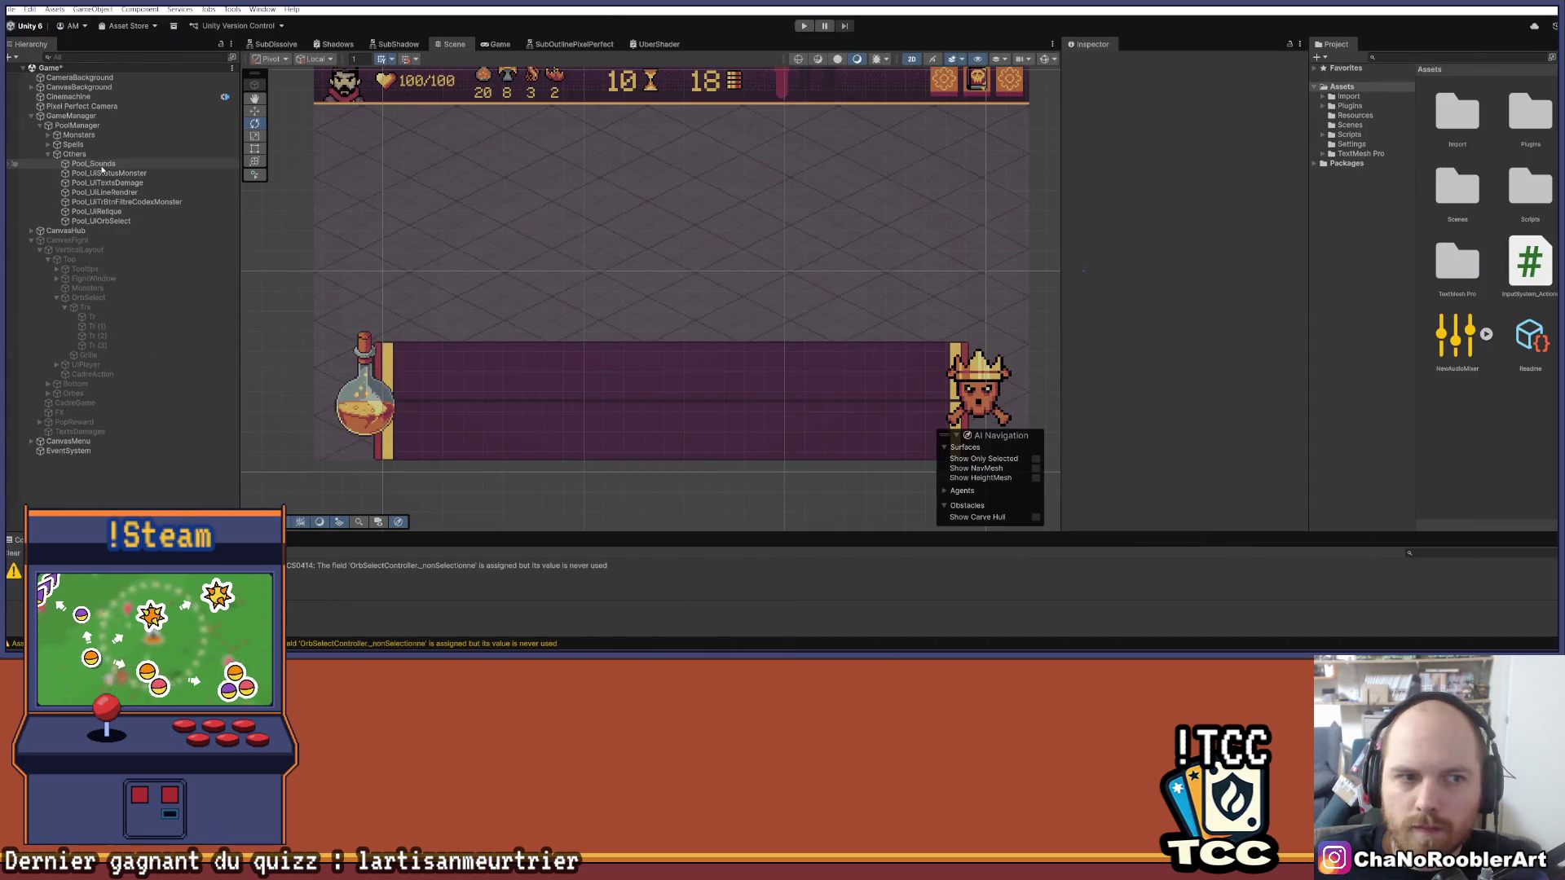
click(101, 166)
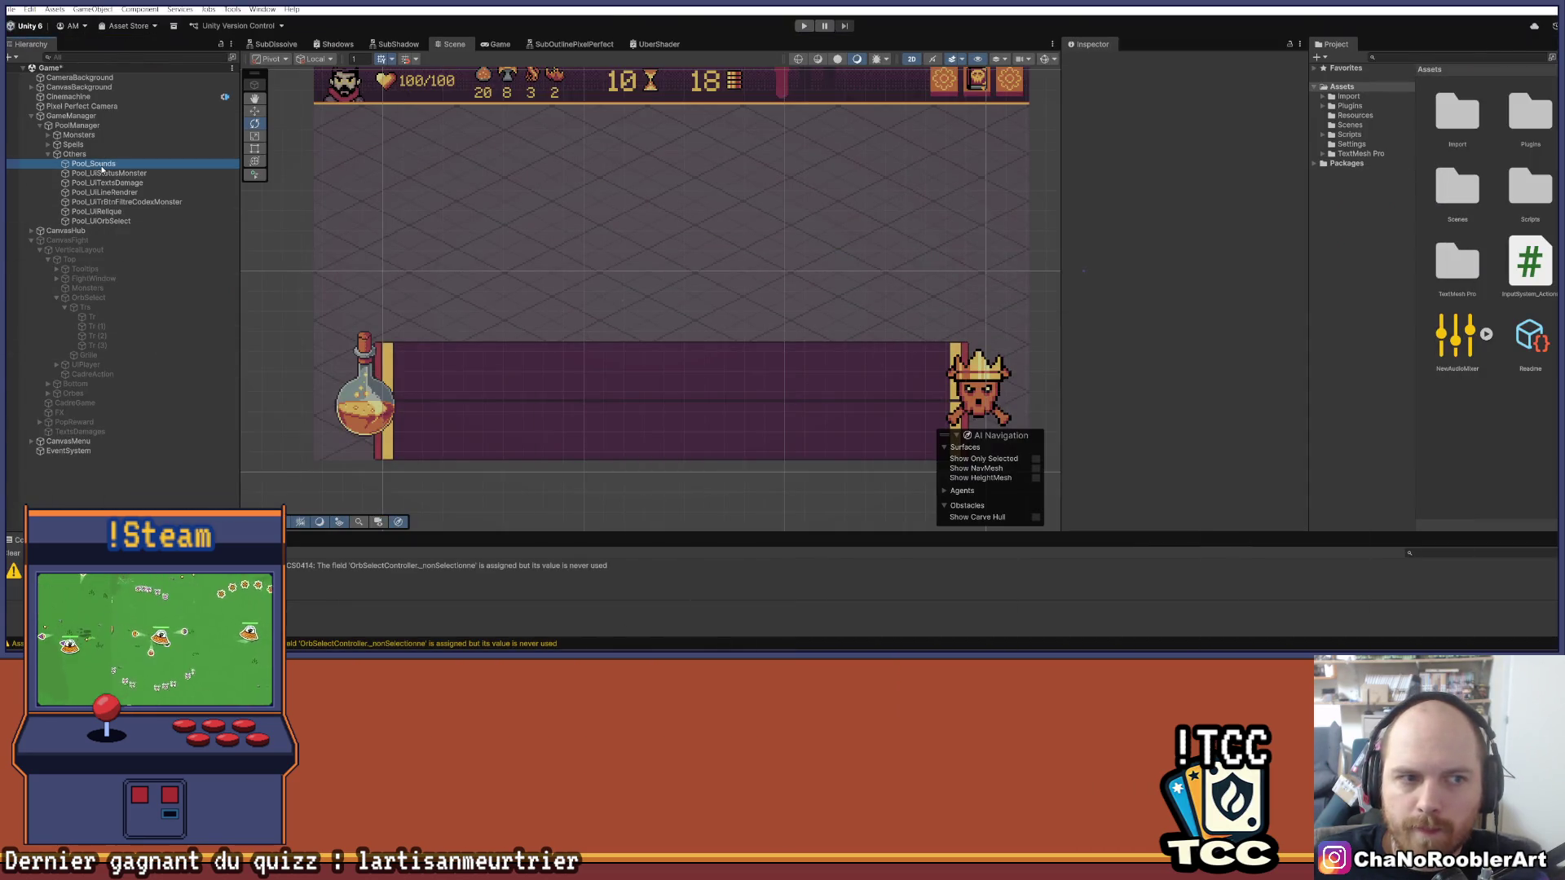
click(87, 243)
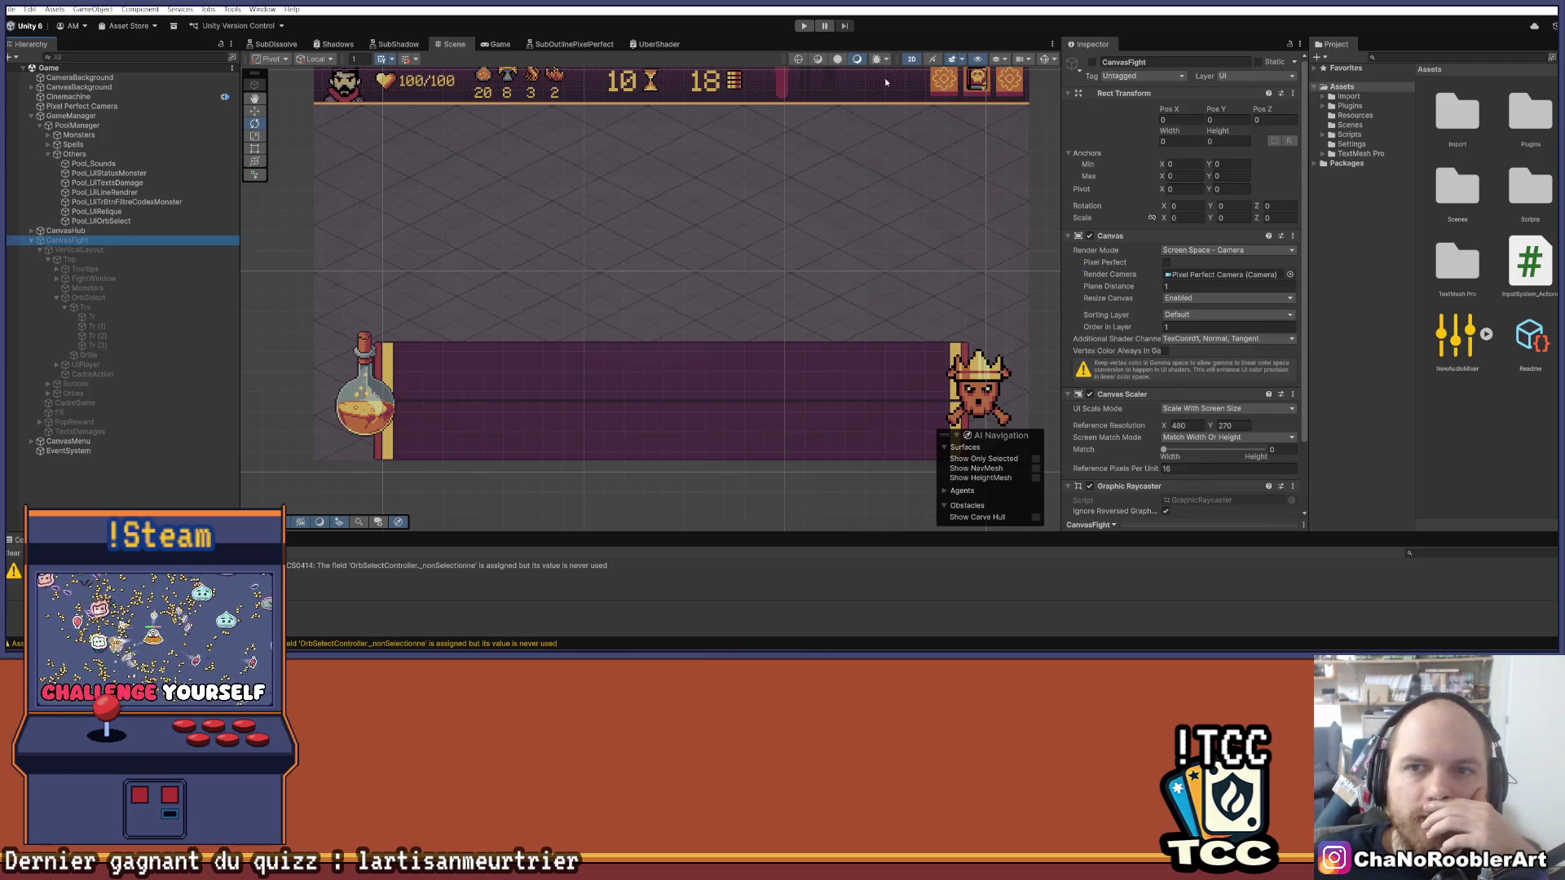
click(1091, 63)
click(1091, 62)
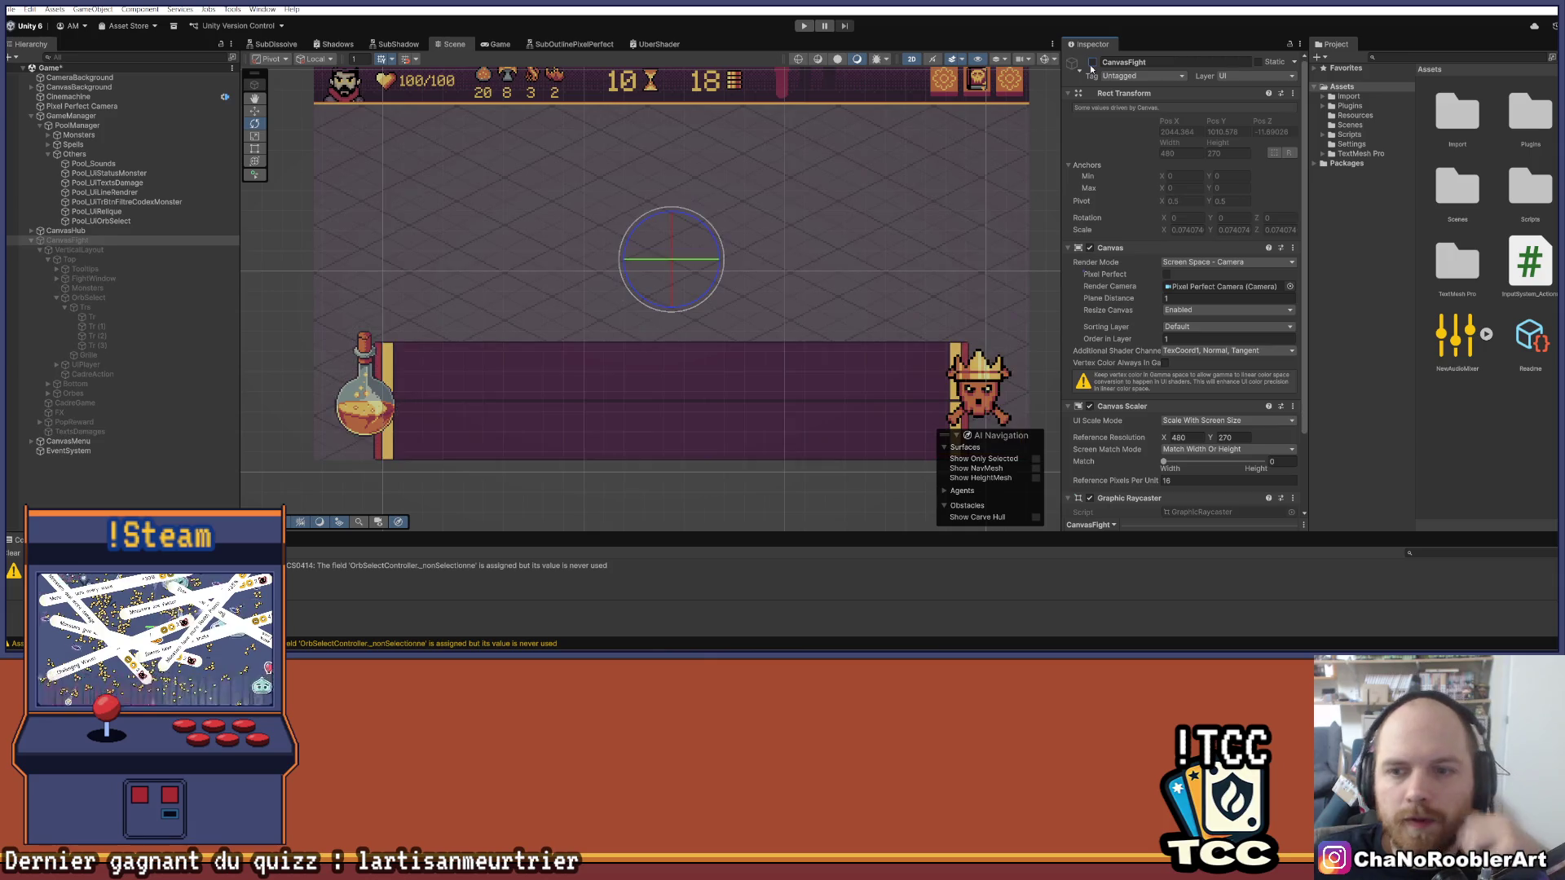
key(alt+Tab)
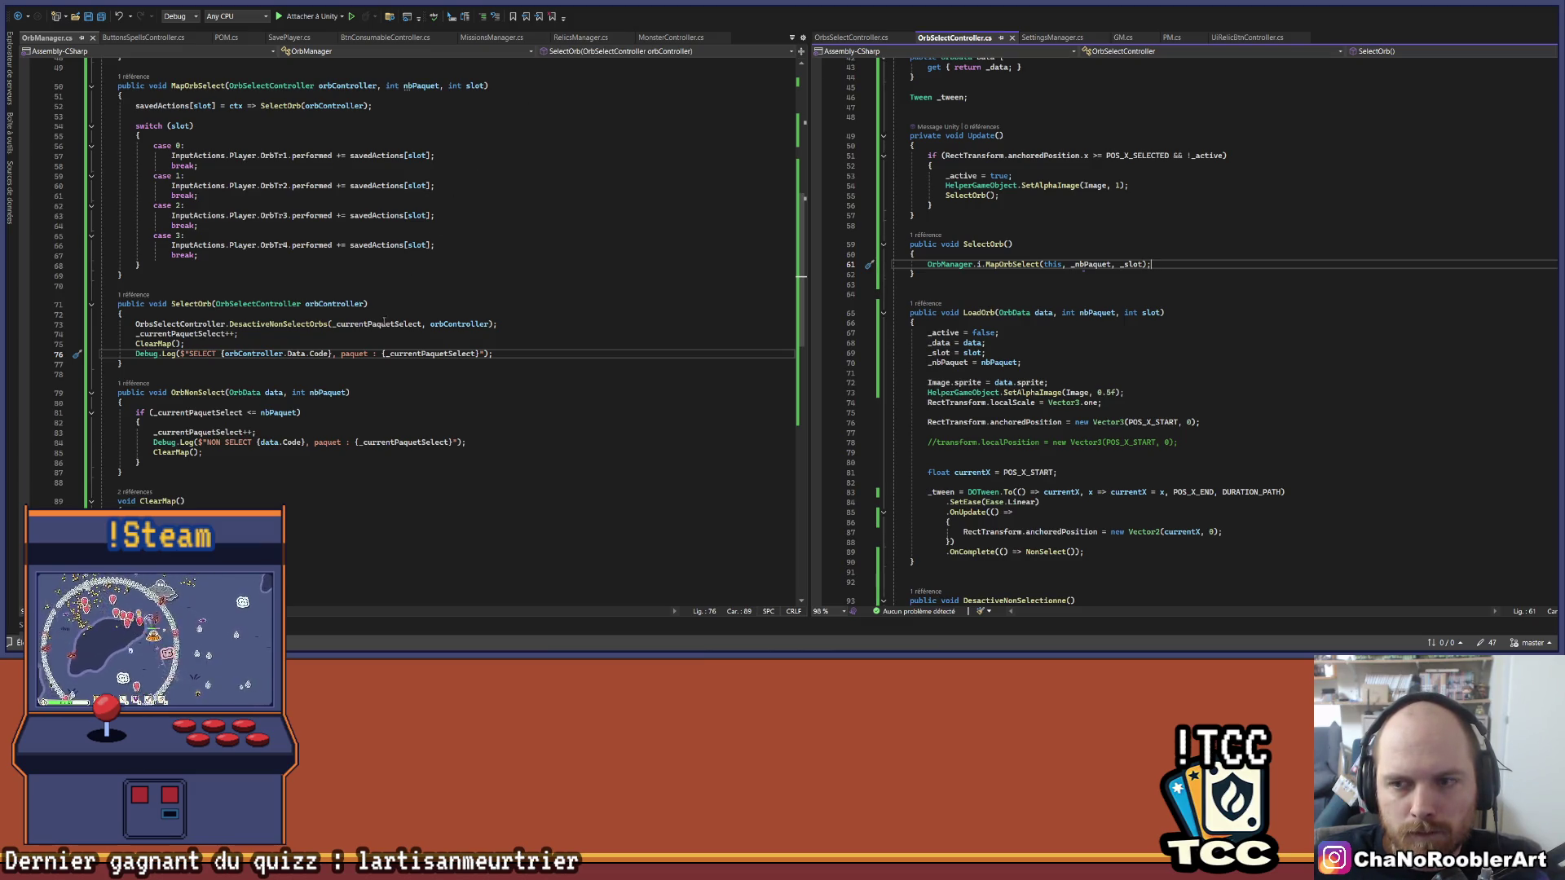
Step: Review SelectOrb() and the DesactiveNonSelectOrbs call on line 73 across both orb scripts
click(960, 273)
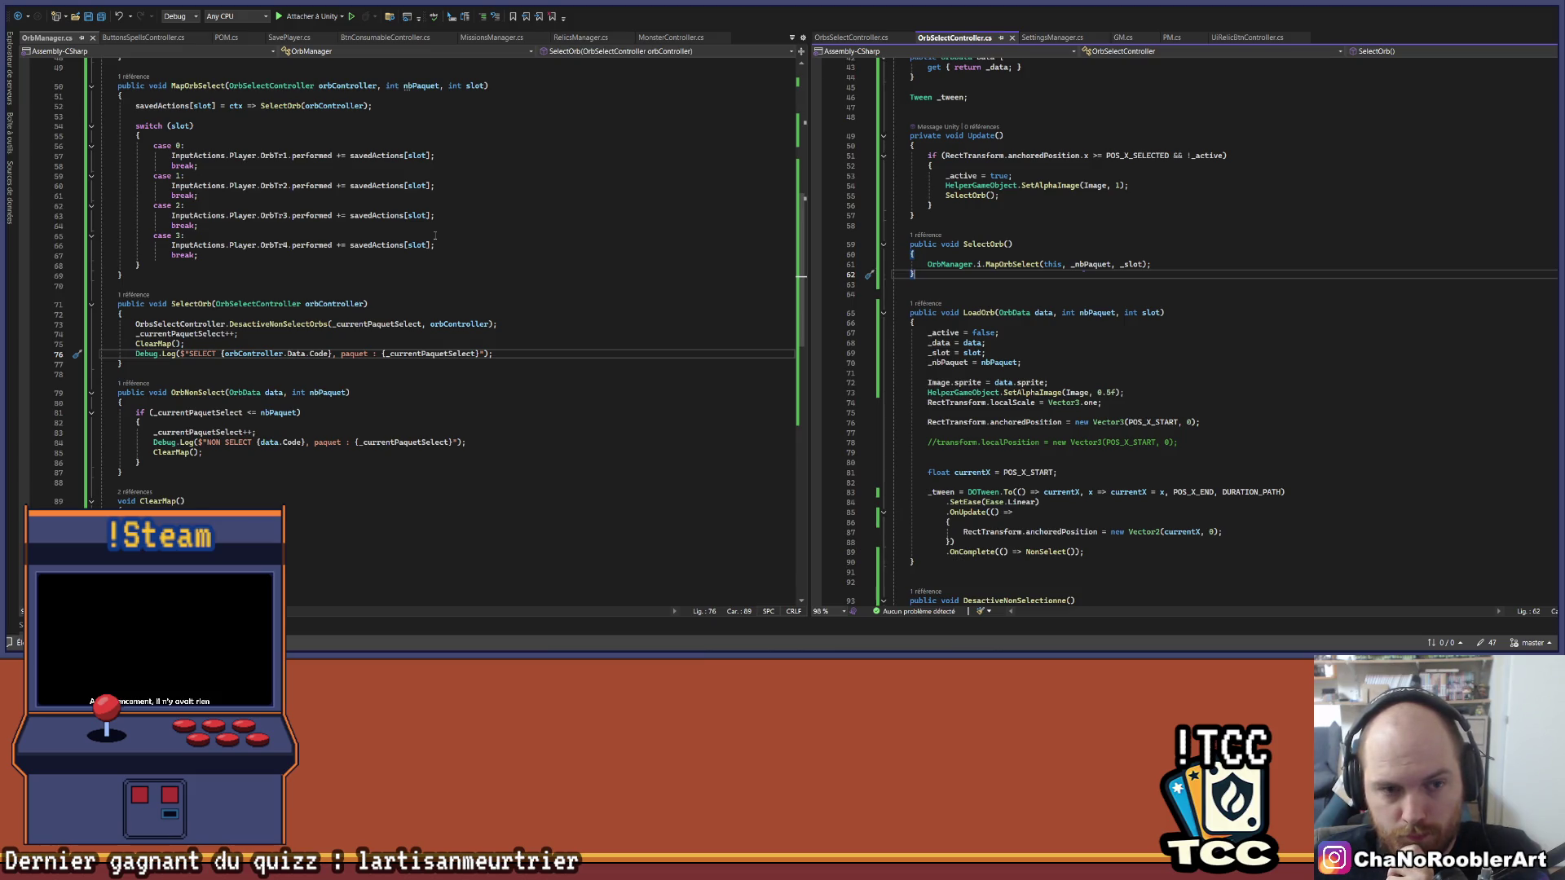
scroll(1137, 281, up, 4)
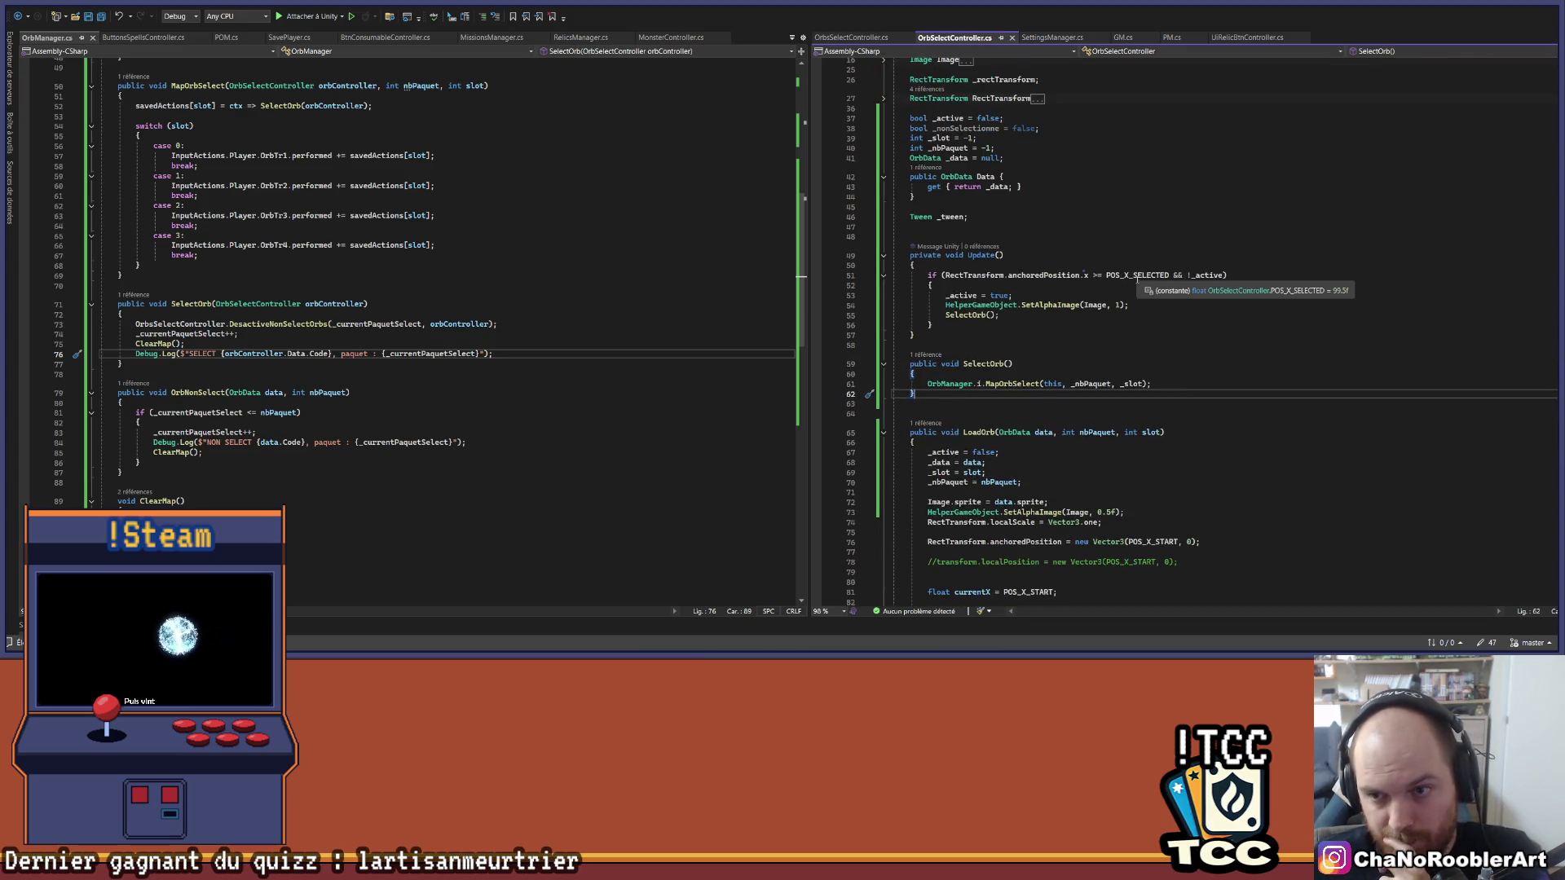
scroll(1137, 281, up, 6)
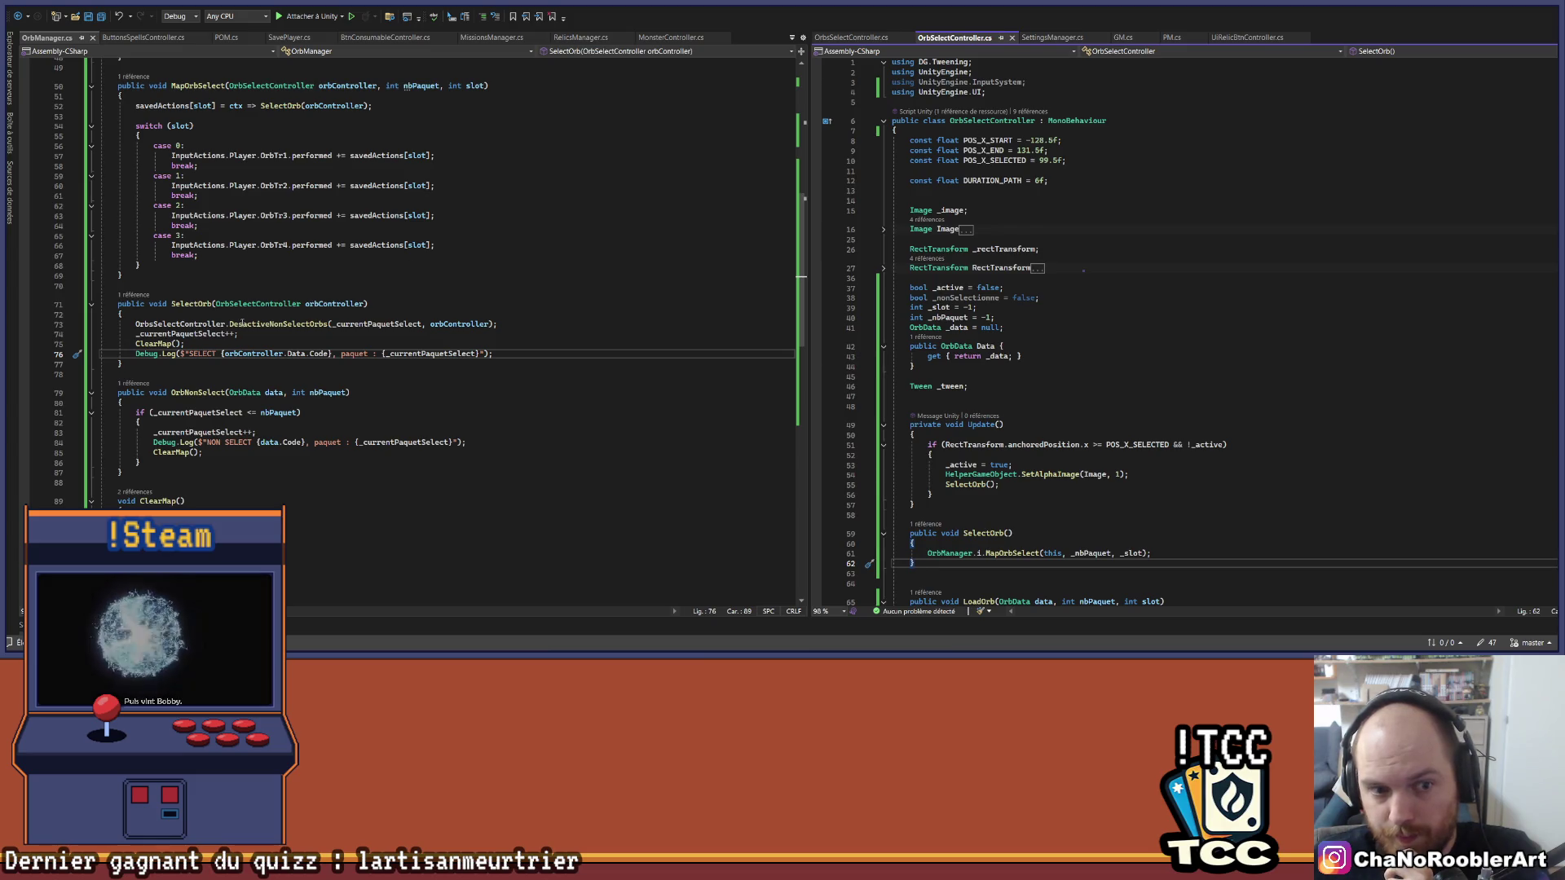
scroll(1259, 311, down, 6)
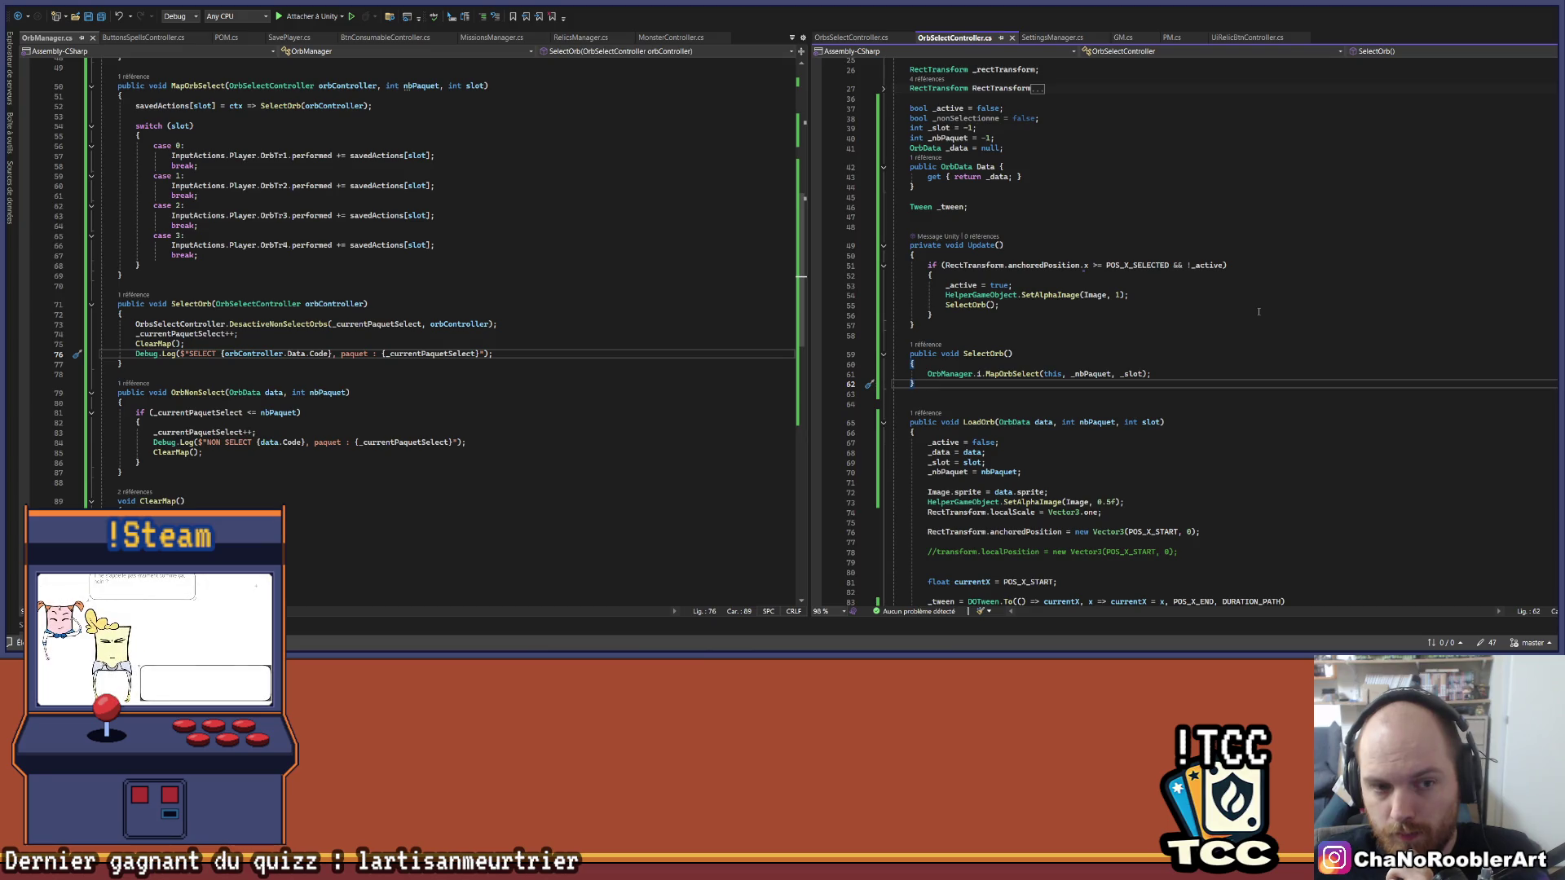
click(520, 323)
scroll(1280, 300, down, 3)
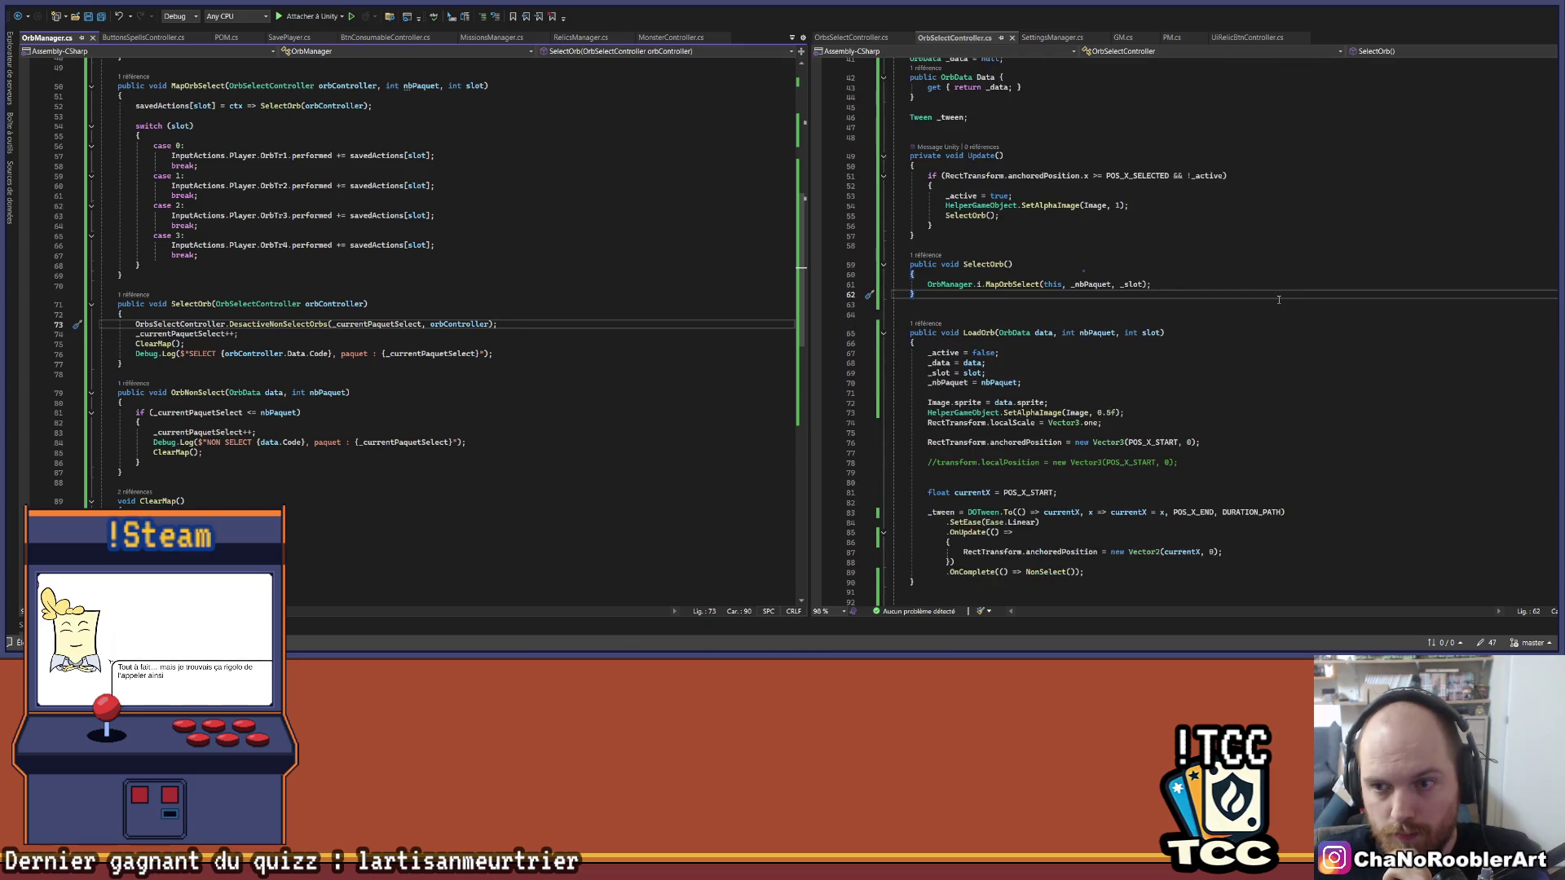
scroll(1276, 302, down, 7)
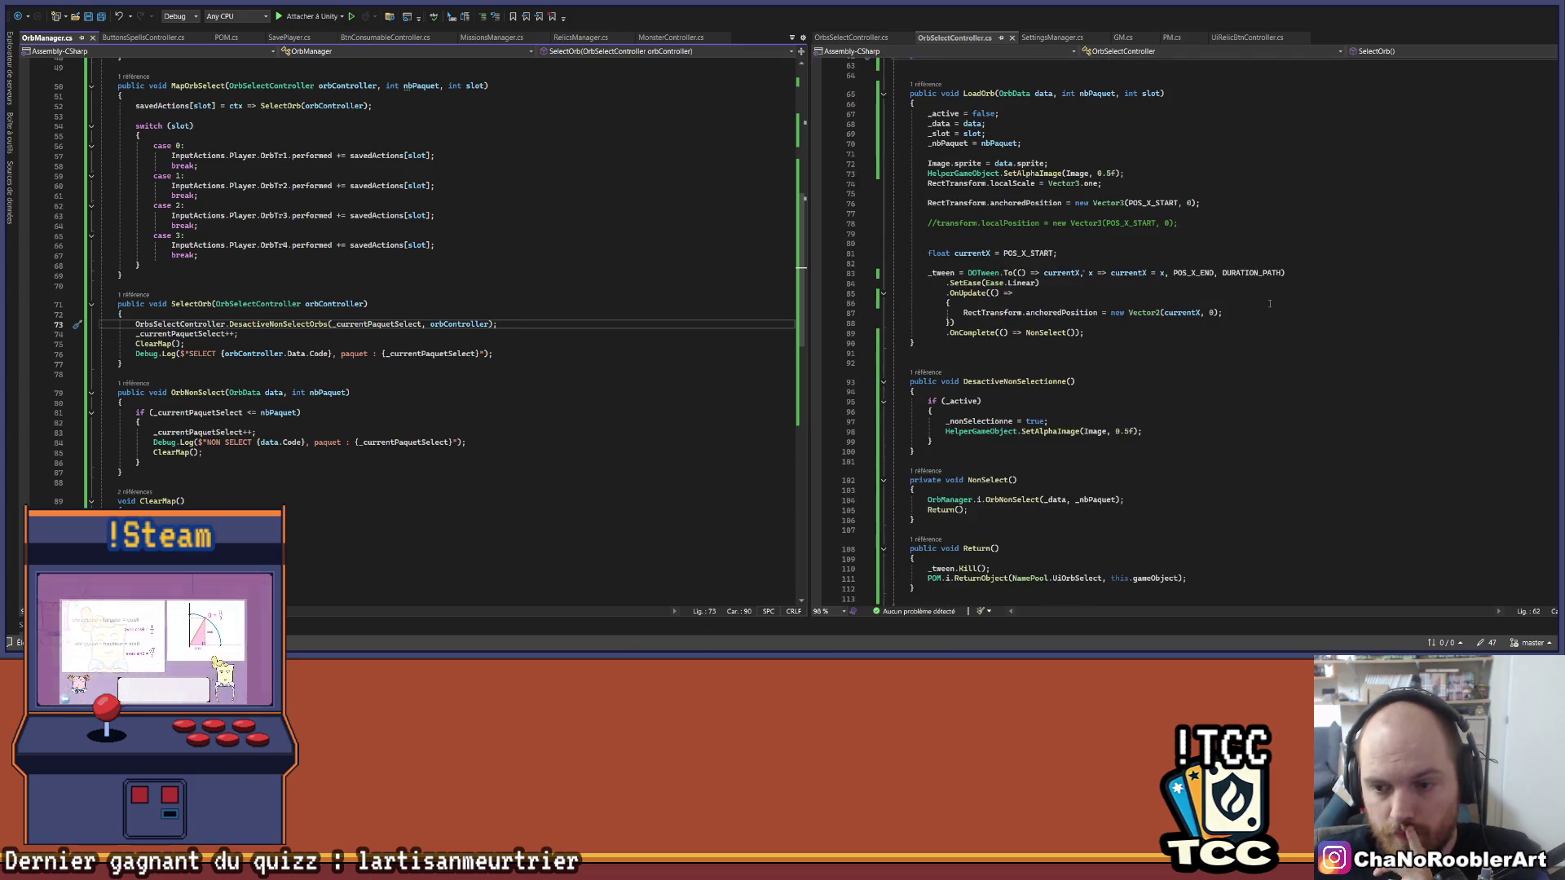
scroll(1269, 304, down, 3)
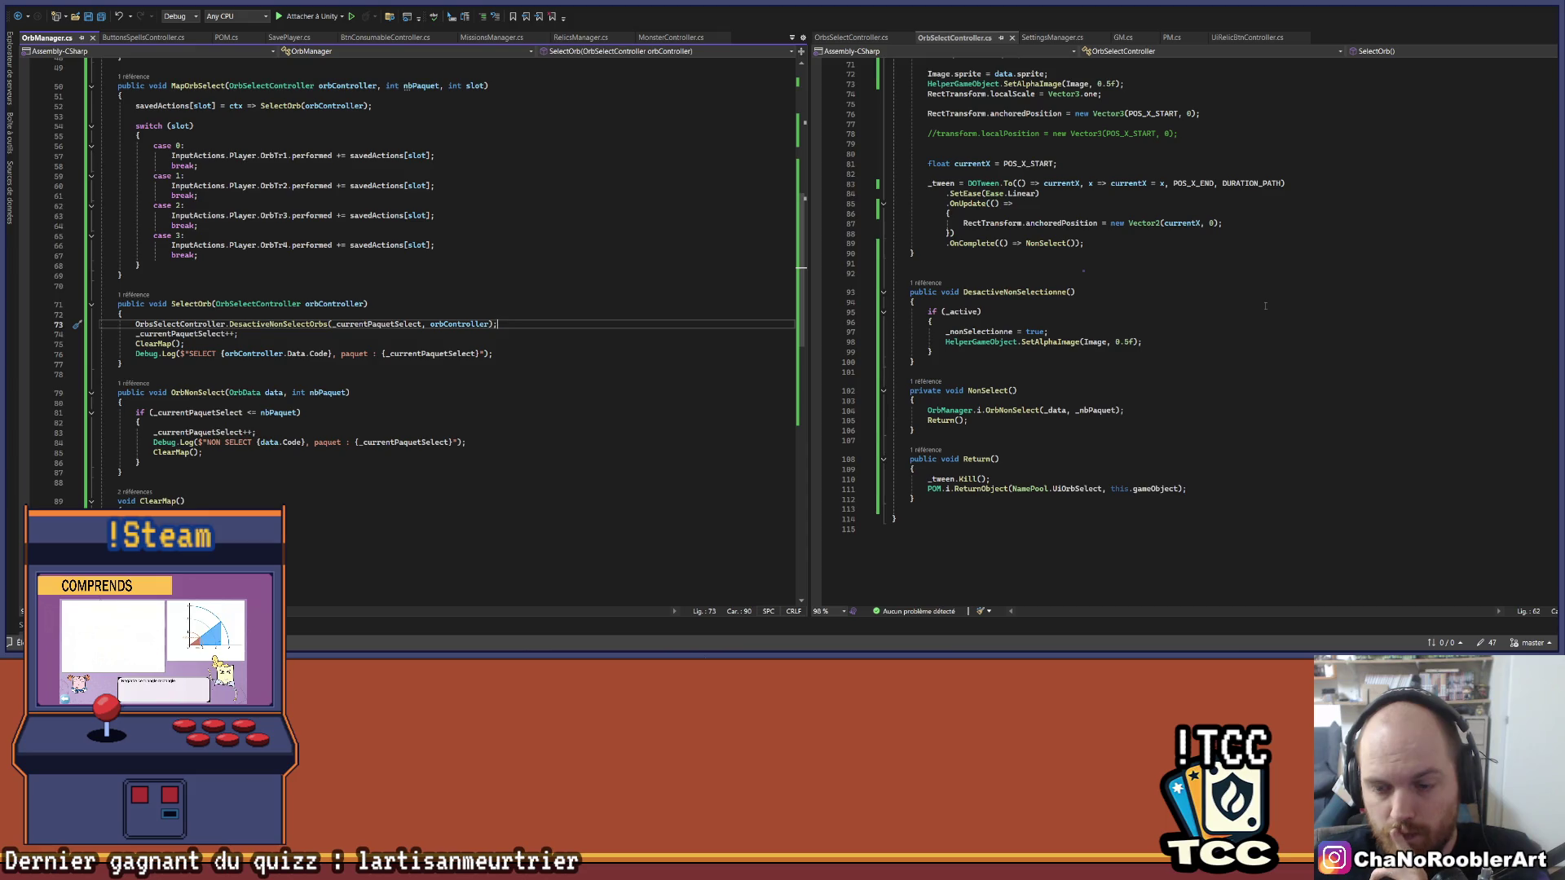
scroll(1265, 306, up, 15)
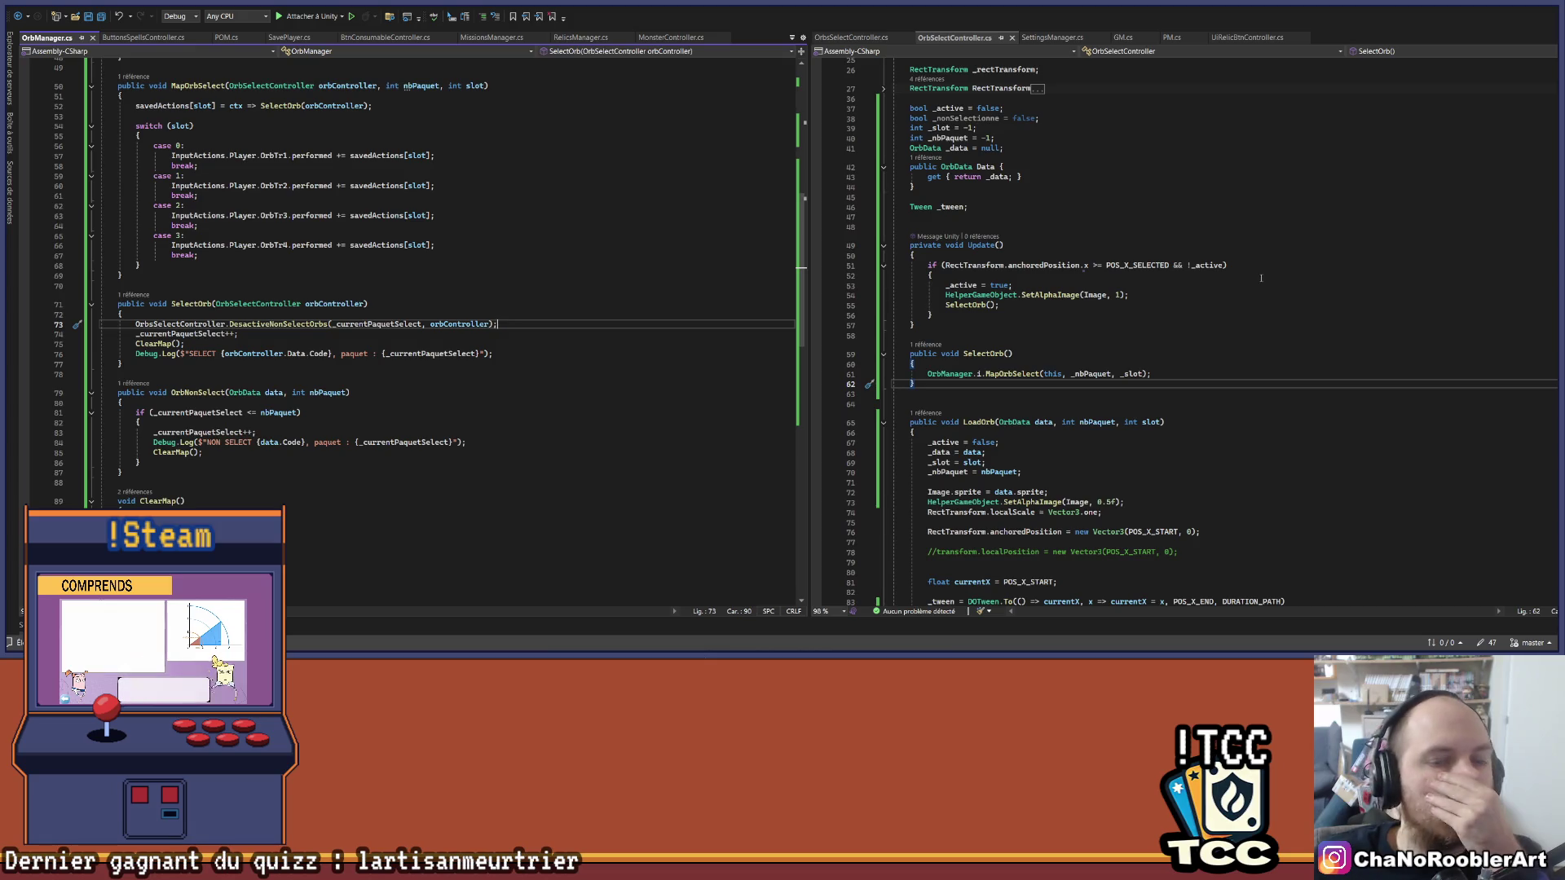
scroll(1184, 360, down, 11)
scroll(1184, 361, down, 4)
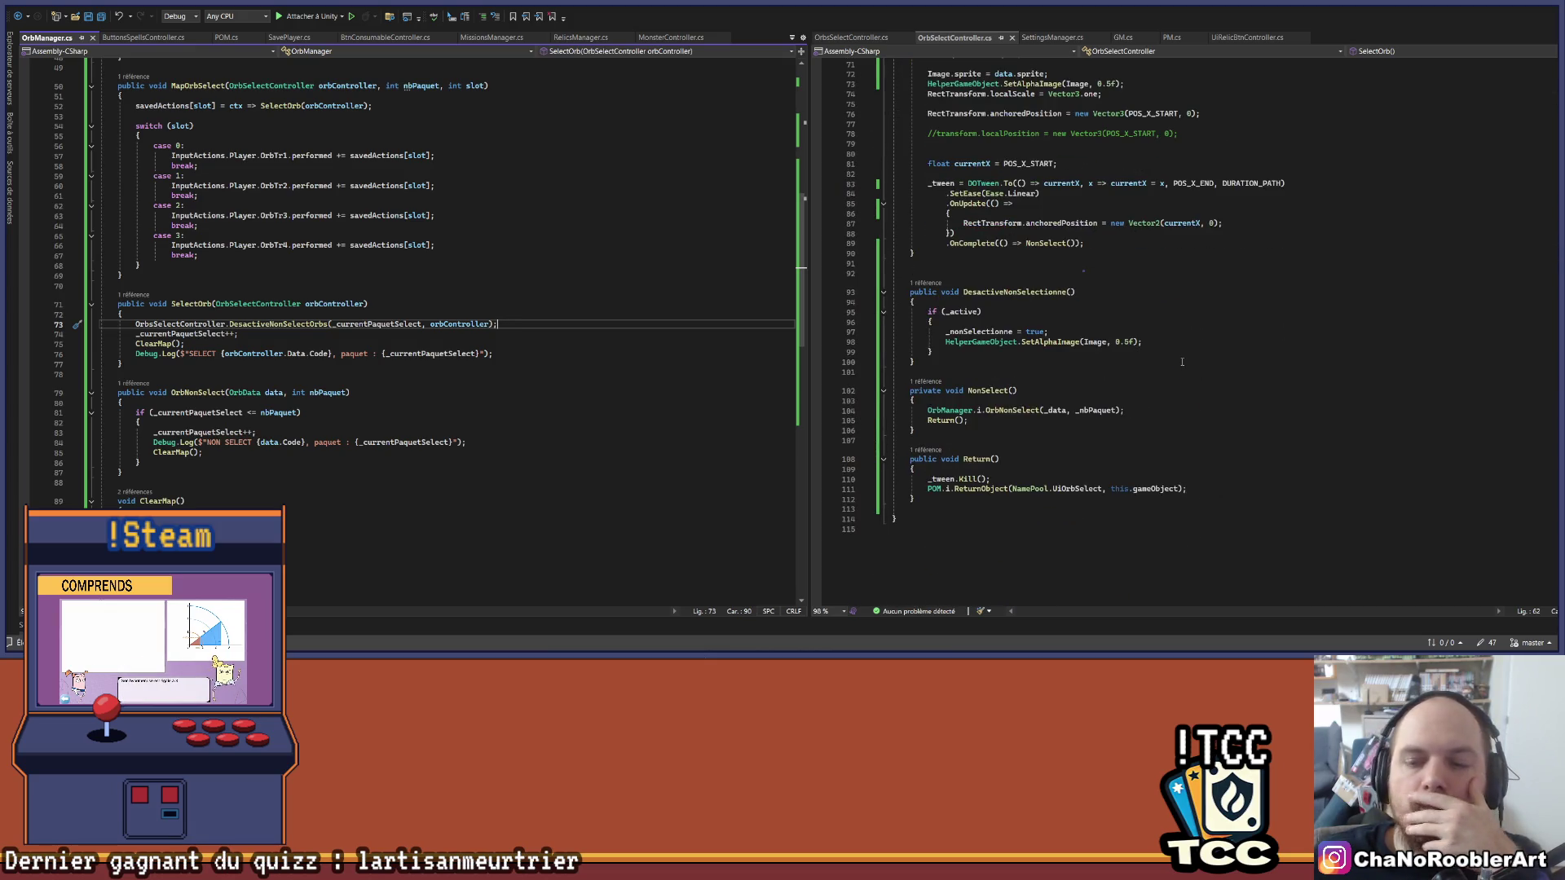
scroll(1182, 361, up, 9)
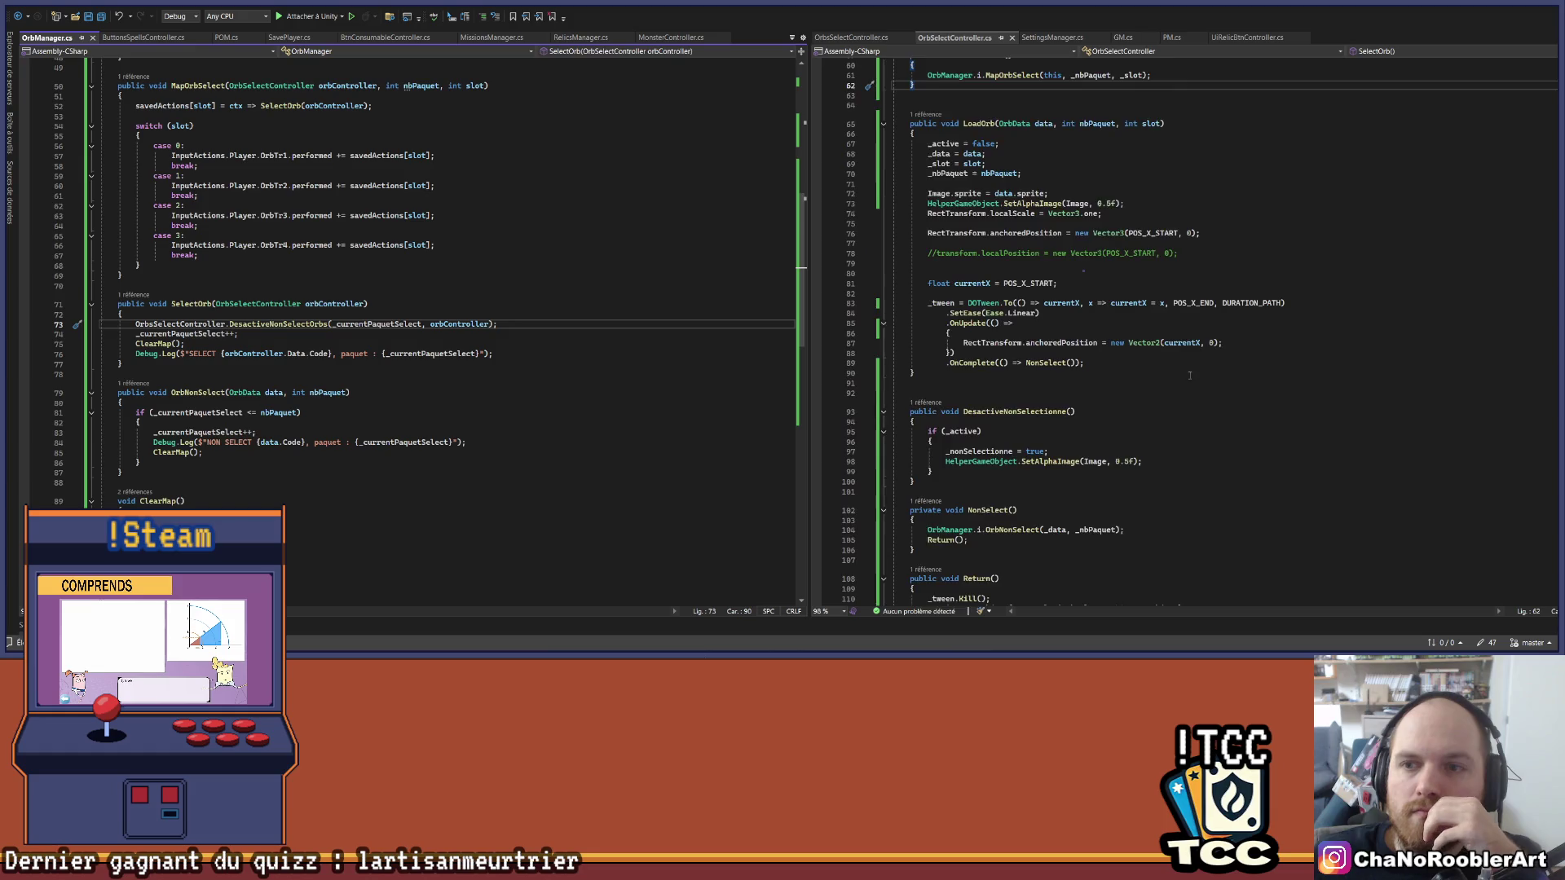
scroll(1191, 373, down, 9)
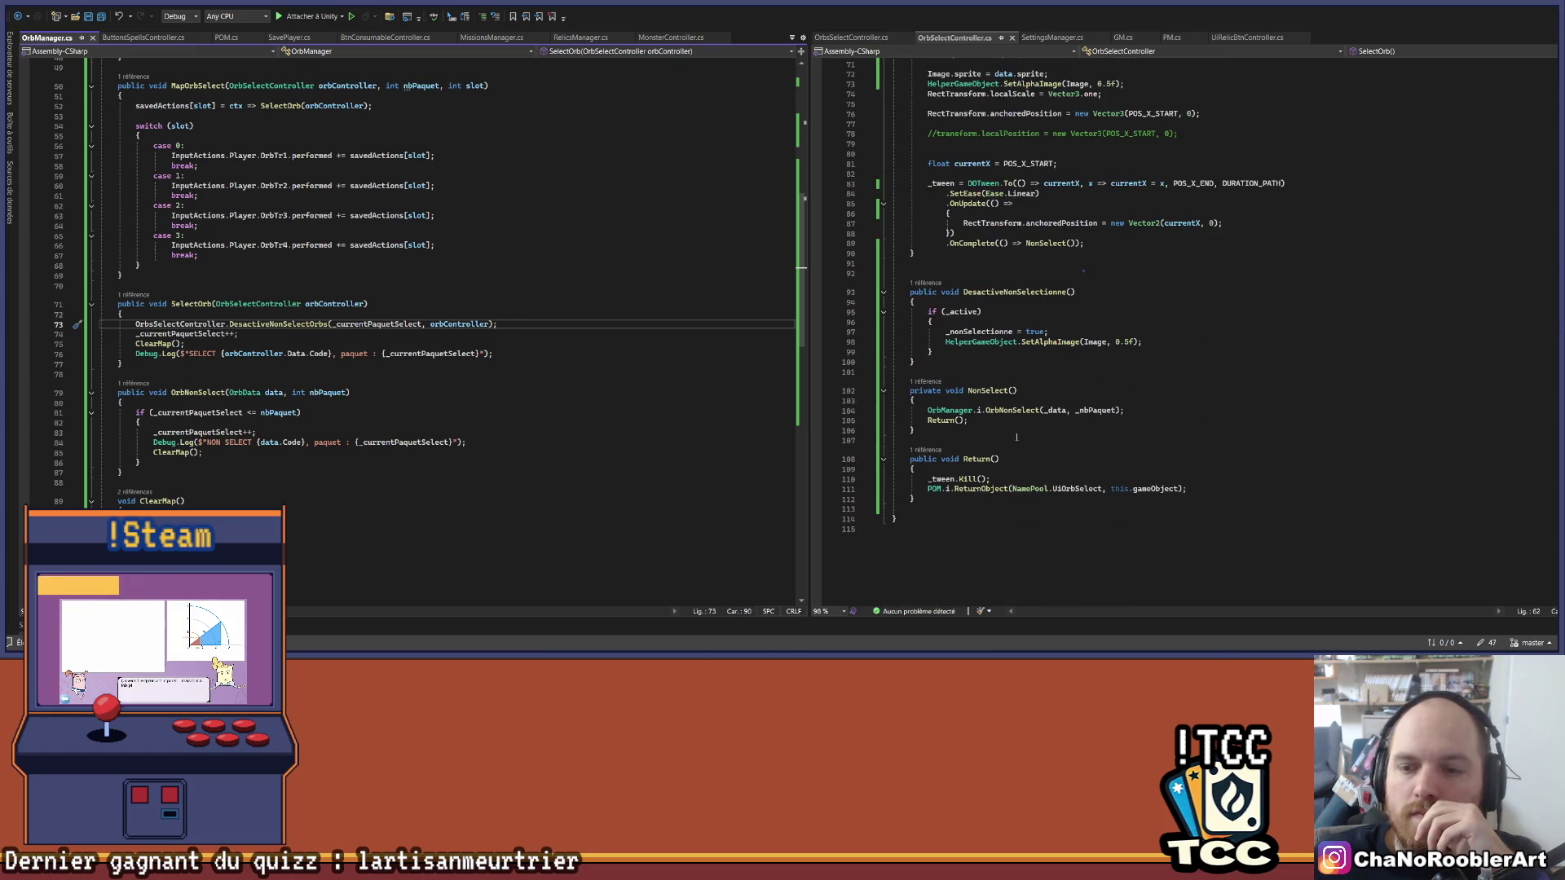
Step: Insert _tween.Kill(); above the MapOrbSelect call in SelectOrb(), then return to Unity
click(942, 479)
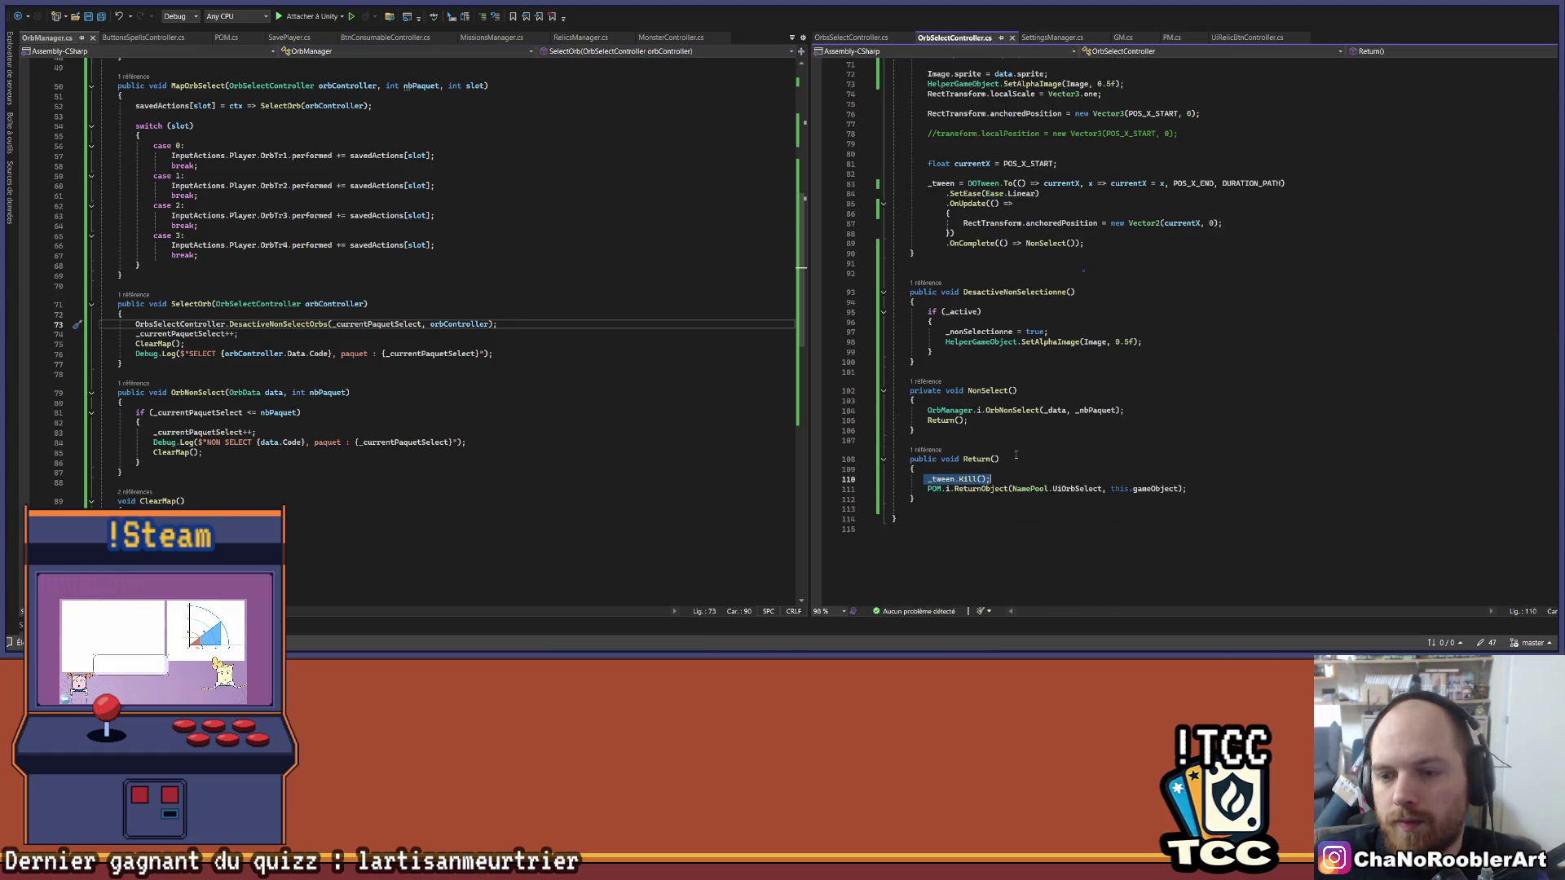
scroll(1076, 416, up, 4)
scroll(1075, 416, up, 6)
click(1161, 284)
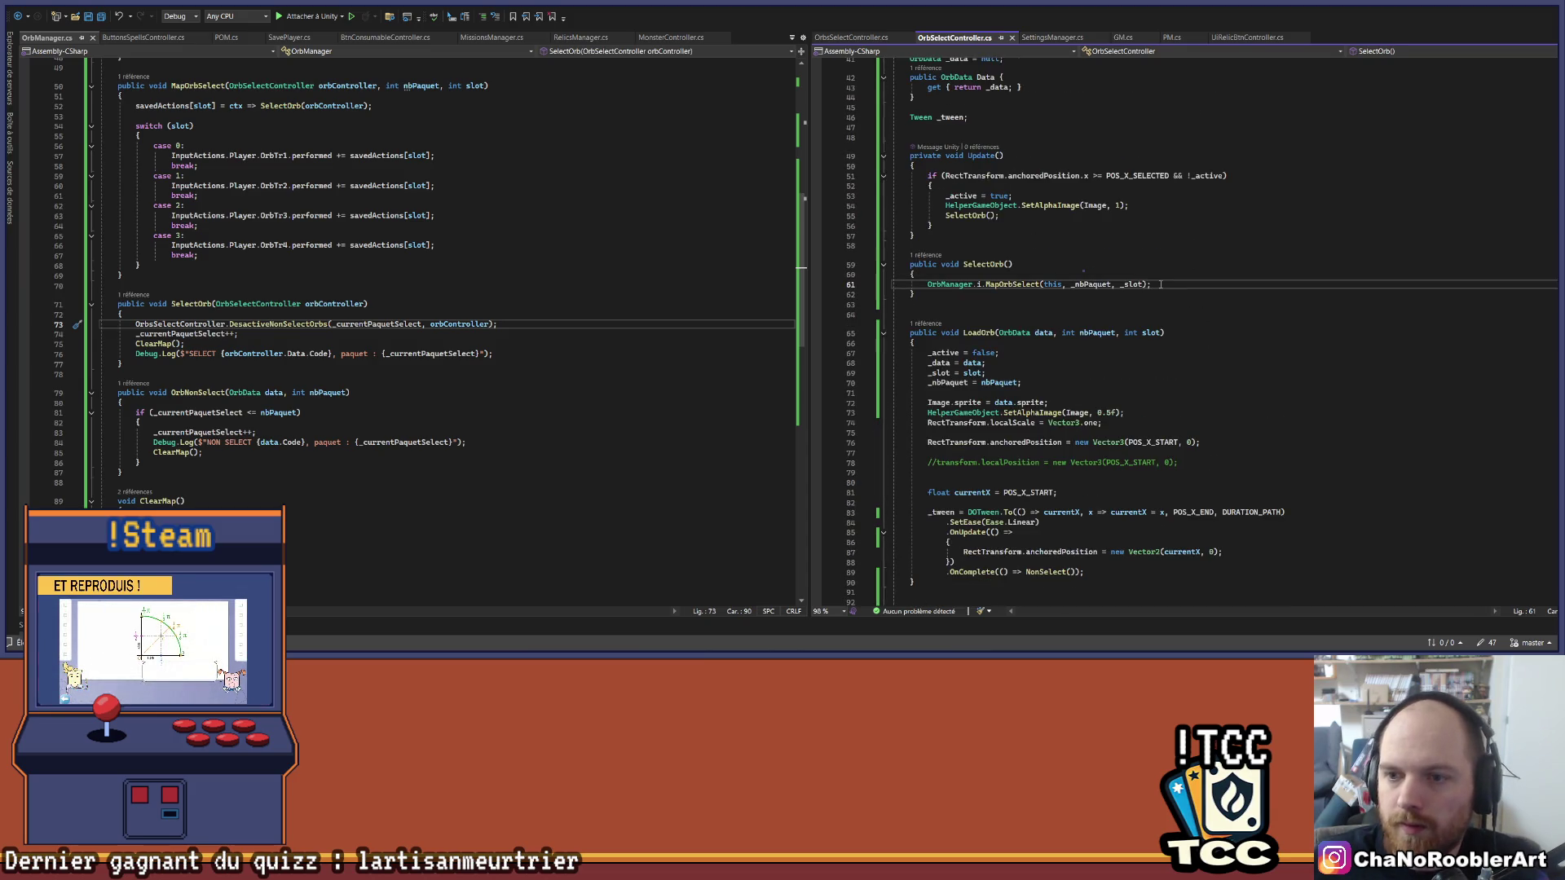
click(1161, 275)
key(Return)
text(_tween.Kill();)
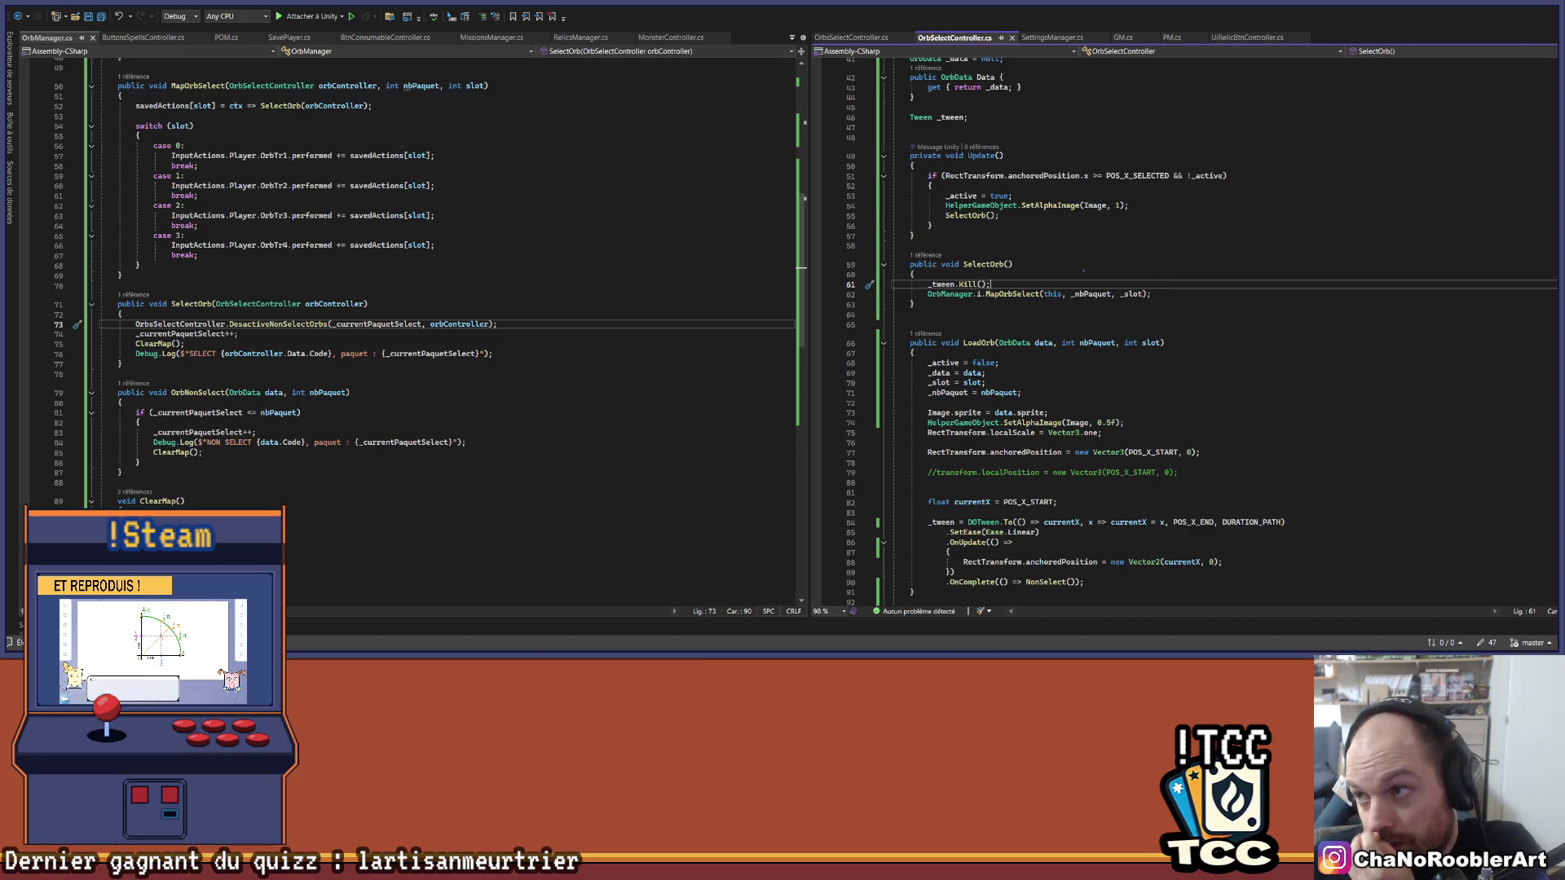
key(alt+Tab)
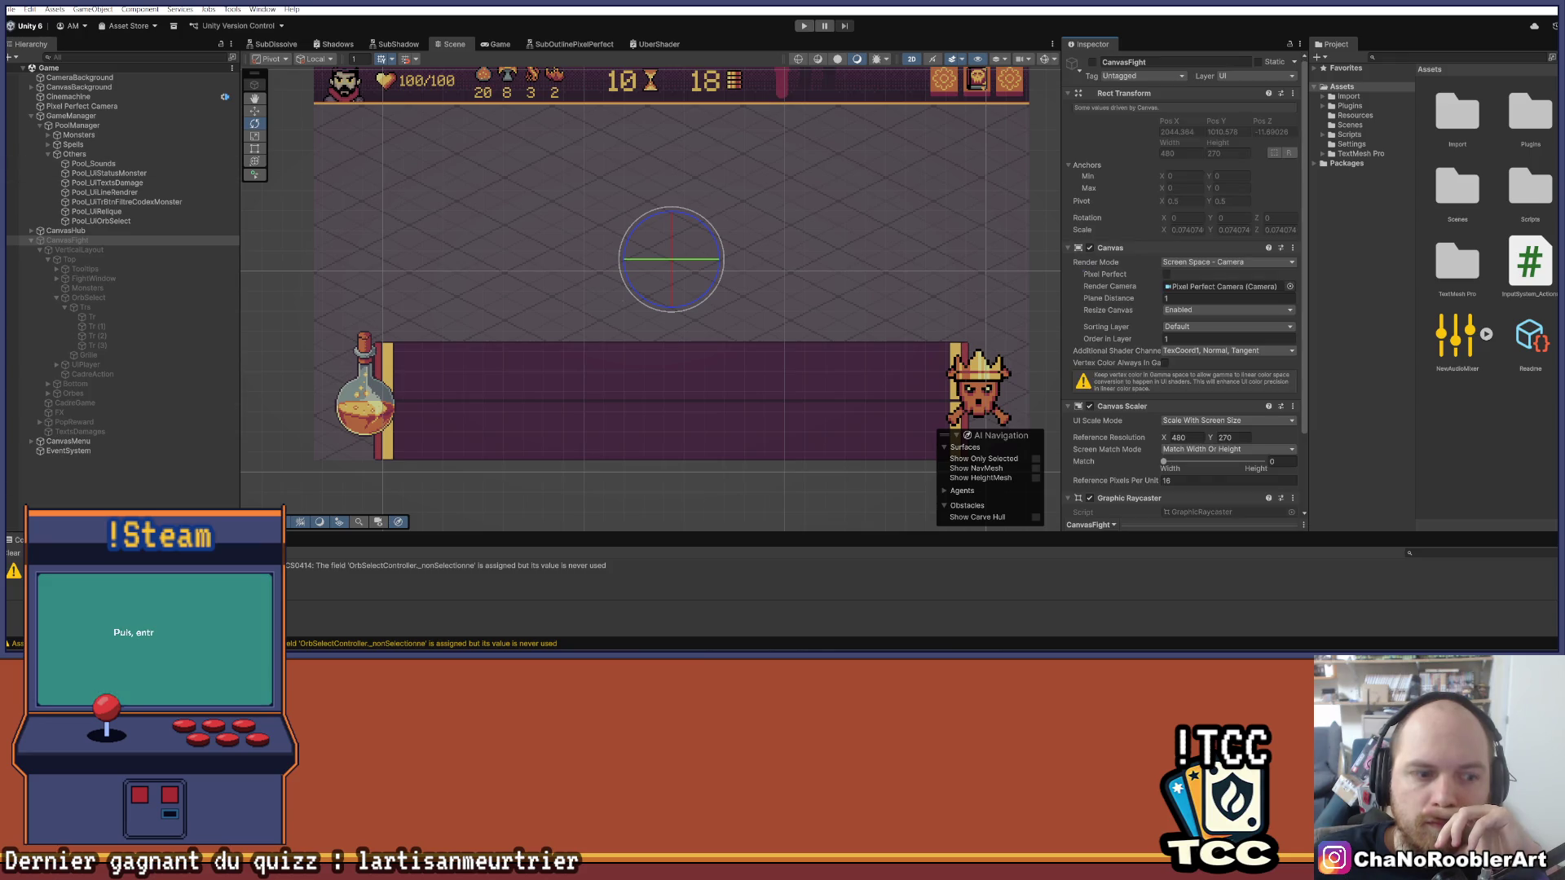
Step: Clear the console, play a new run with a wizard and spell into the goblin fight, then stop
click(10, 554)
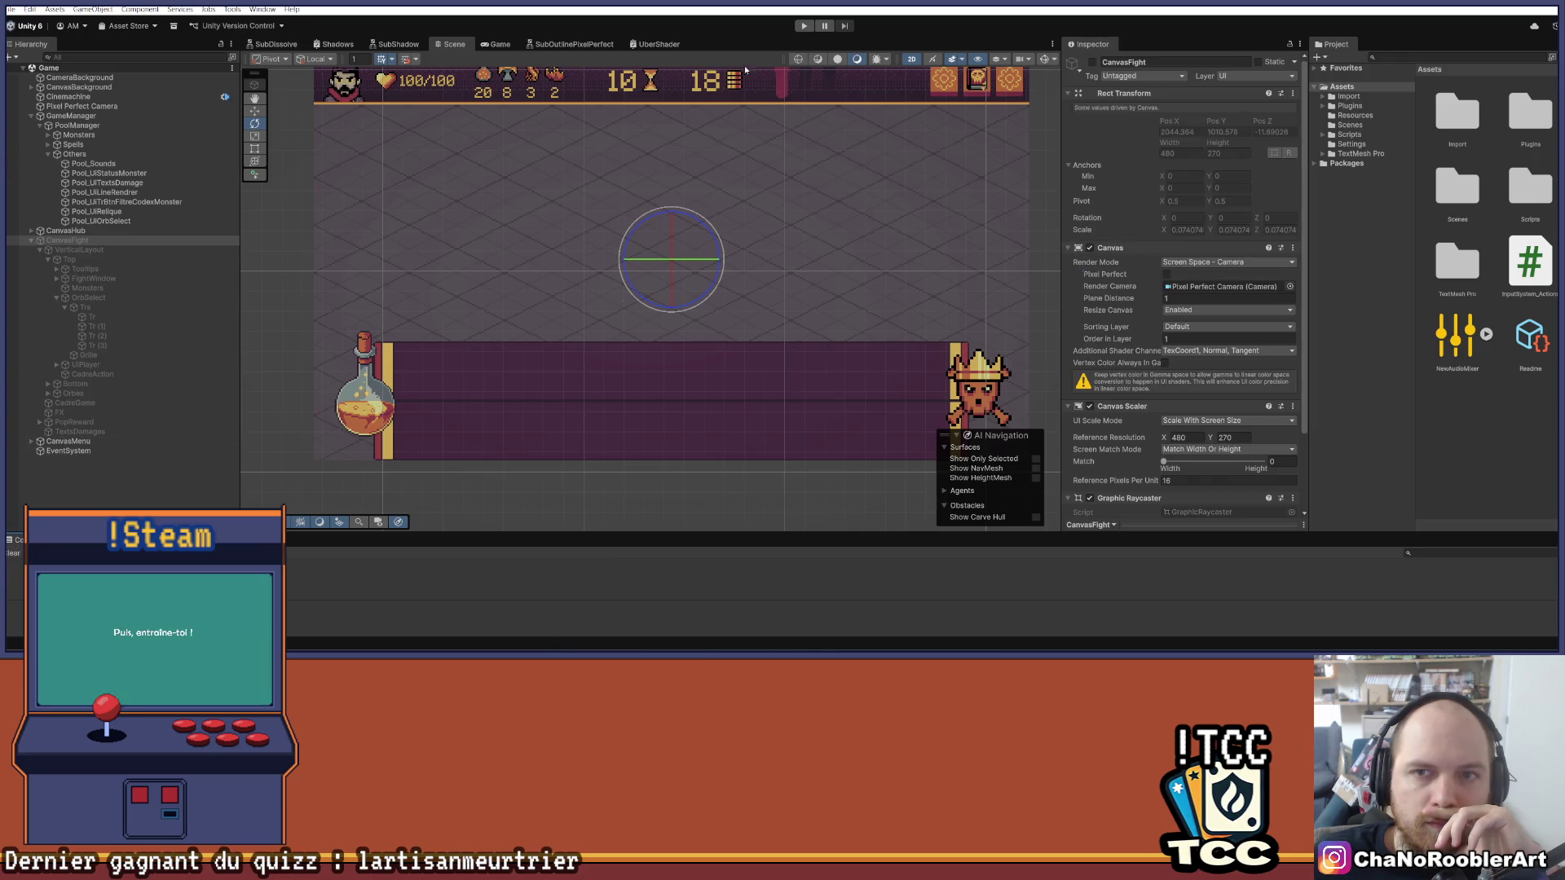
click(803, 25)
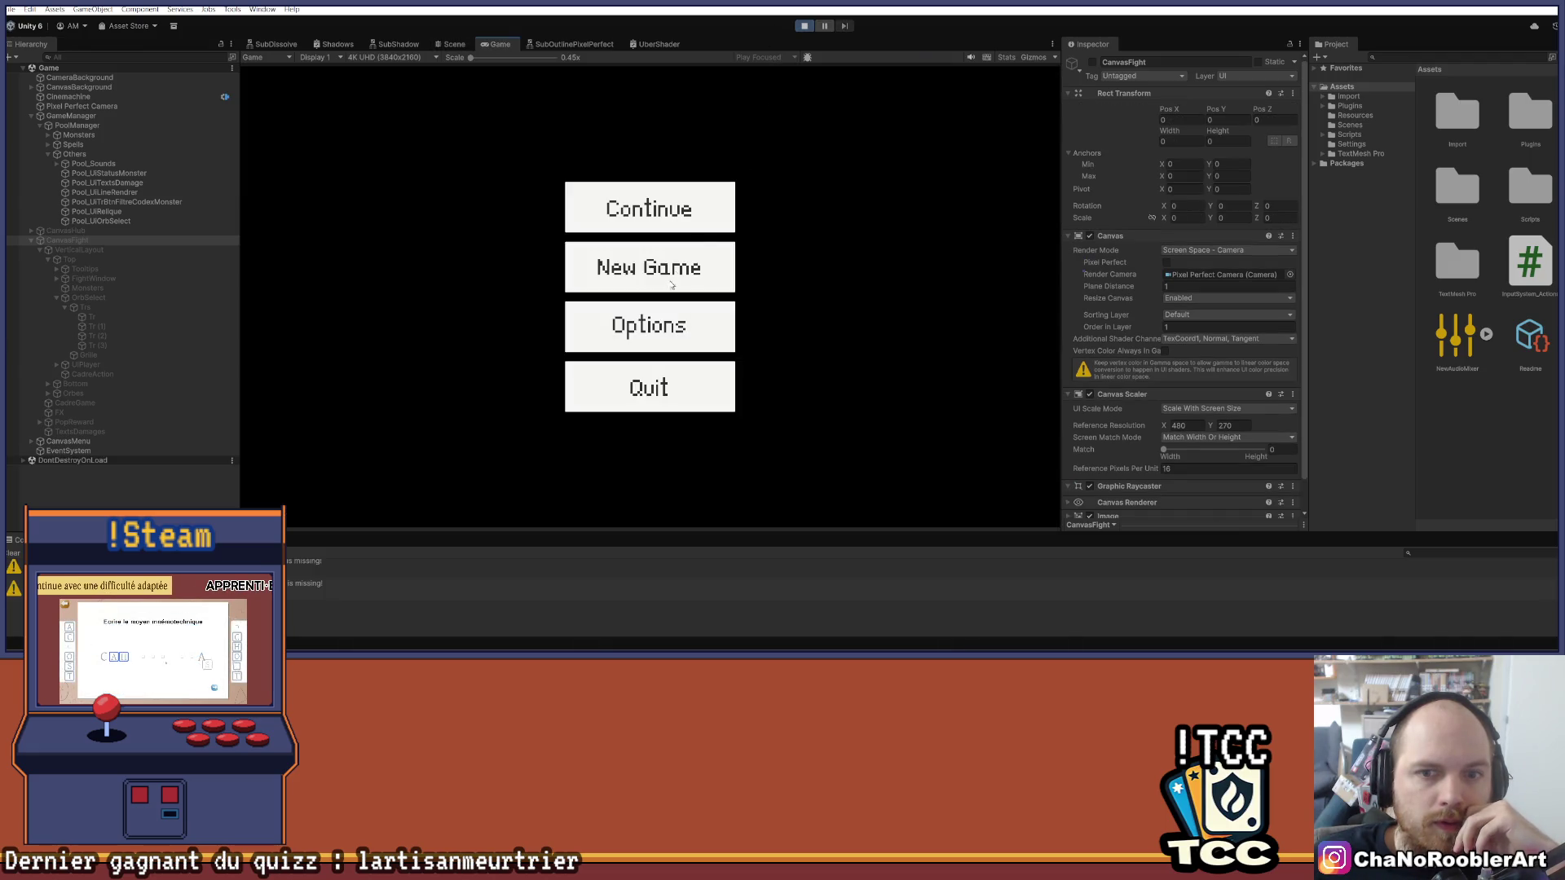
click(671, 285)
click(672, 287)
click(673, 277)
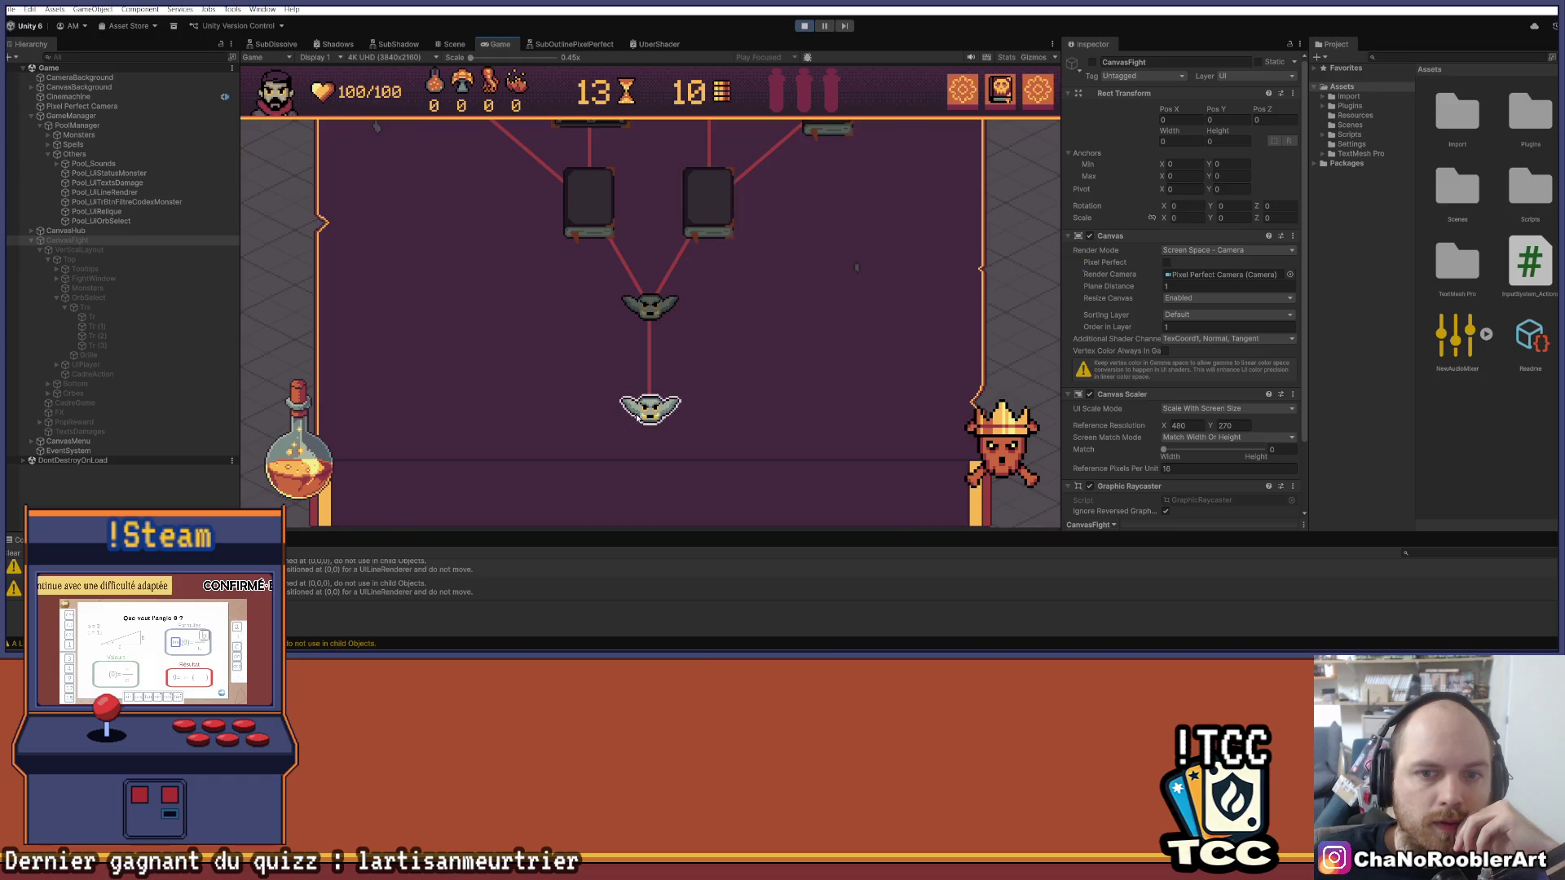
click(677, 306)
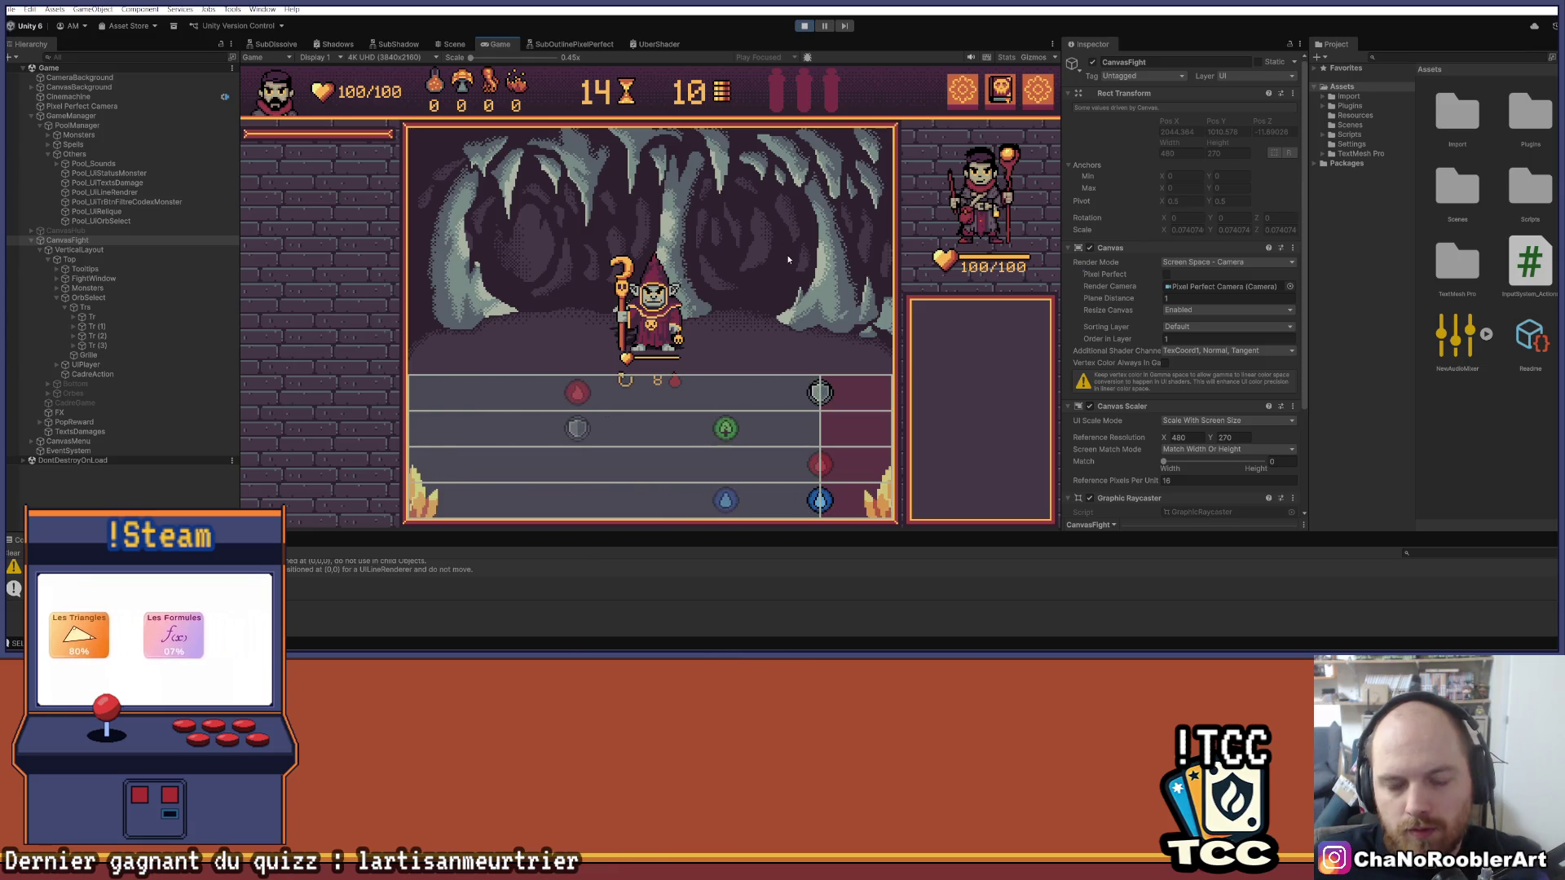
click(804, 26)
key(alt+Tab)
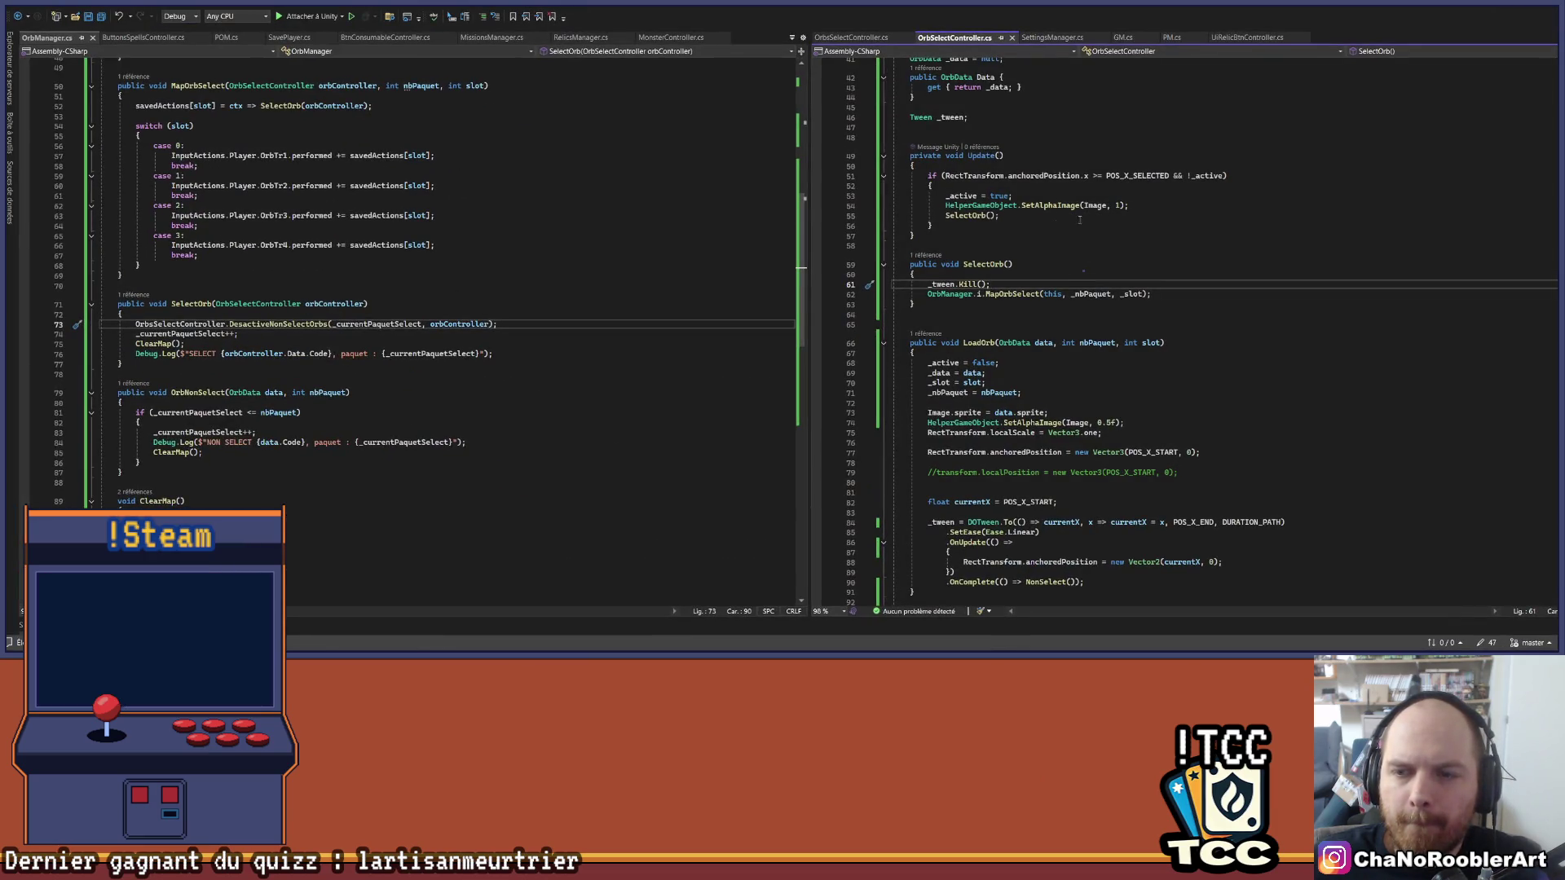
Step: Delete the _tween.Kill(); line from SelectOrb and save OrbSelectController.cs
scroll(1080, 220, up, 3)
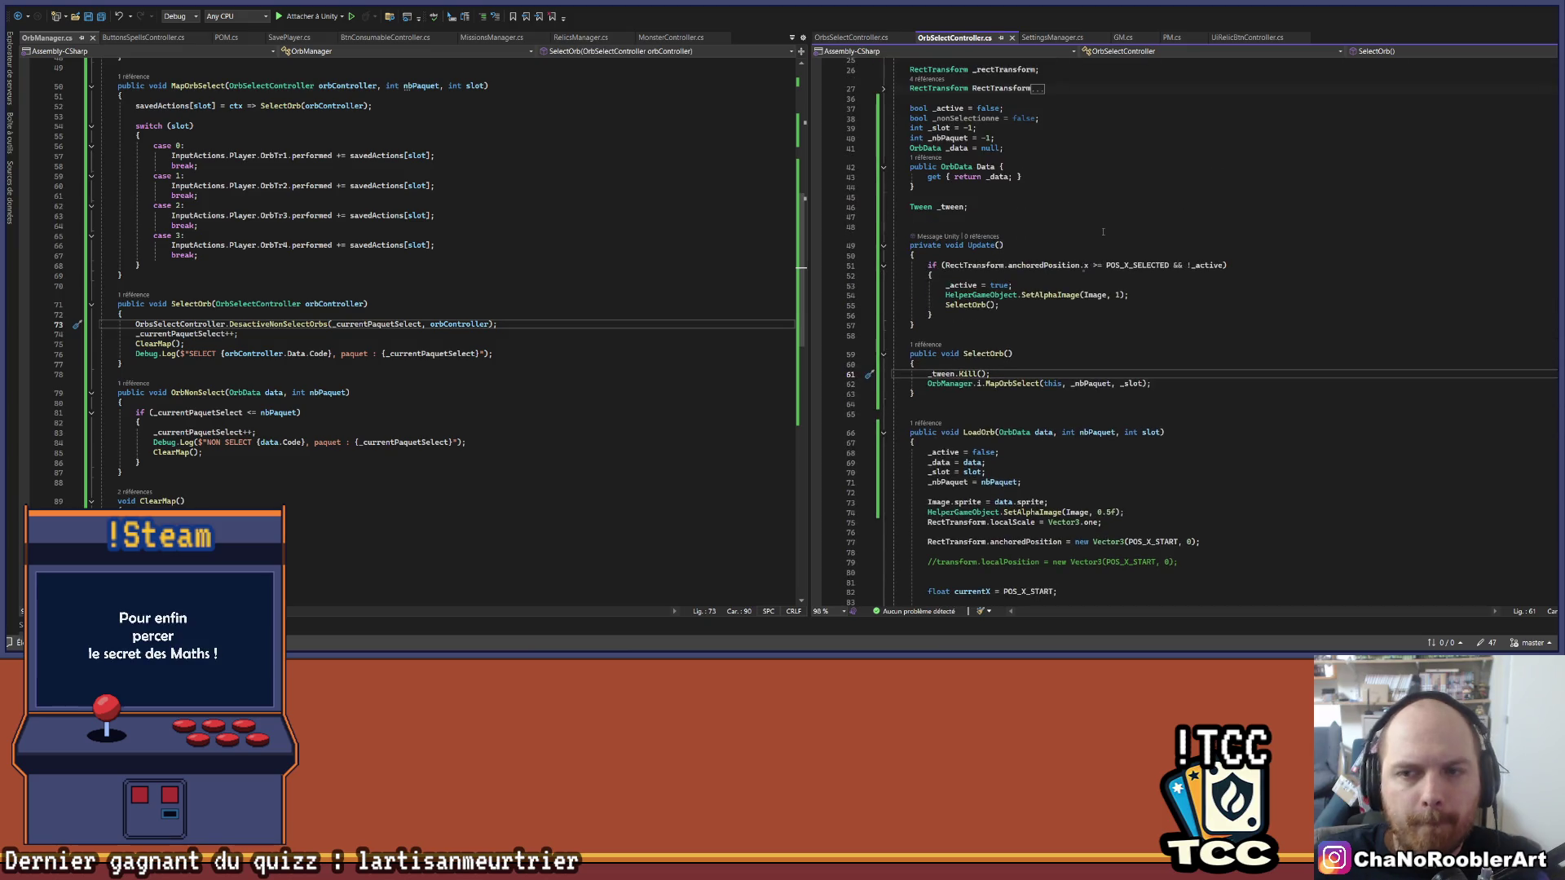
scroll(1100, 234, down, 4)
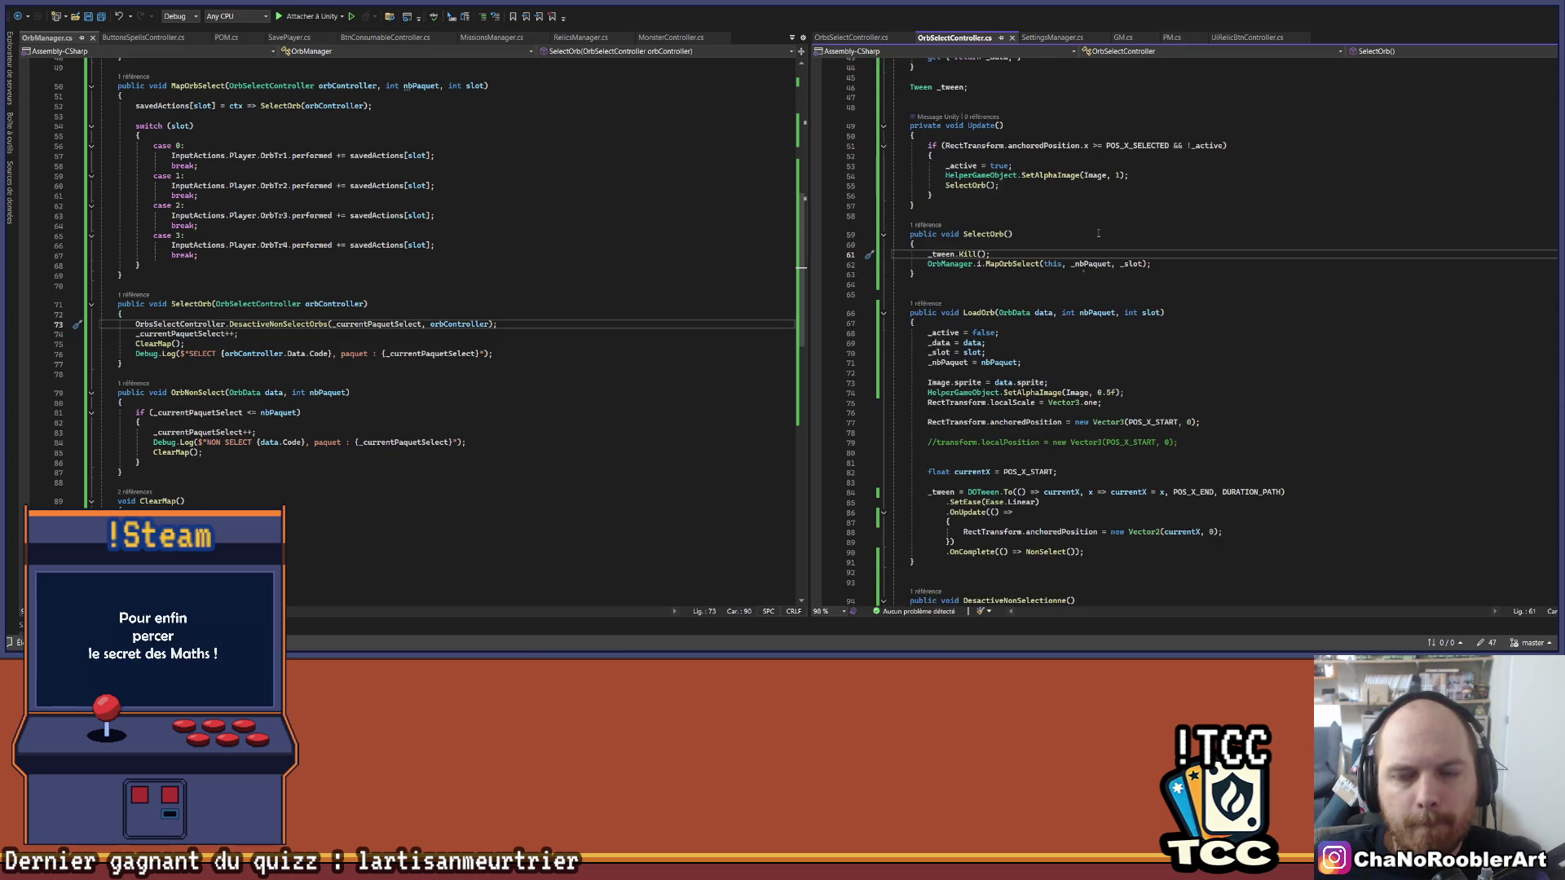
click(946, 185)
scroll(972, 191, up, 5)
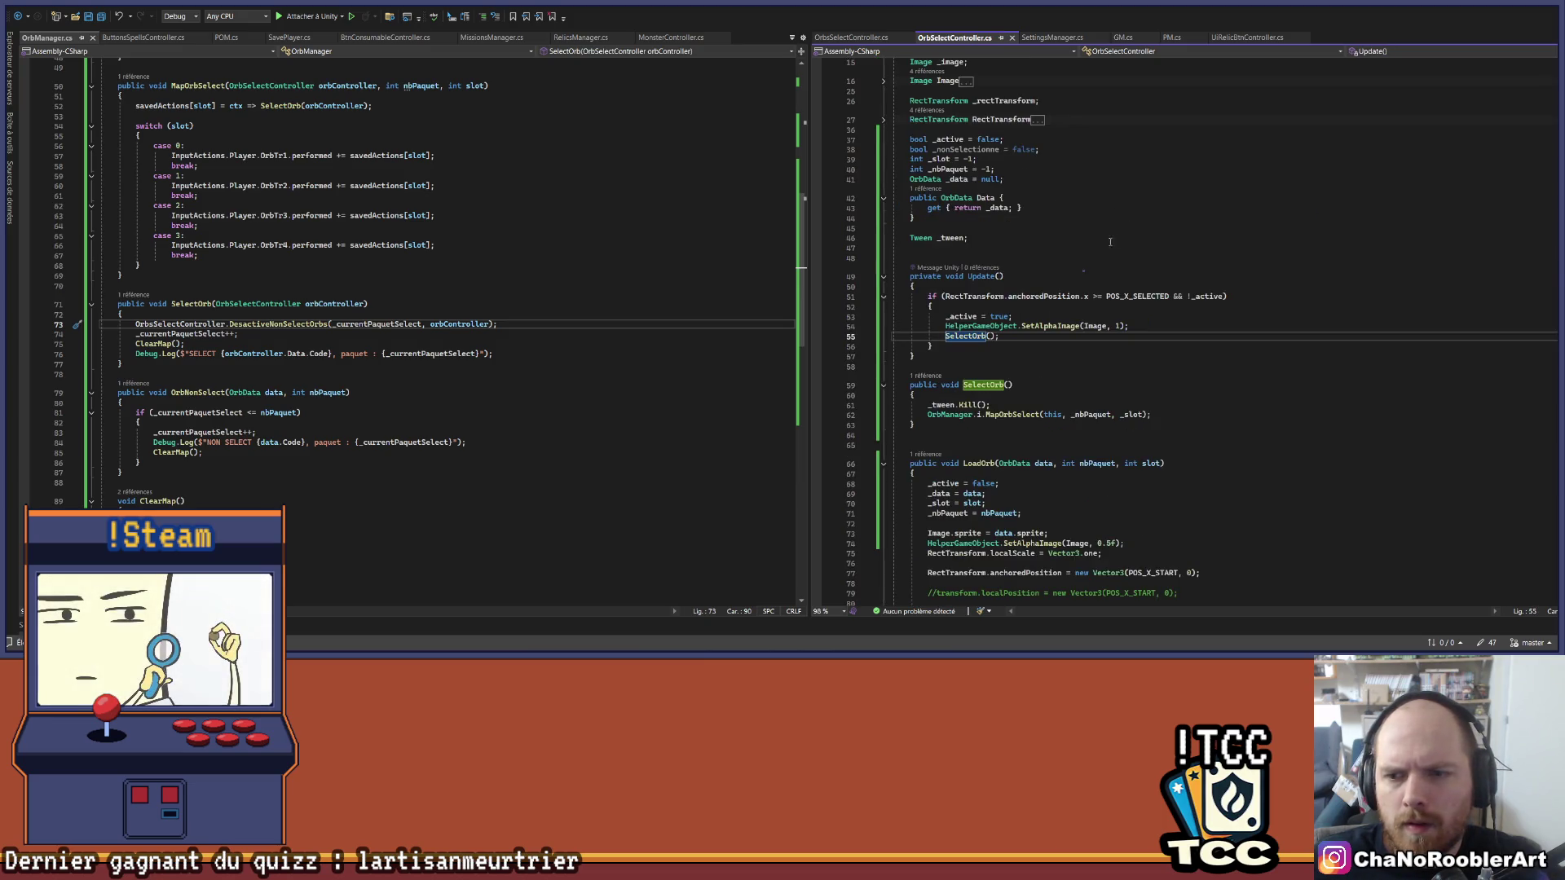
key(ctrl+minus)
key(shift+Home)
key(BackSpace)
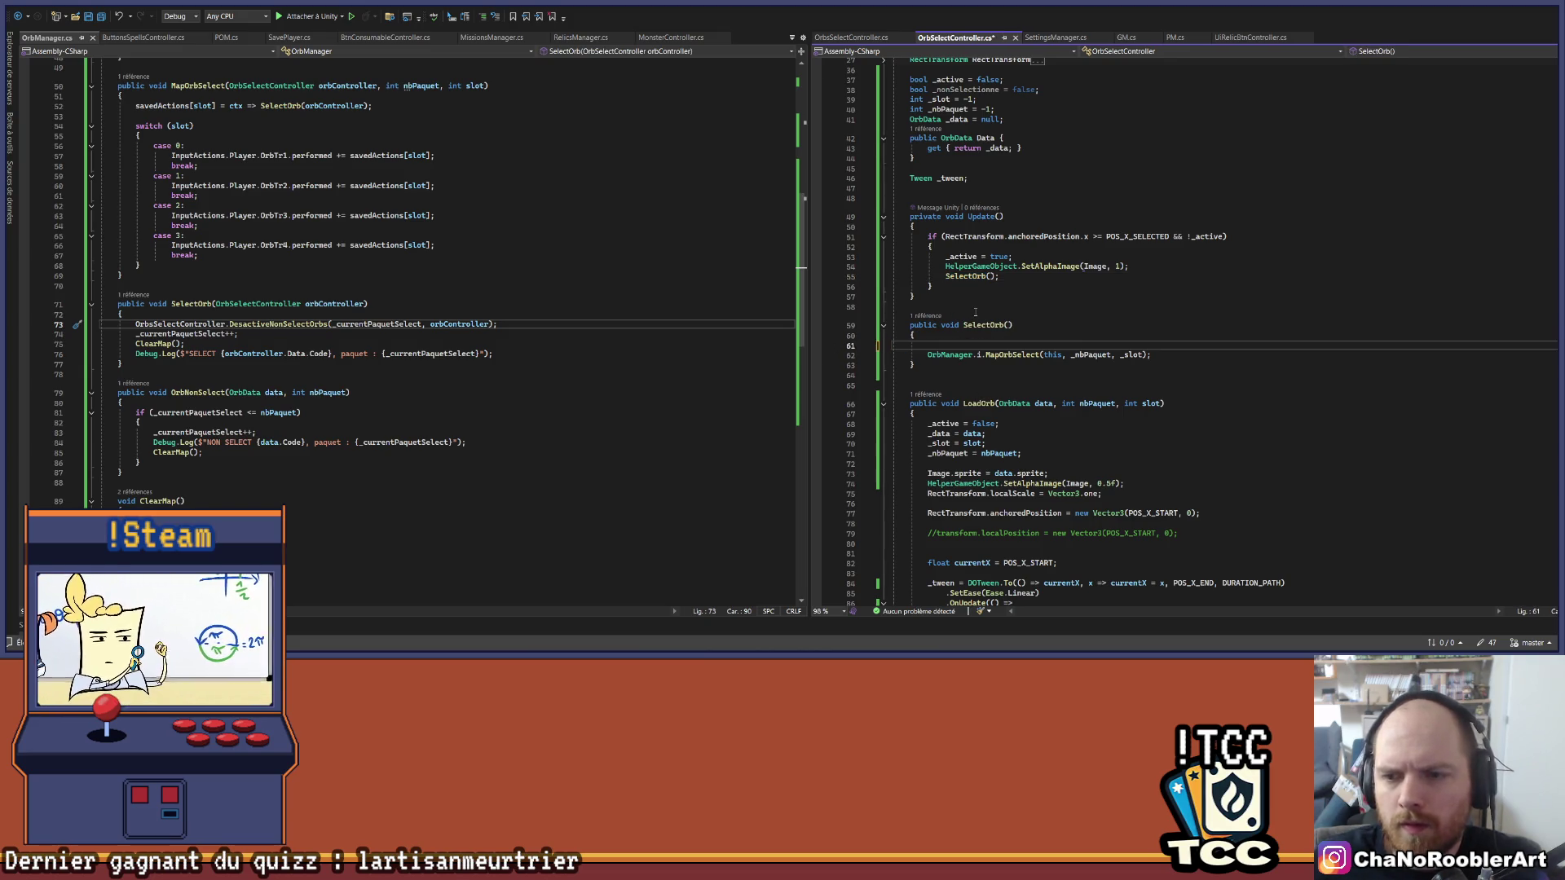
key(BackSpace)
key(ctrl+s)
Step: Rename the SelectOrb method to ActiveOrb everywhere with Ctrl+R,R and jump to its definition
scroll(1101, 337, down, 10)
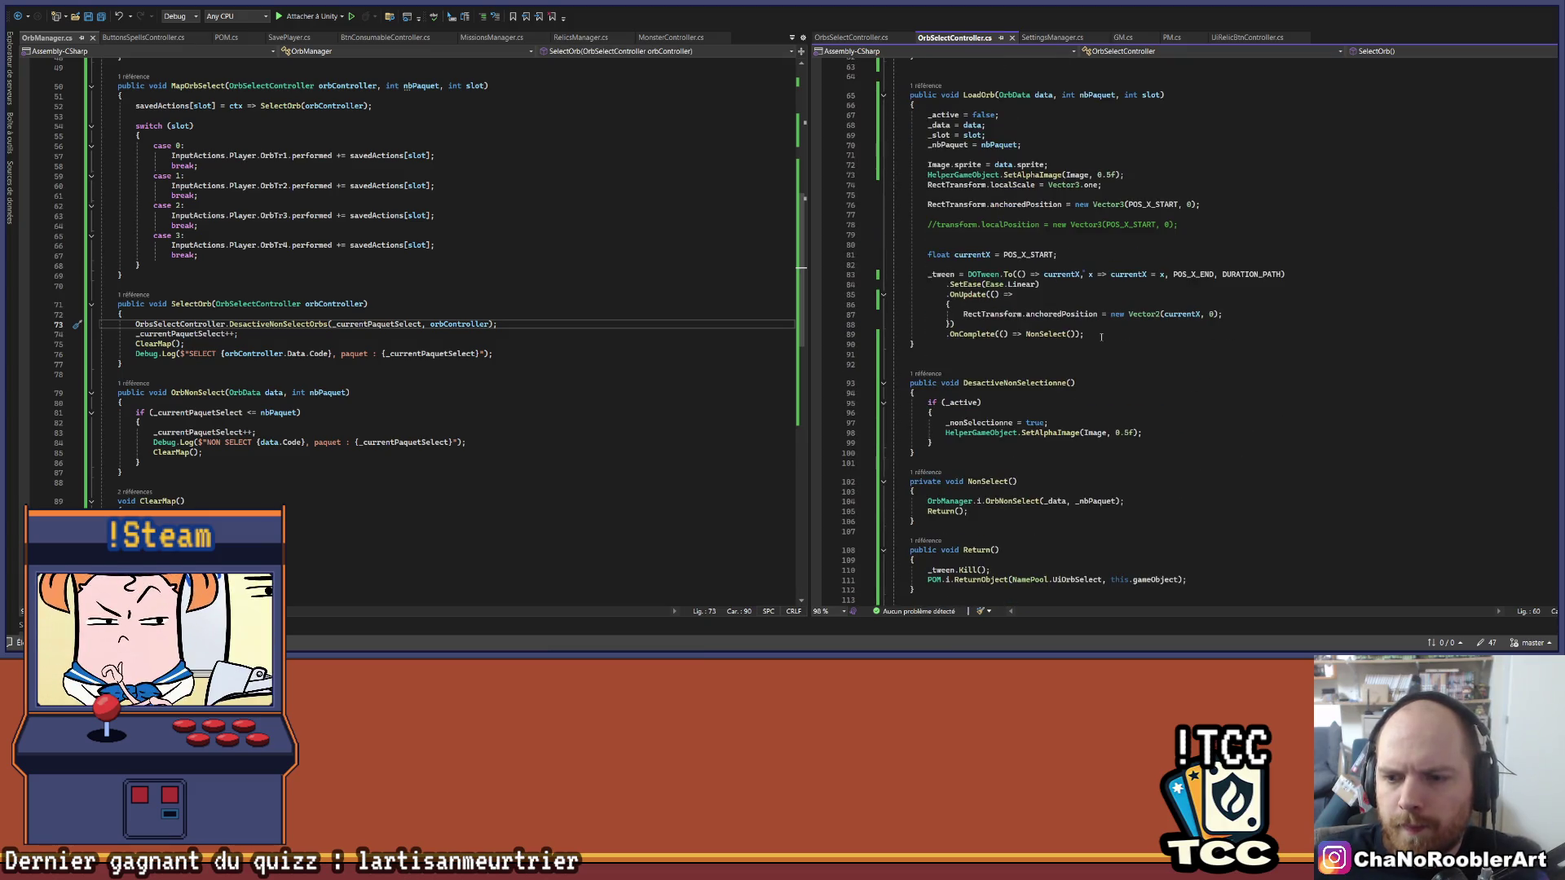
scroll(1101, 337, up, 8)
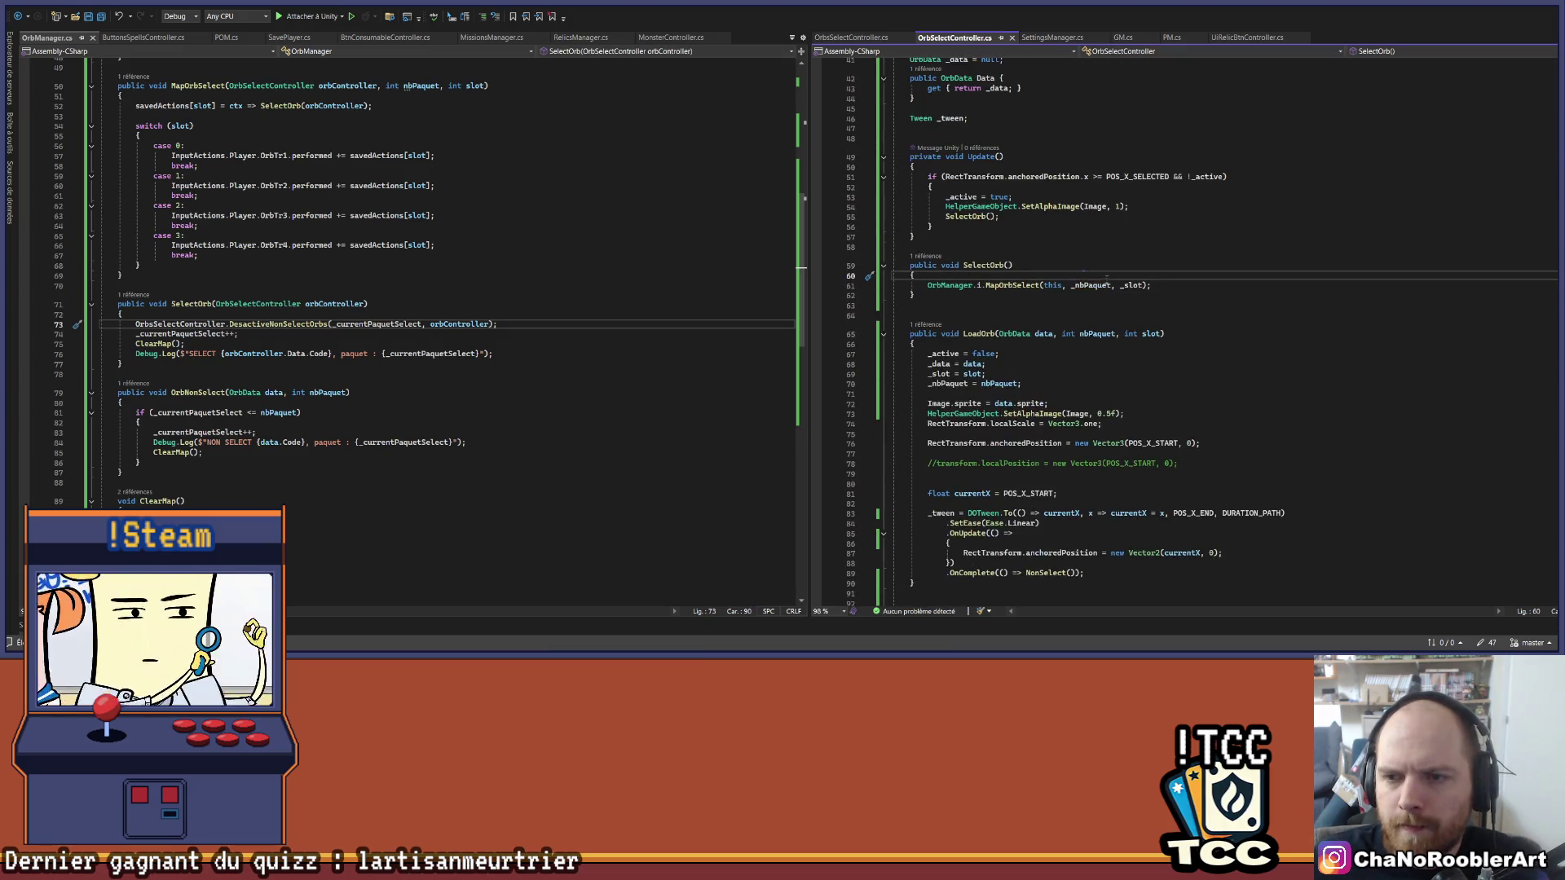
click(989, 266)
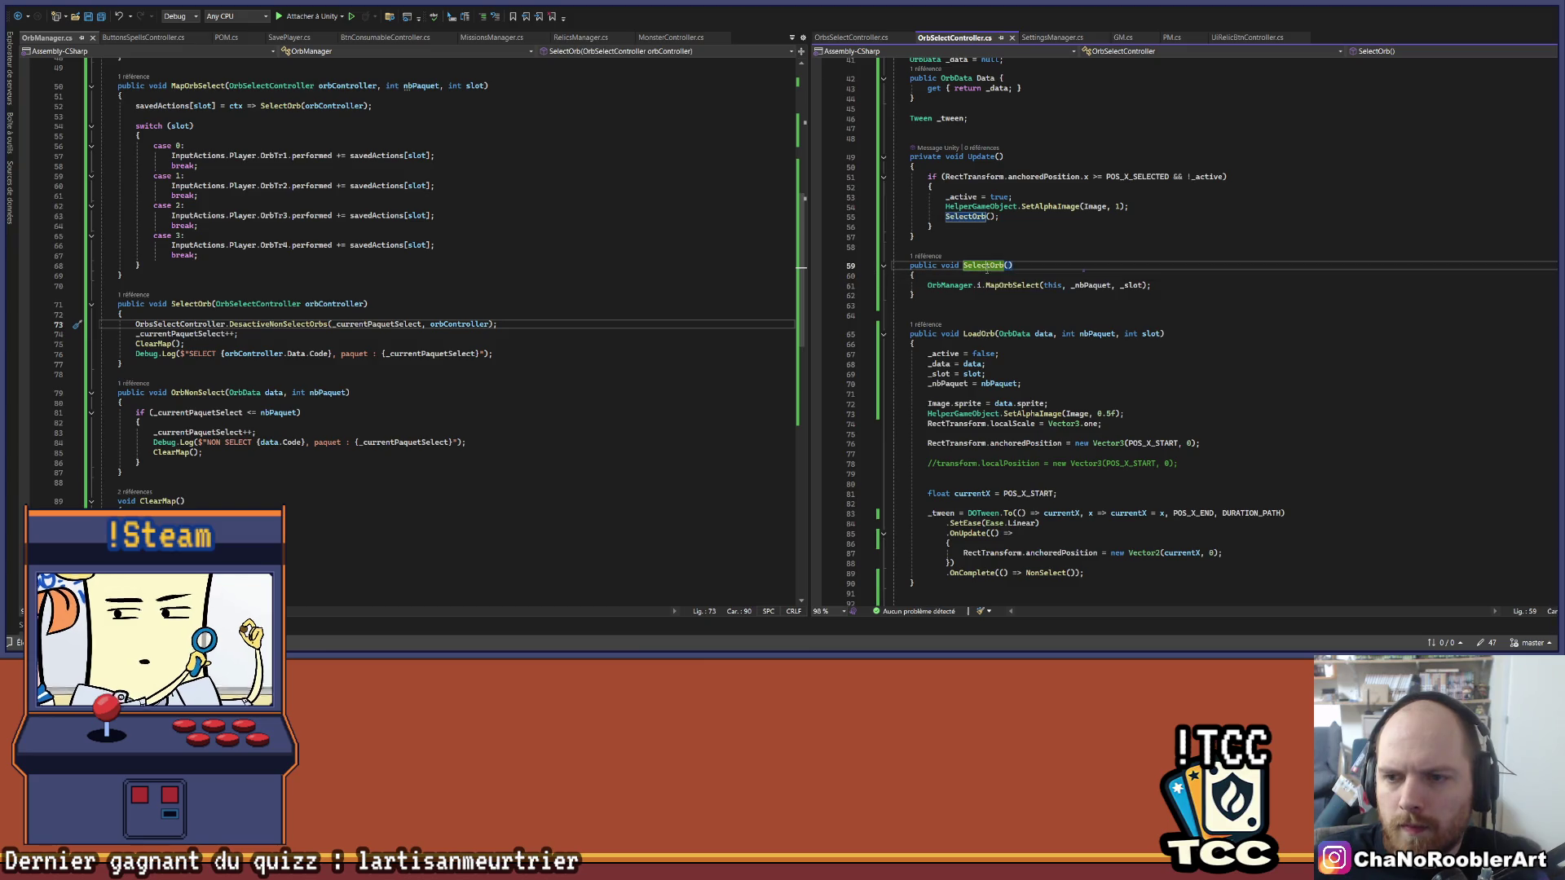
double_click(989, 266)
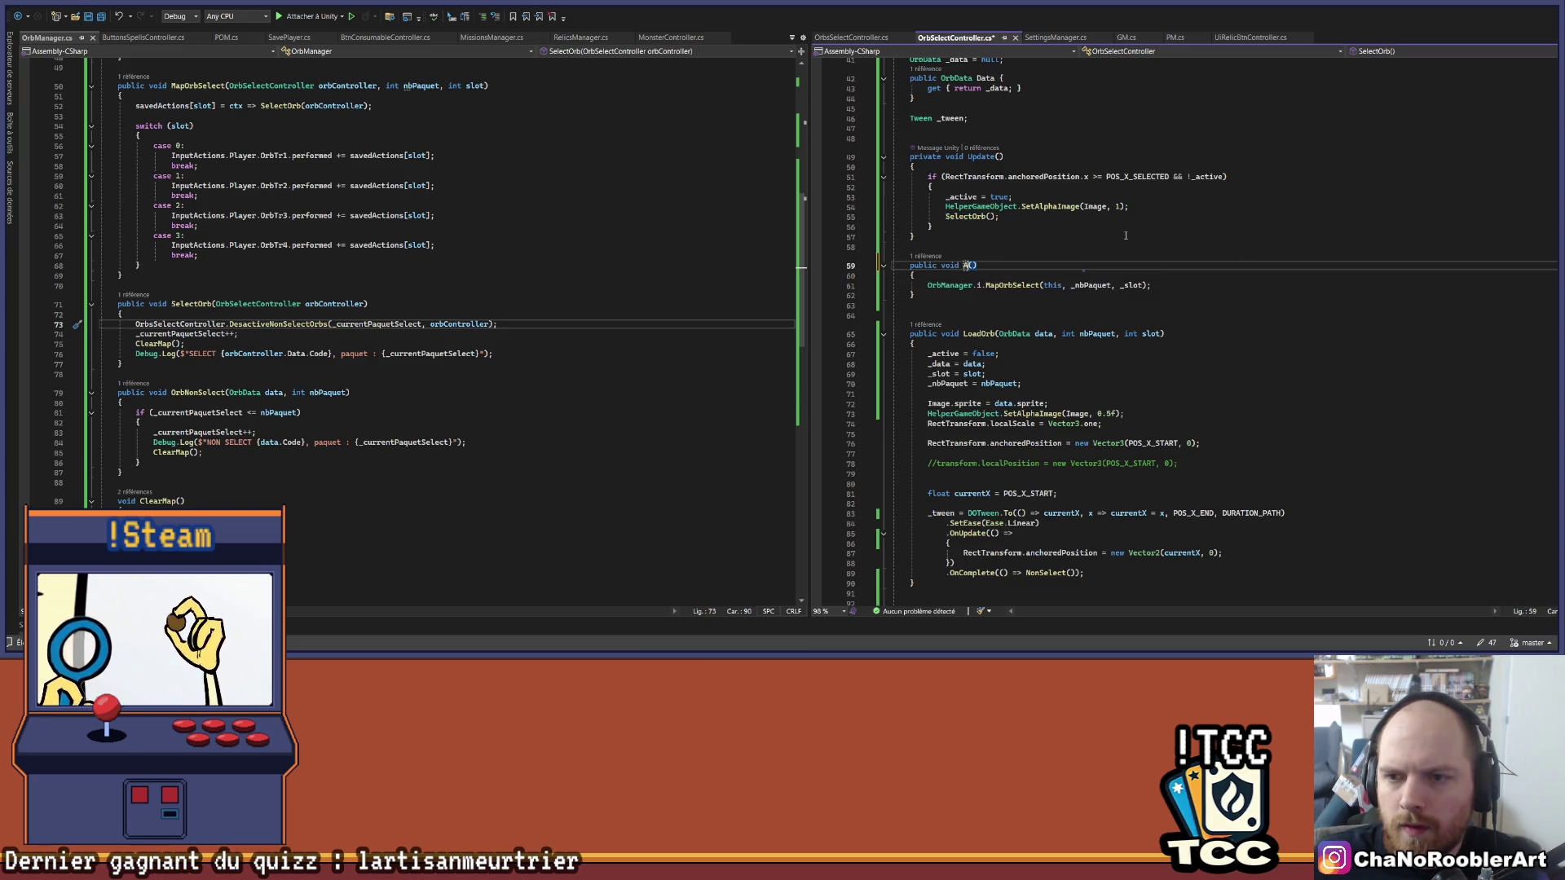
text(electOrbE)
click(989, 217)
key(ctrl+r)
key(ctrl+r)
text(ActiveOrb)
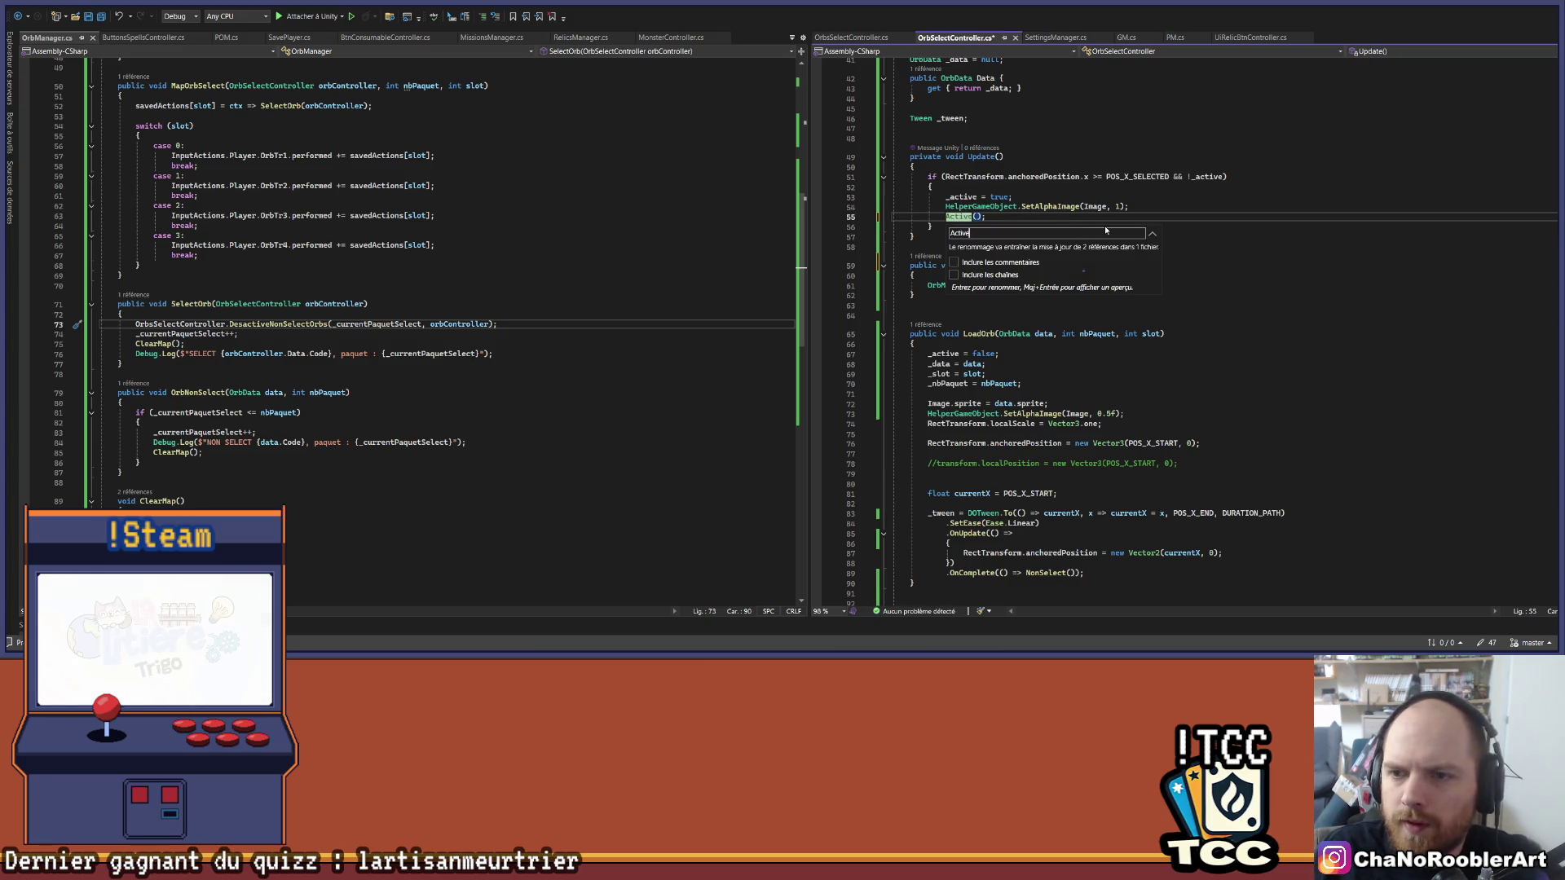
key(Return)
key(F12)
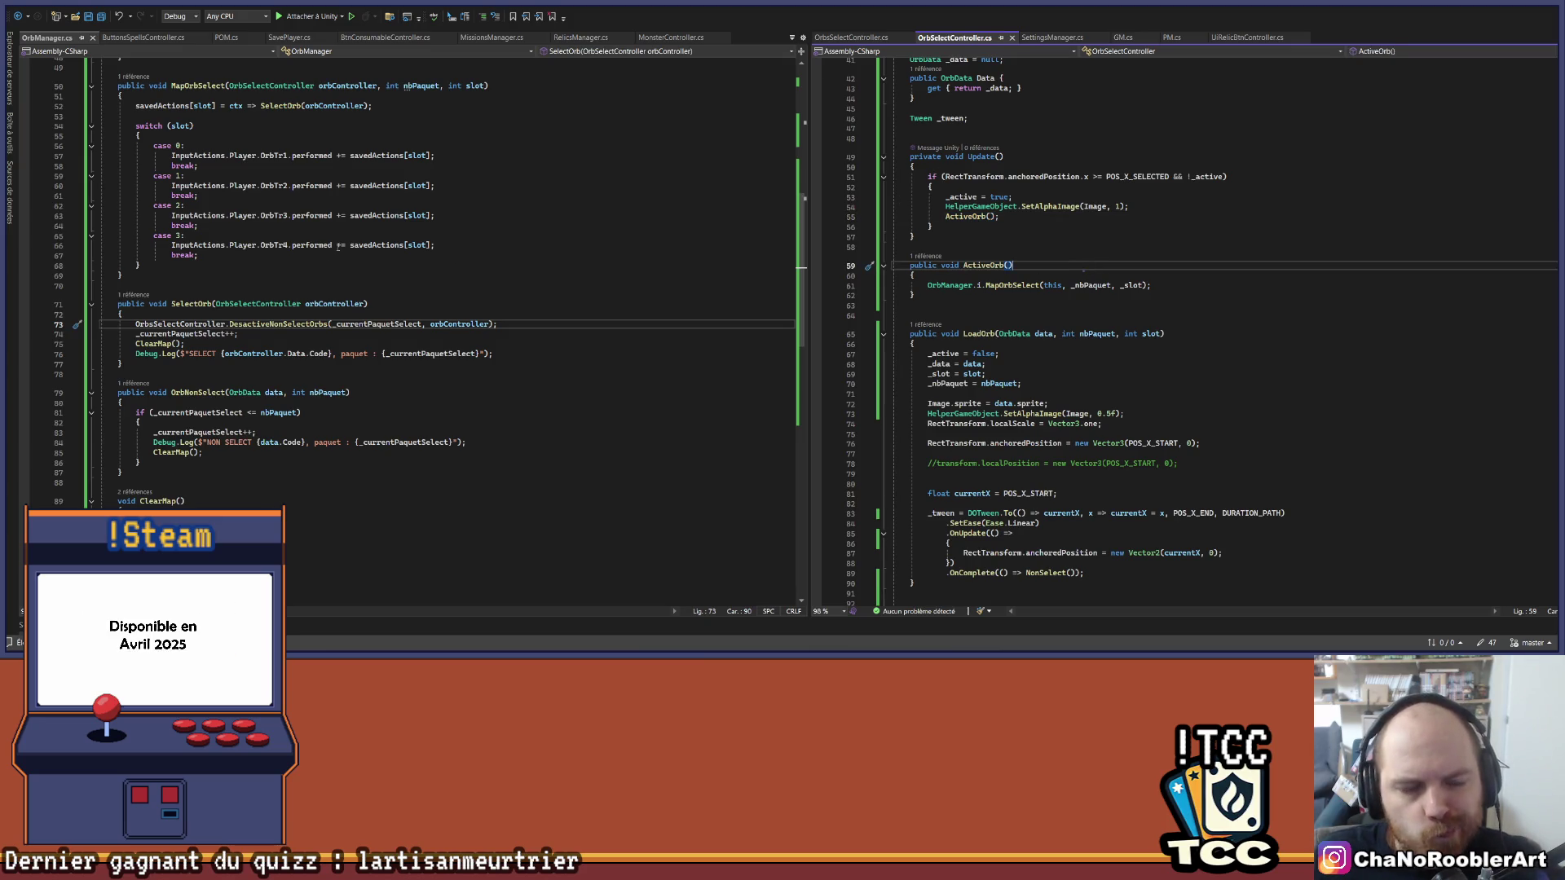
Step: Review how OrbManager's SelectOrb is used and place the caret after its ClearMap call
scroll(375, 229, down, 1)
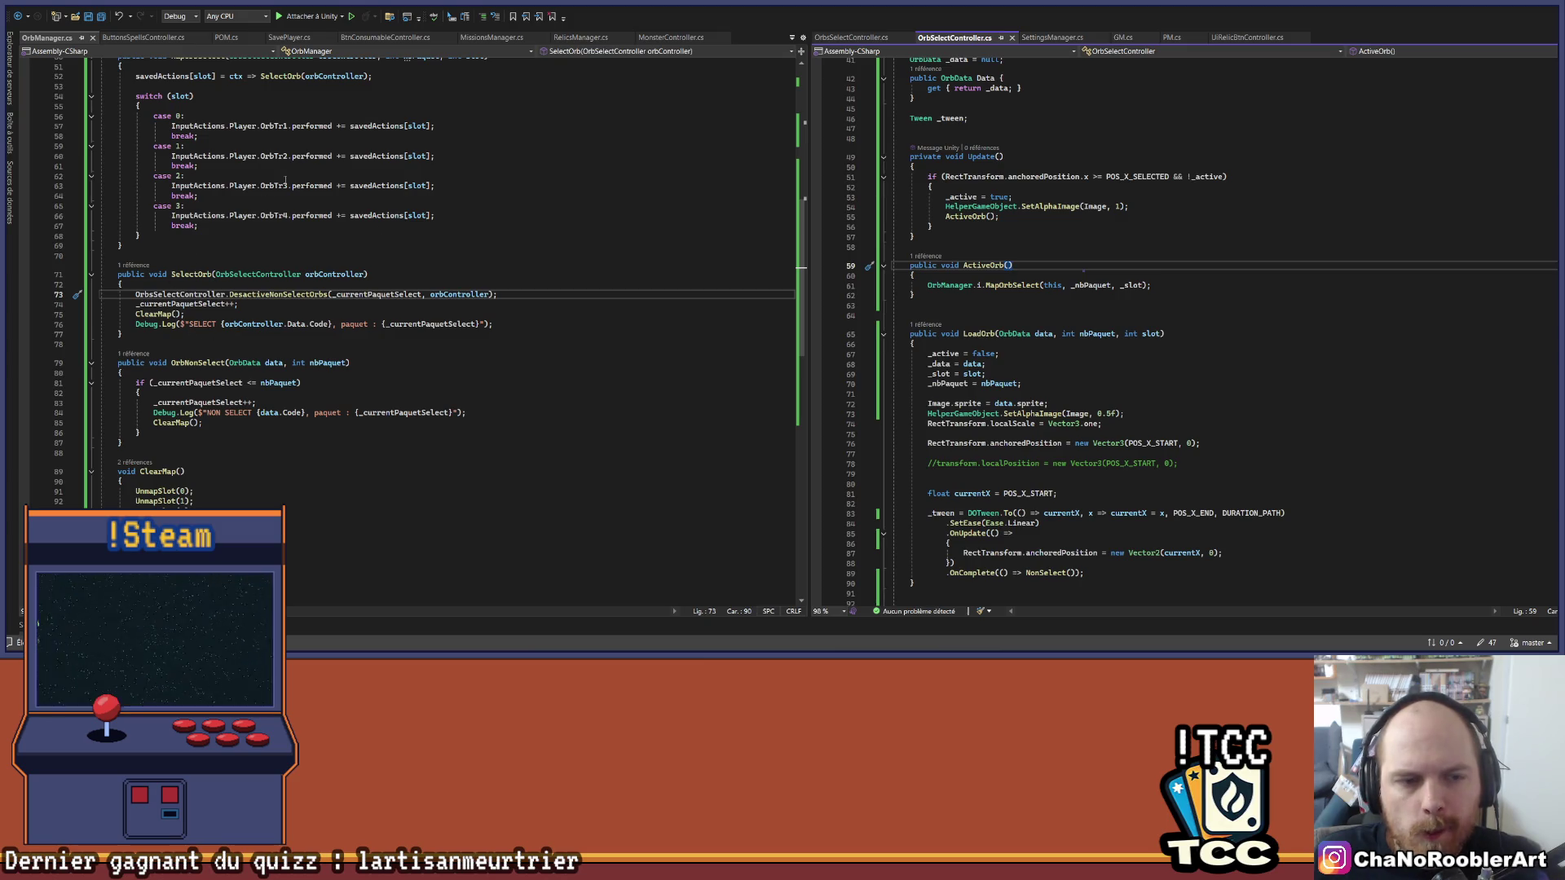
scroll(281, 215, up, 5)
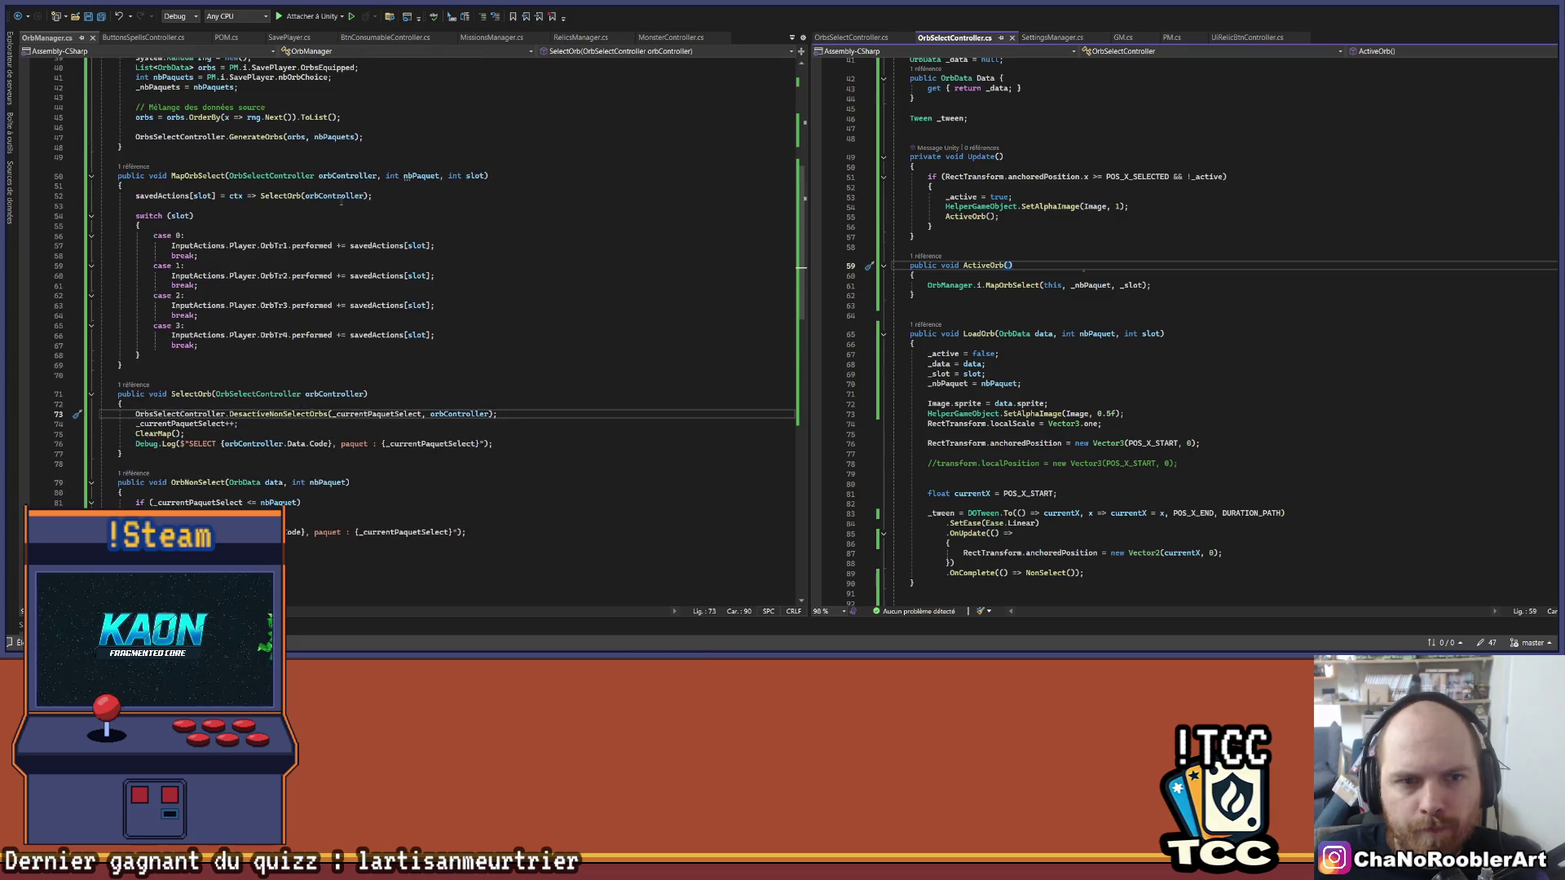
click(274, 255)
scroll(433, 305, down, 4)
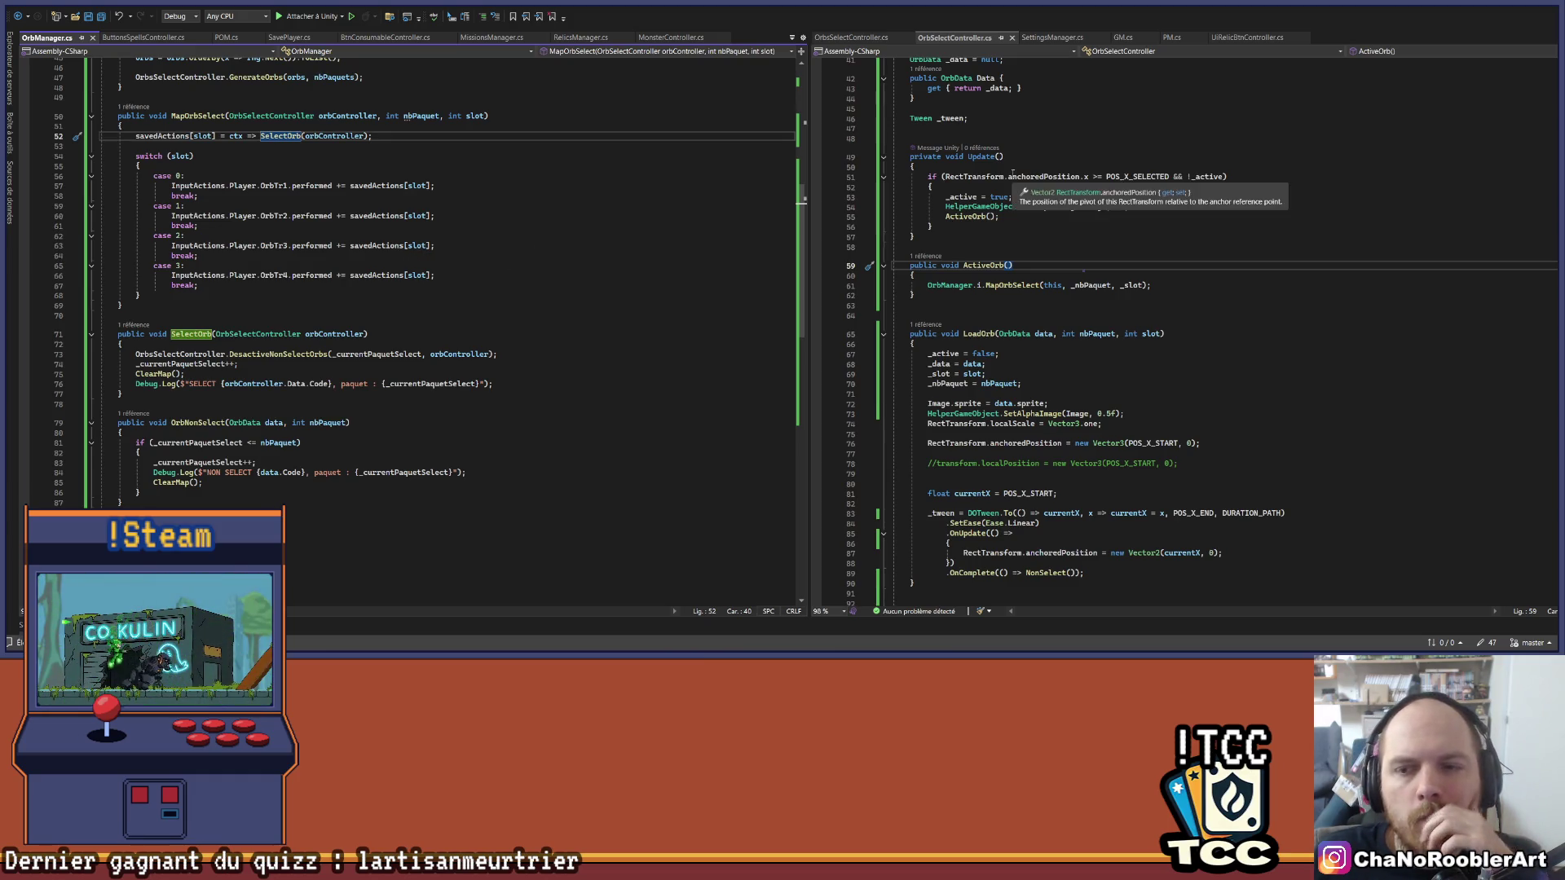
scroll(1086, 304, down, 12)
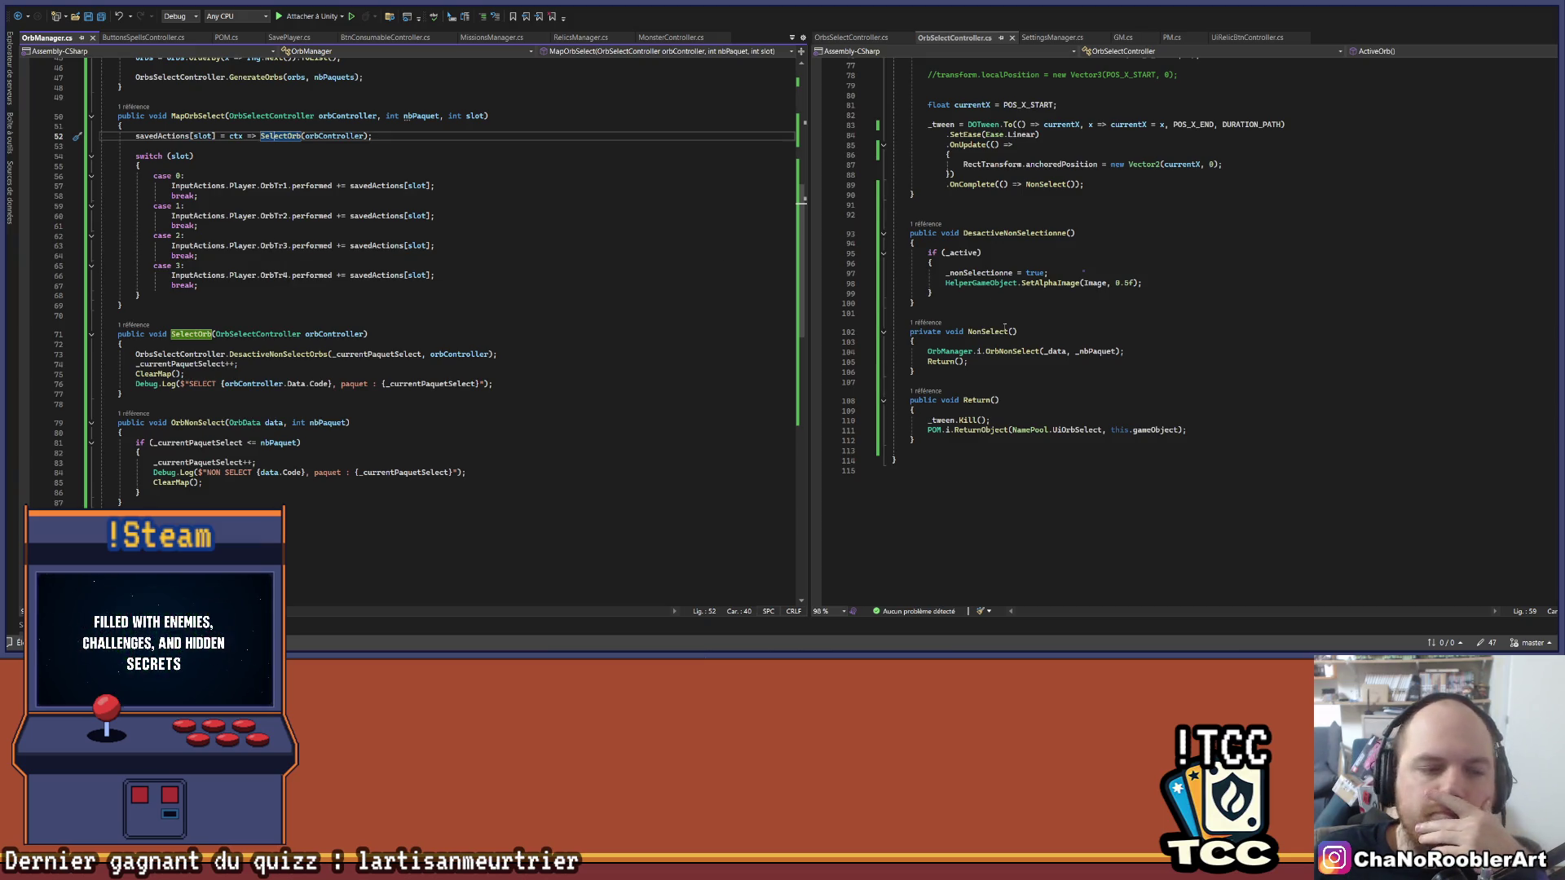
scroll(1005, 326, up, 8)
scroll(999, 326, up, 7)
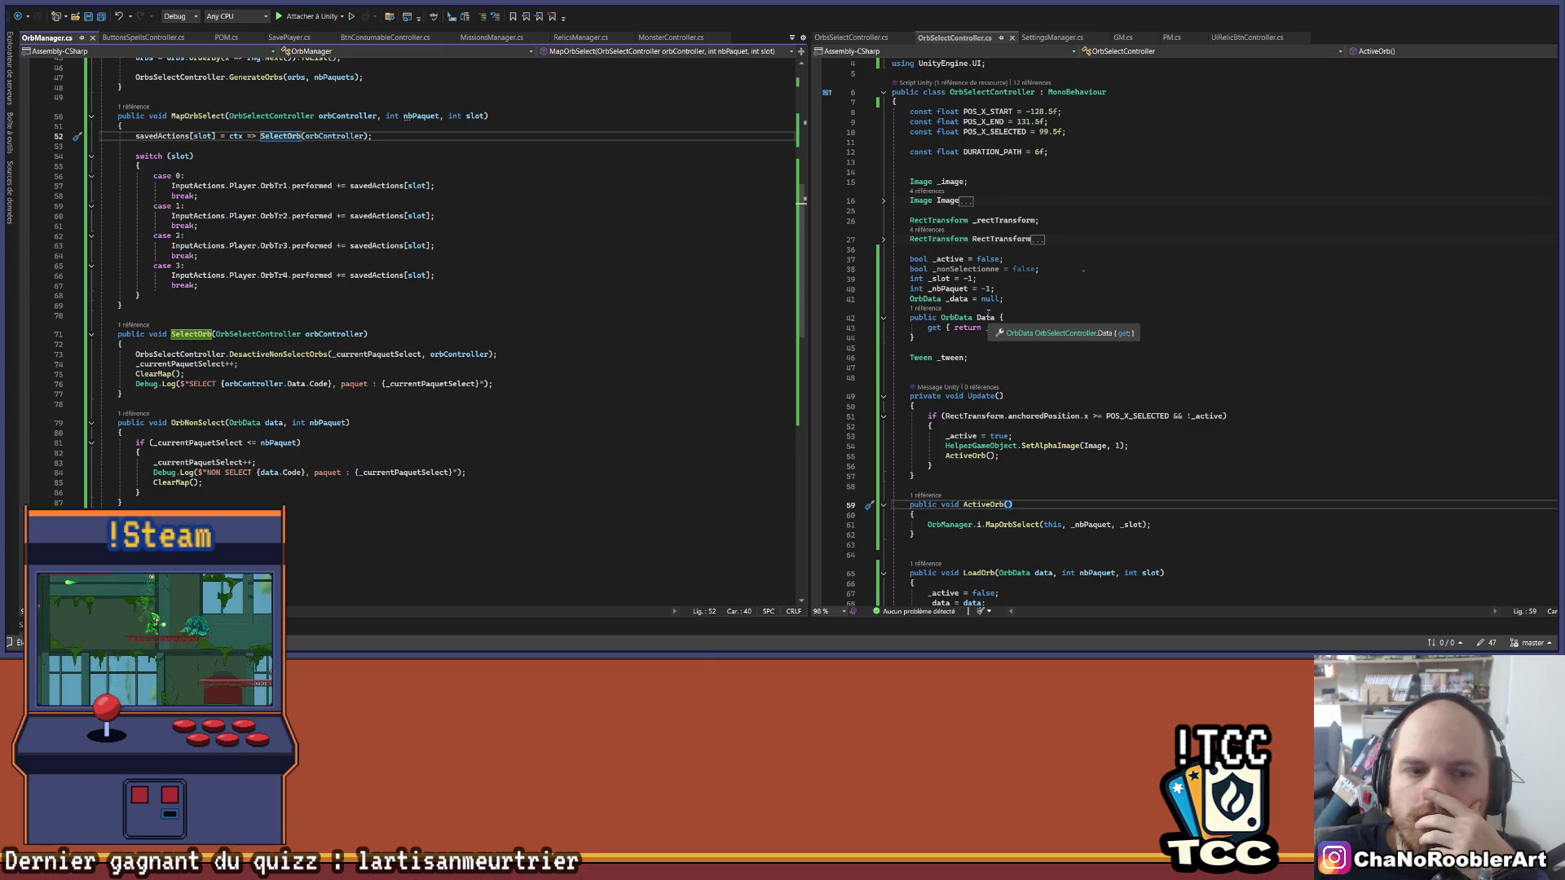
scroll(1156, 336, down, 15)
scroll(1156, 336, down, 3)
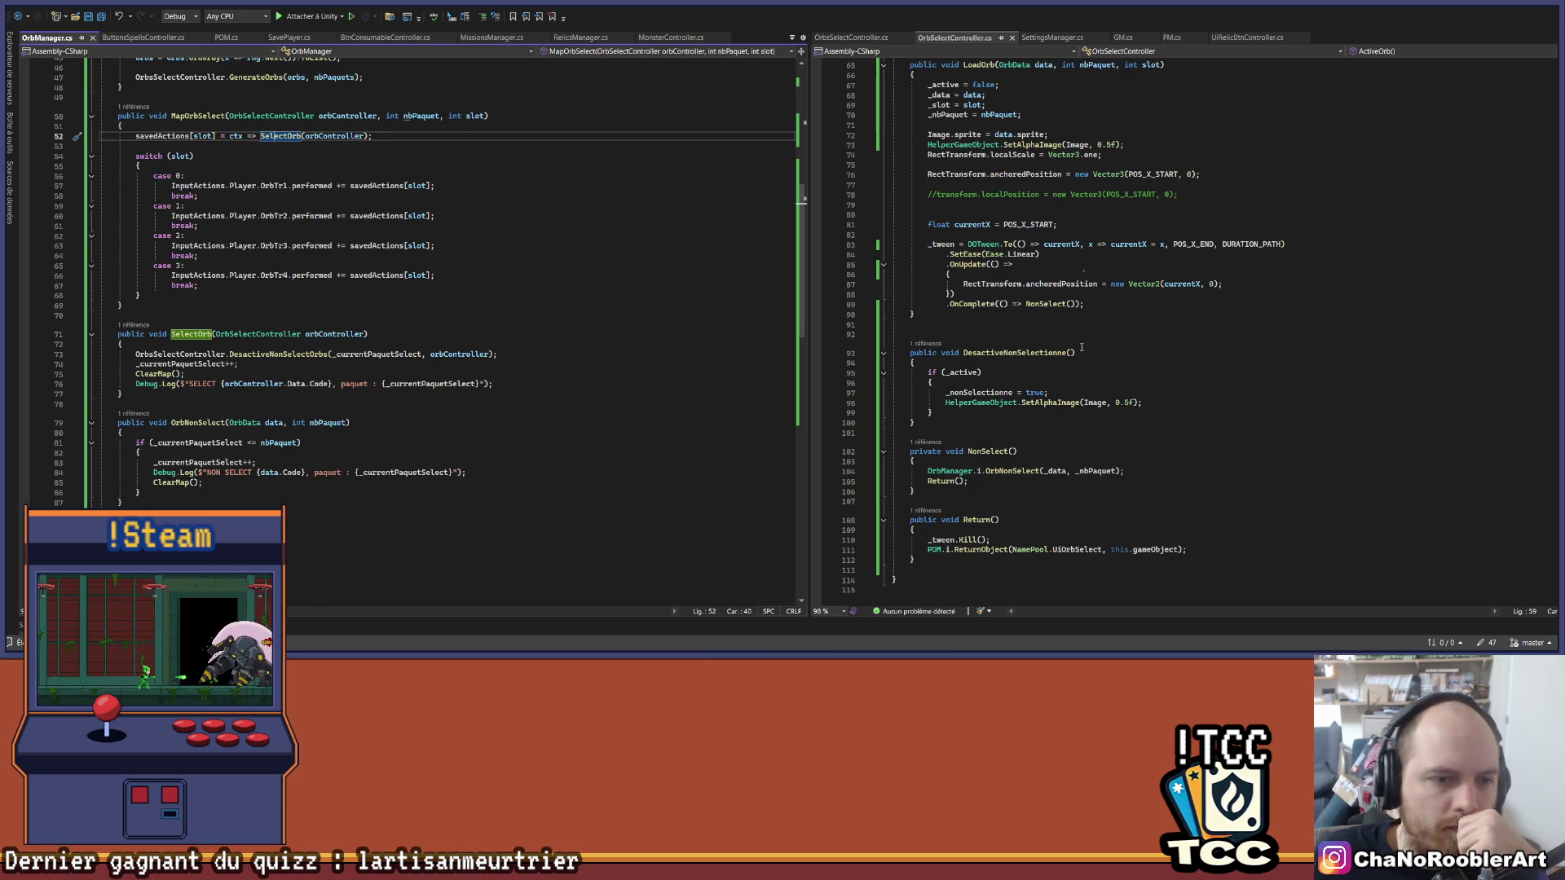
scroll(1033, 430, up, 20)
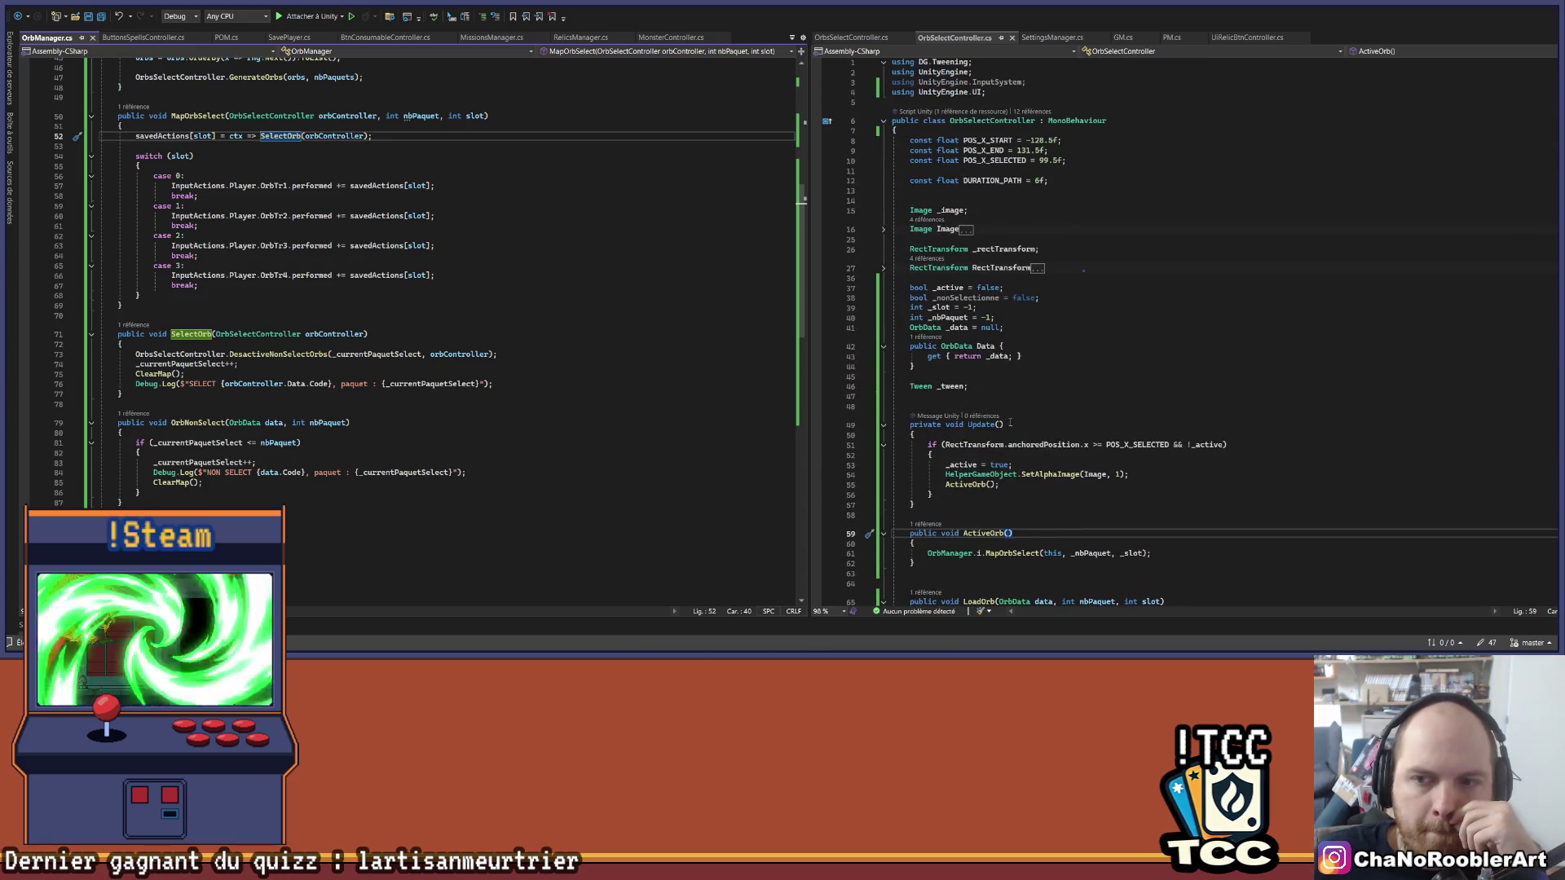
scroll(1083, 245, down, 7)
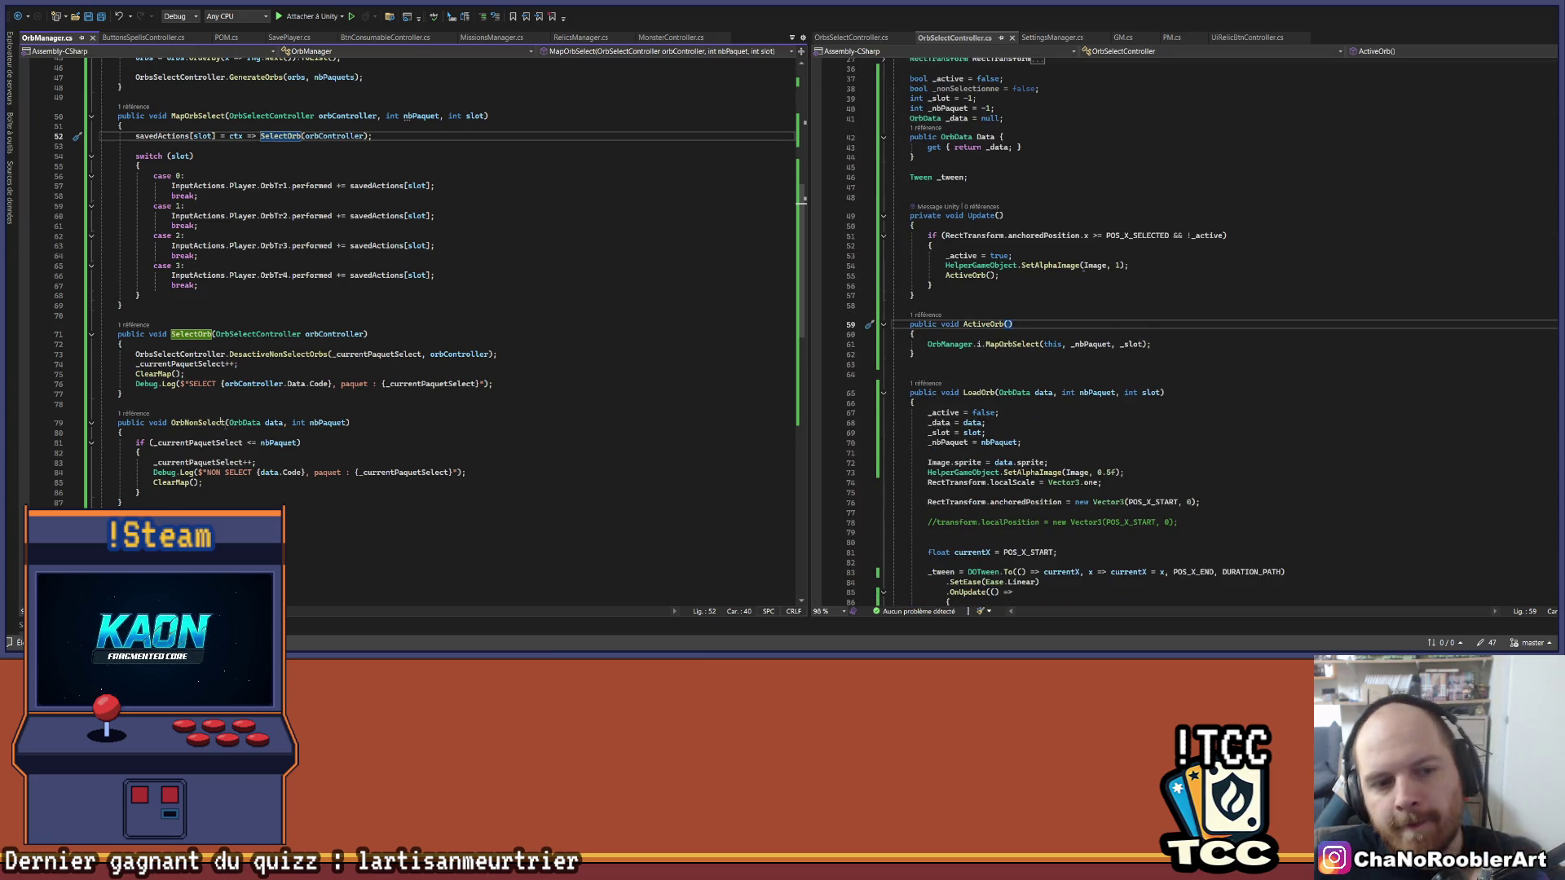
click(136, 373)
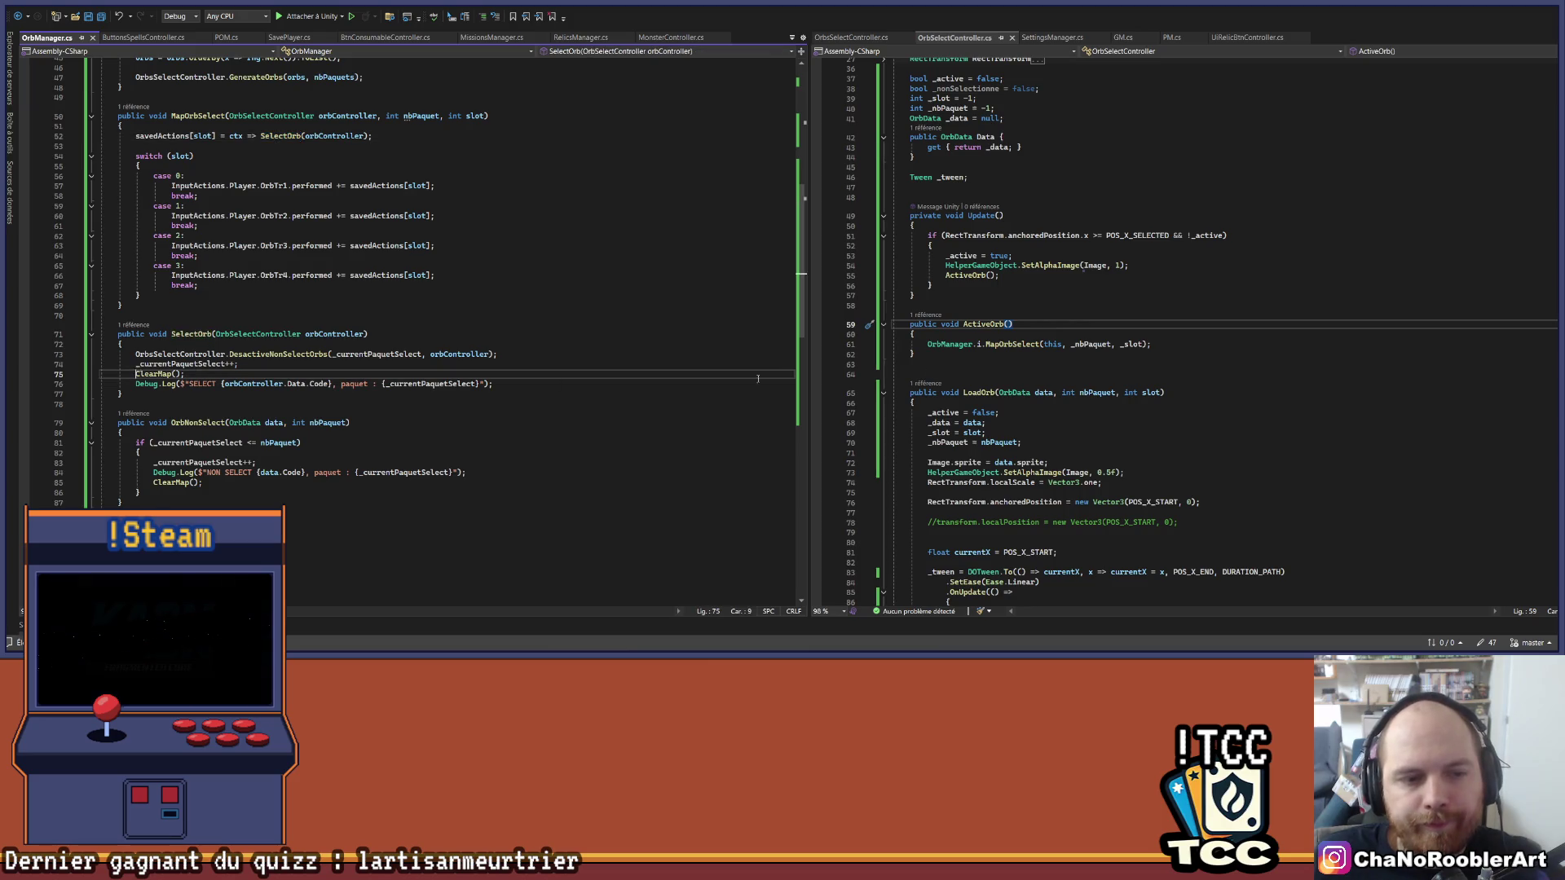
scroll(1045, 385, down, 6)
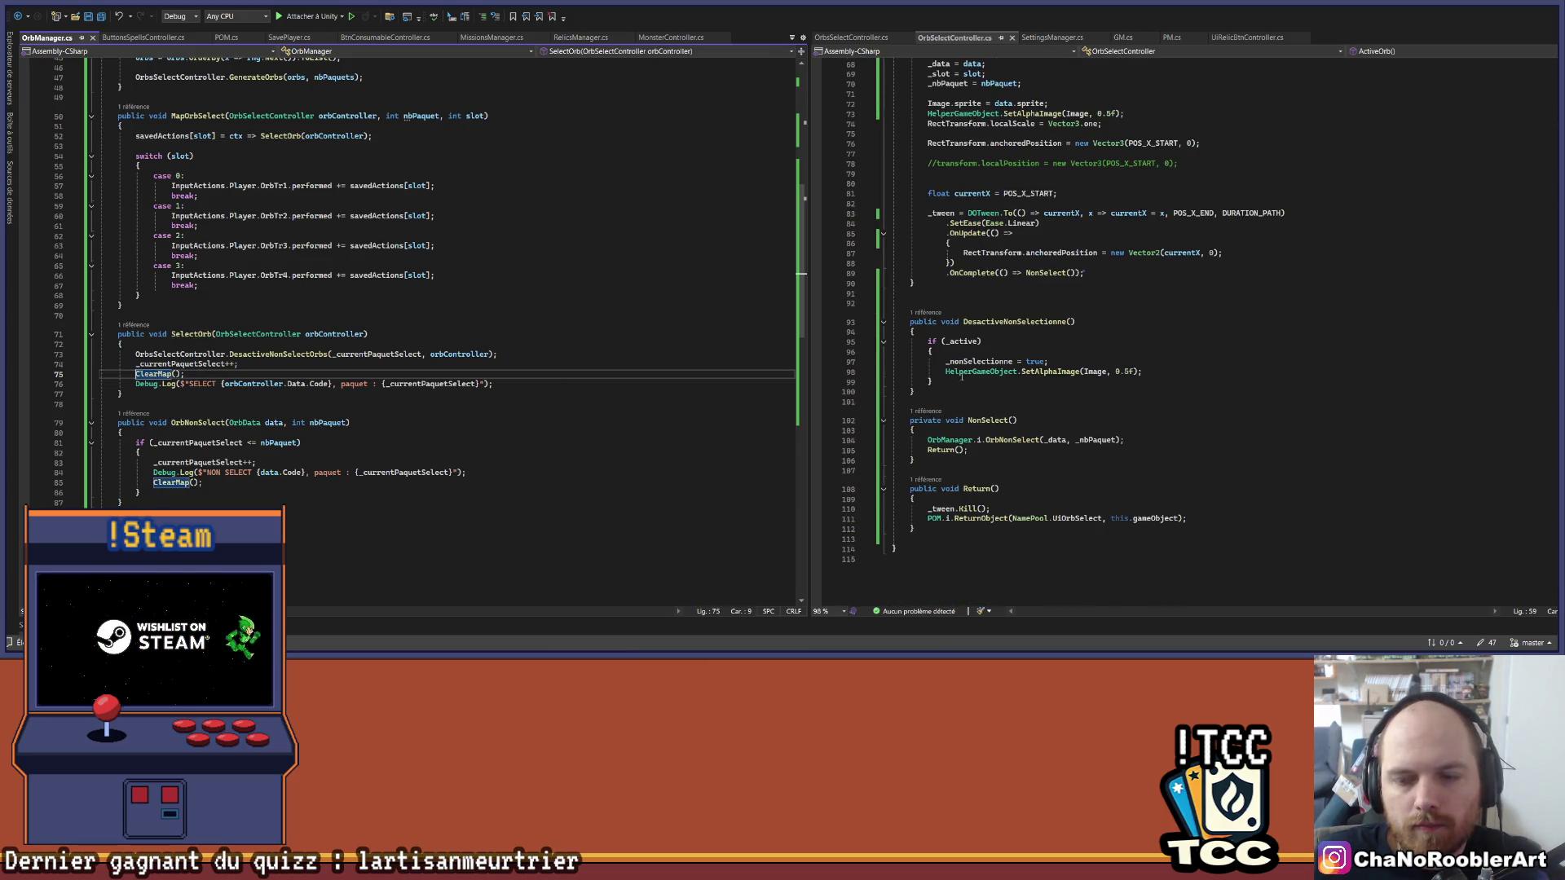
click(448, 373)
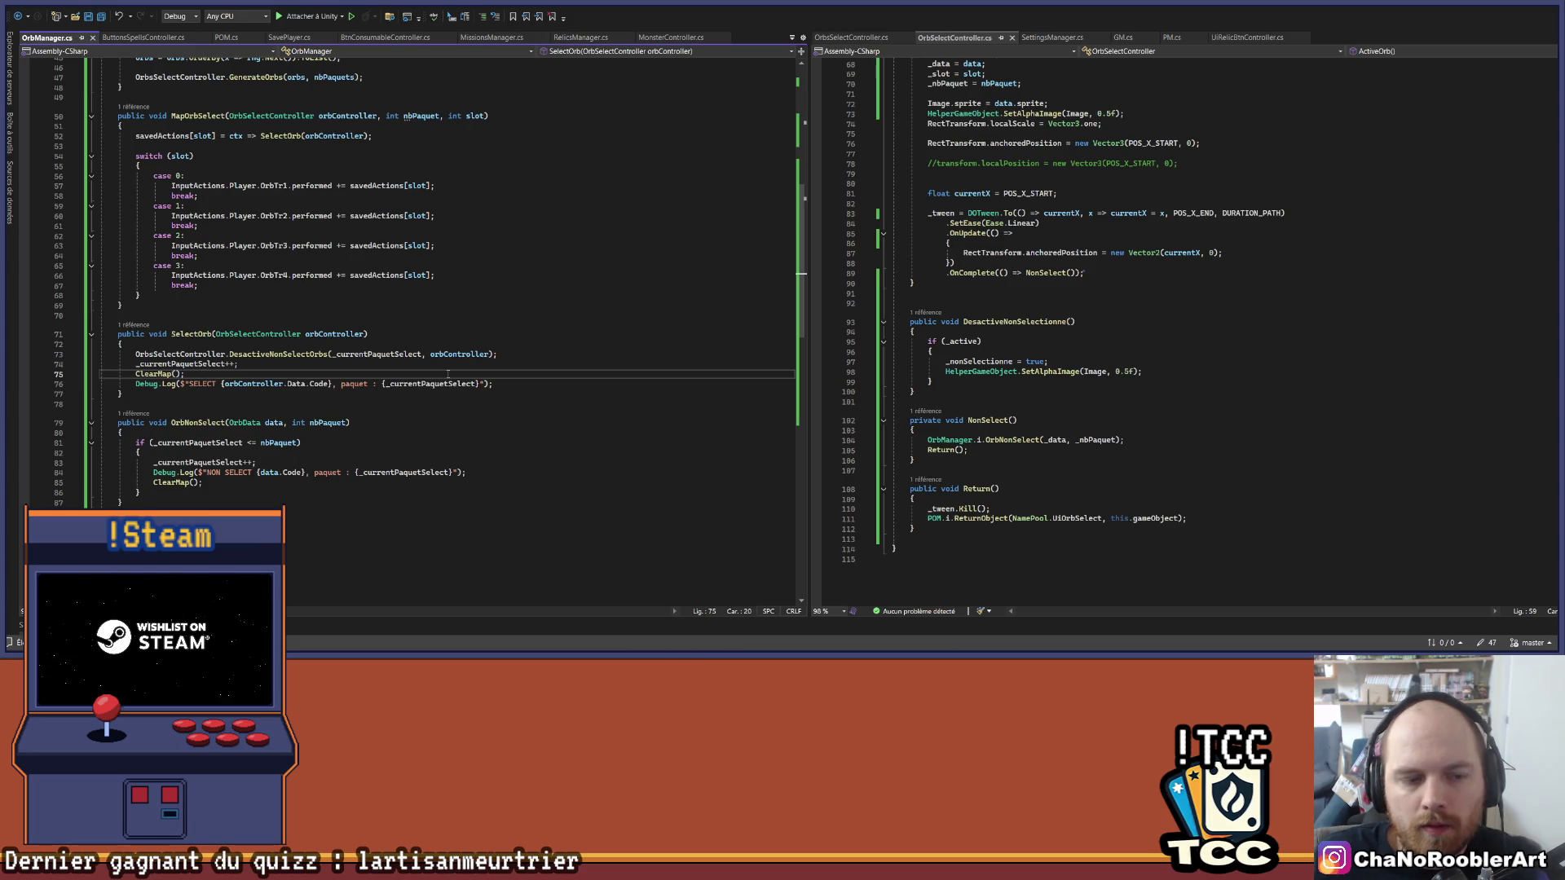
Step: Add orbController.Return(); after ClearMap(); in OrbManager's SelectOrb, save, and return to Unity
key(Return)
key(Return)
key(Return)
key(ctrl+s)
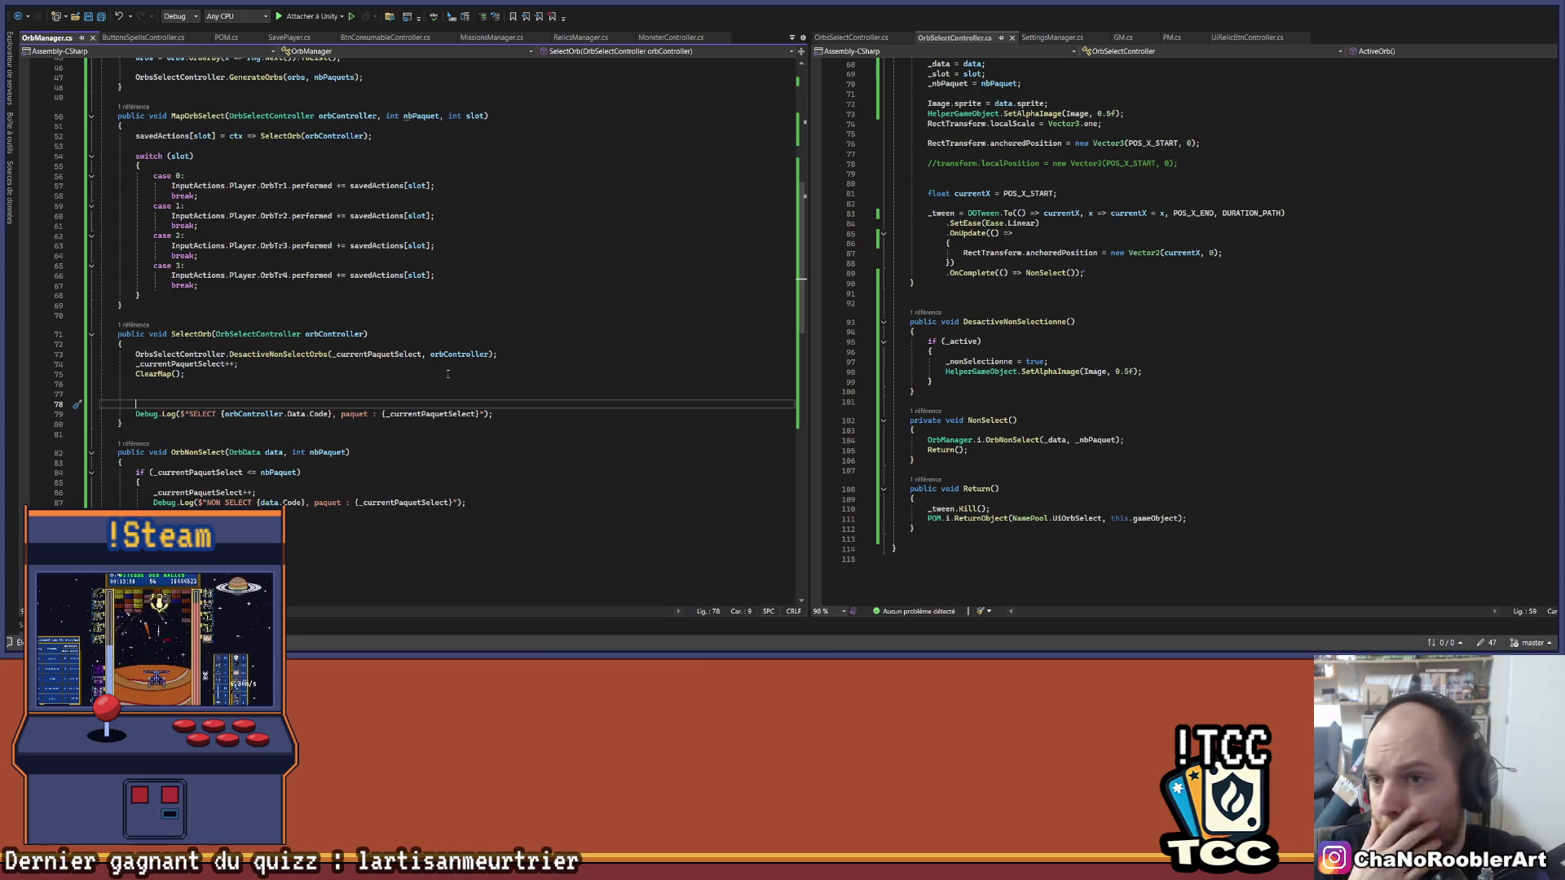
text(Orb)
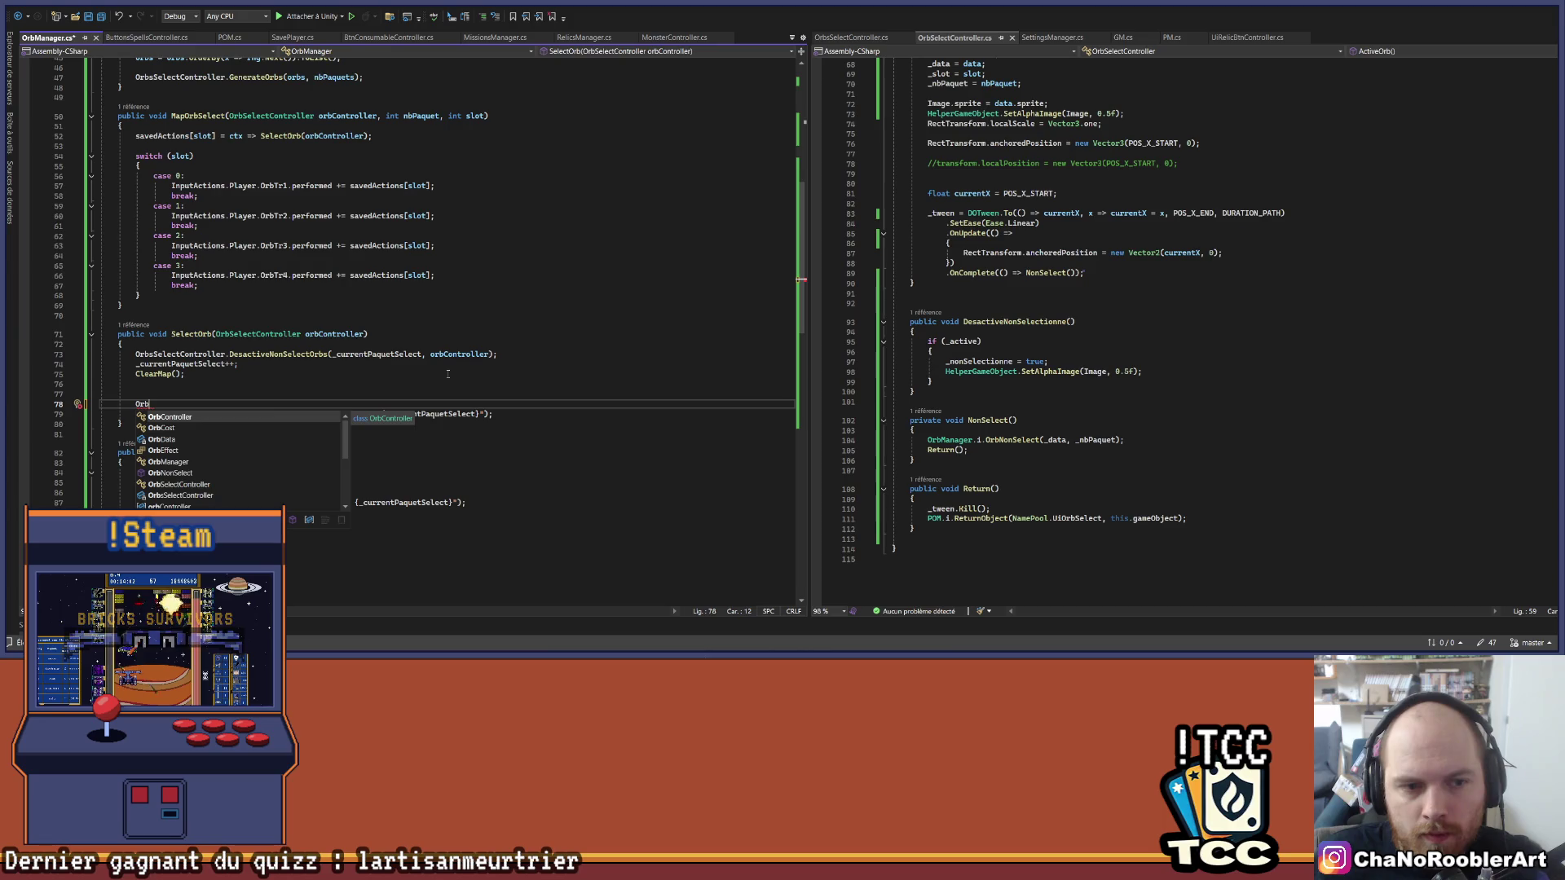
key(BackSpace)
key(BackSpace)
text(rbController.)
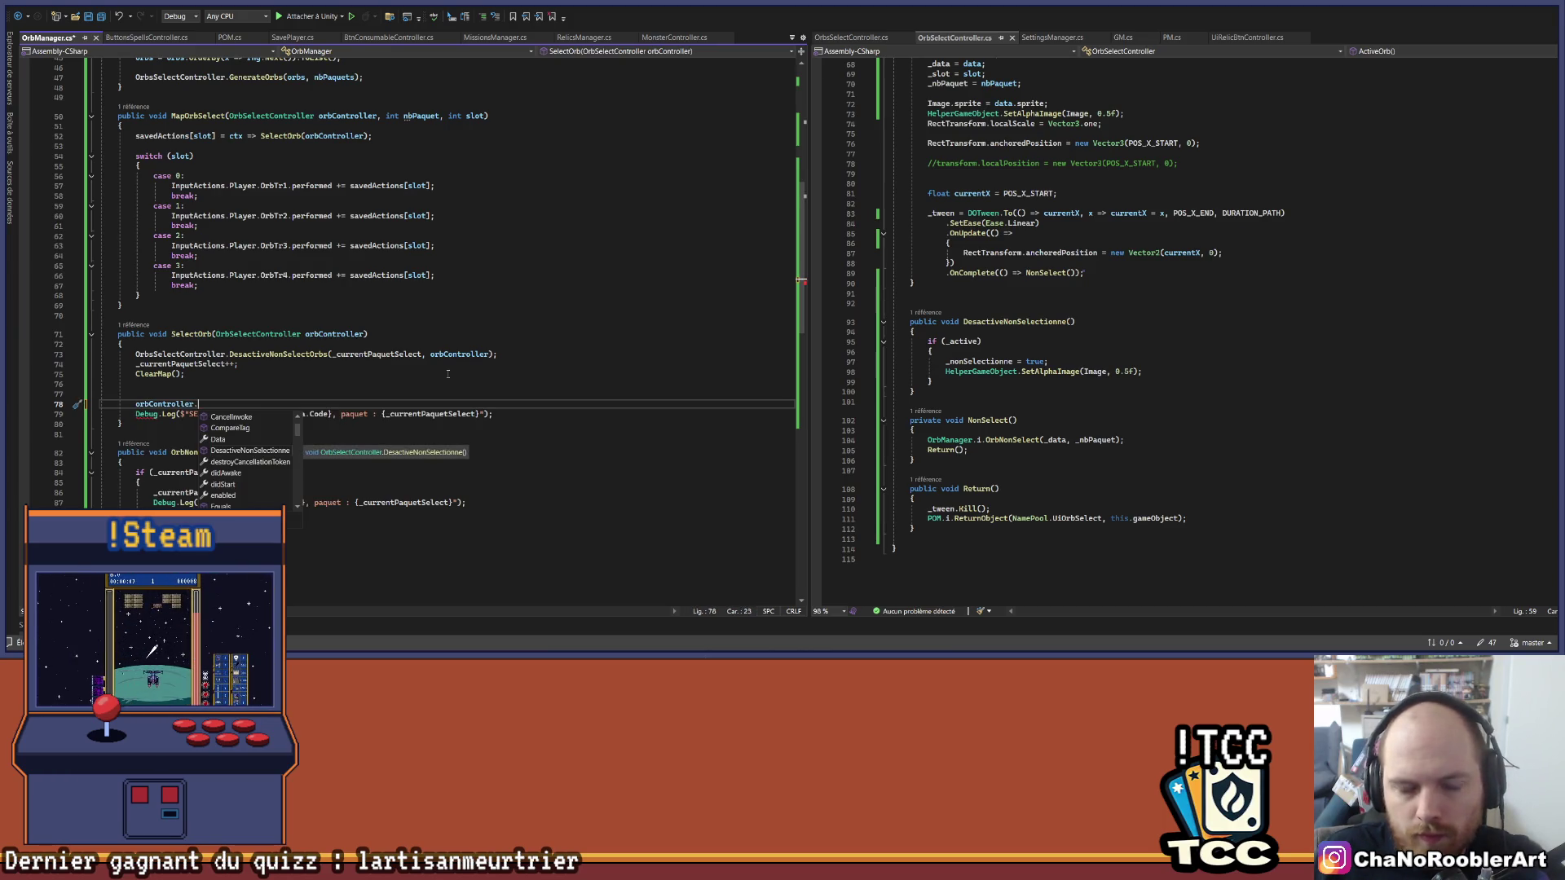
text(Return();)
key(ctrl+s)
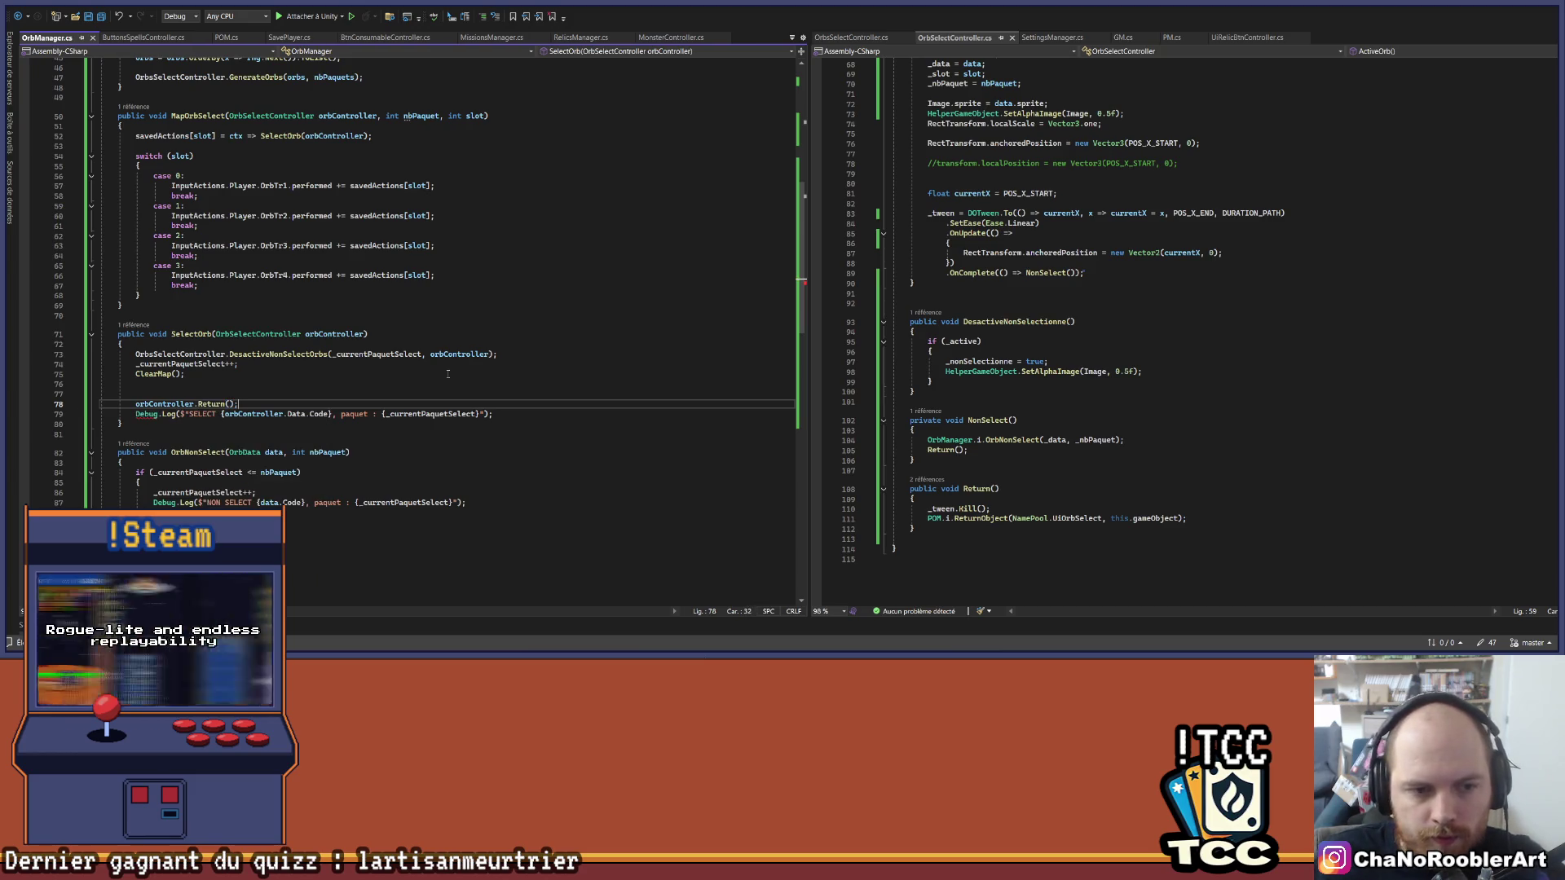
key(Up)
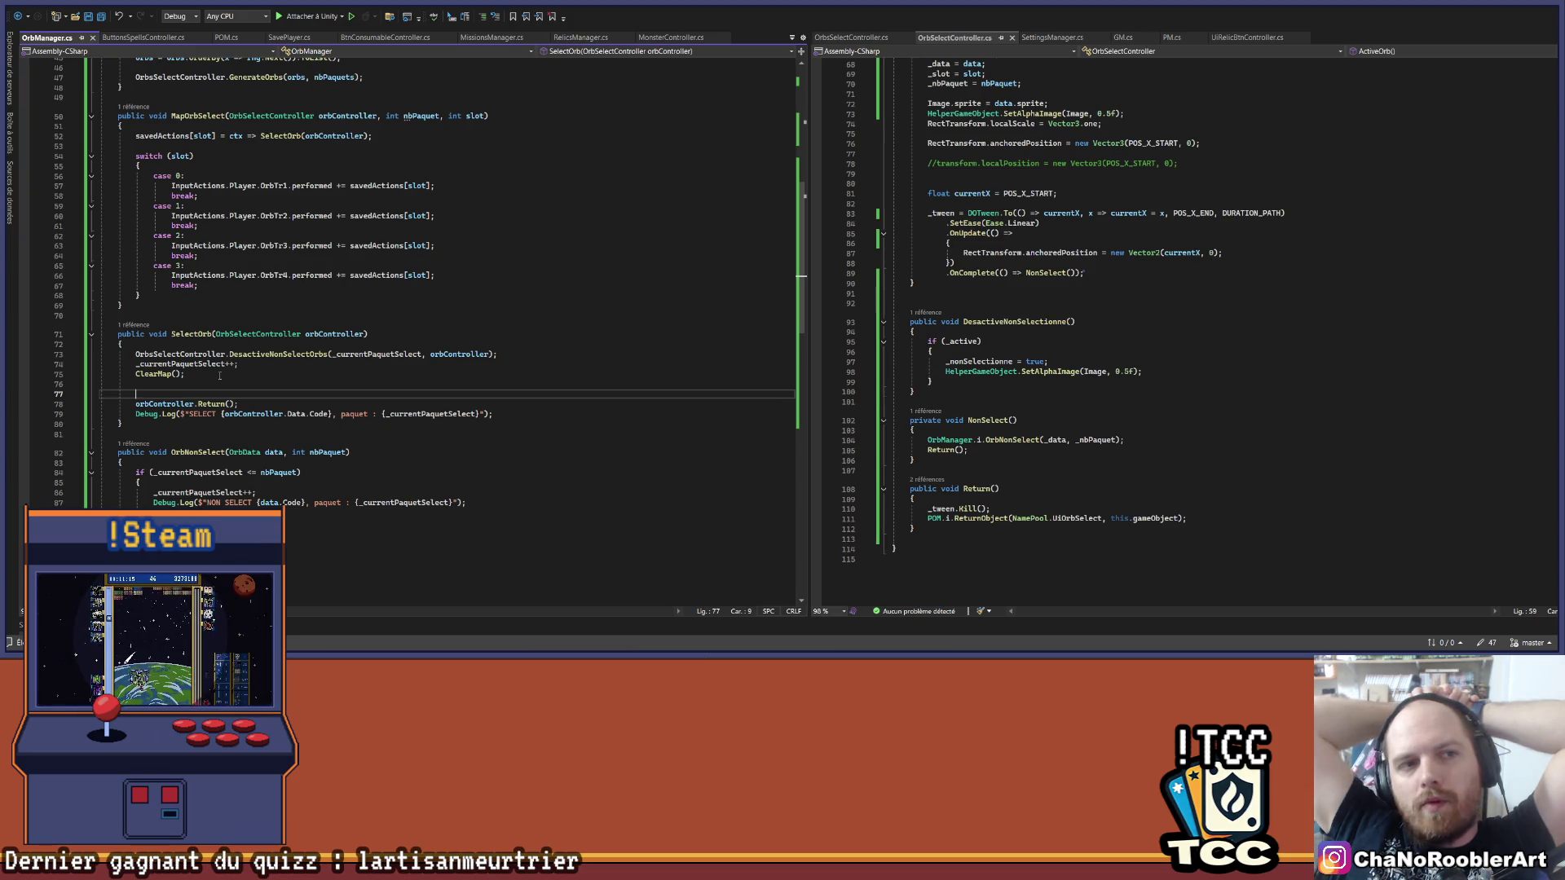
key(alt+Tab)
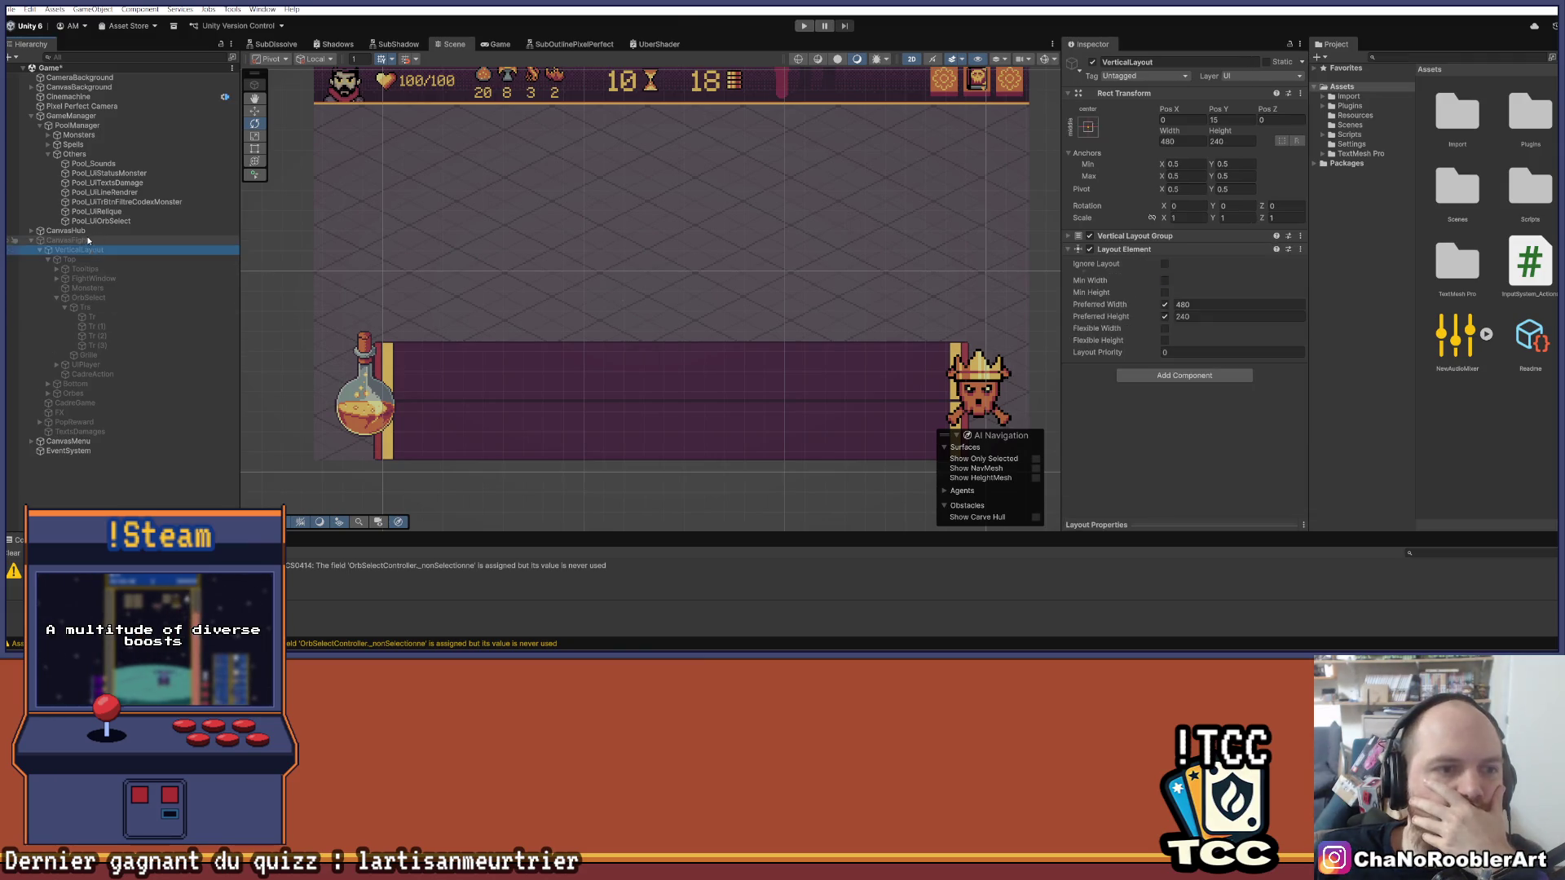
Step: Activate the CanvasFight canvas and zoom the Scene view onto its orb lanes and 100/100 health bar
click(1093, 62)
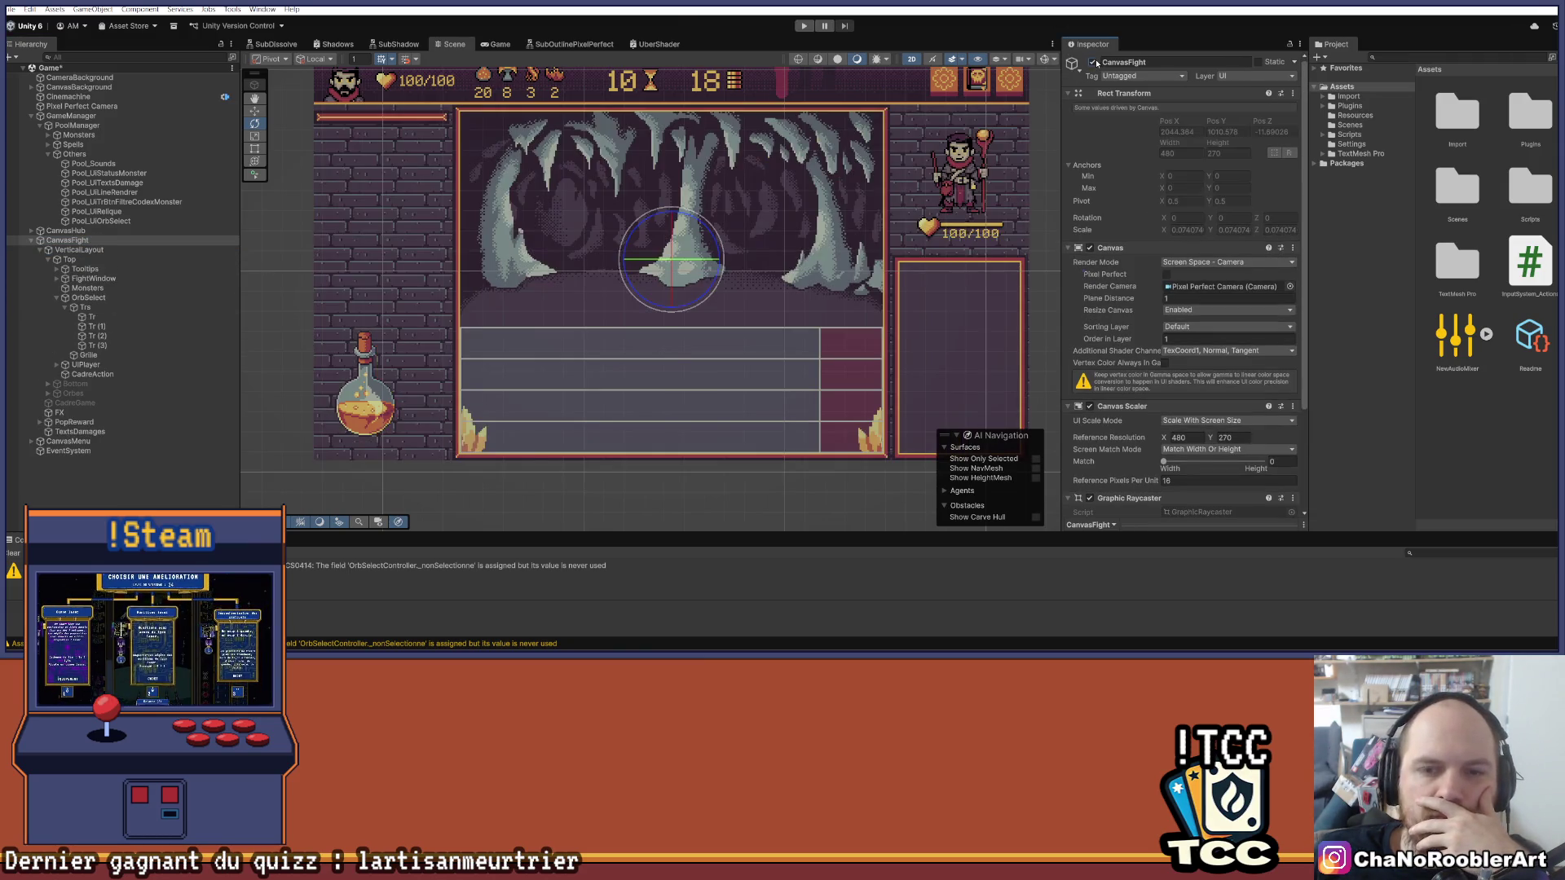
scroll(745, 293, up, 4)
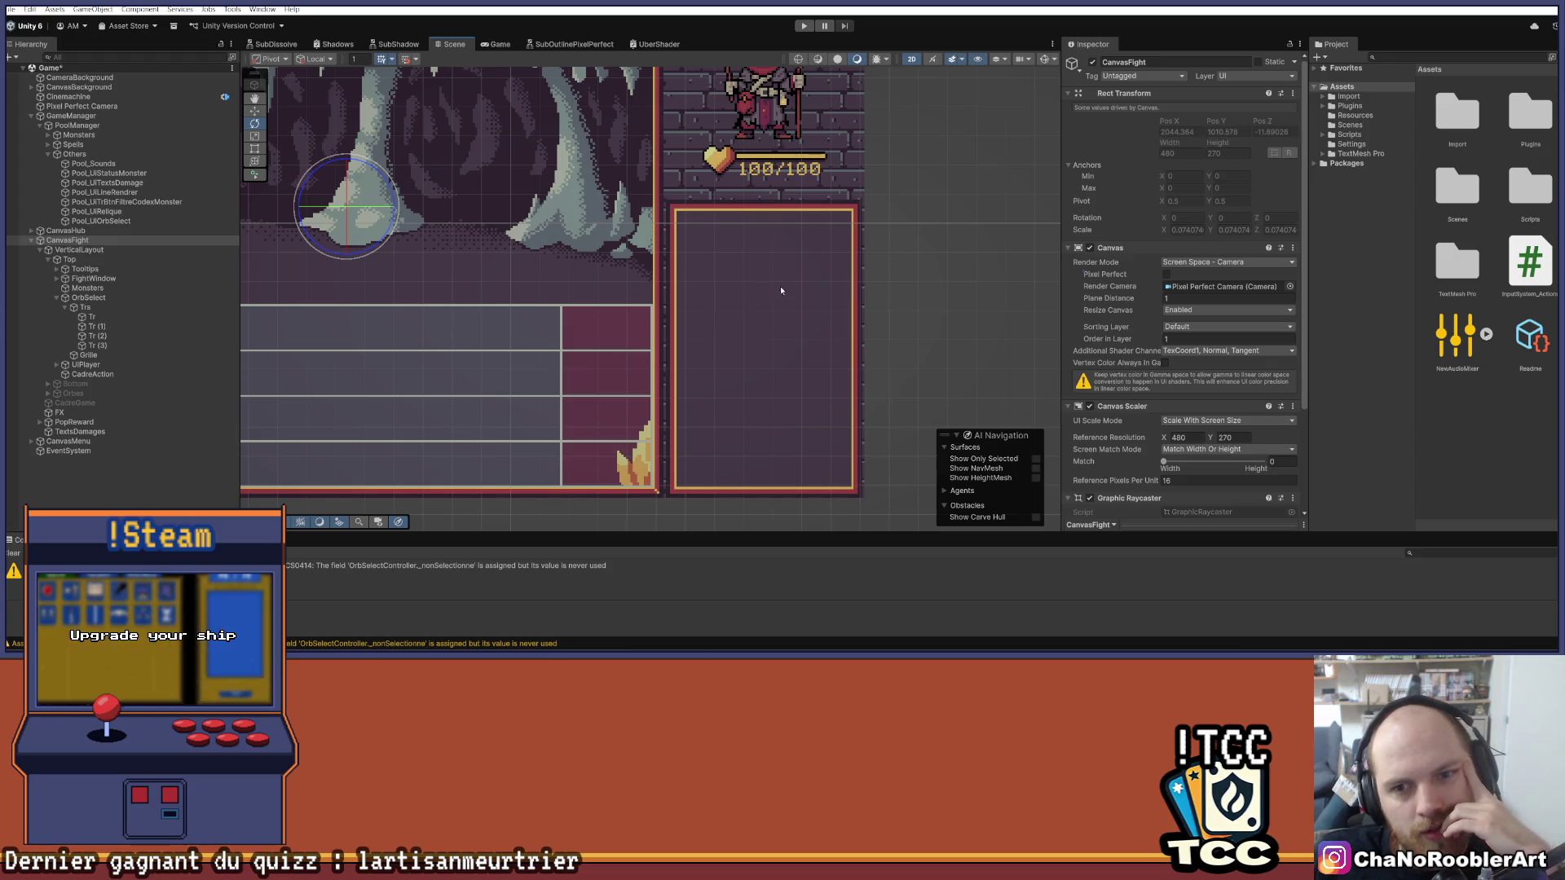
scroll(898, 314, up, 1)
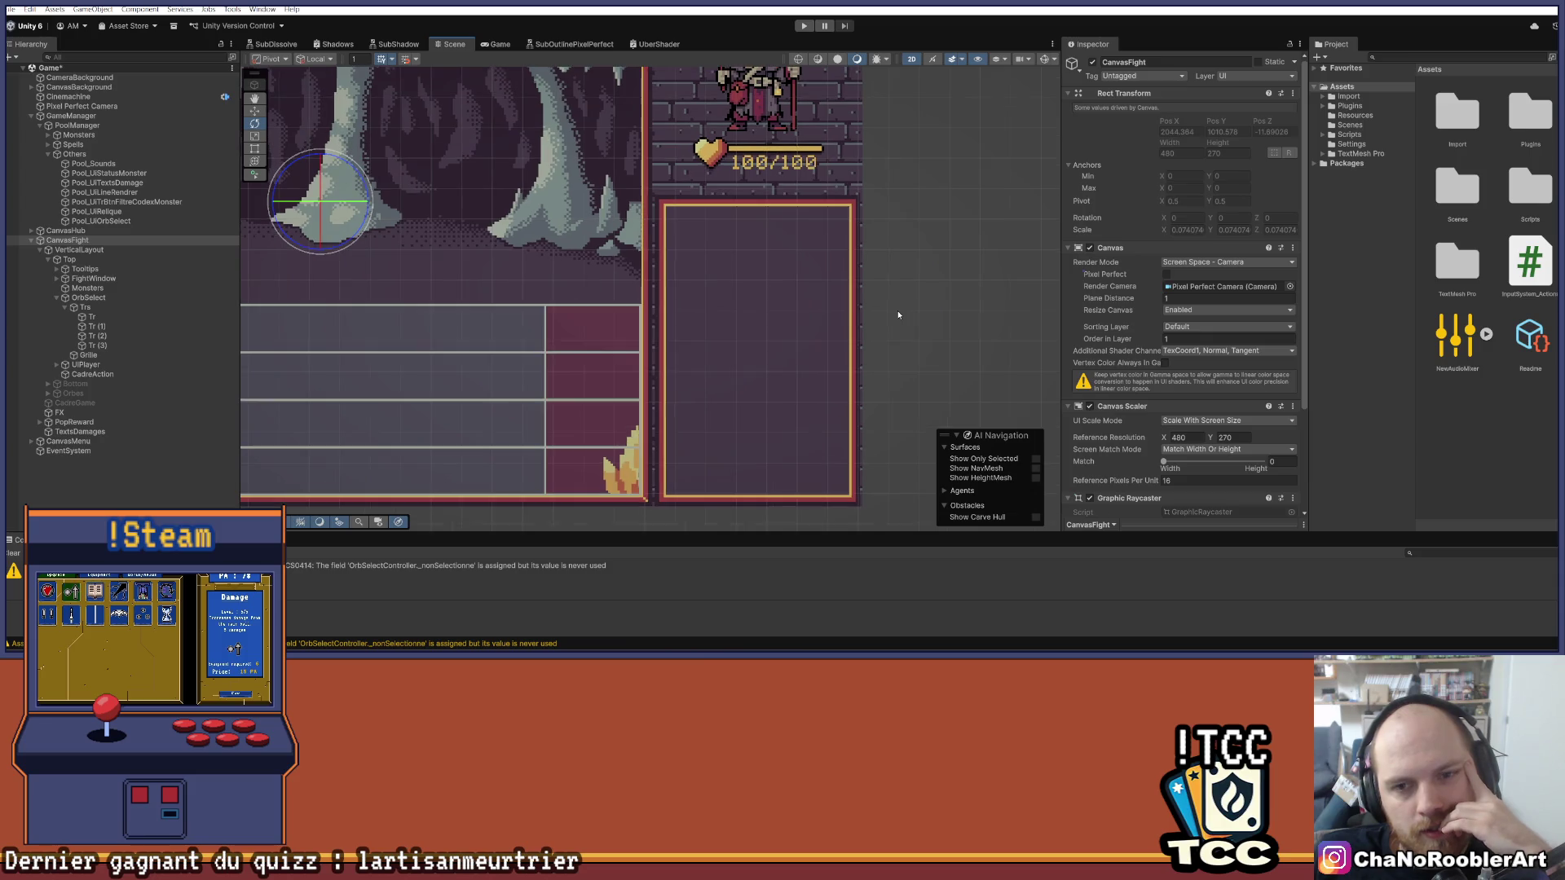
scroll(767, 305, down, 1)
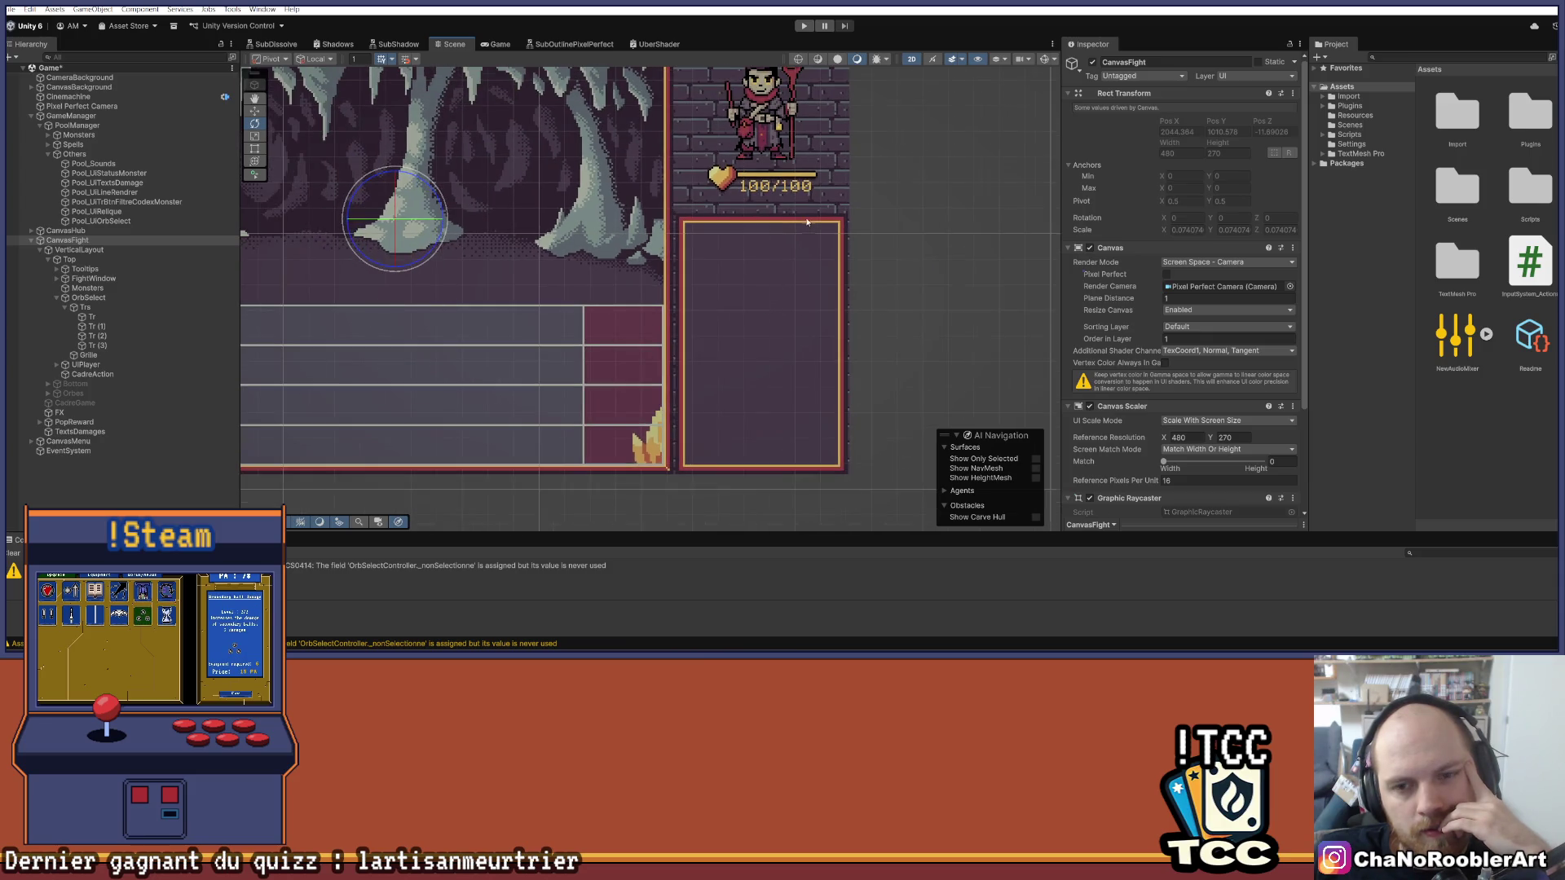
scroll(807, 222, up, 2)
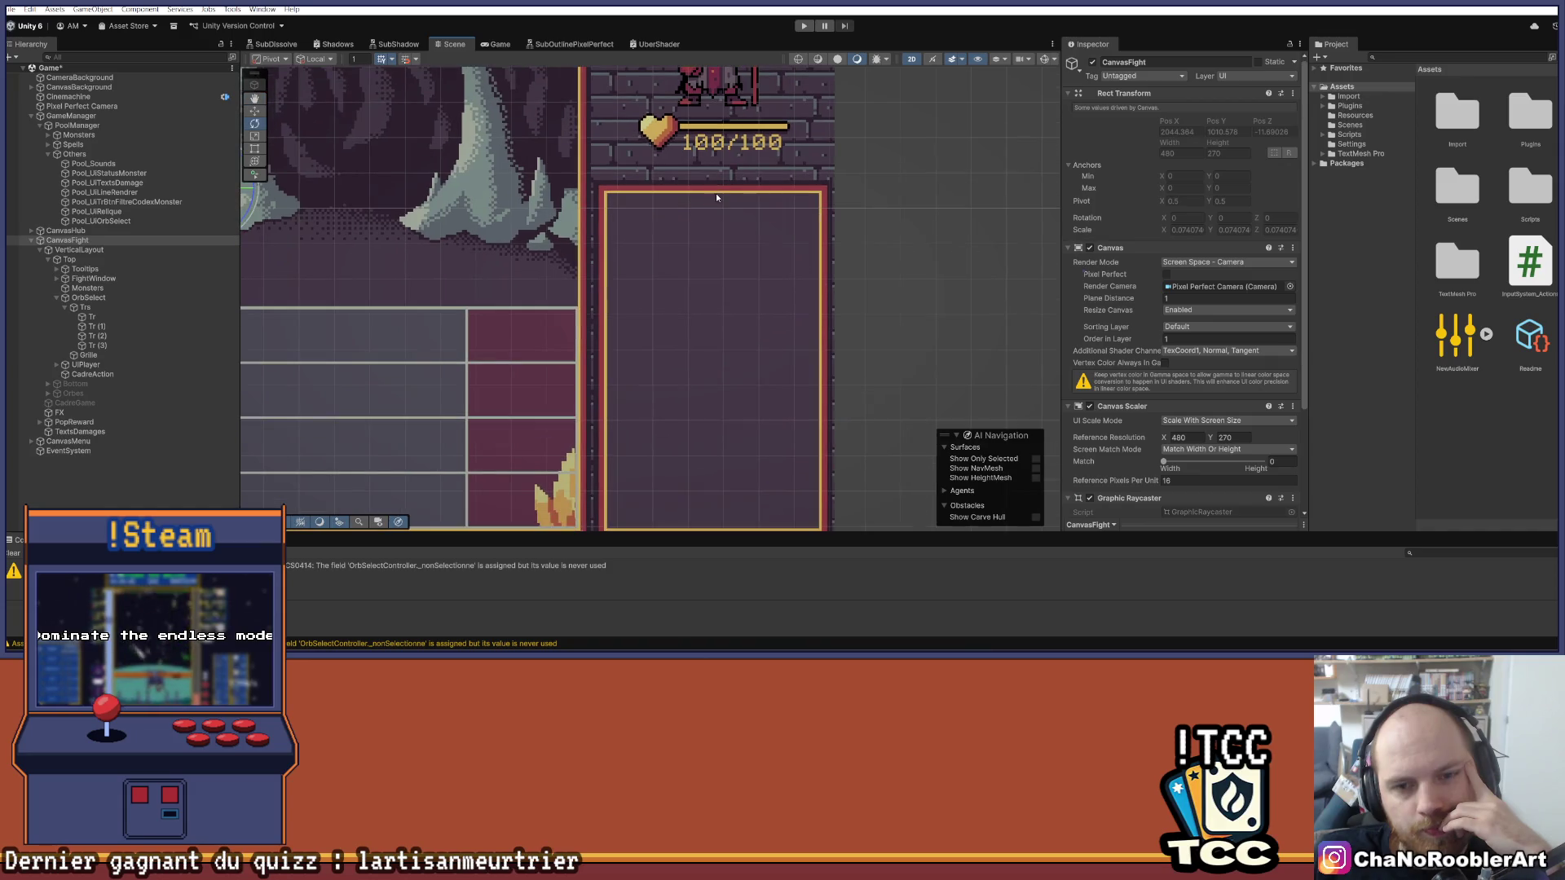
Step: Collapse the Trs group, select and frame the Grille object, and switch to the Rect tool
click(66, 307)
click(73, 288)
click(88, 317)
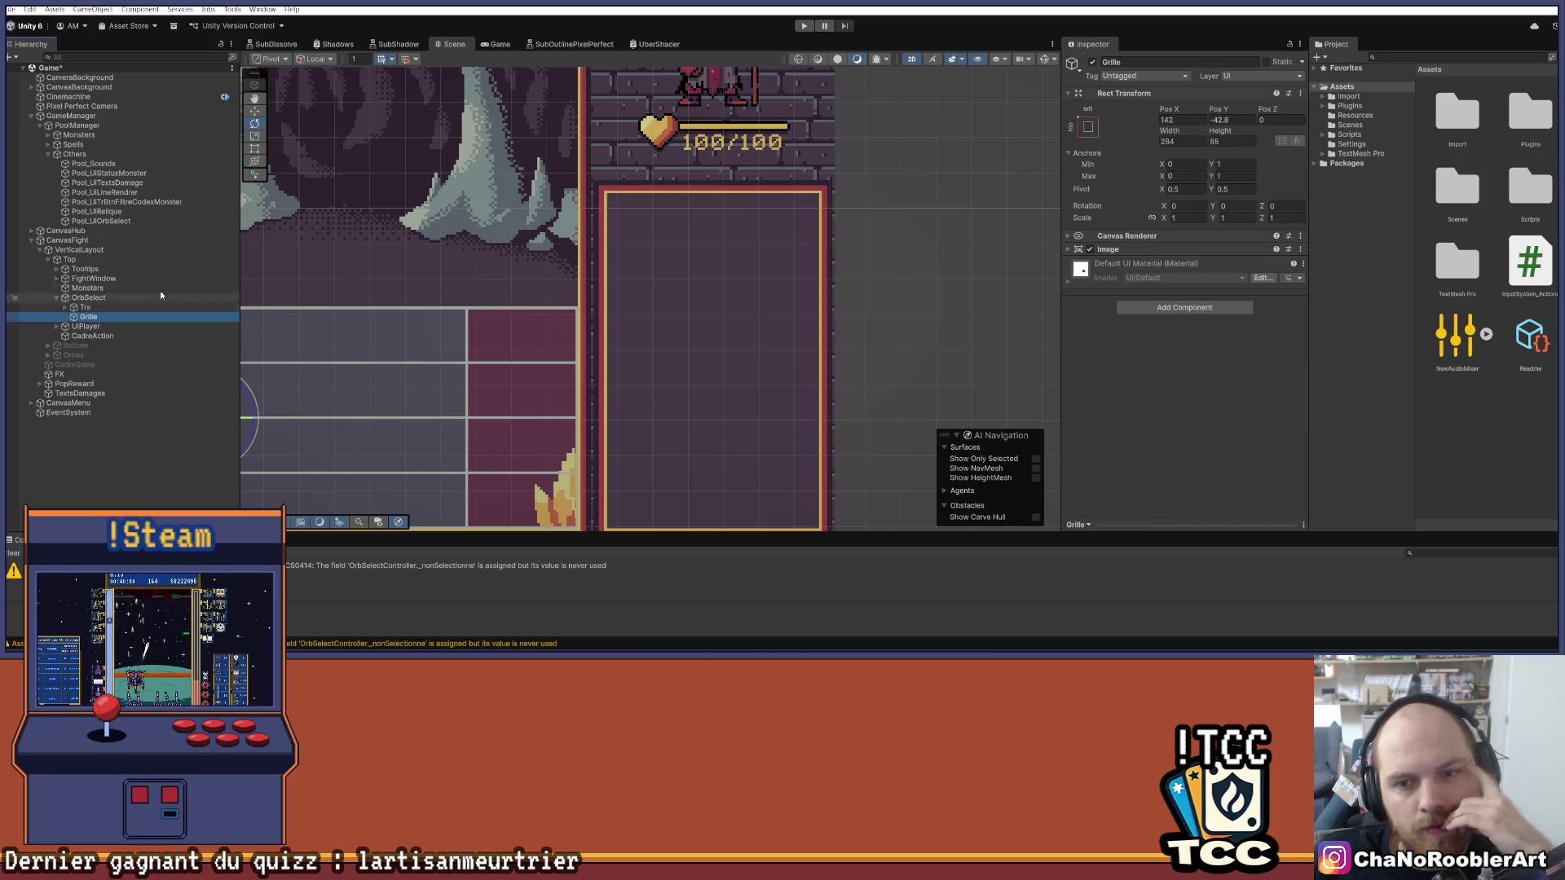
key(f)
key(t)
Step: Select and frame the CadreAction panel, then bring up its Add Component list
scroll(396, 279, down, 1)
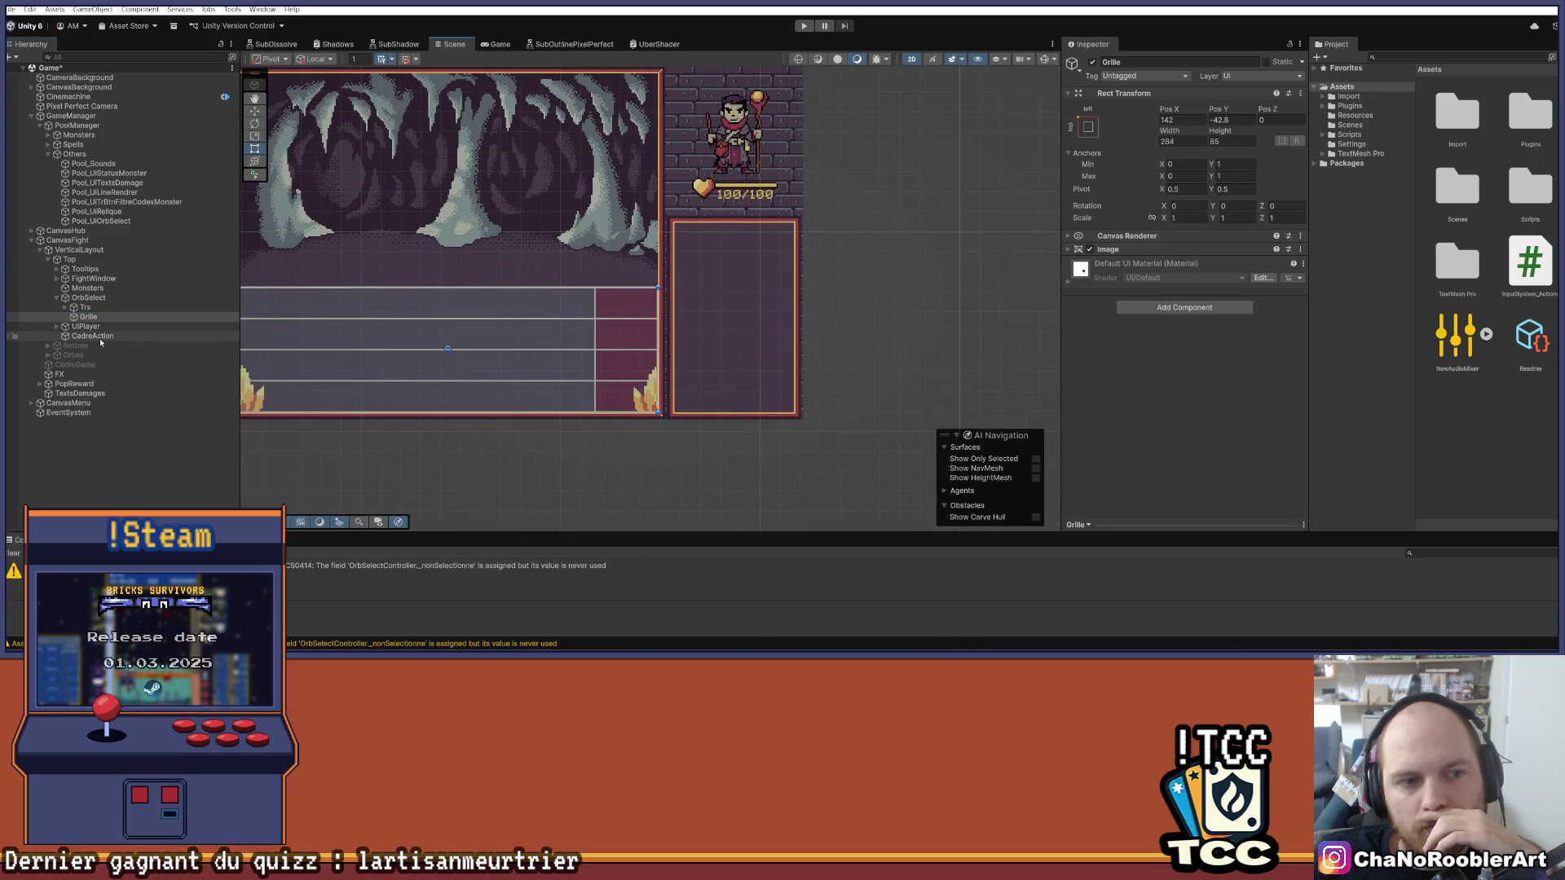
click(717, 316)
key(f)
scroll(633, 213, up, 4)
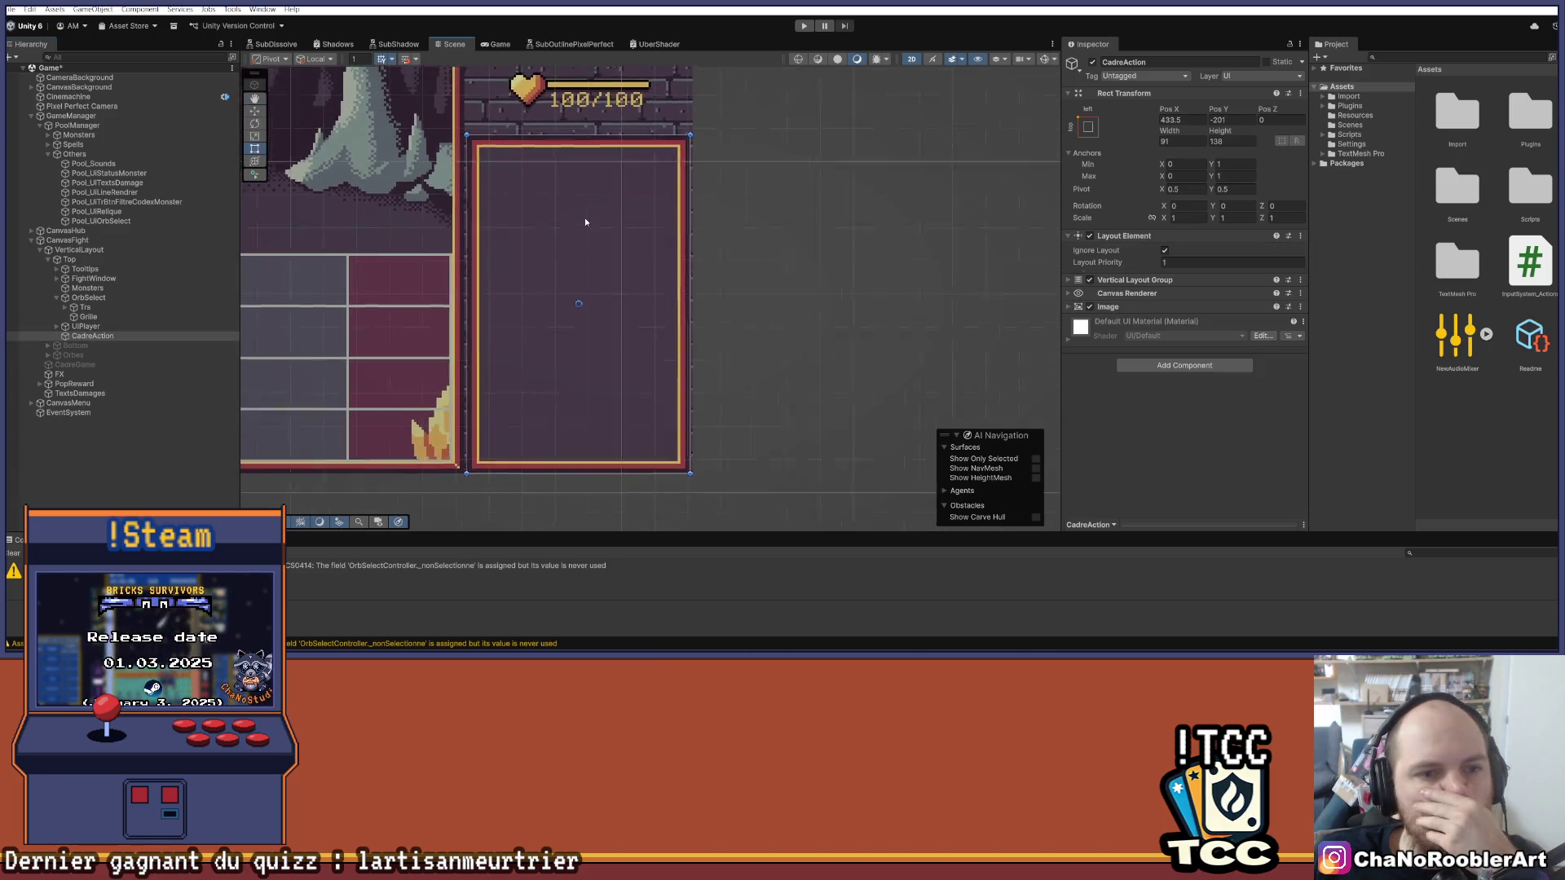
click(1147, 364)
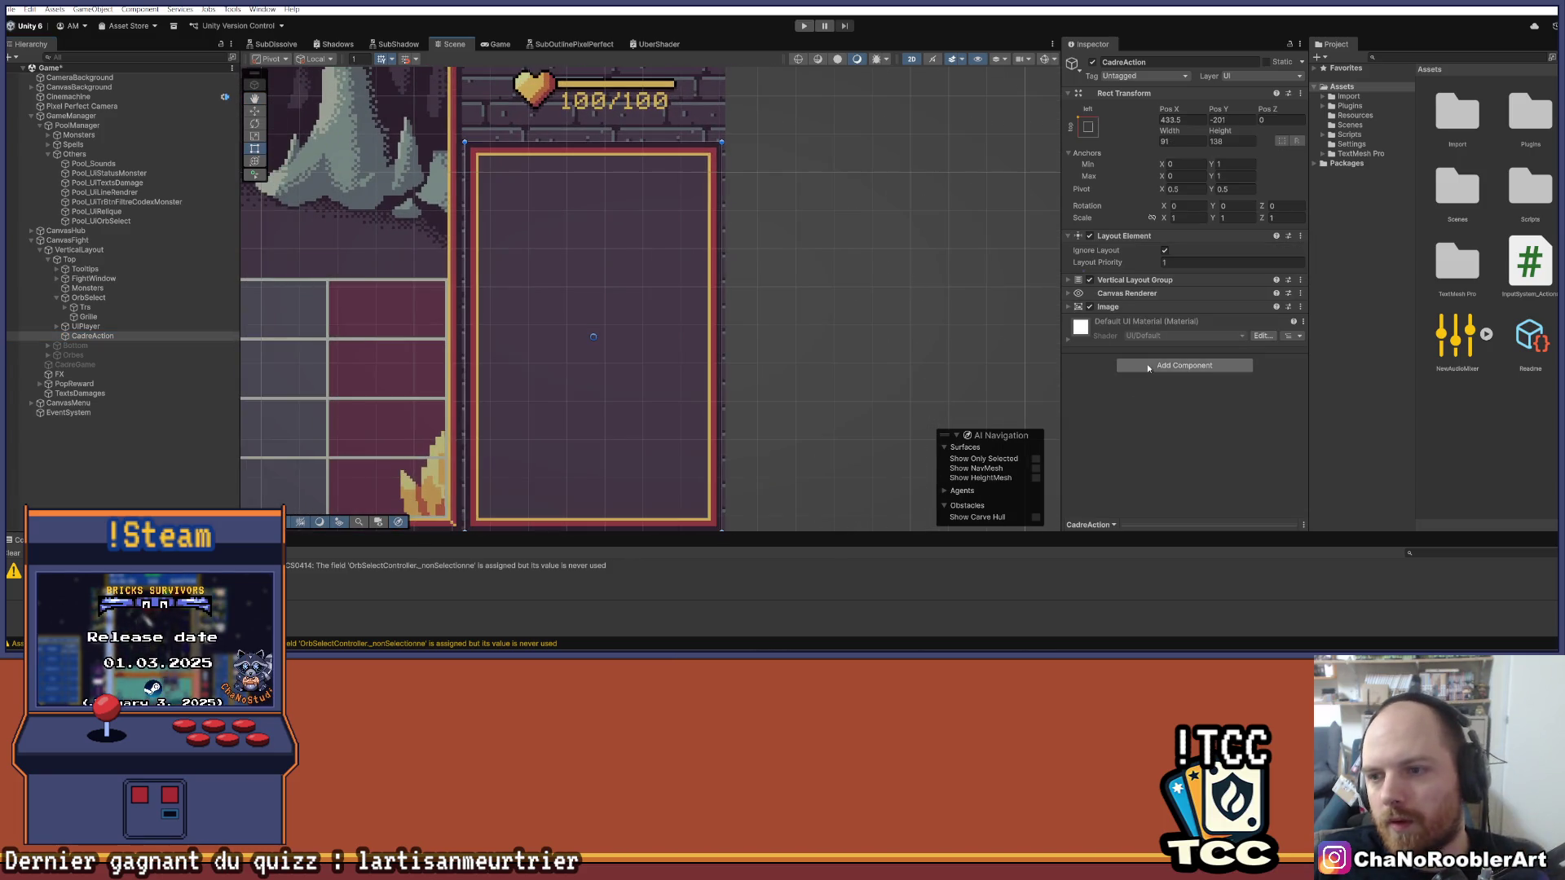
Step: Create a new script named CadreActionController from the Add Component search
text(gra)
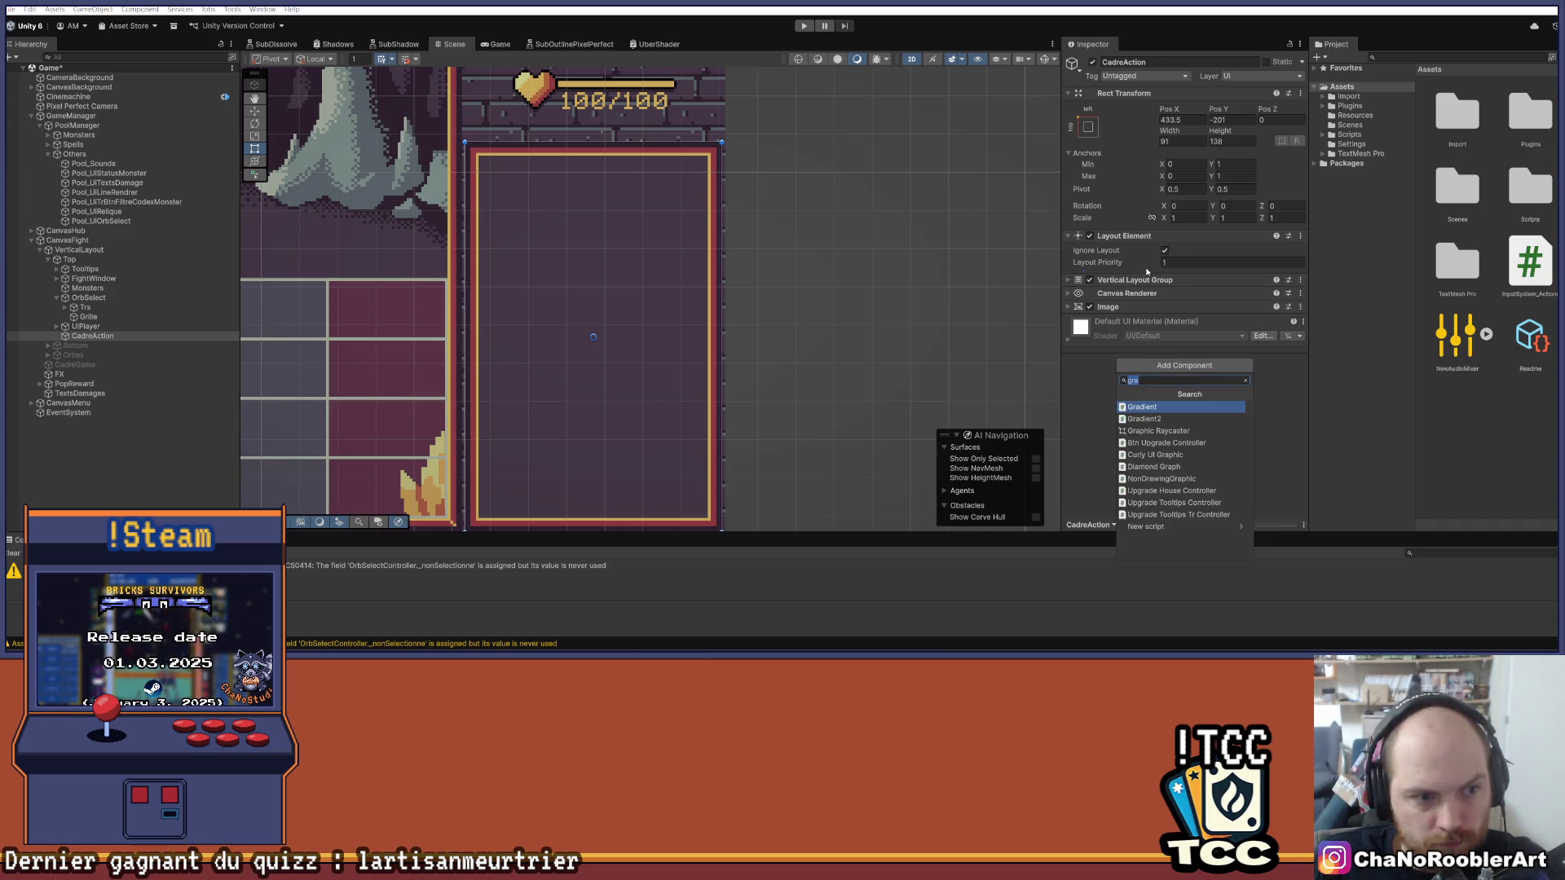
text(x)
key(BackSpace)
text(CadreActio)
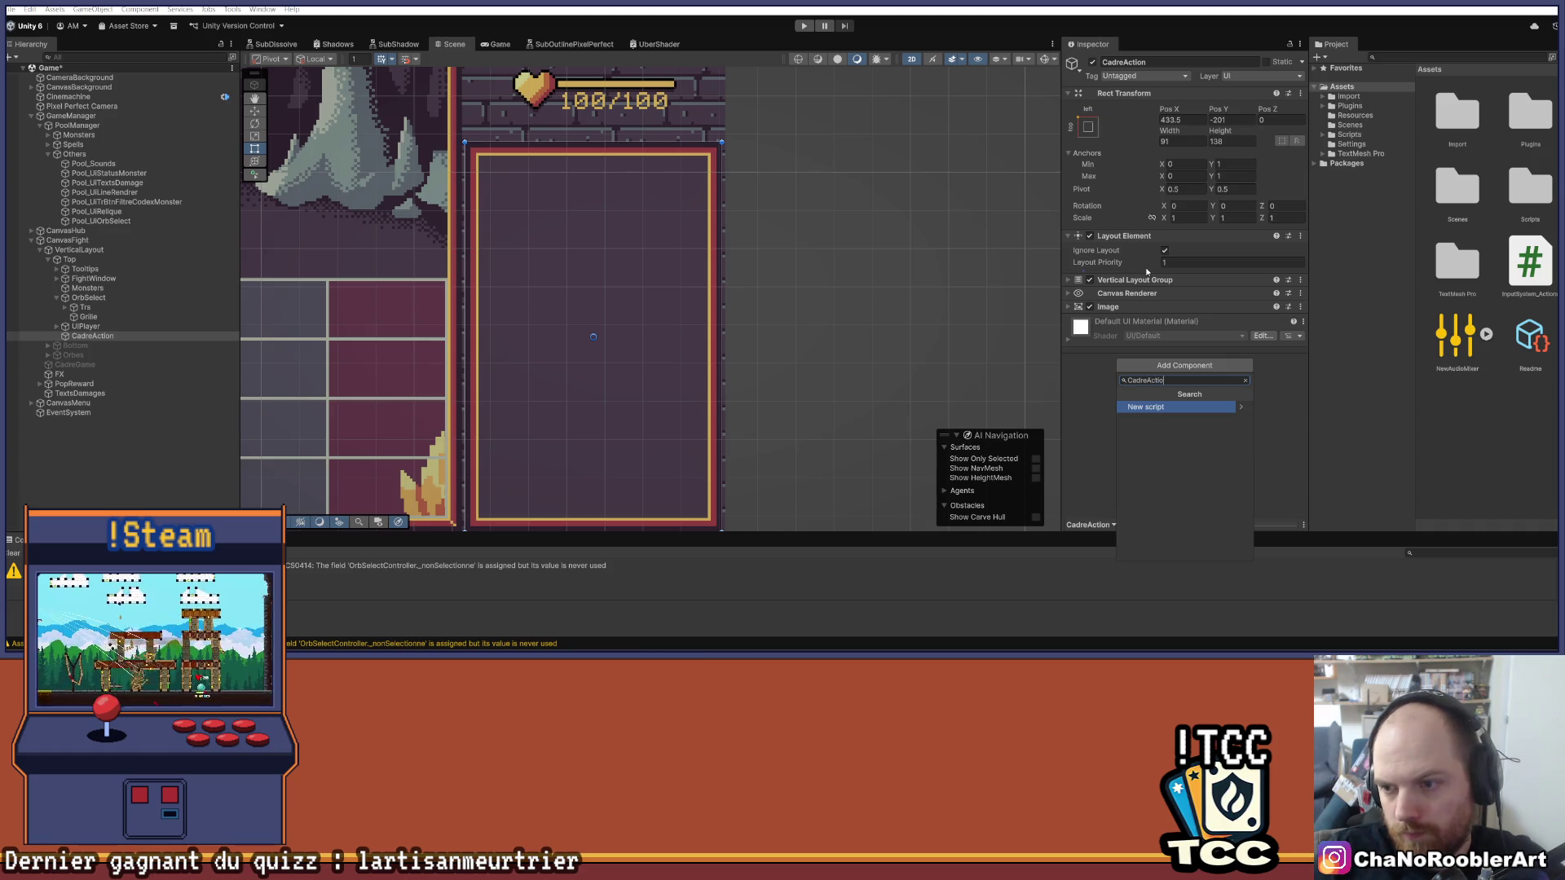
text(nController)
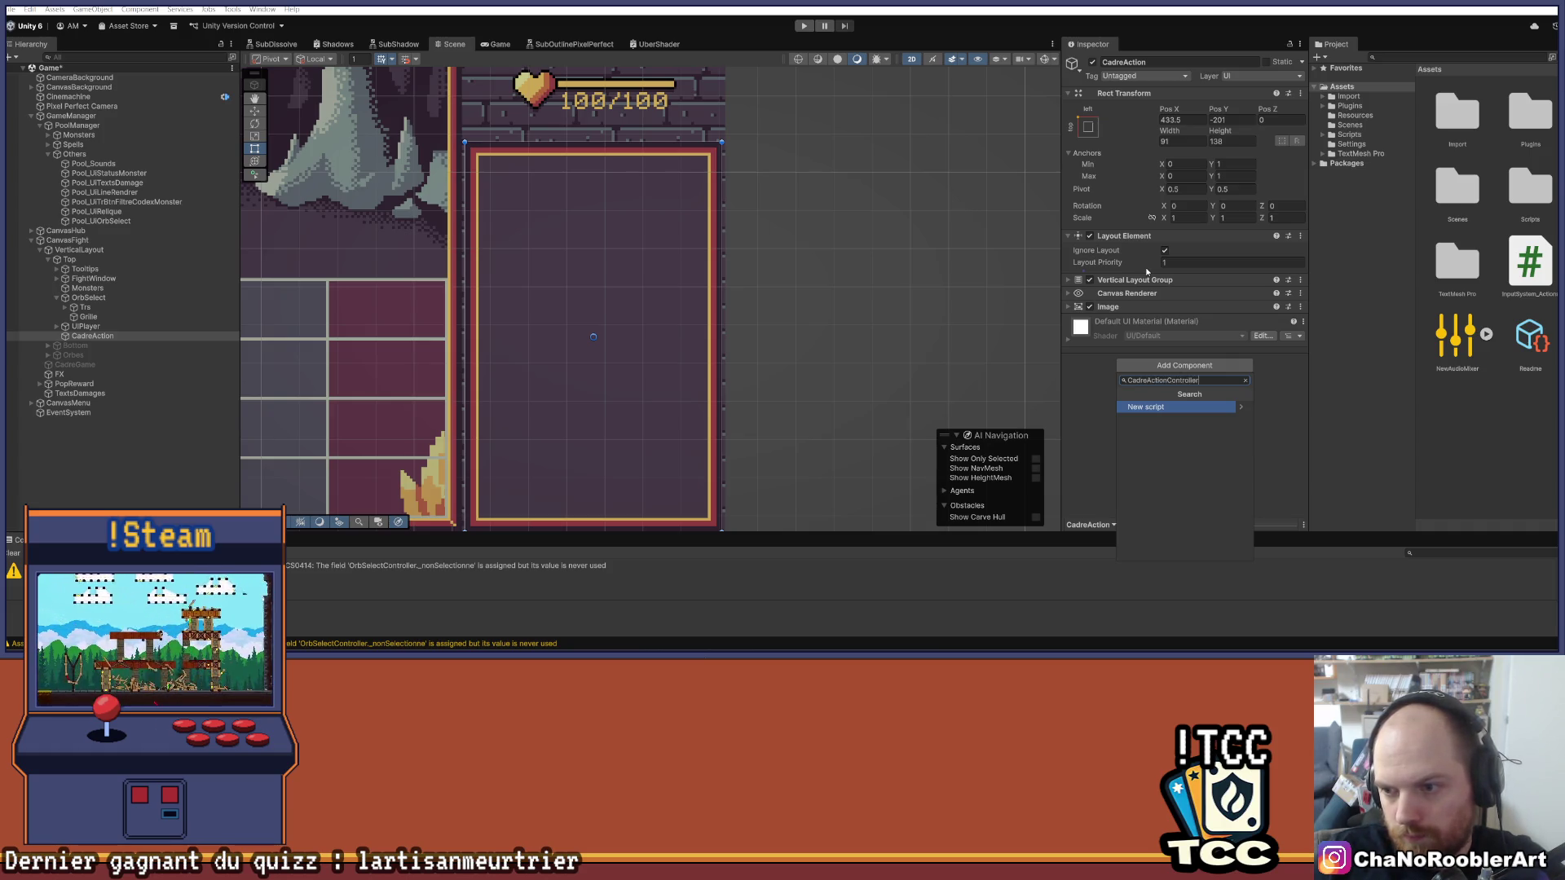
key(Return)
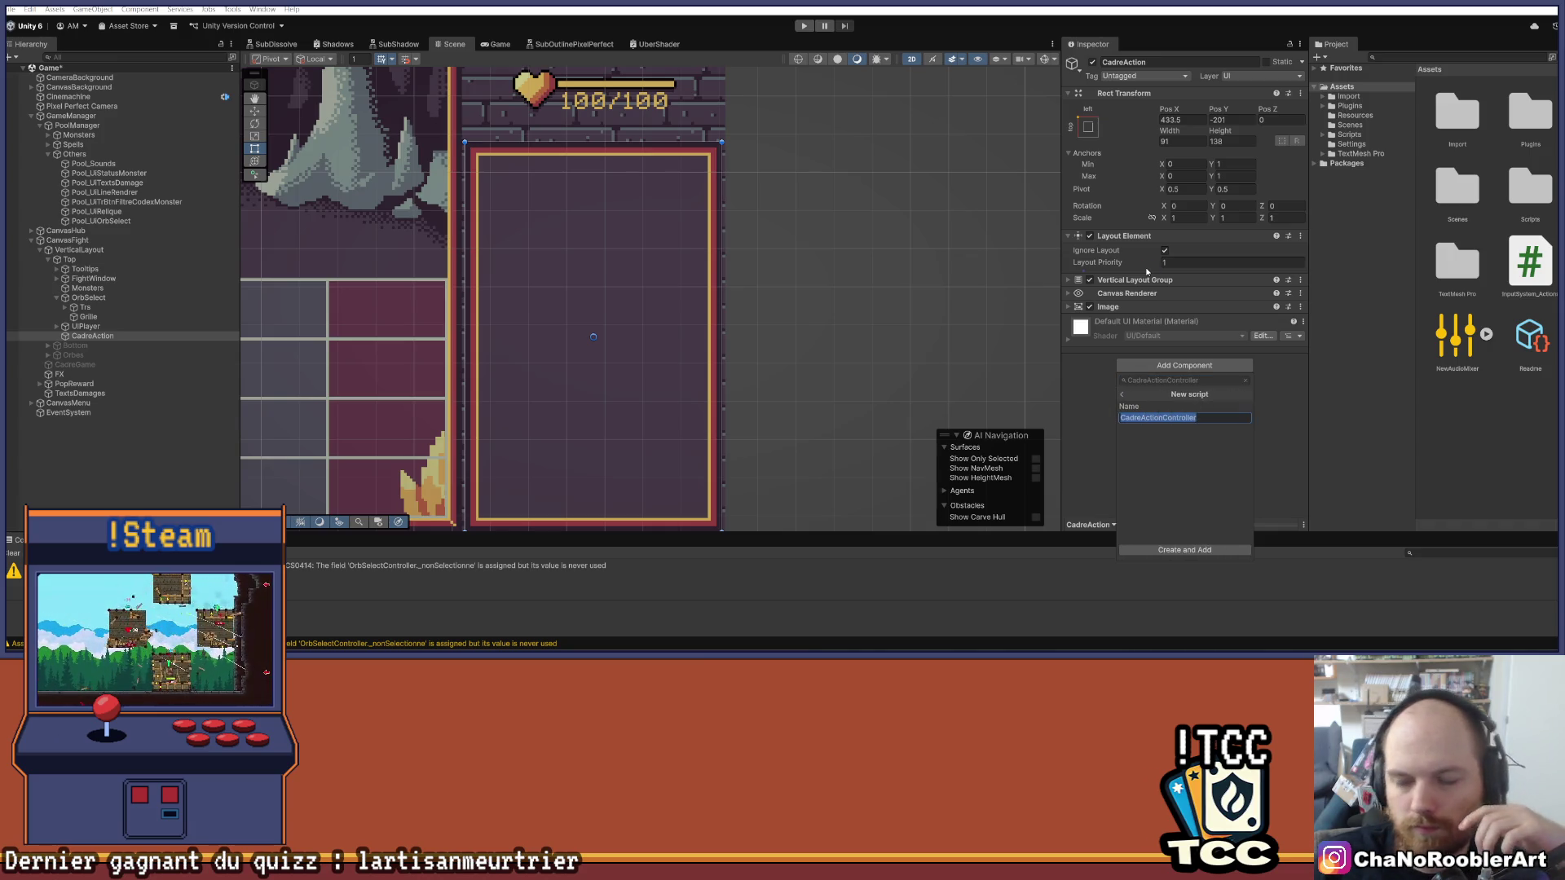
key(Return)
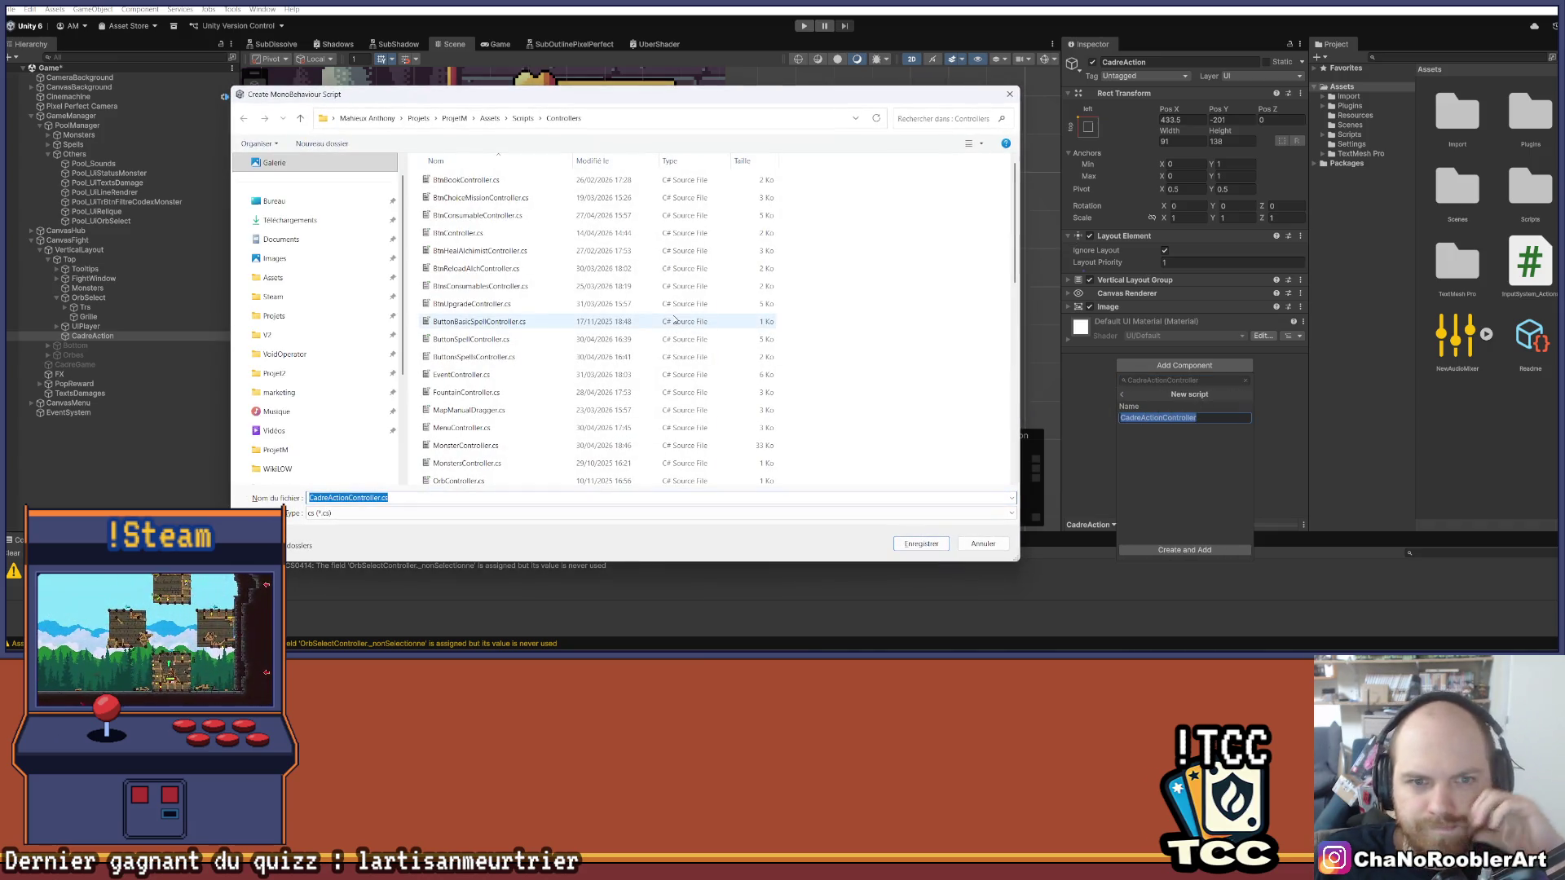
Step: Save CadreActionController.cs into Scripts/Controllers and switch to Visual Studio
scroll(617, 328, down, 1)
scroll(617, 329, up, 1)
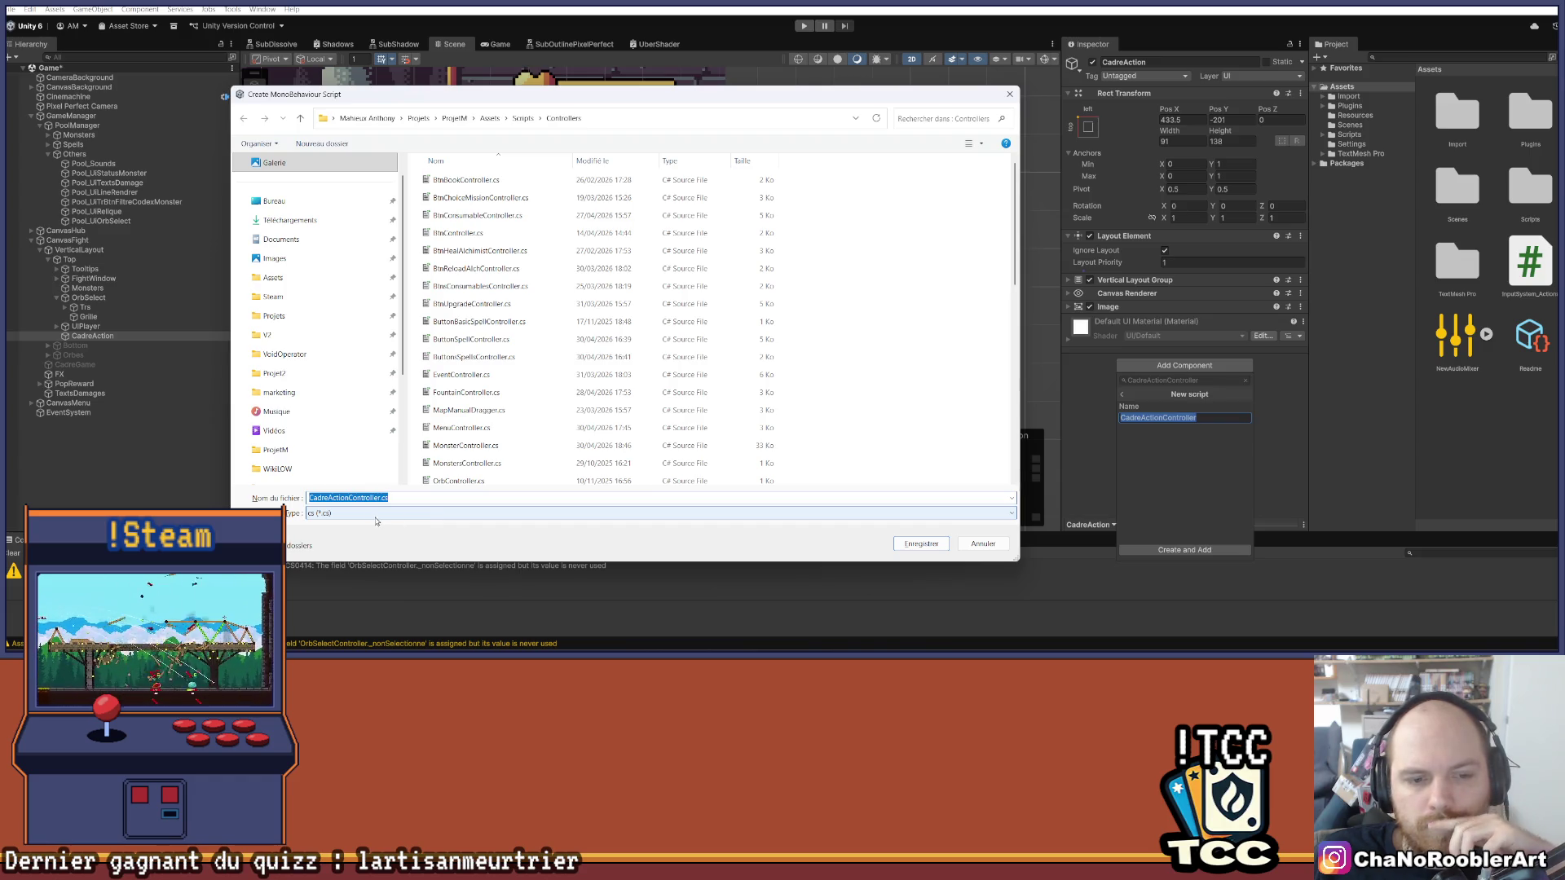
click(347, 497)
text(s)
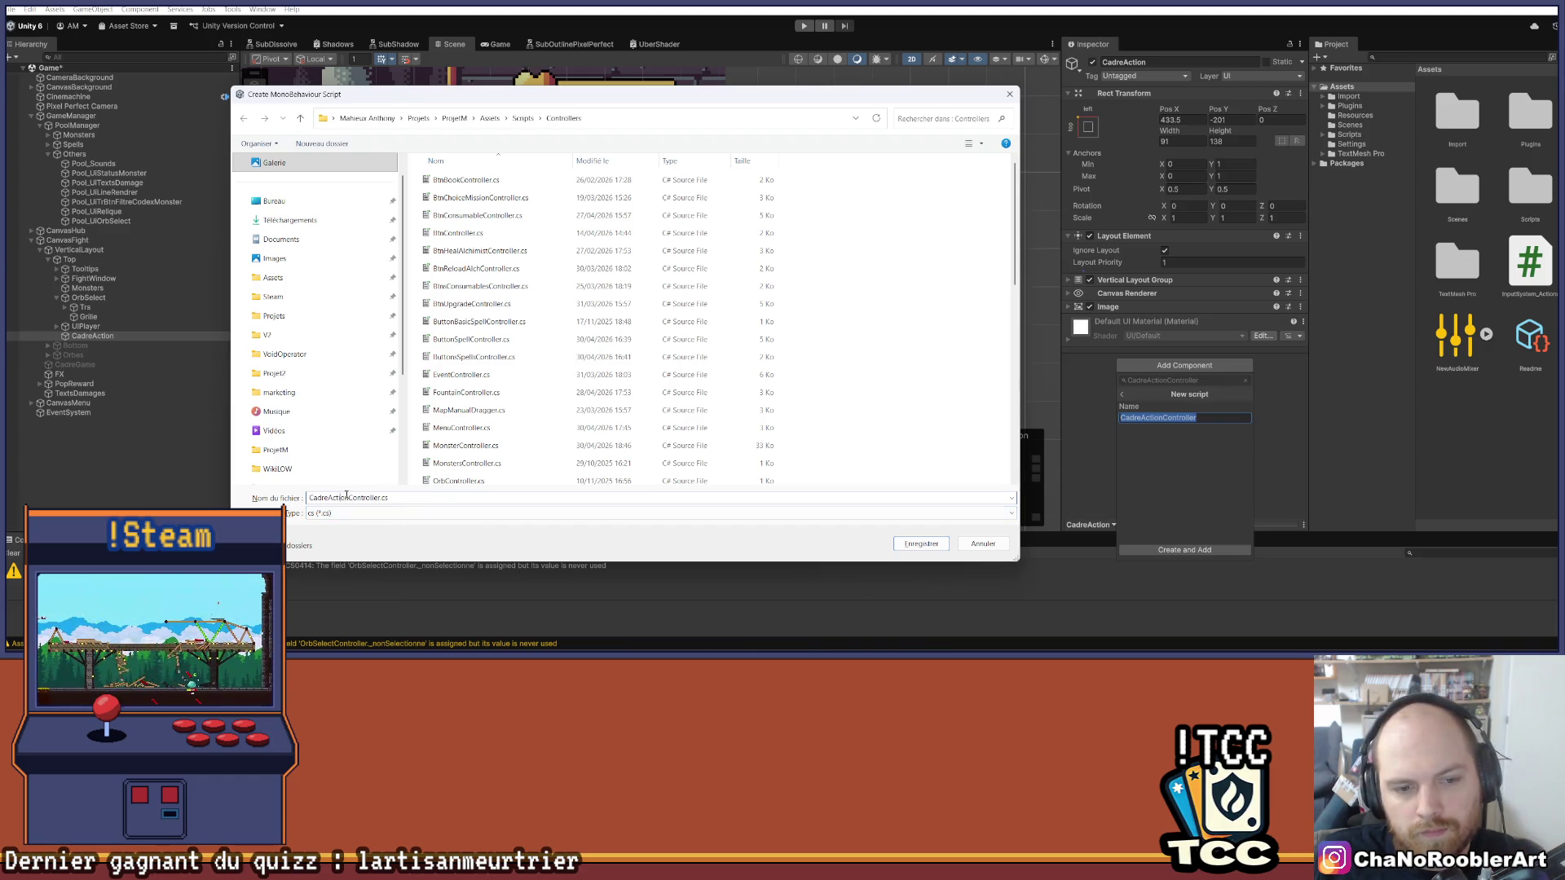
click(923, 544)
key(alt+Tab)
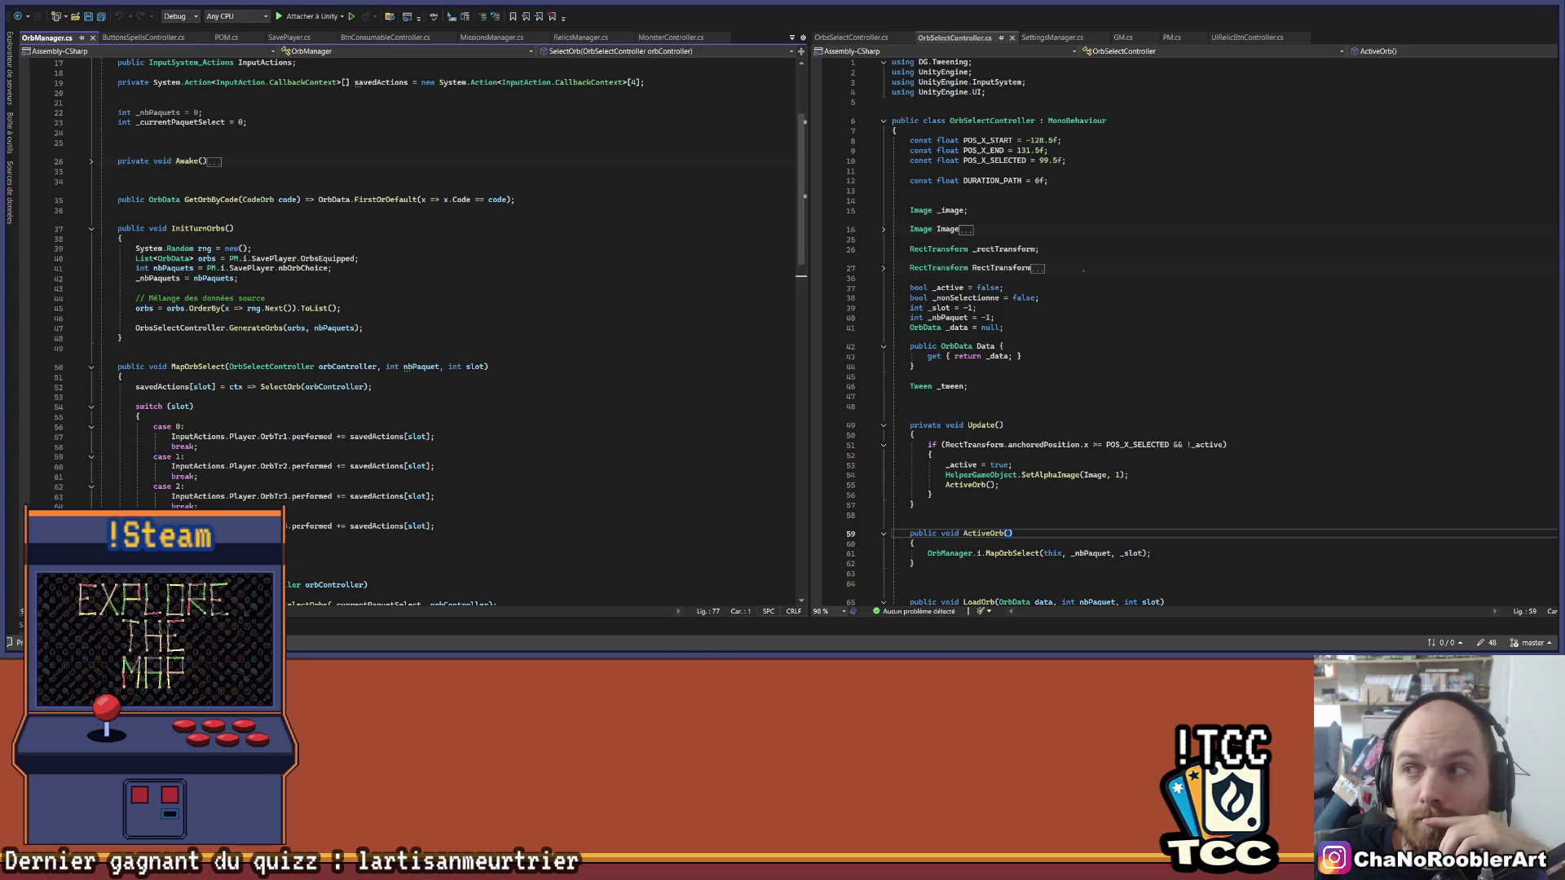
Step: Return to Unity to compile the controller onto CadreAction, then launch Chrome
key(alt+Tab)
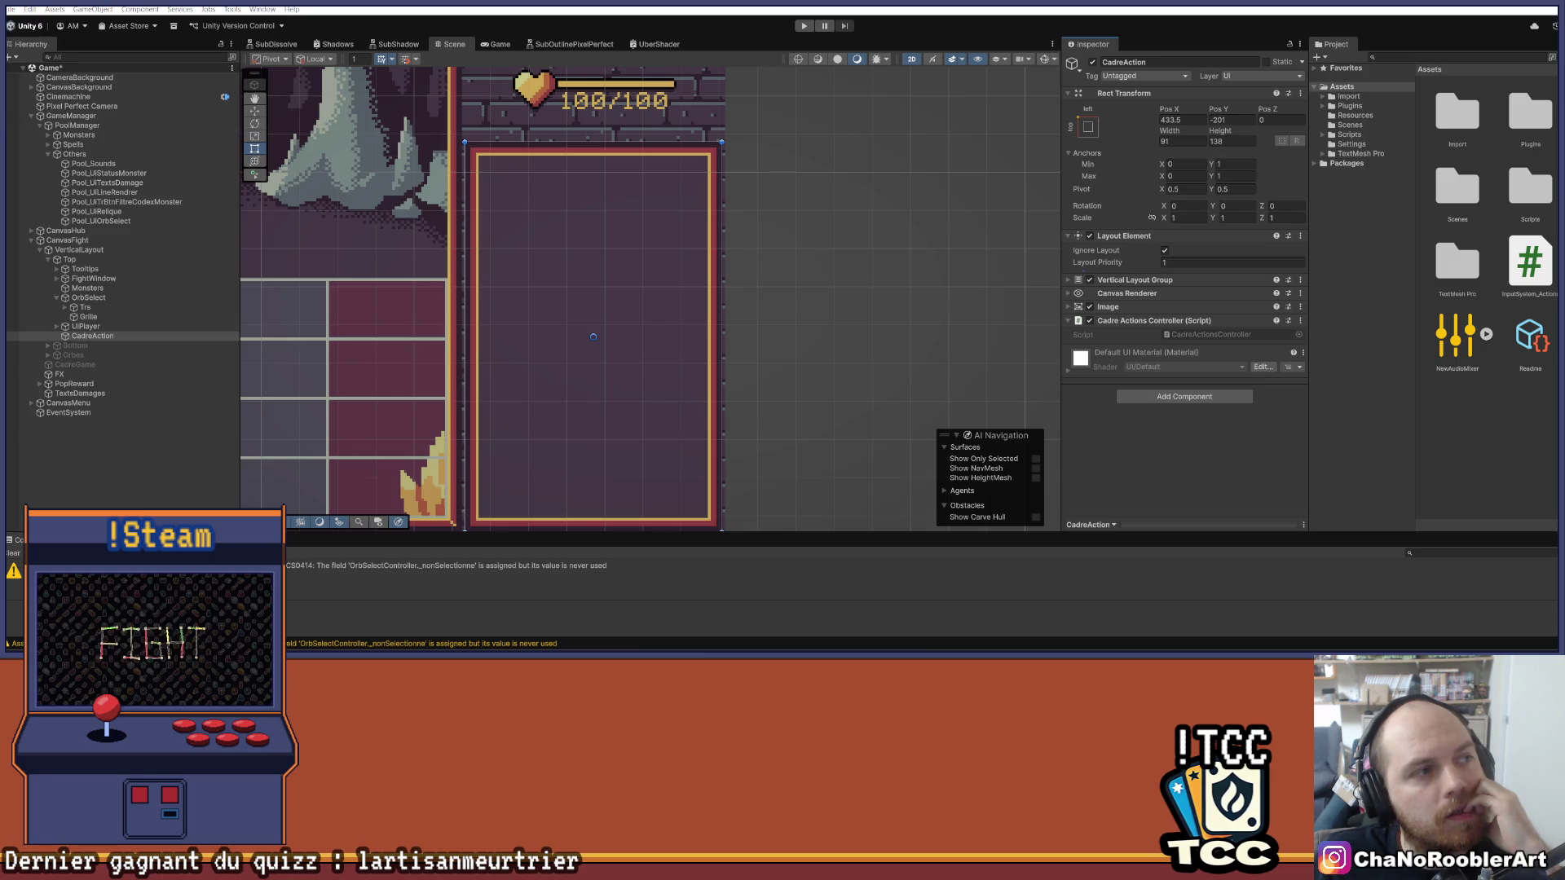
key(super+1)
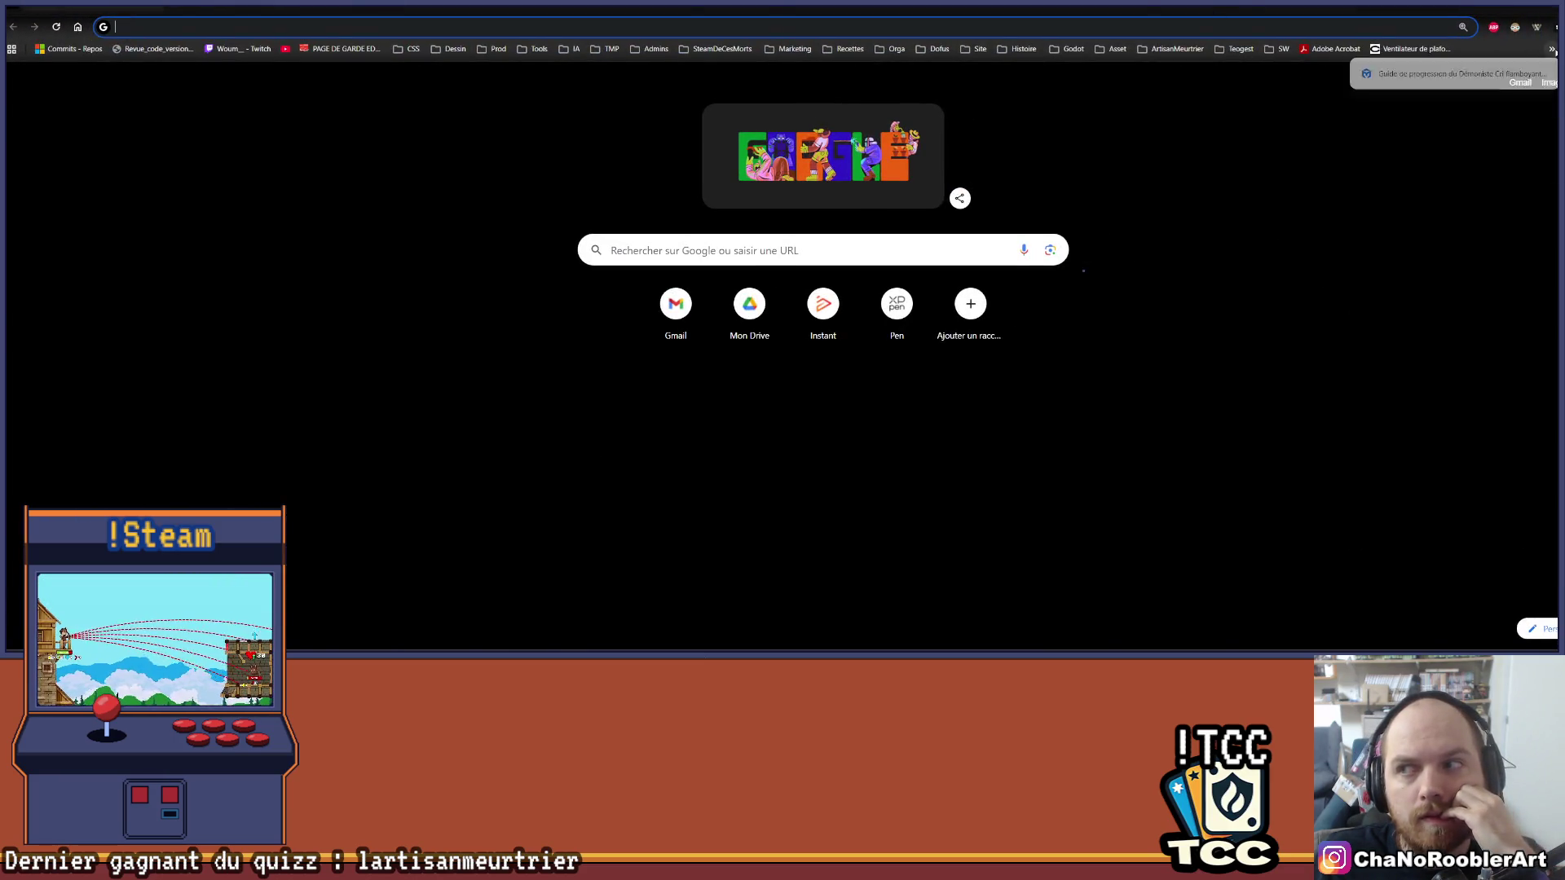
Step: Browse the bookmark bar and open 'Projet2 - Miro' from the Orga folder
click(1280, 49)
mouse_move(1238, 53)
mouse_move(1166, 49)
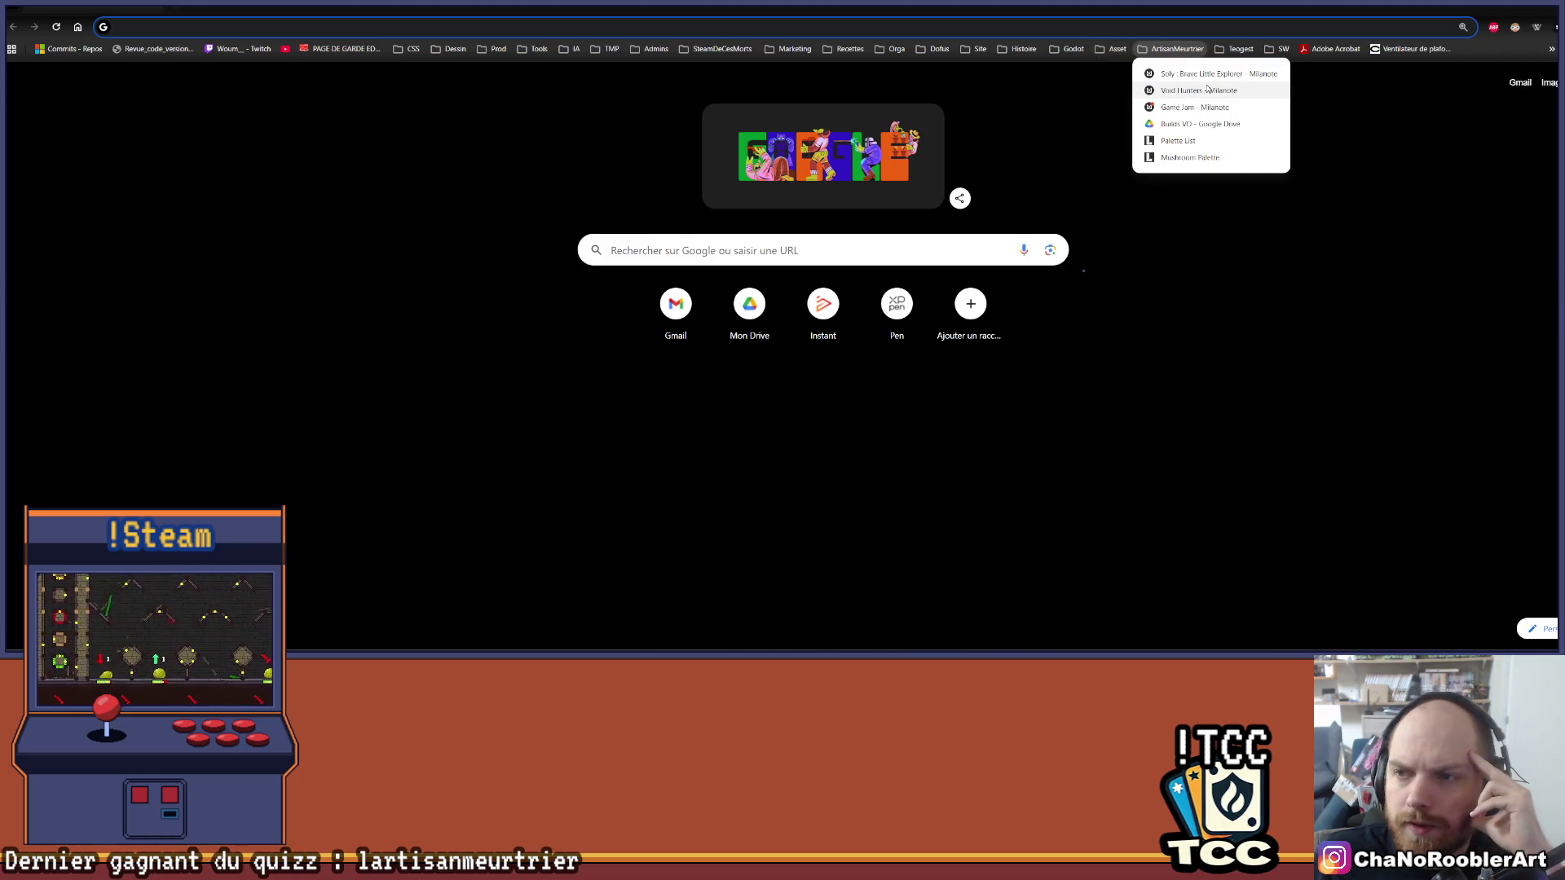
mouse_move(1551, 49)
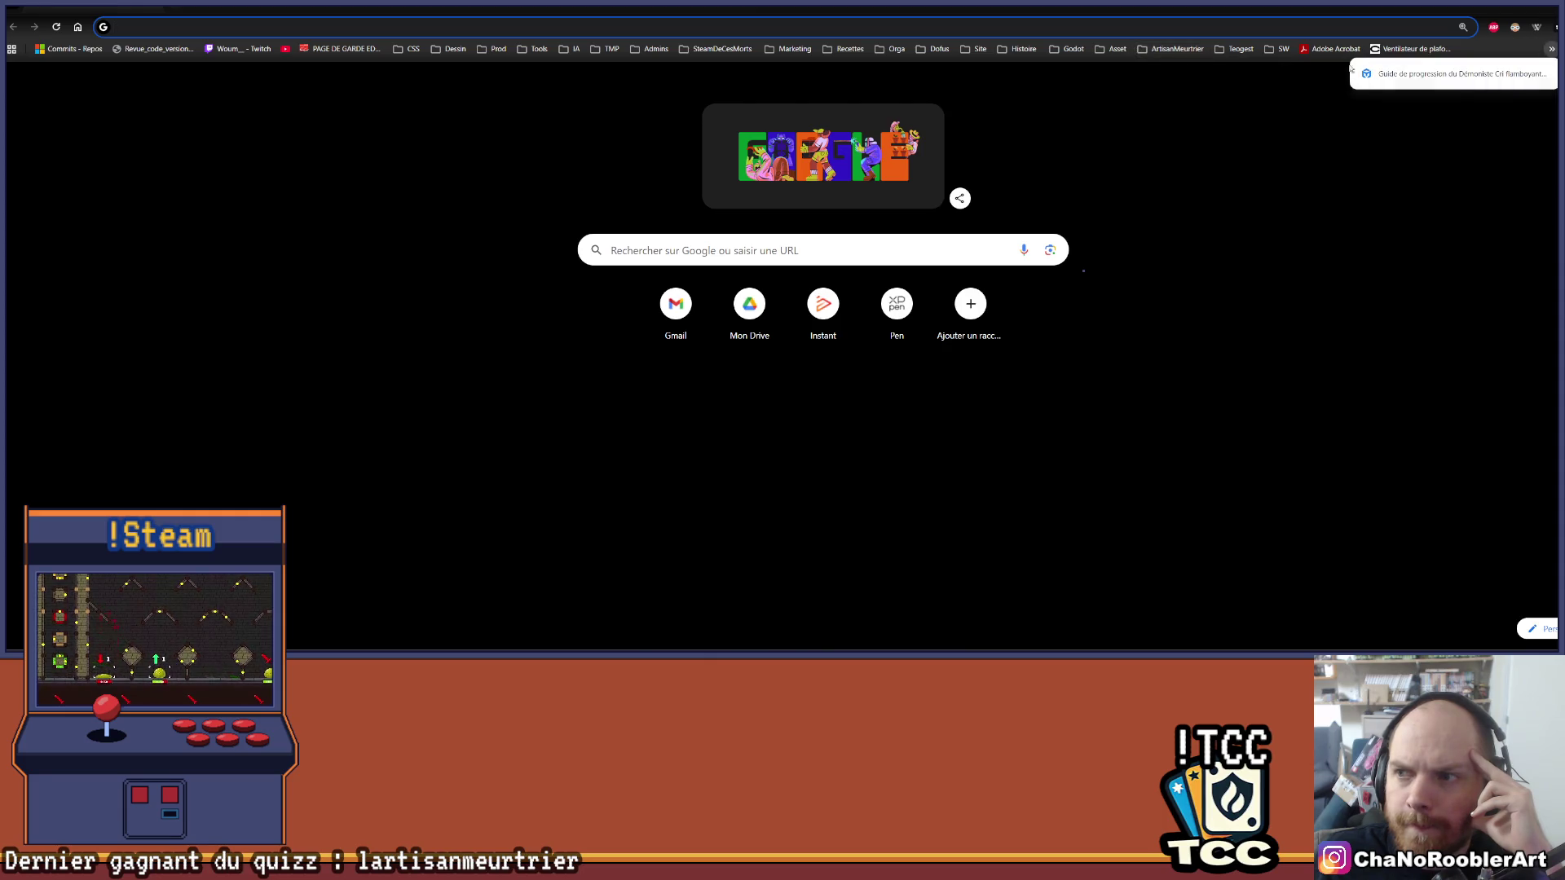
mouse_move(1096, 51)
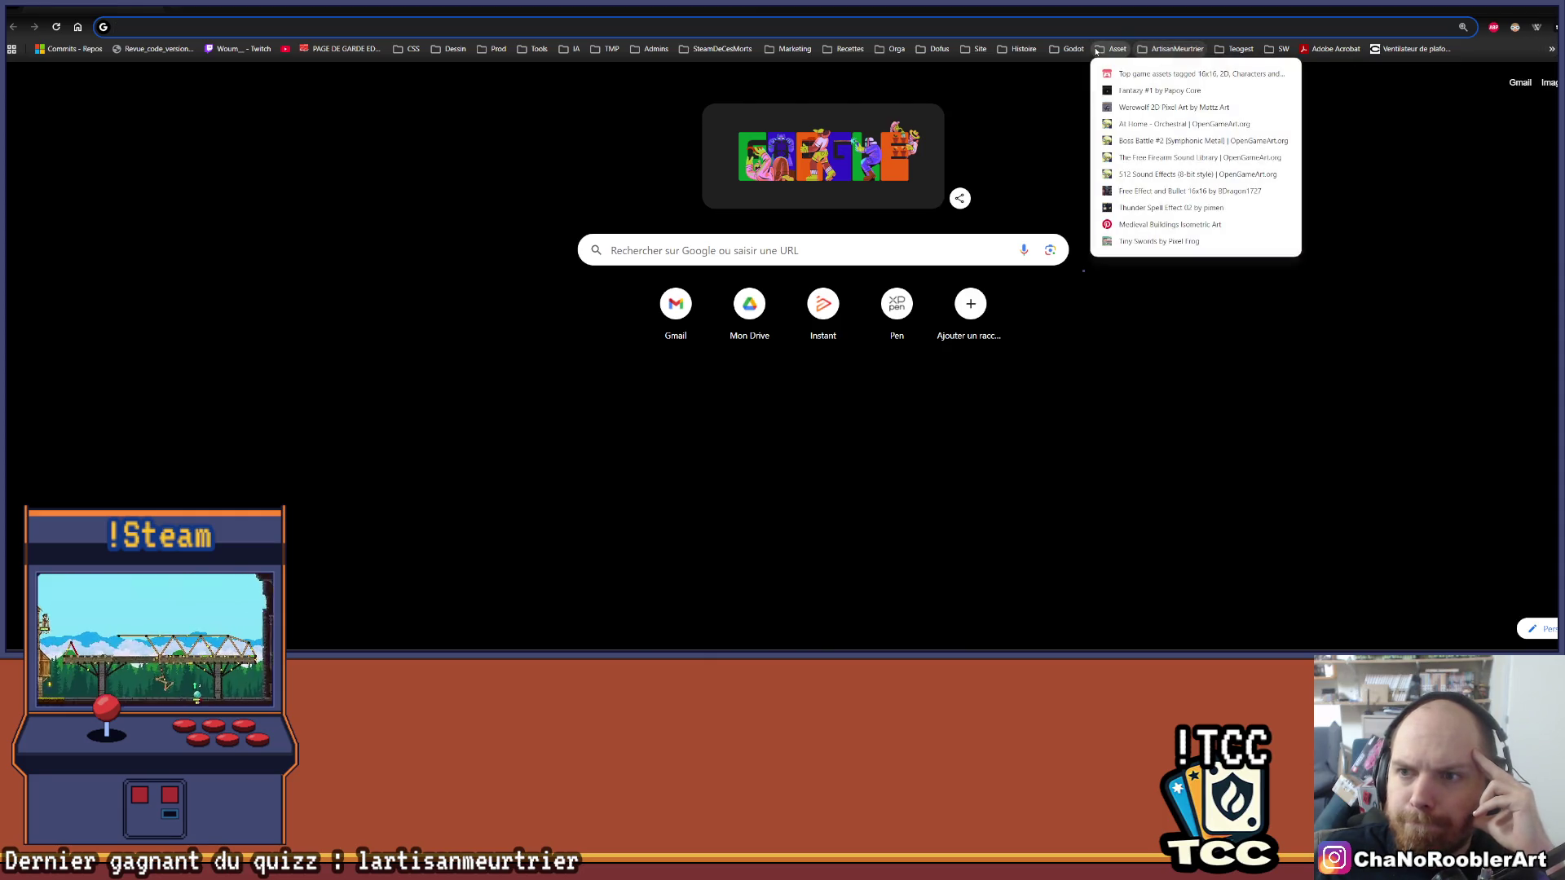
mouse_move(881, 49)
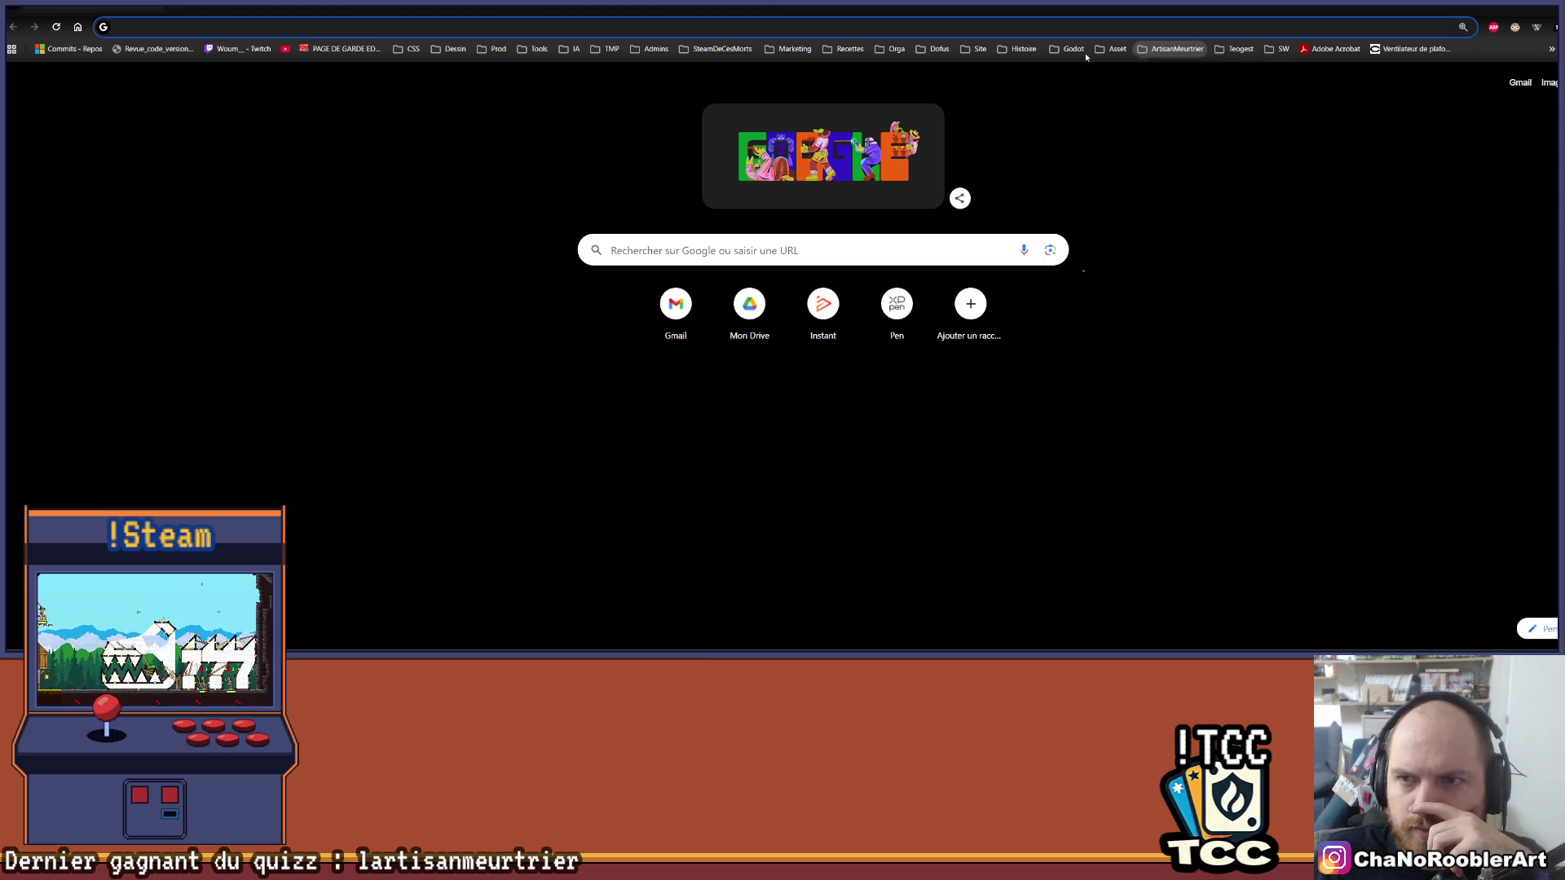
click(890, 49)
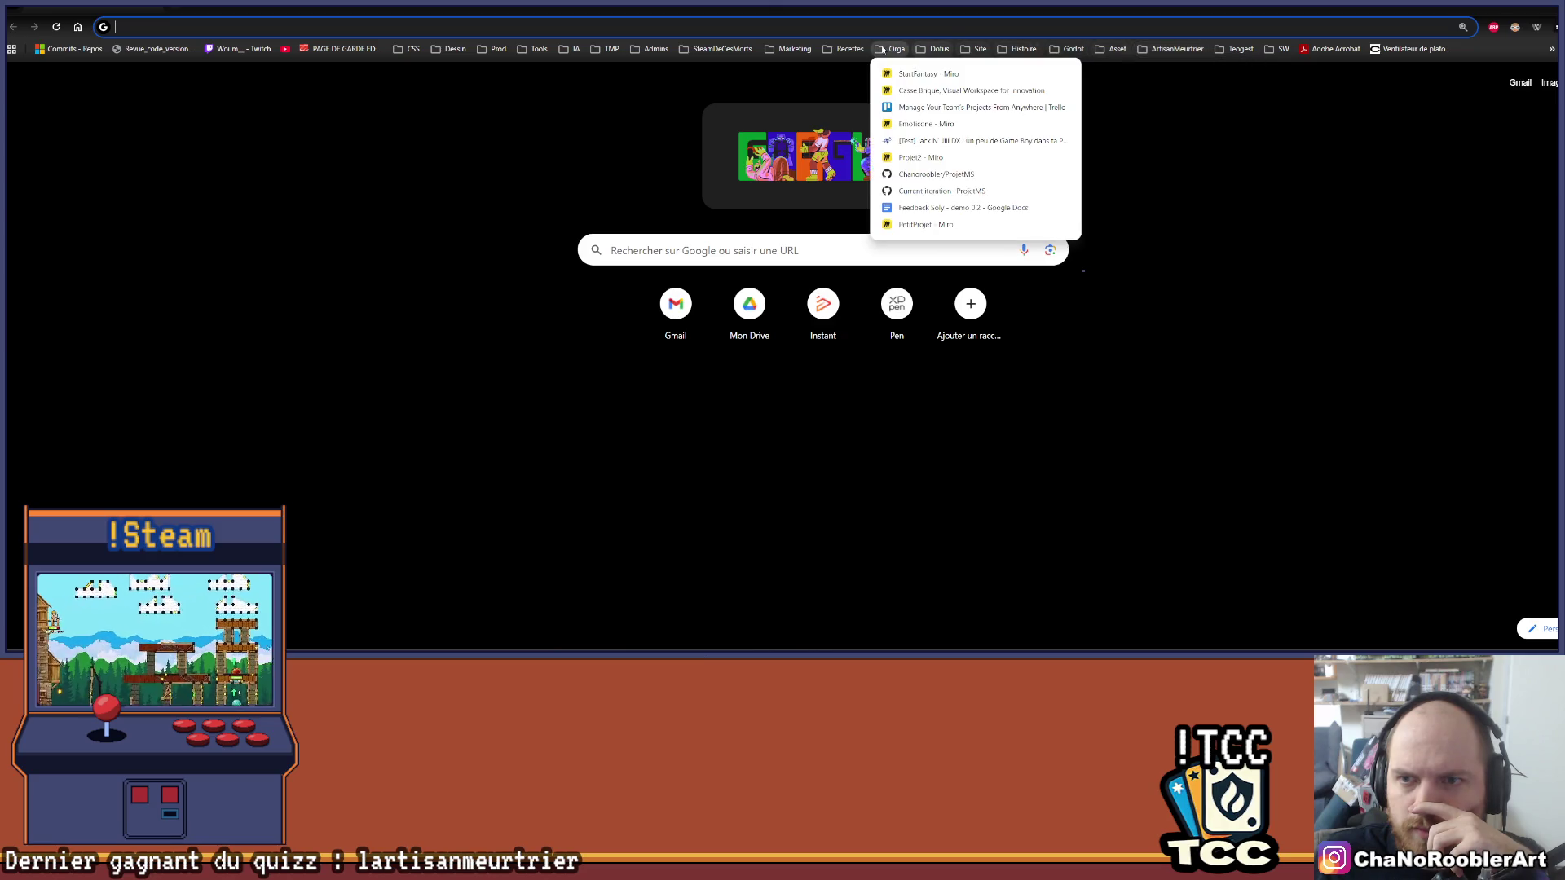
click(931, 158)
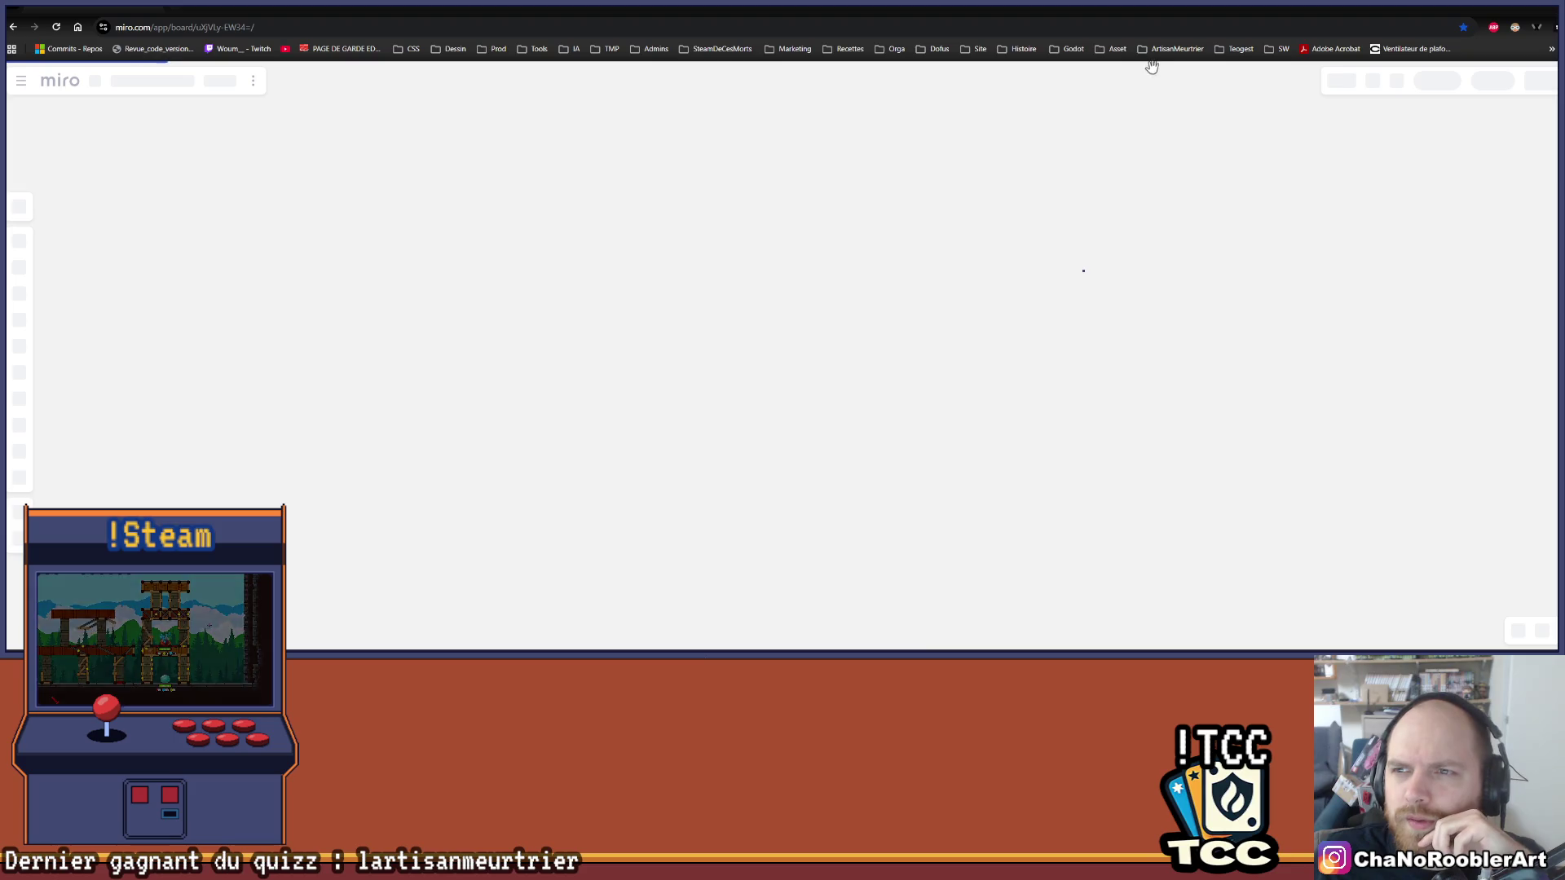
Step: Go to the Trello boards page via the Trello bookmark in the Orga folder
click(893, 50)
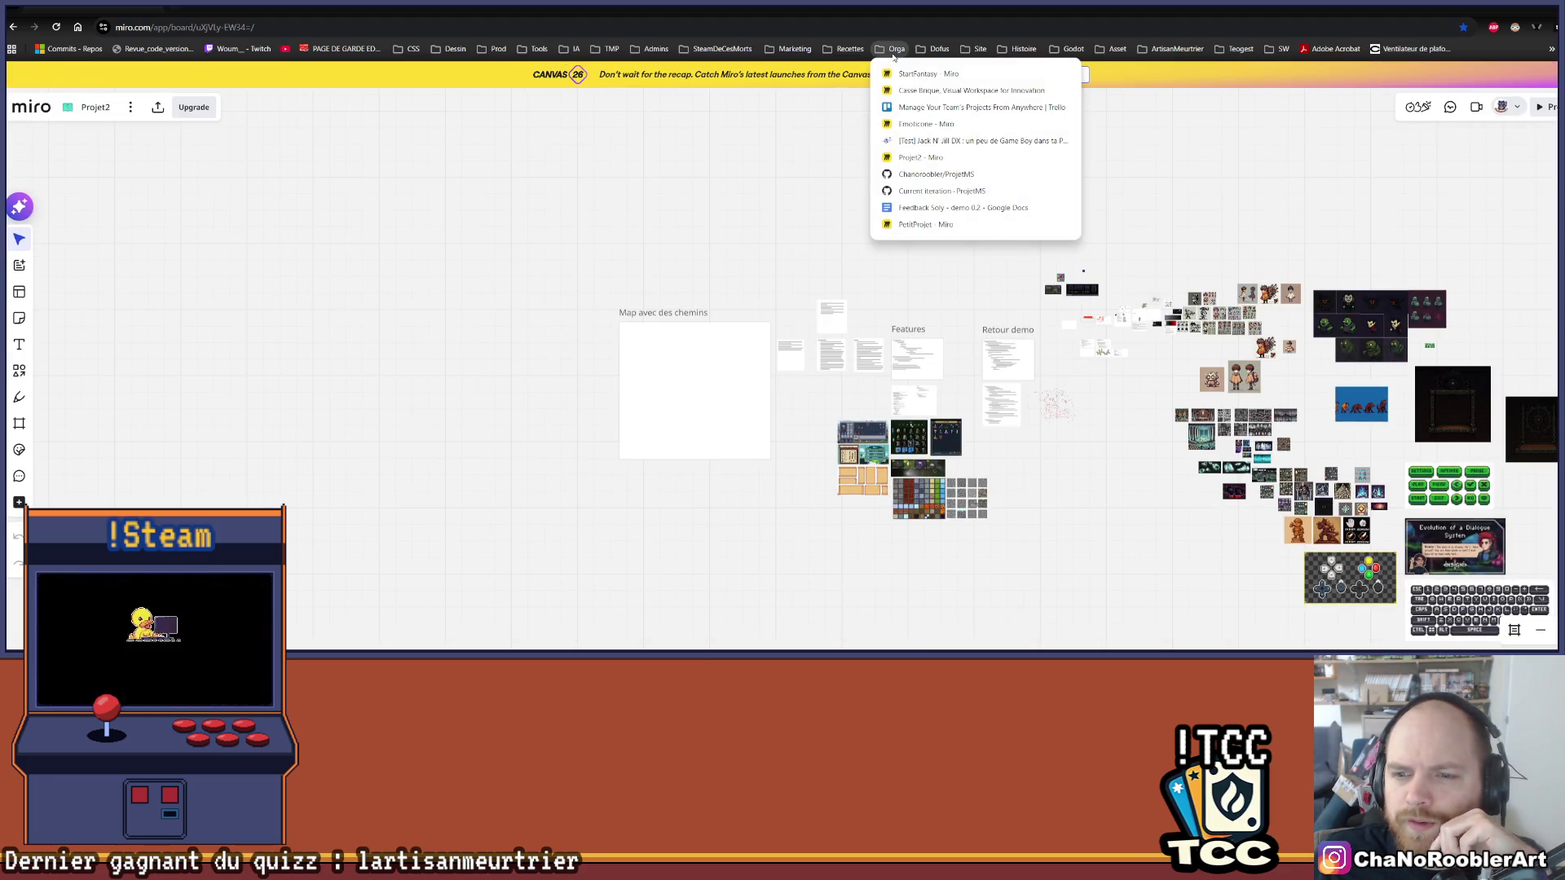
click(936, 107)
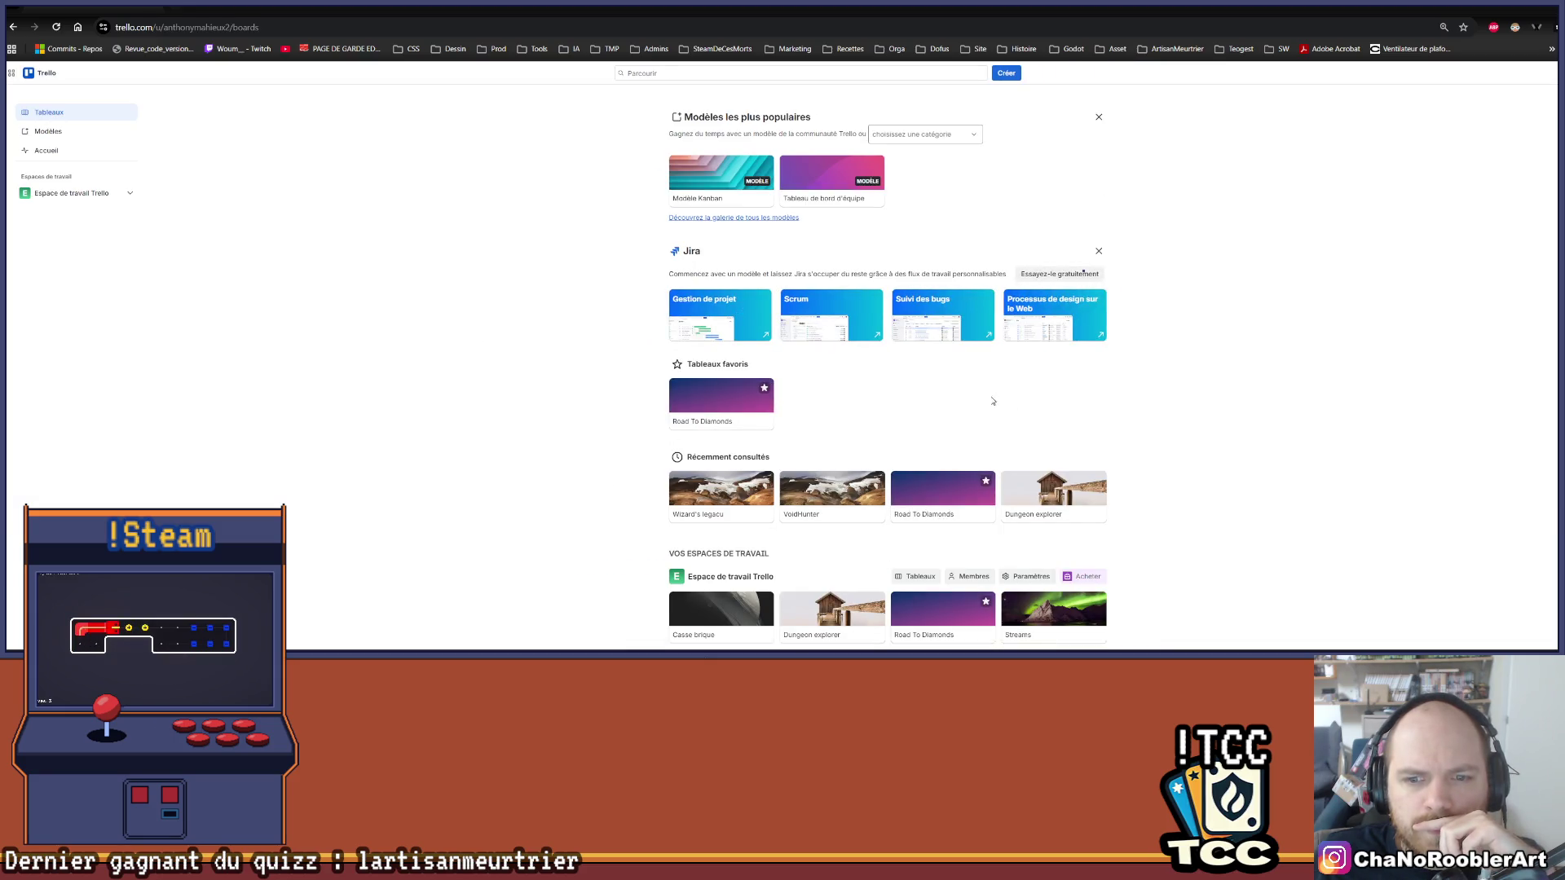
Step: Open the VoidHunter board and add 'Mort du boss' and 'Dialogues tutos' cards to Playtest 3
scroll(791, 375, down, 1)
click(847, 446)
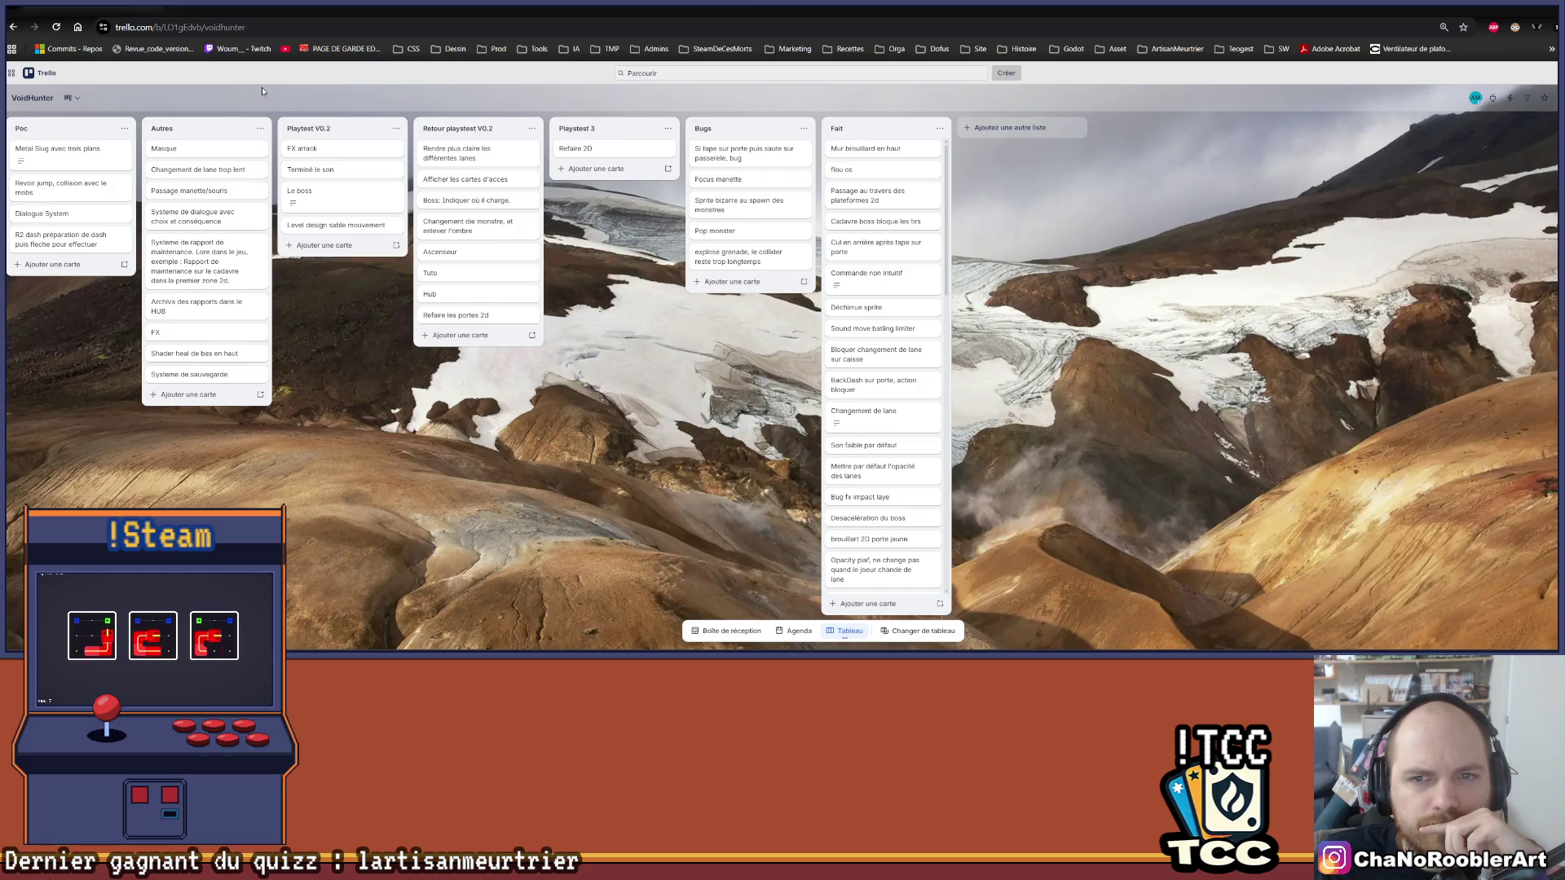
click(591, 172)
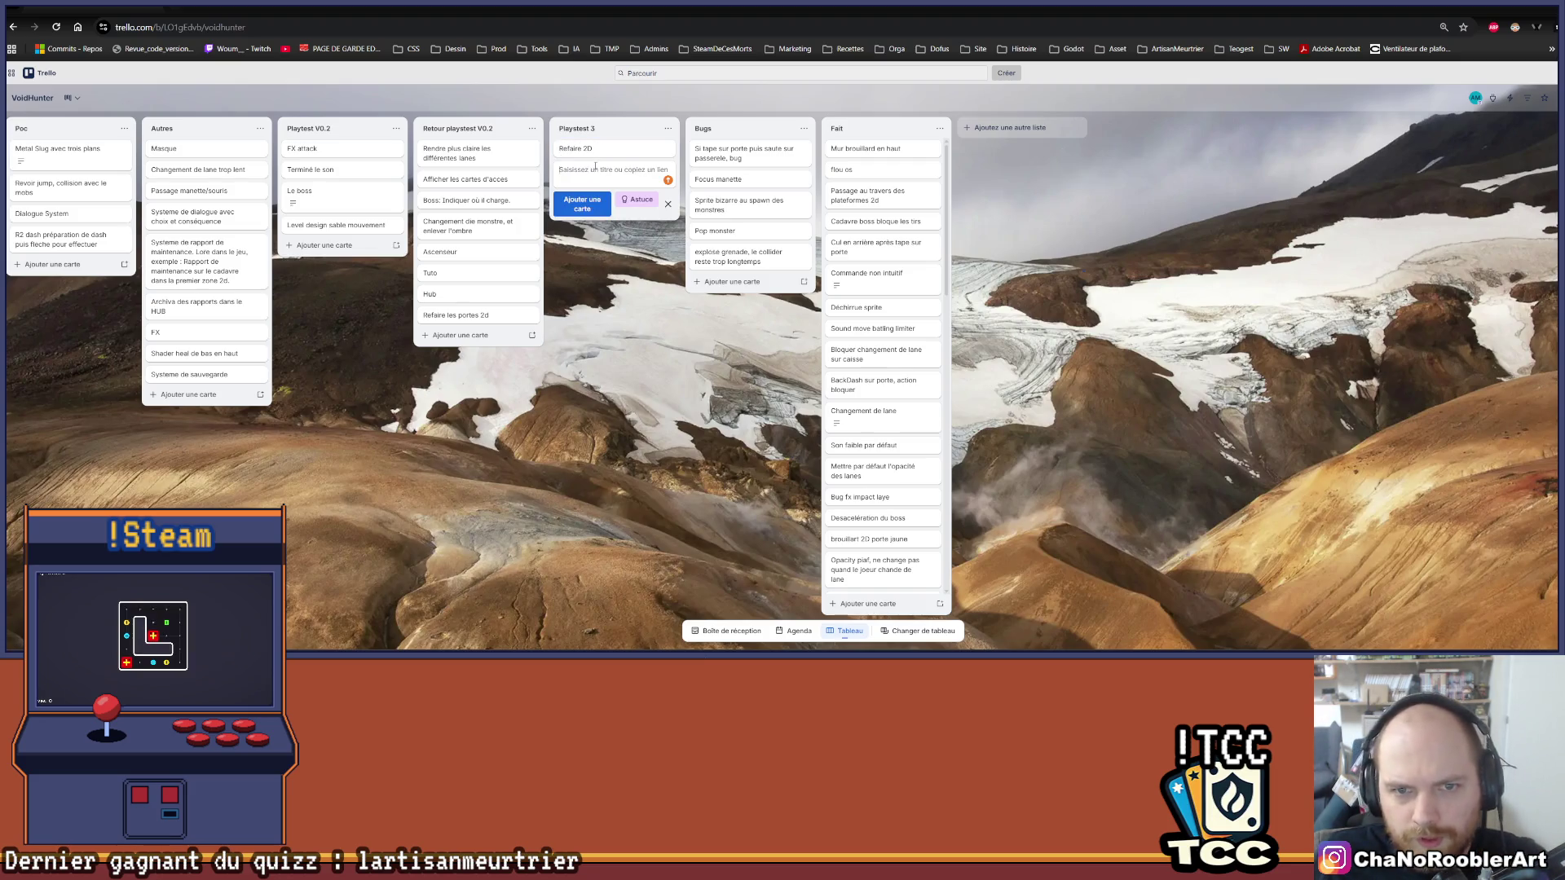
text(Md)
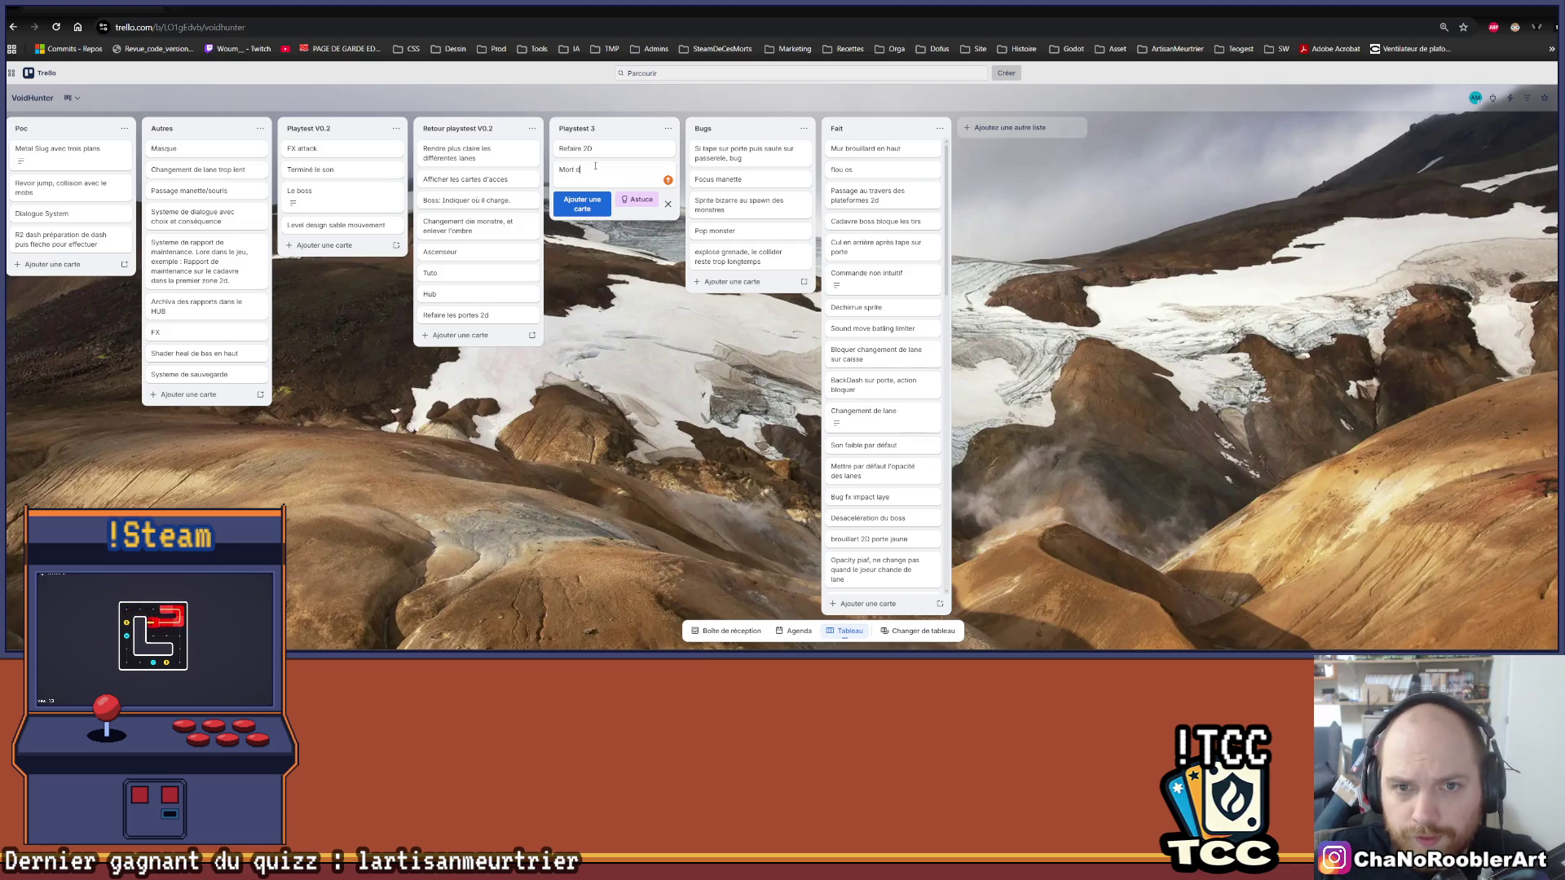
text(u boss)
key(Return)
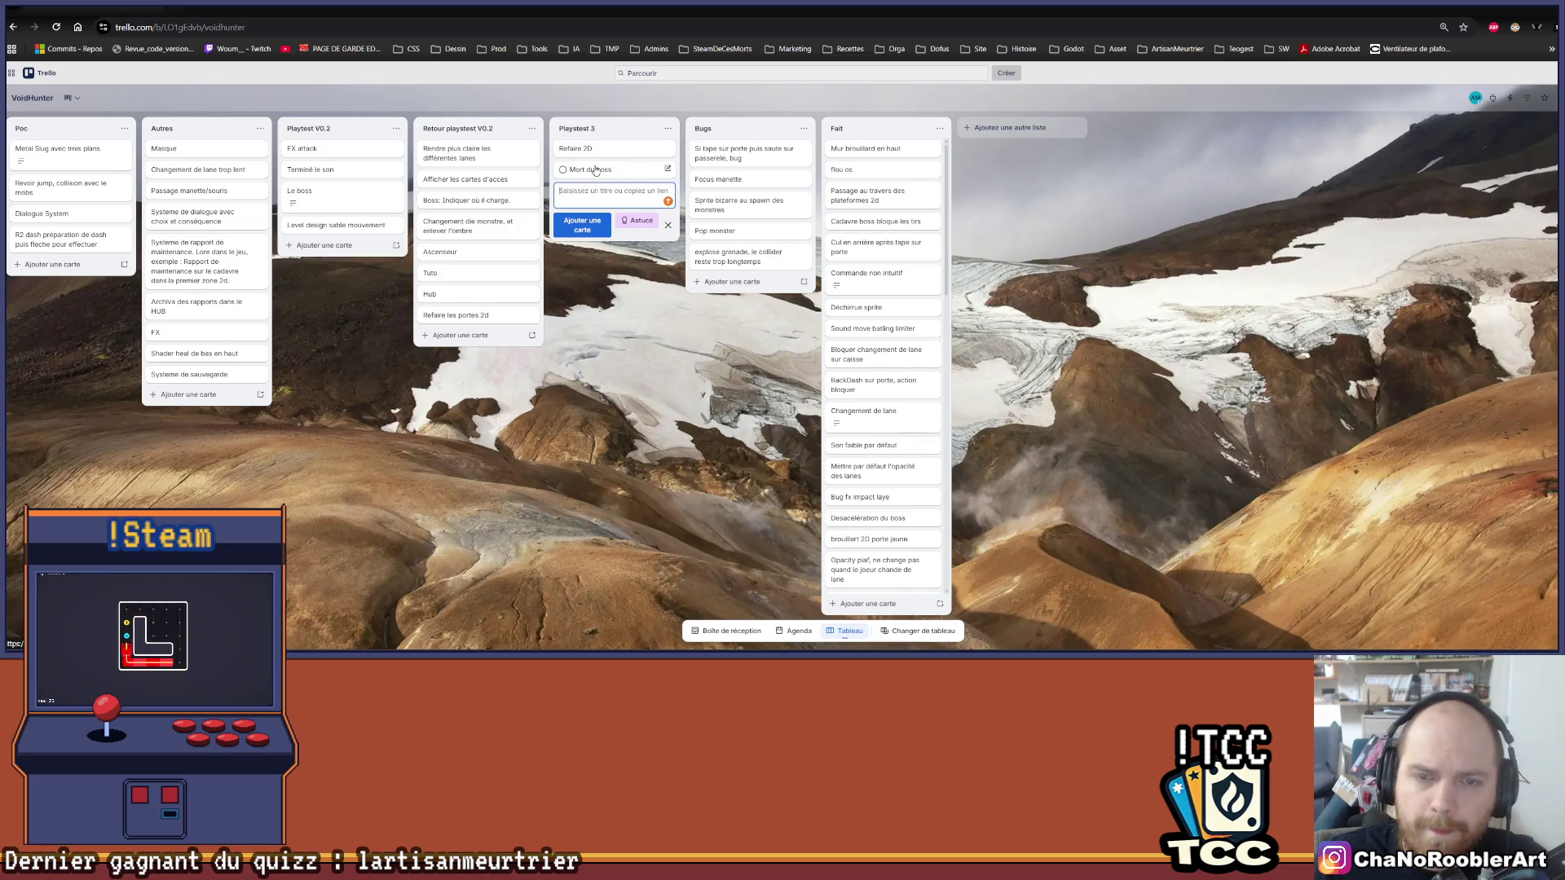
text(Dialogues t)
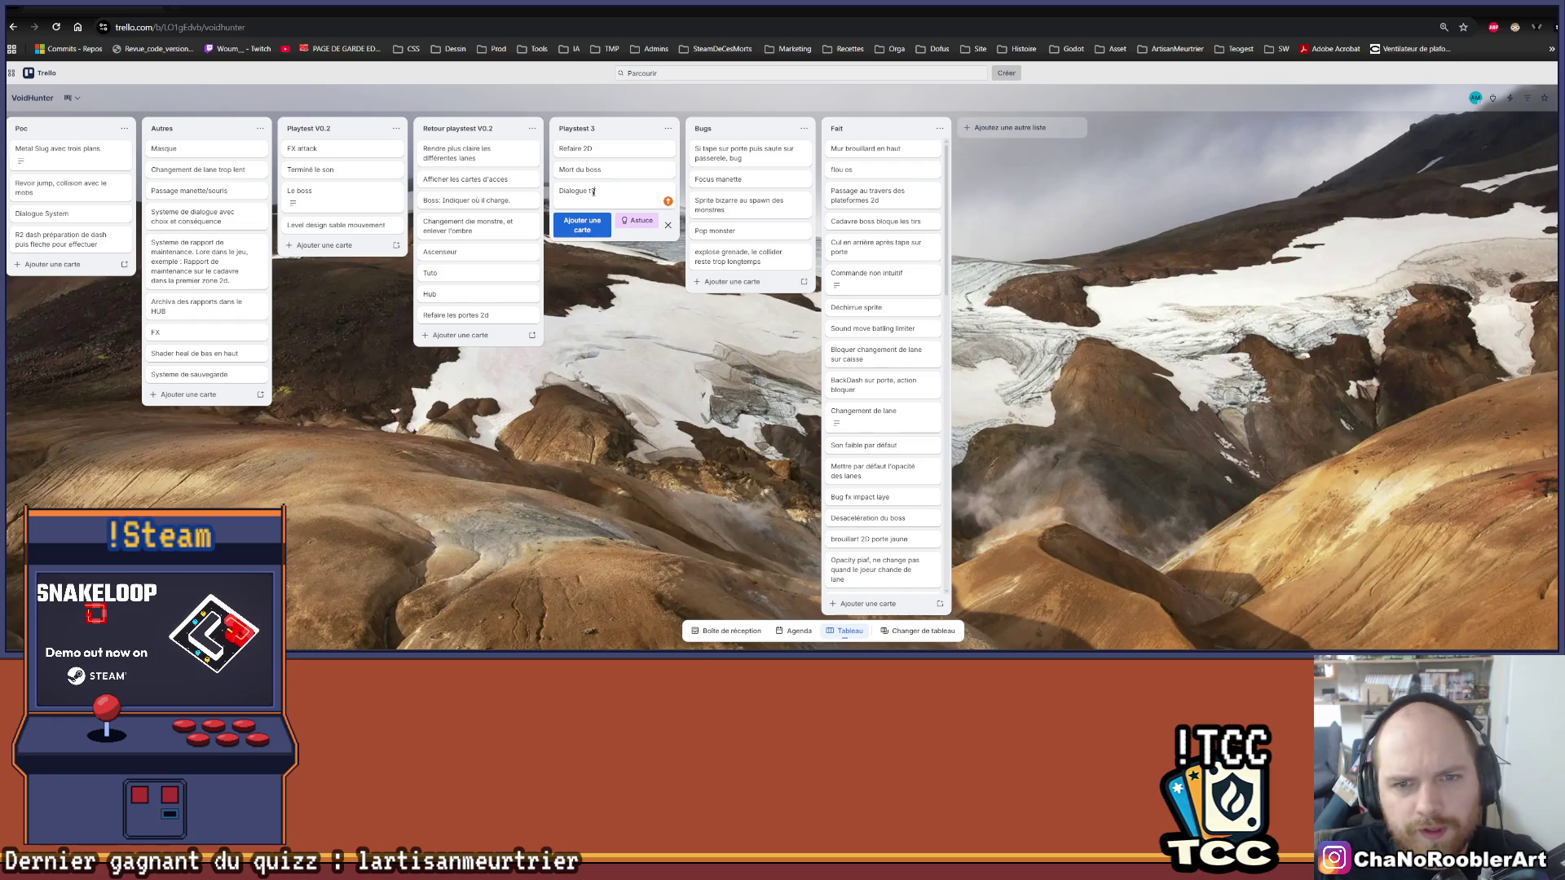
text(uto)
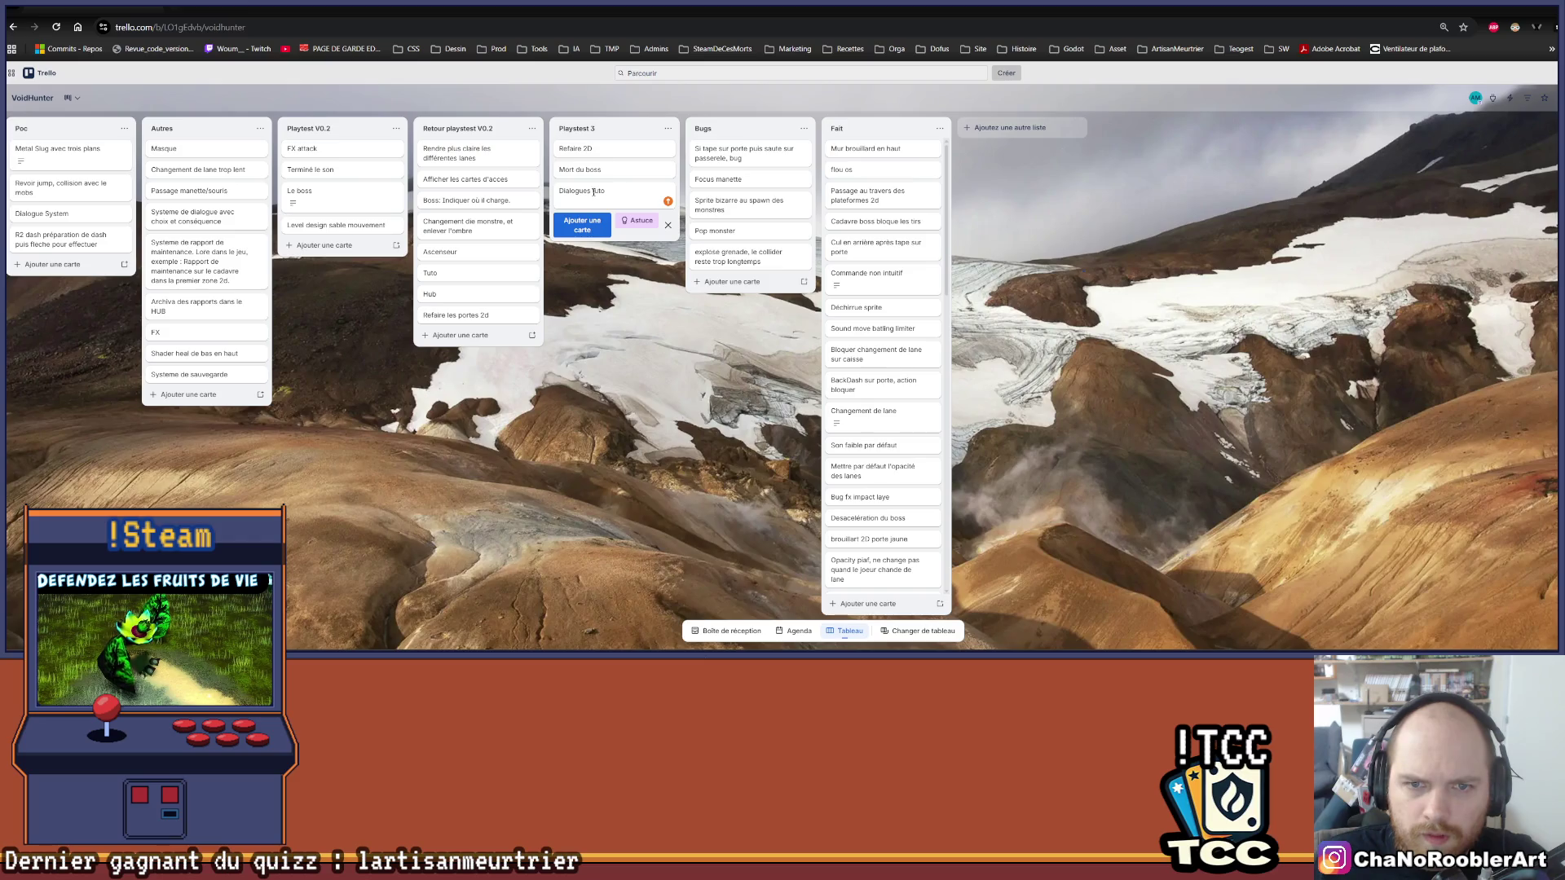
text(s)
key(Return)
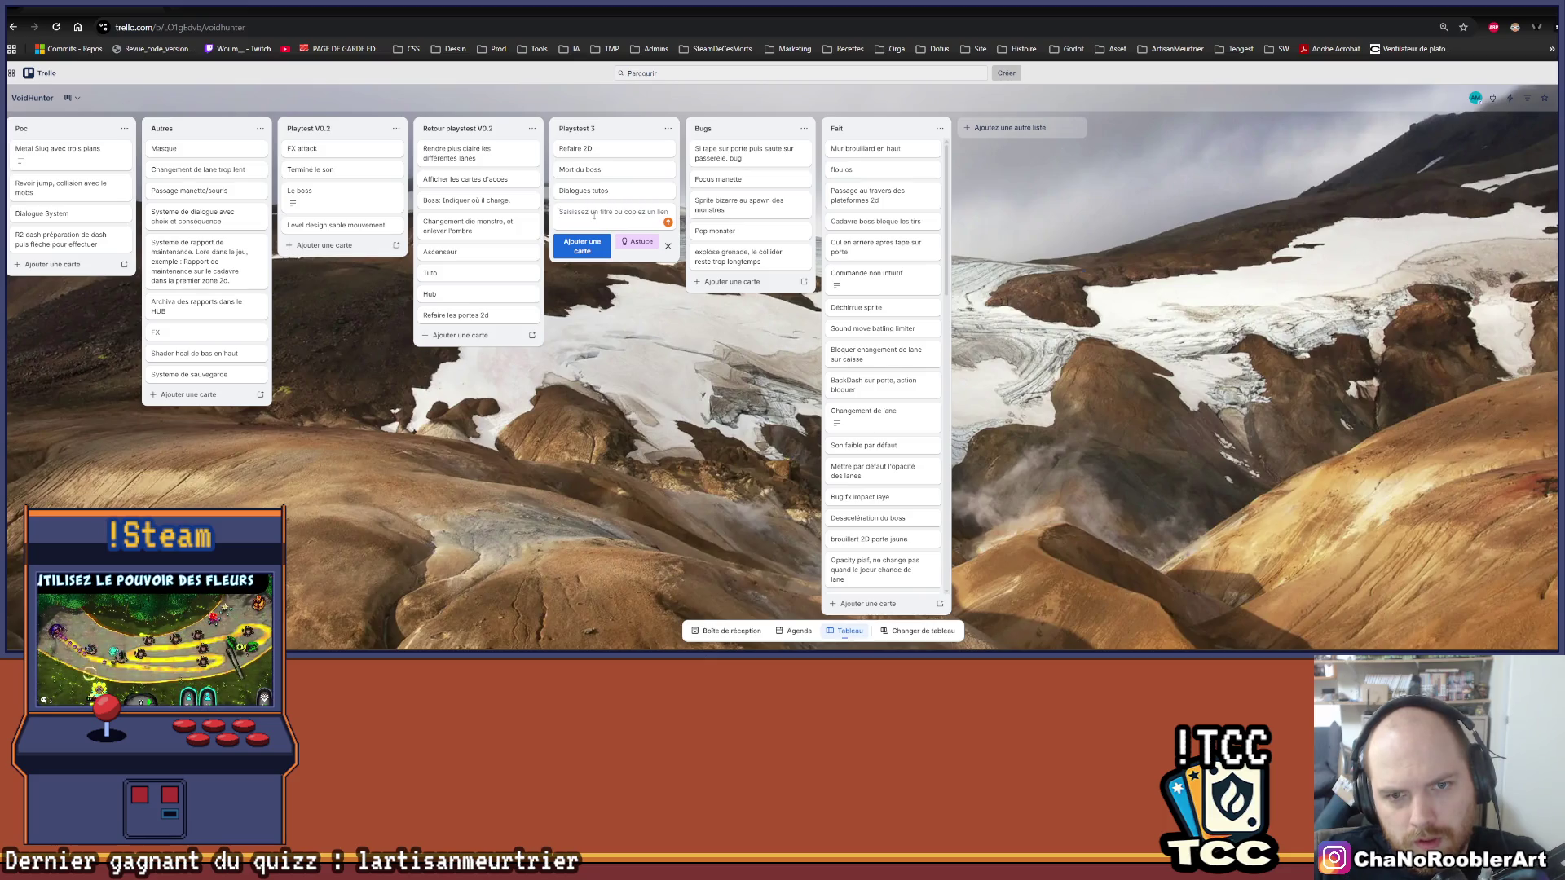
Step: Rename Dialogues tutos to 'Dialogues tutos/props' and move the door-jump bug card to Fait
click(632, 192)
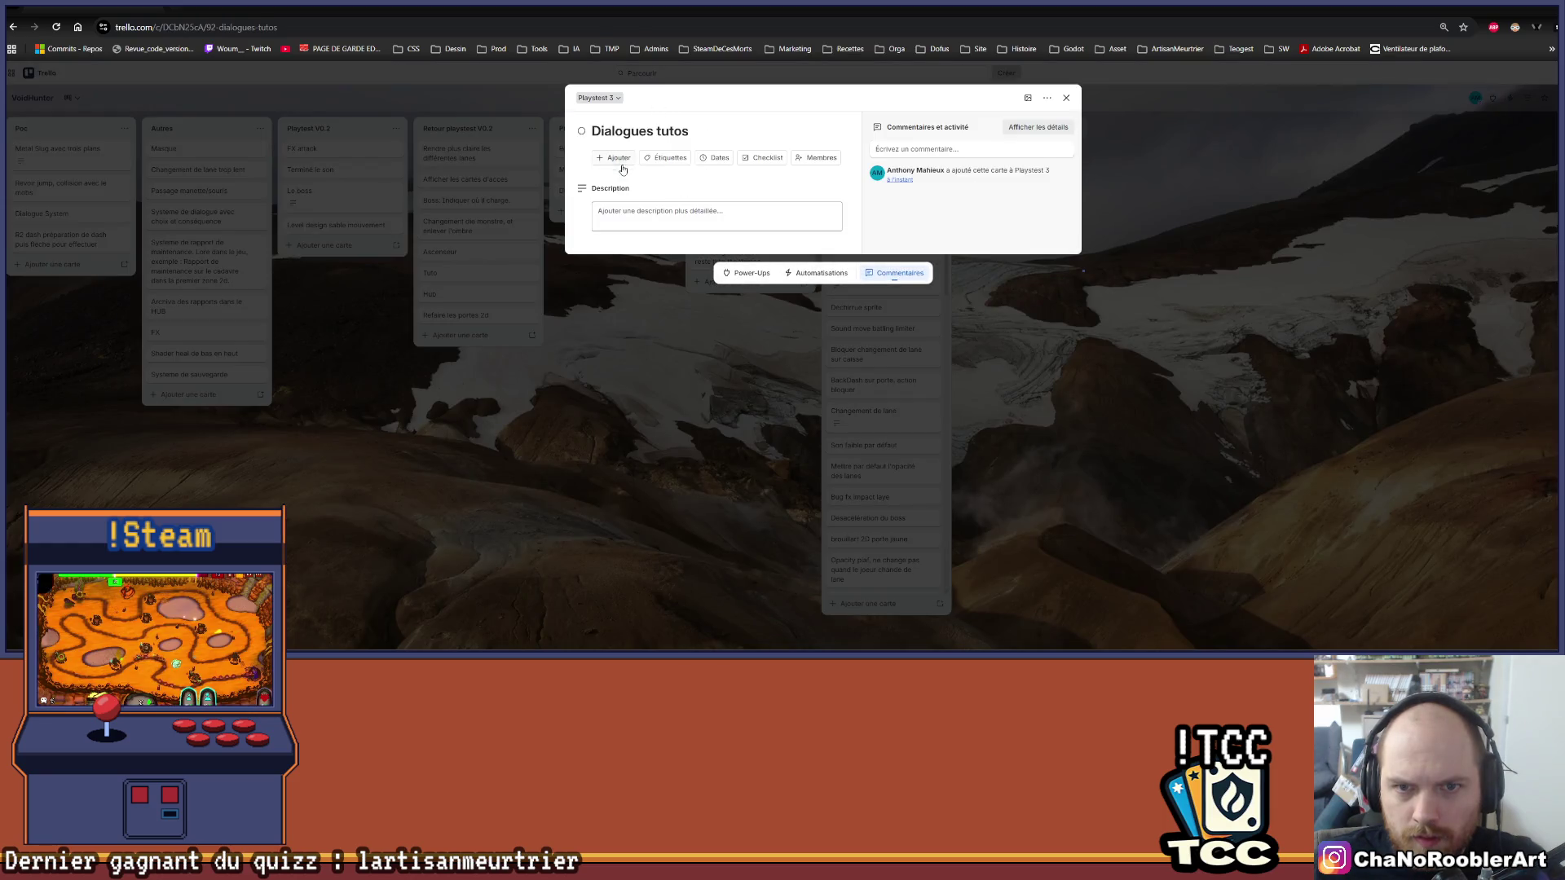
click(774, 134)
text(ps)
key(Return)
click(1185, 160)
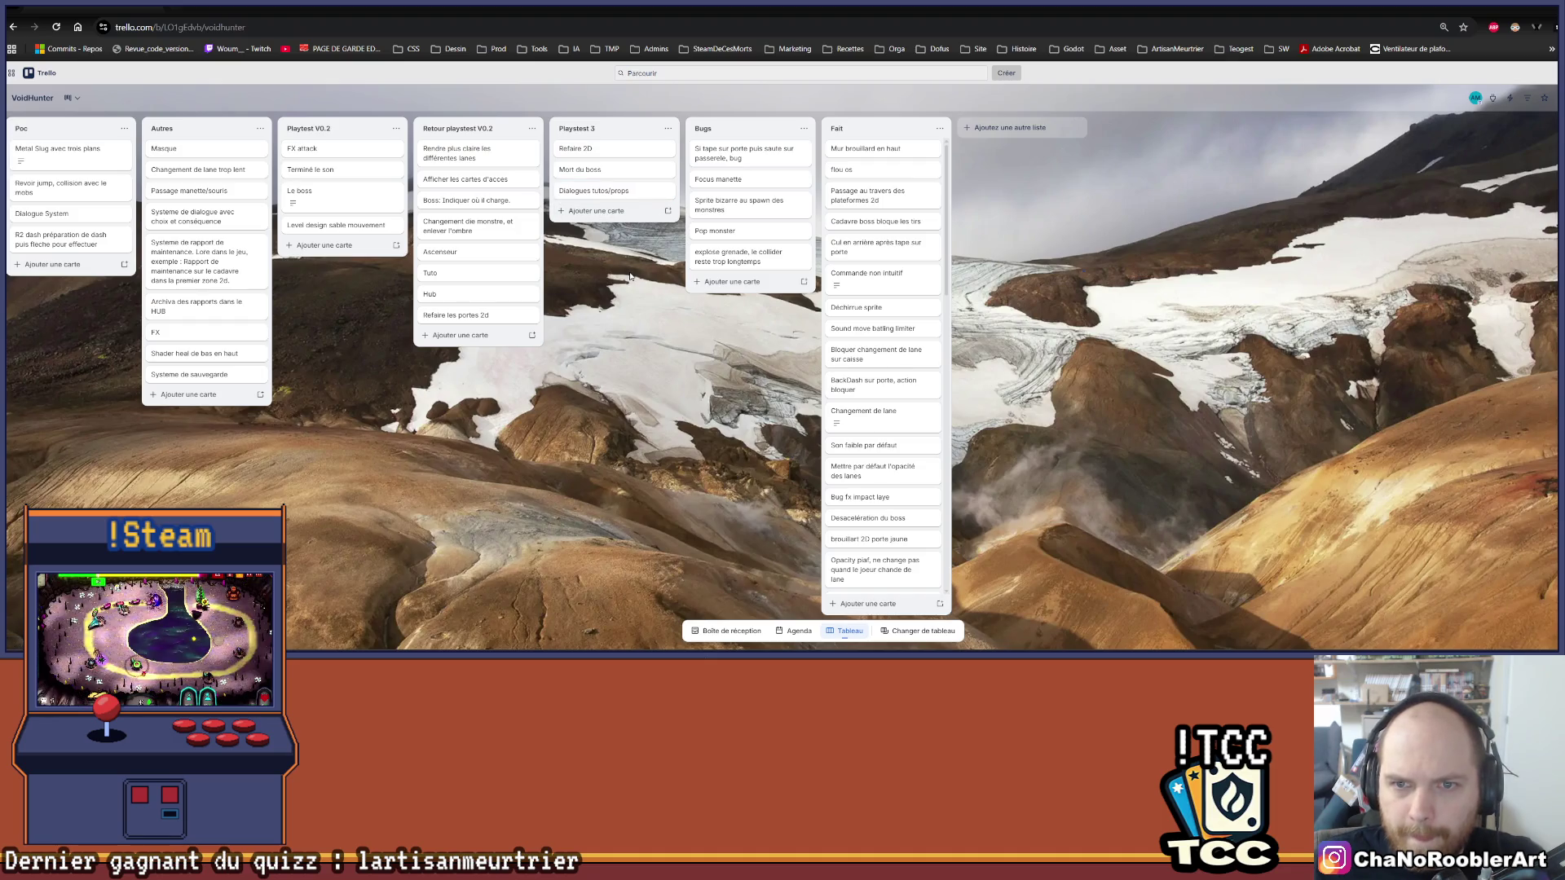
drag(744, 153, 876, 153)
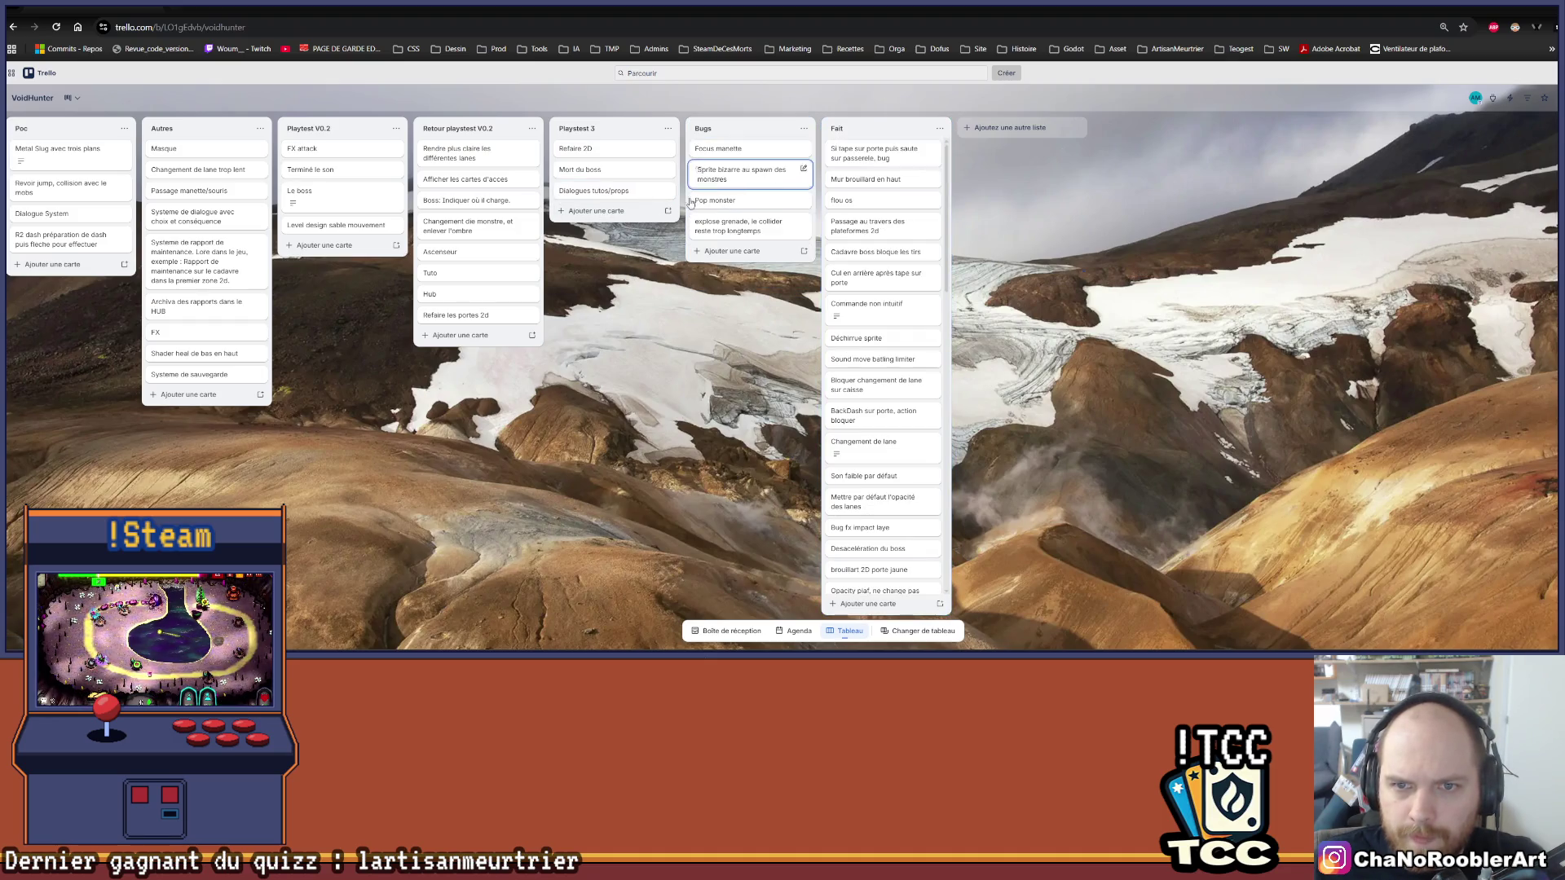
Step: Rename the Mort du boss card to 'Mort du boss/attack queue'
click(589, 214)
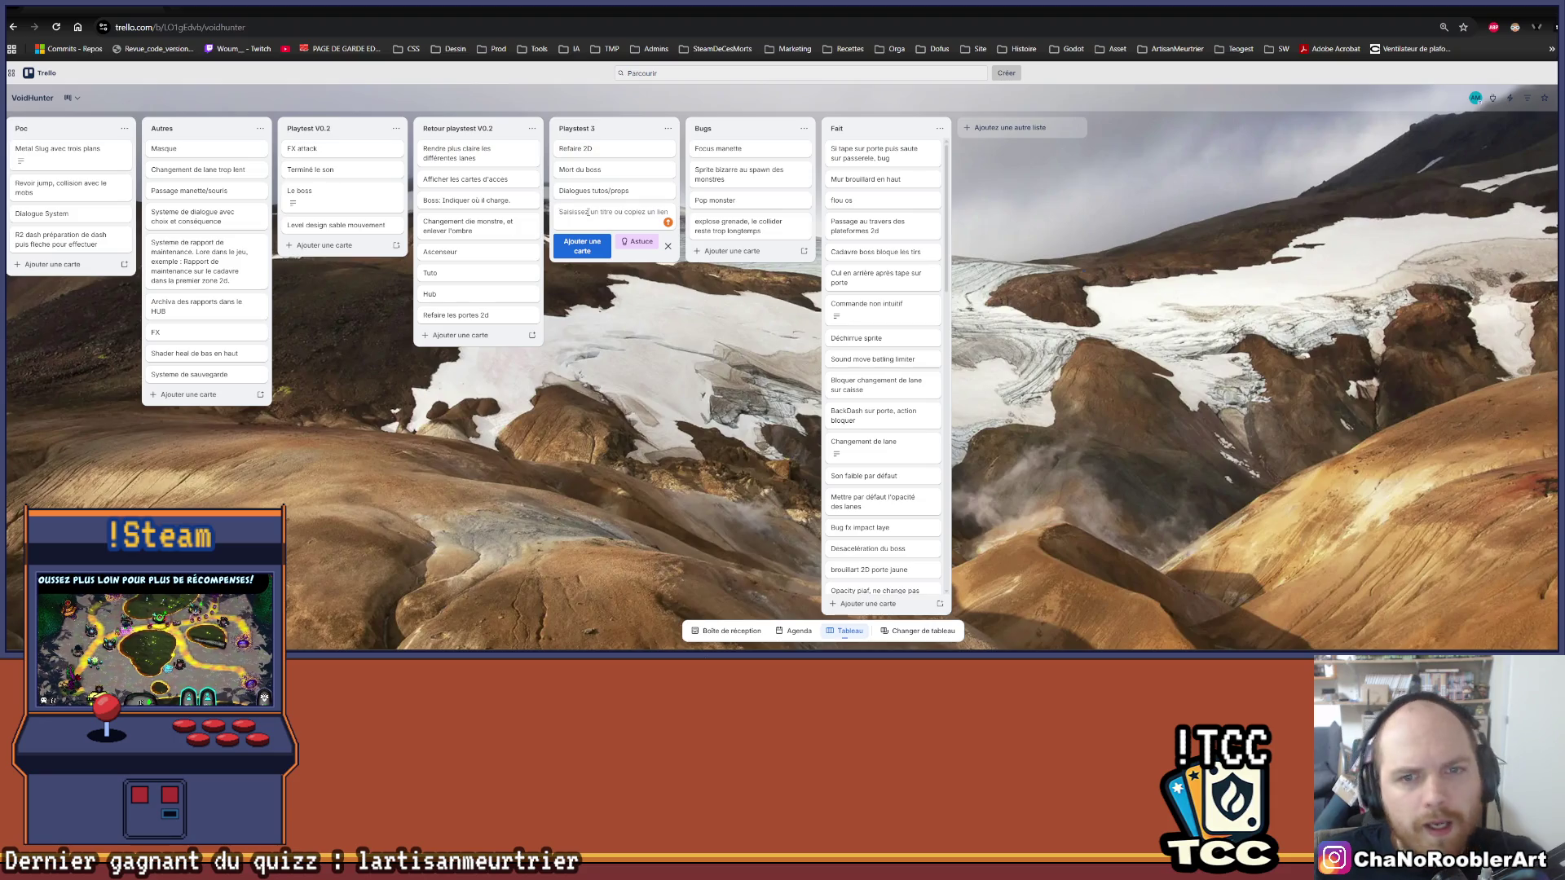
click(580, 170)
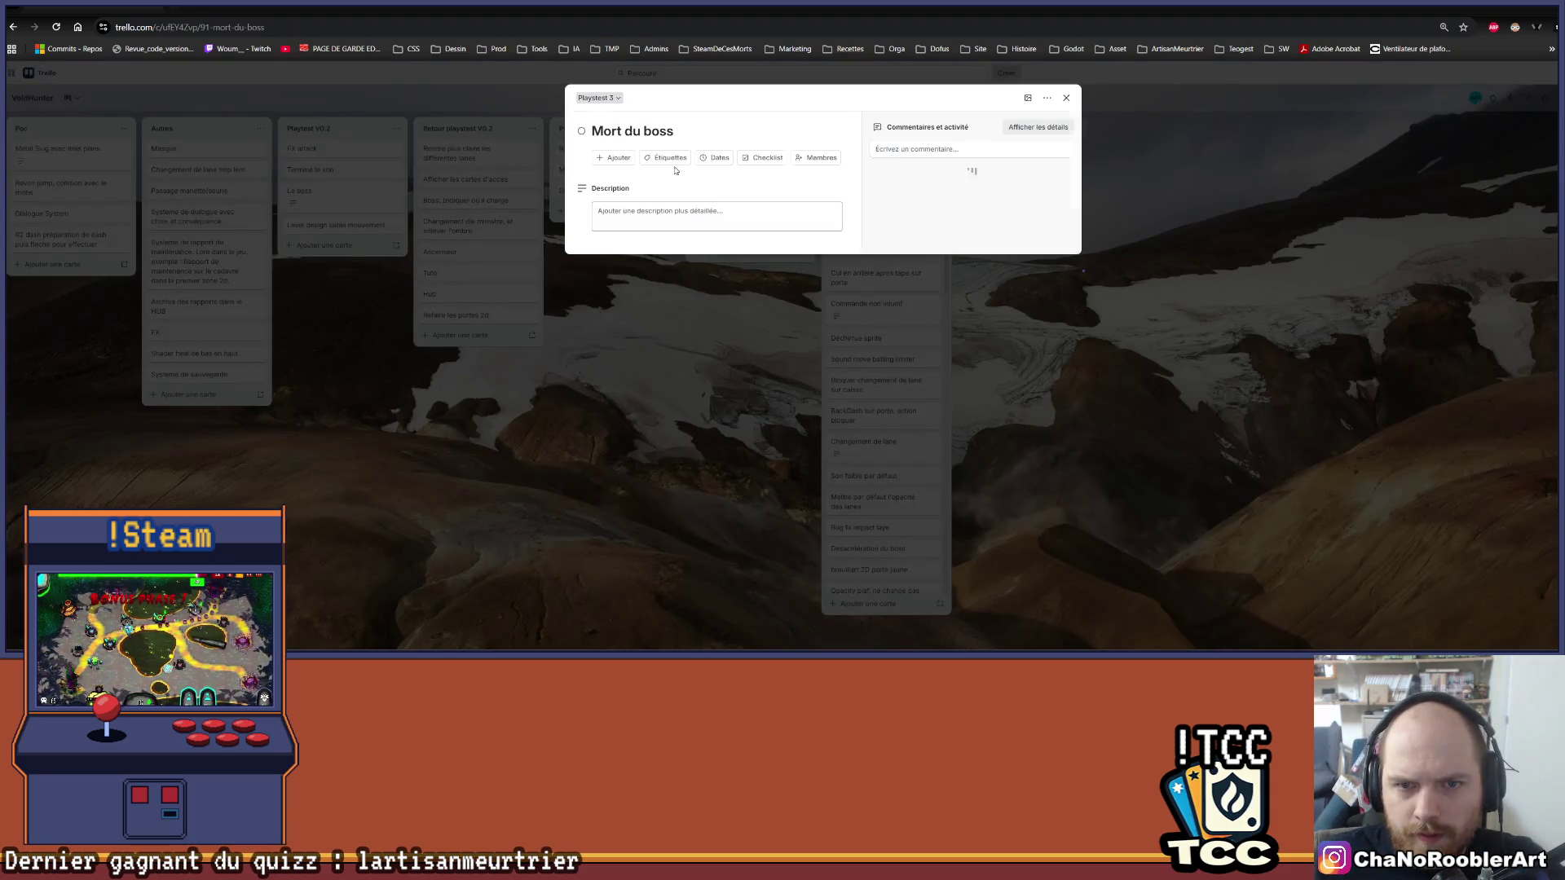
click(706, 126)
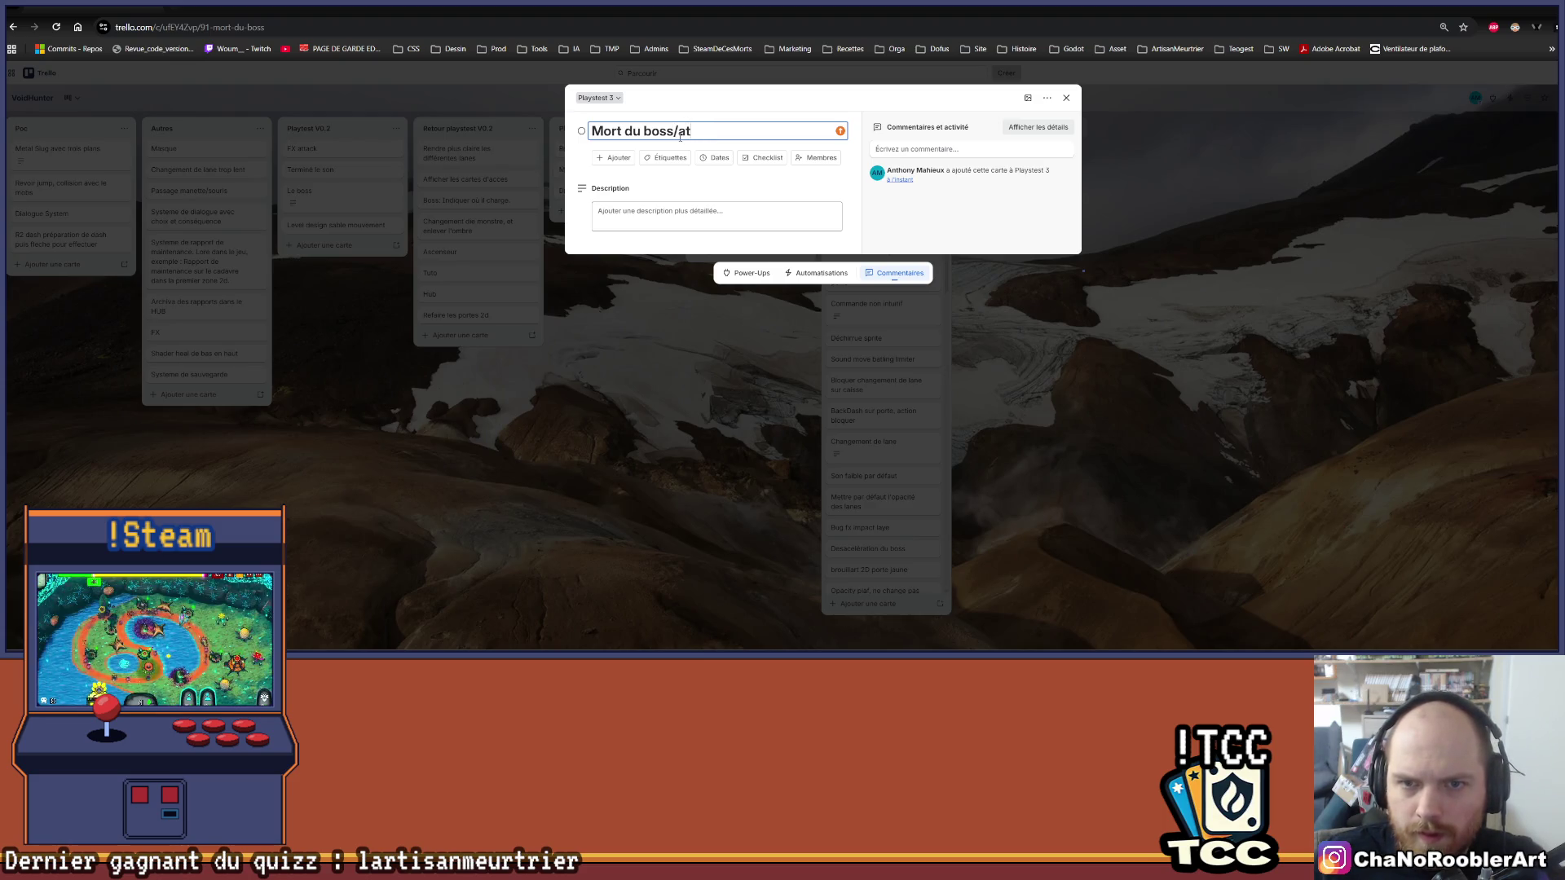
text(tack queu)
key(Return)
click(765, 410)
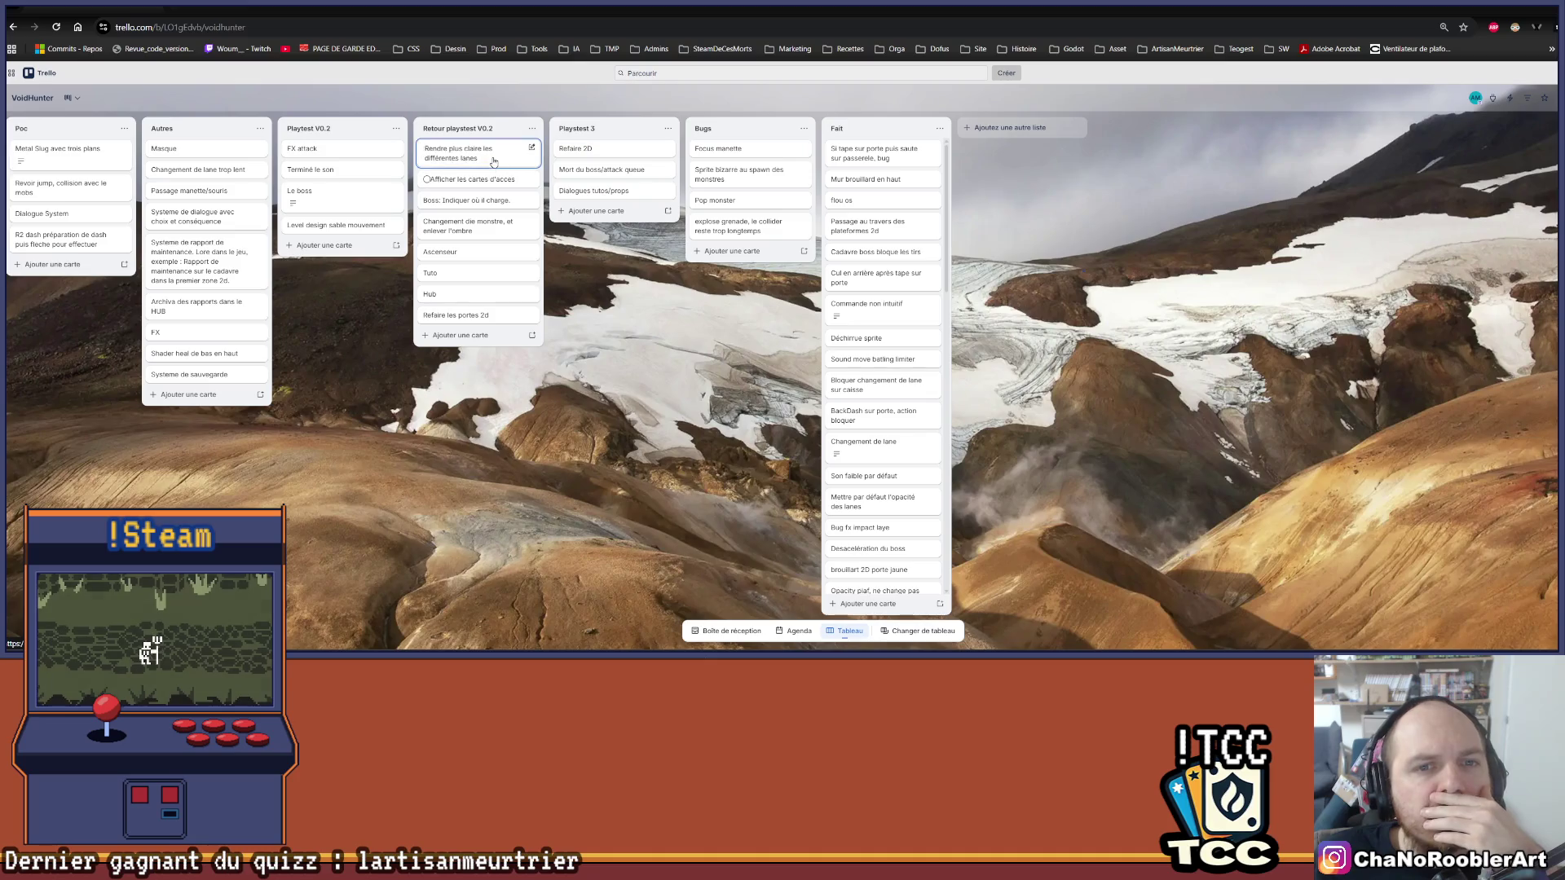
Step: Move the lanes card to Fait and the Boss charge, Tuto and Hub cards into Playtest 3
mouse_move(489, 159)
mouse_down()
mouse_move(1040, 134)
mouse_move(902, 140)
mouse_up()
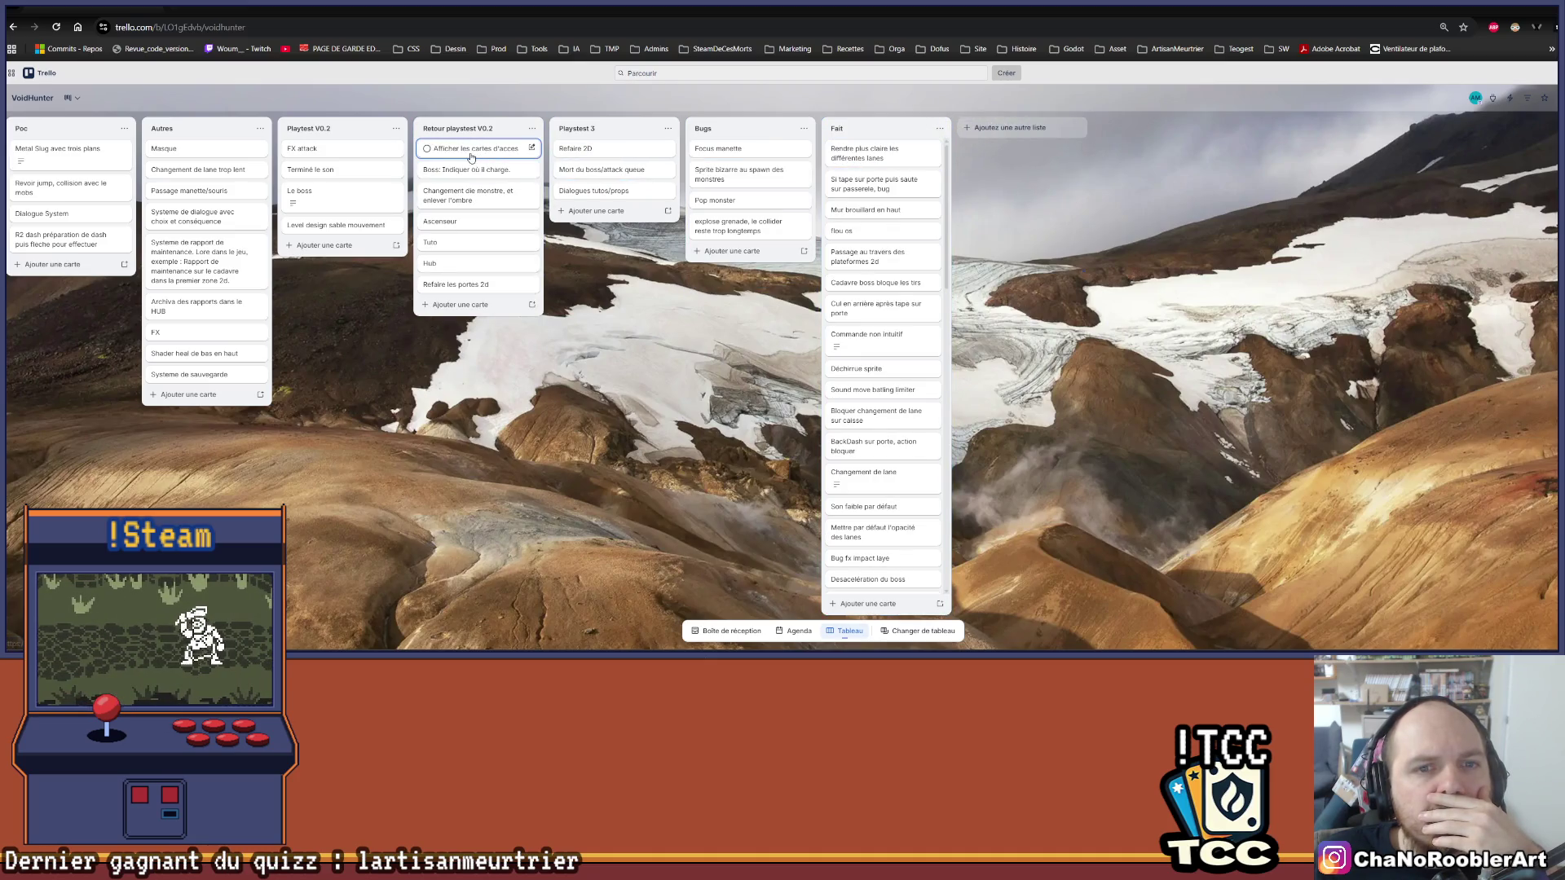
drag(457, 175, 563, 169)
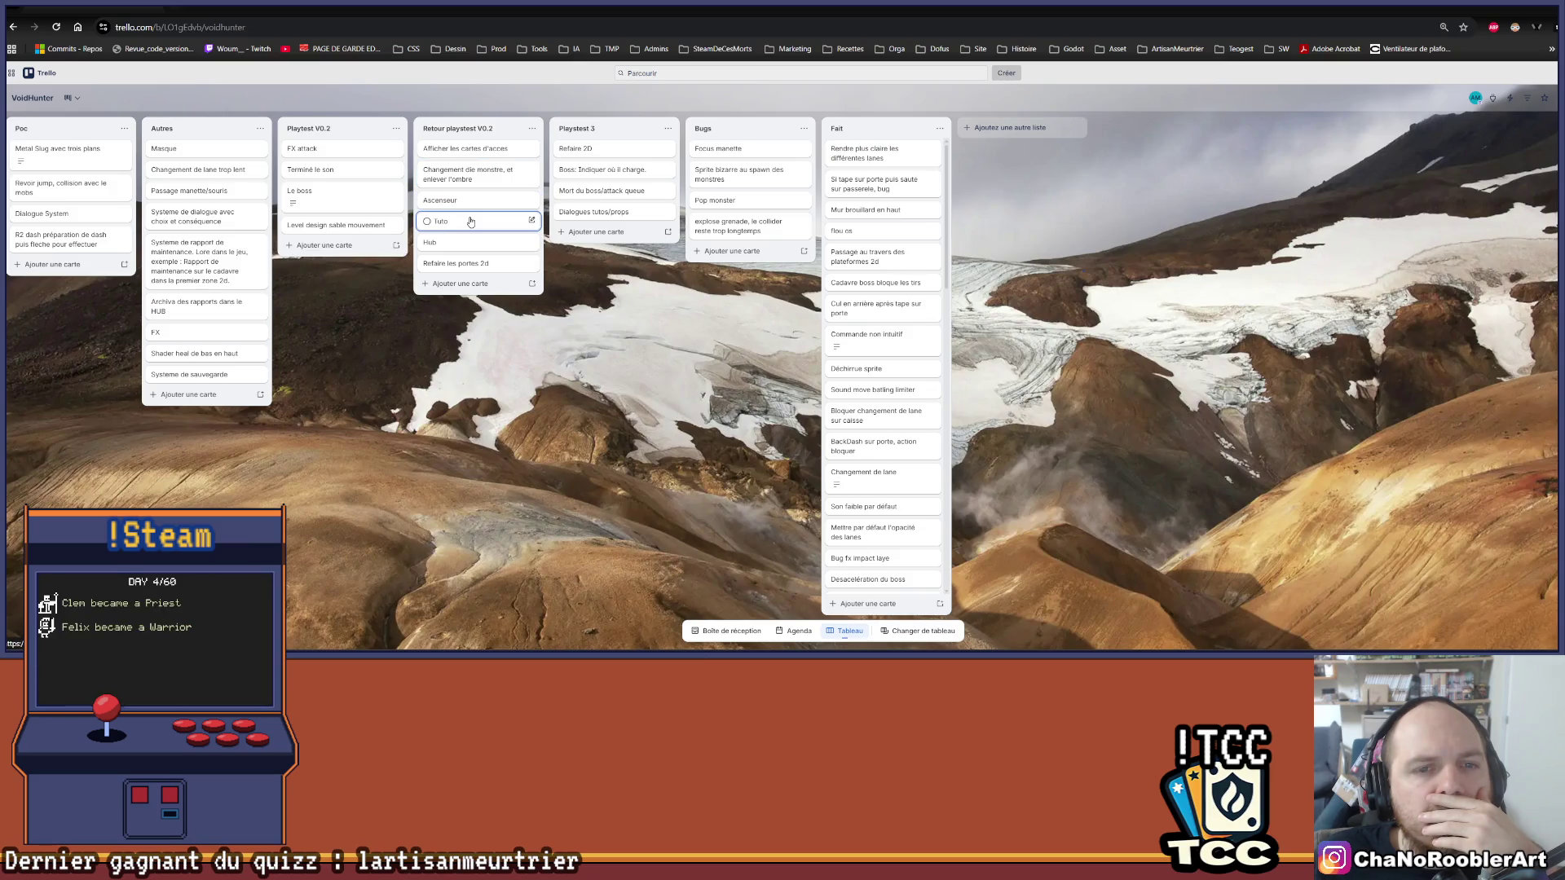
mouse_move(471, 221)
mouse_down()
mouse_move(575, 156)
mouse_move(561, 163)
mouse_up()
drag(441, 222, 613, 148)
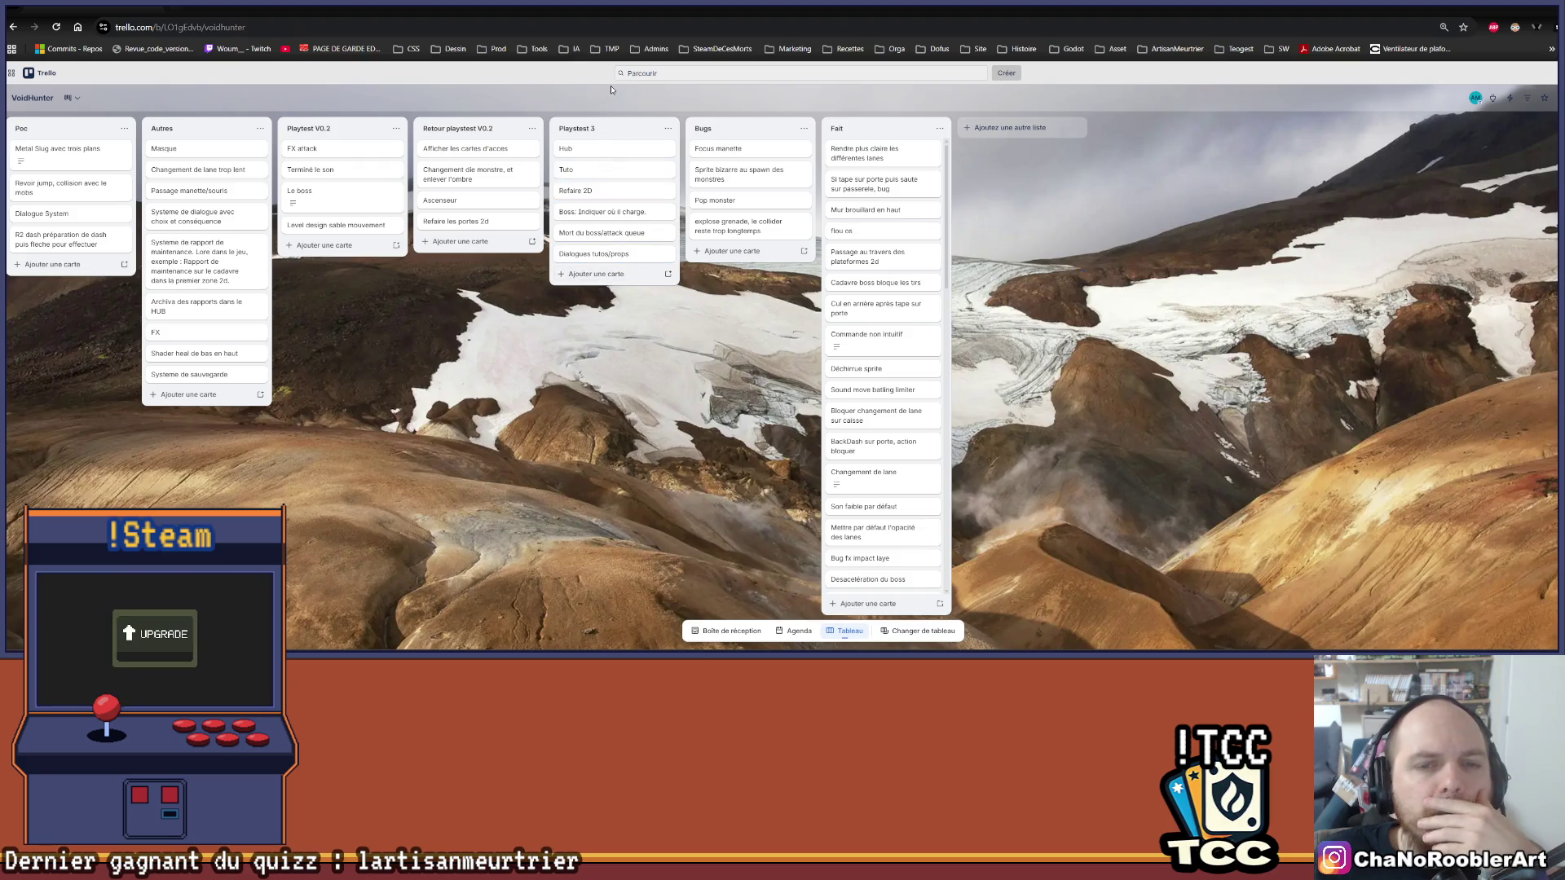
Step: Open the Hub card and start editing its title toward 'Hub/Cinematique'
click(596, 151)
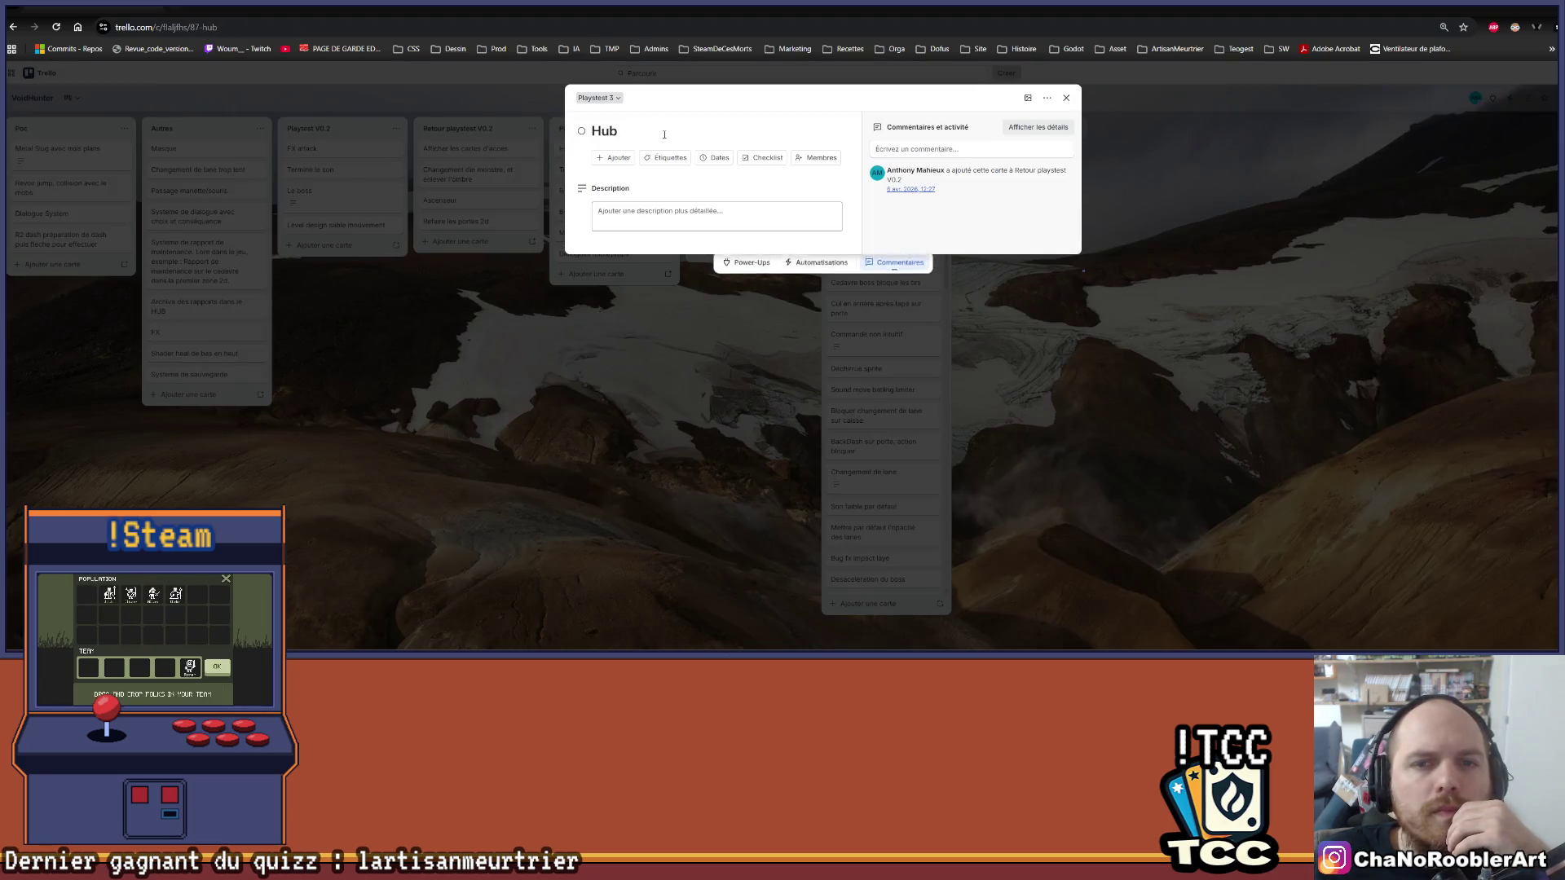
click(692, 129)
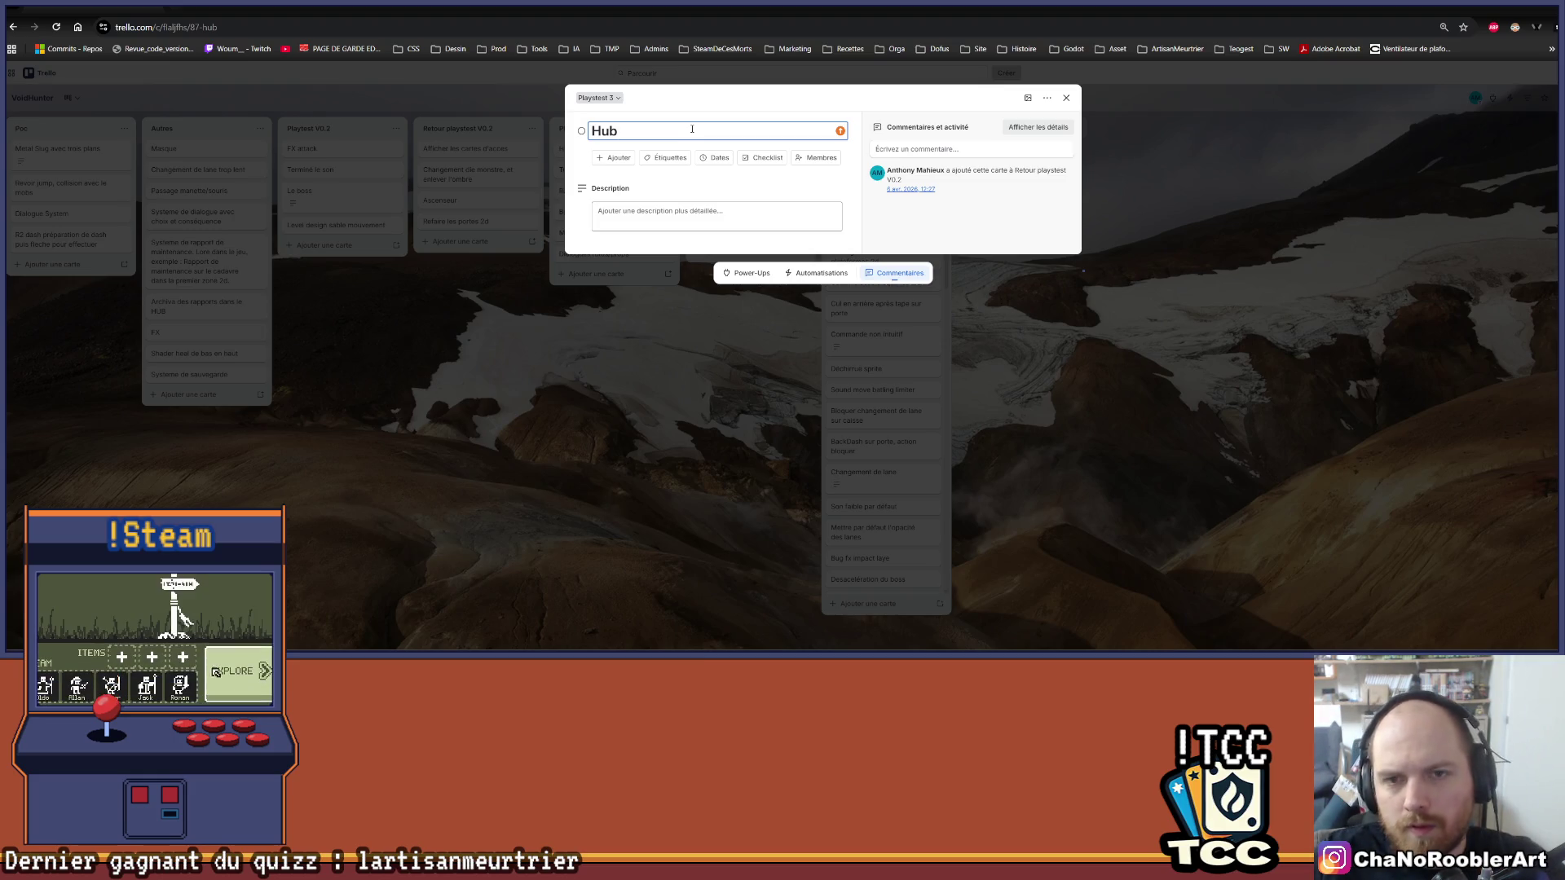
text(/Cinz)
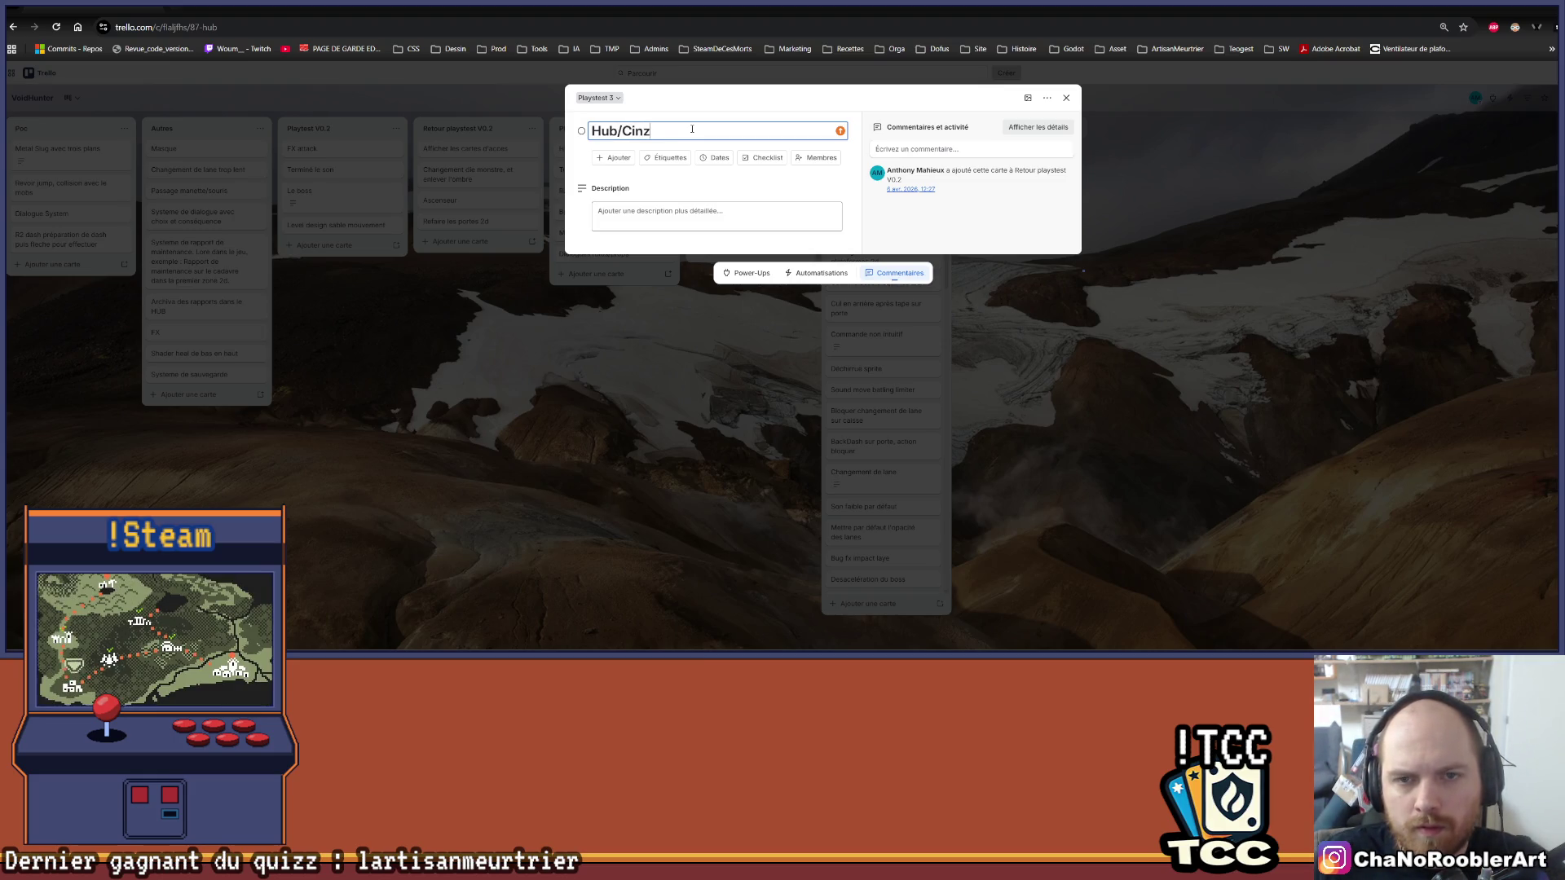
key(BackSpace)
text(ematique)
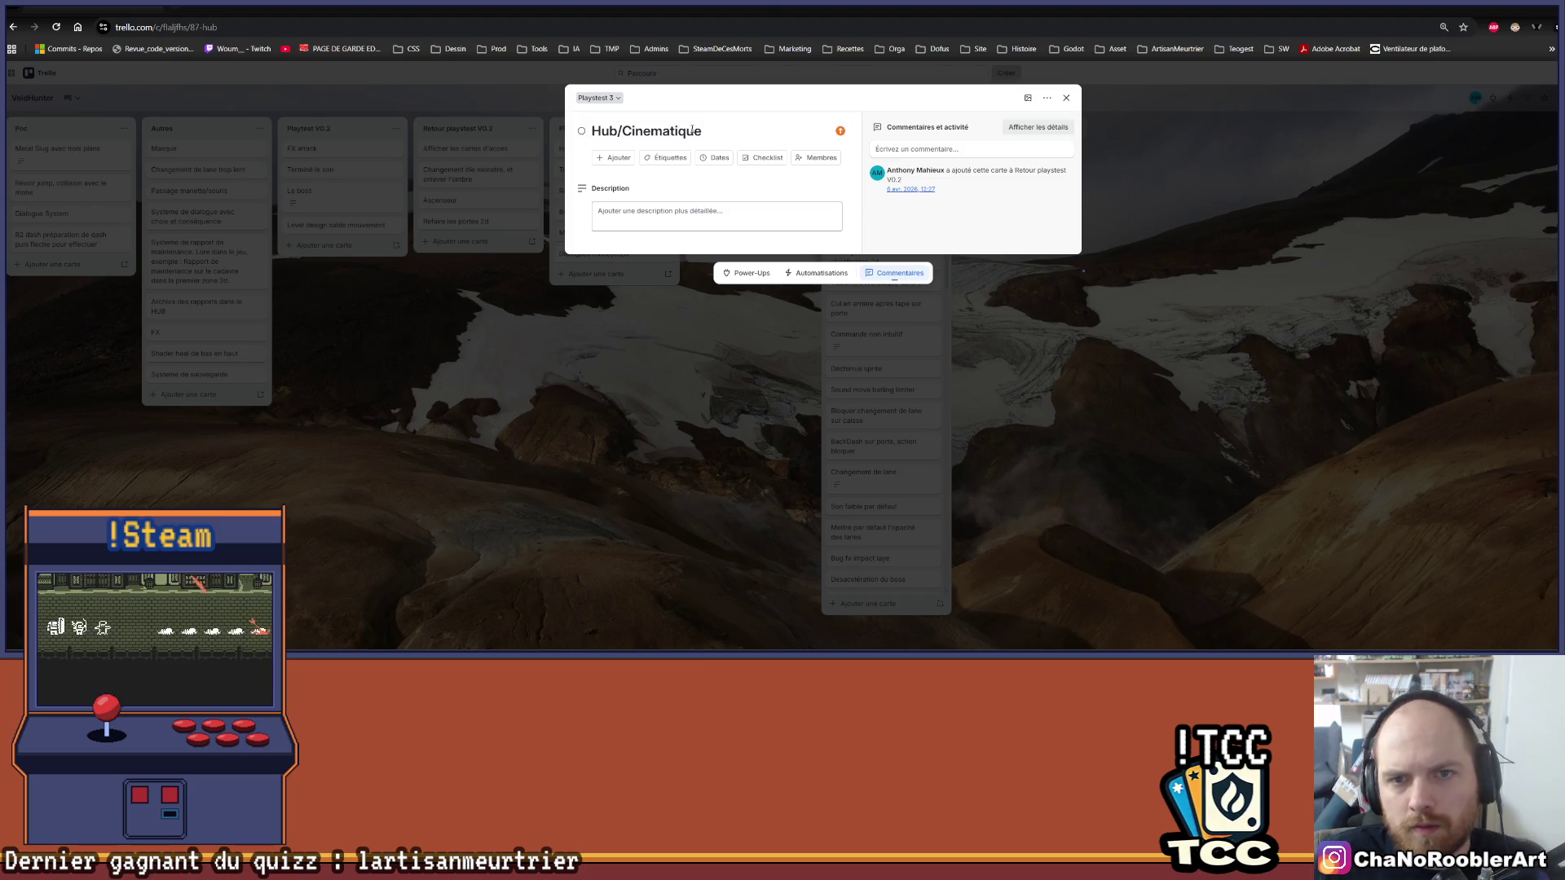
Step: Save 'Hub/Cinematique' and reorder Playtest 3: Dialogues tutos/props near the top, Mort du boss/attack queue below it
click(592, 361)
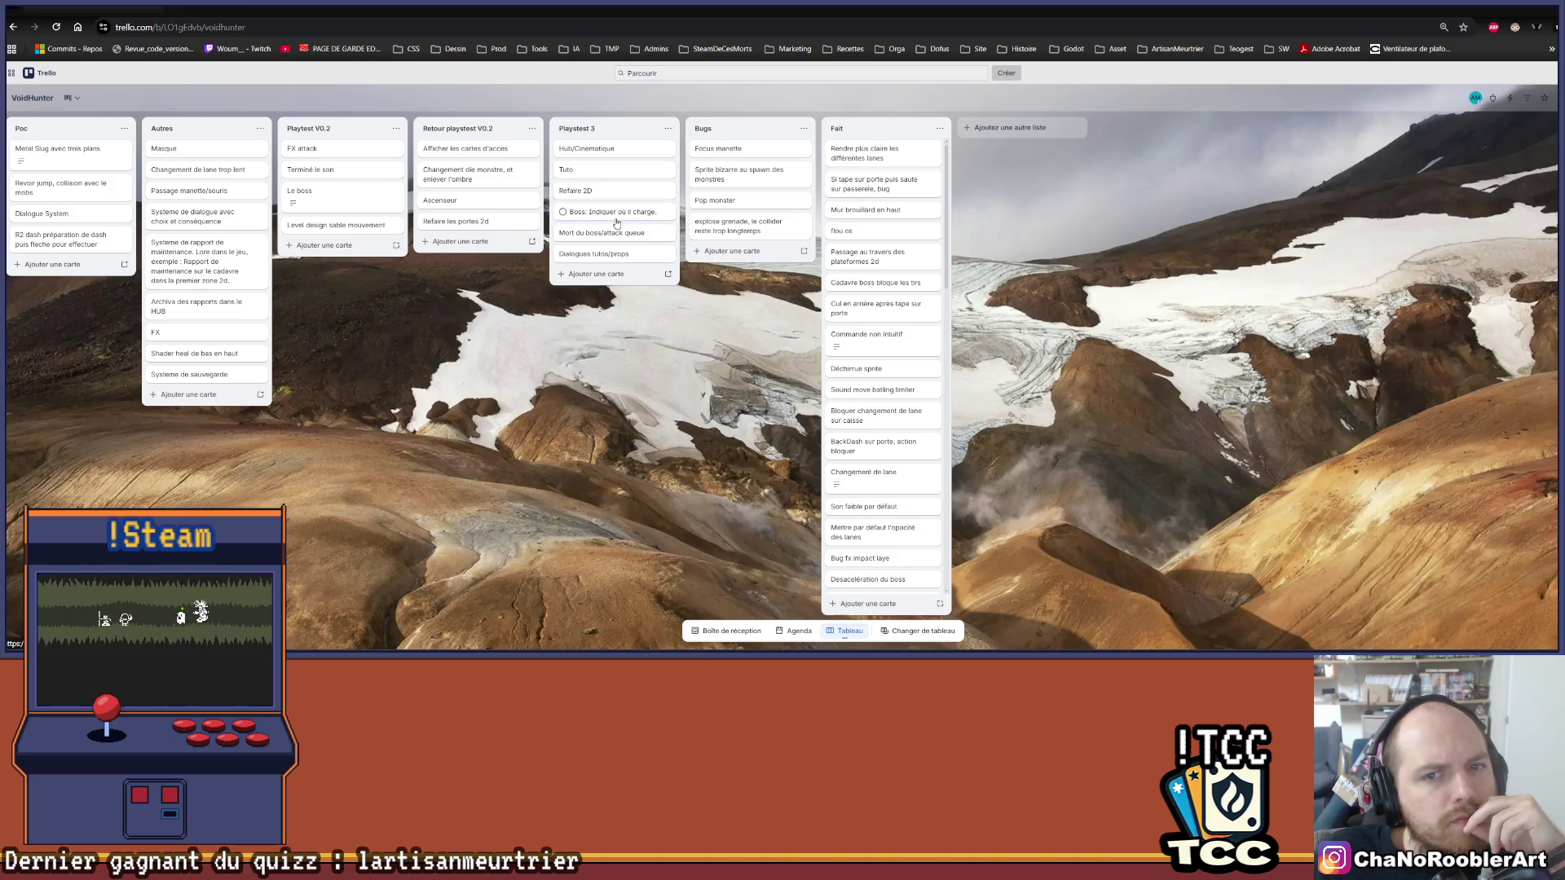
mouse_move(617, 254)
mouse_down()
mouse_move(620, 155)
mouse_move(575, 189)
mouse_move(586, 151)
mouse_up()
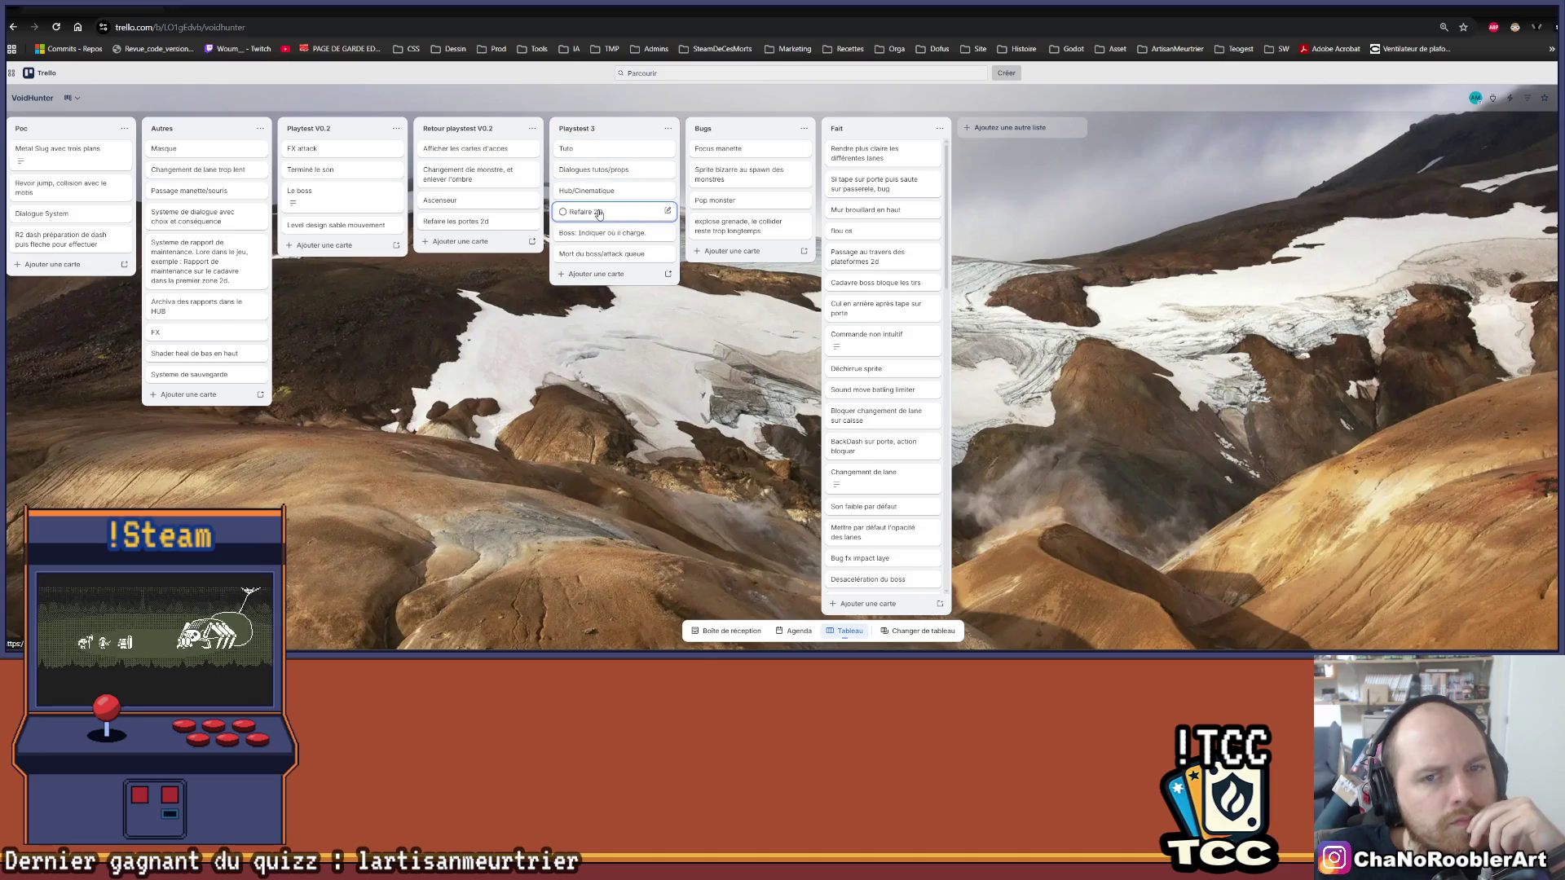
mouse_move(588, 221)
mouse_down()
mouse_move(588, 178)
mouse_move(591, 200)
mouse_up()
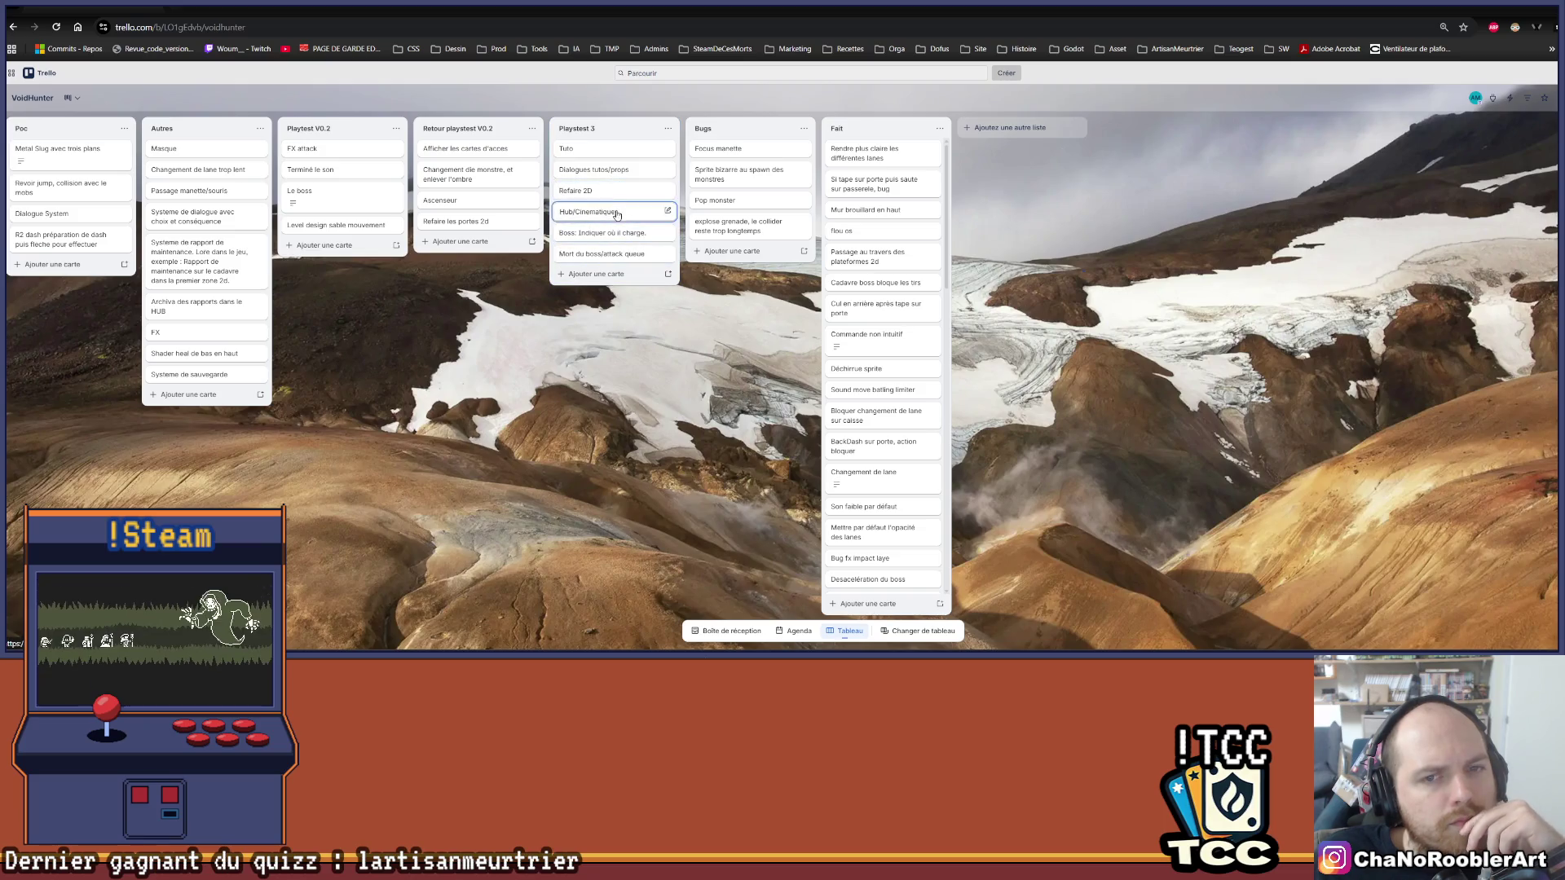
mouse_move(617, 252)
mouse_down()
mouse_move(616, 190)
mouse_move(613, 249)
mouse_move(591, 193)
mouse_up()
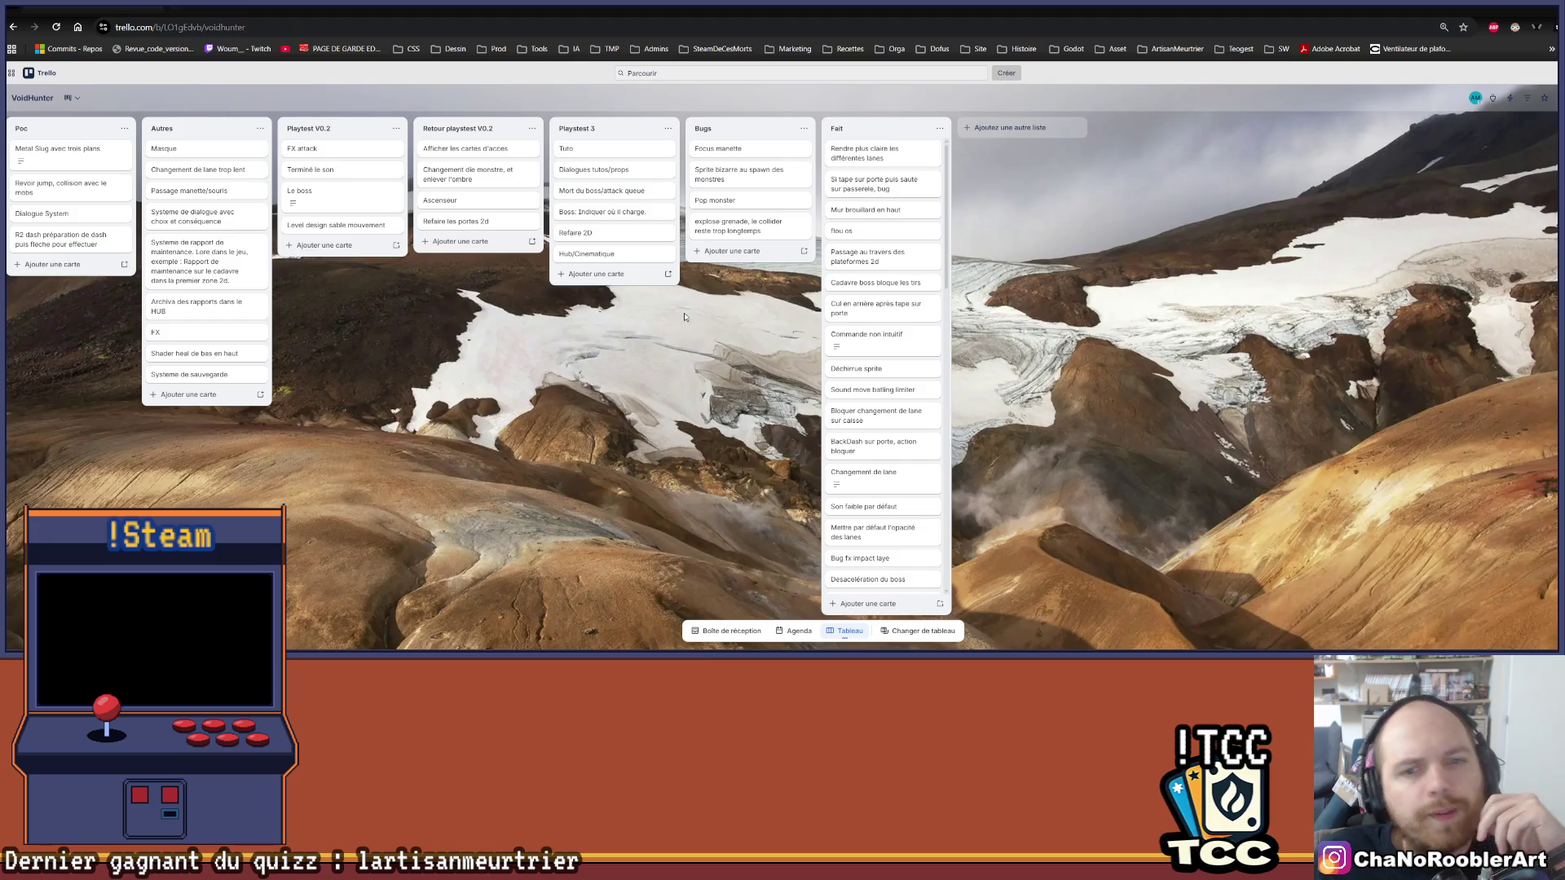
click(608, 275)
Step: Add a Playtest 3 card titled 'Batling charge avant attaque'
text(batl)
key(BackSpace)
key(BackSpace)
key(BackSpace)
text(Batling,)
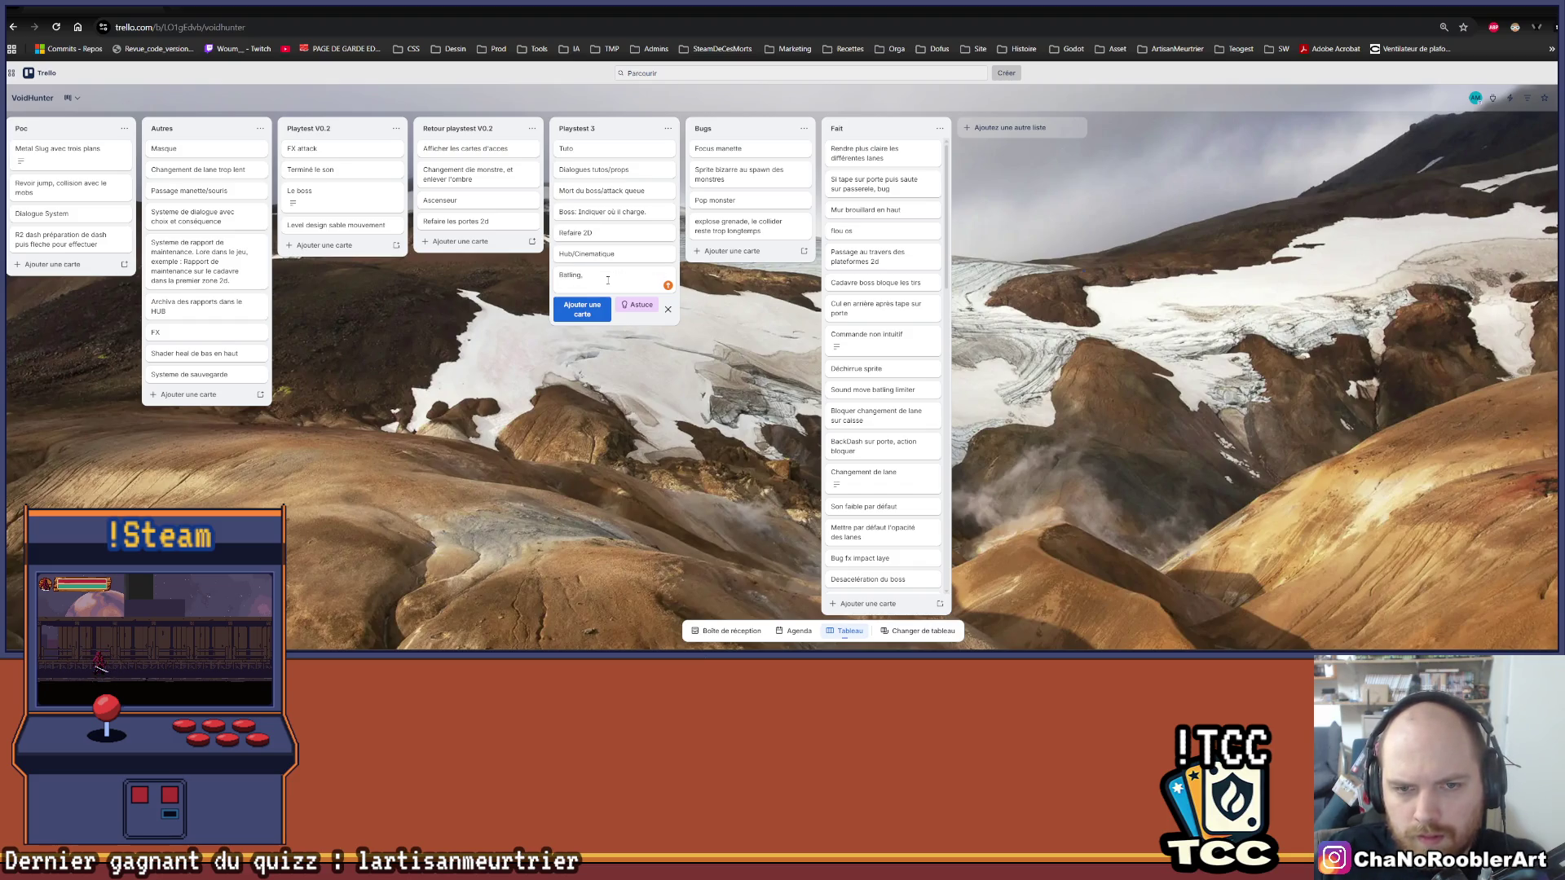
key(BackSpace)
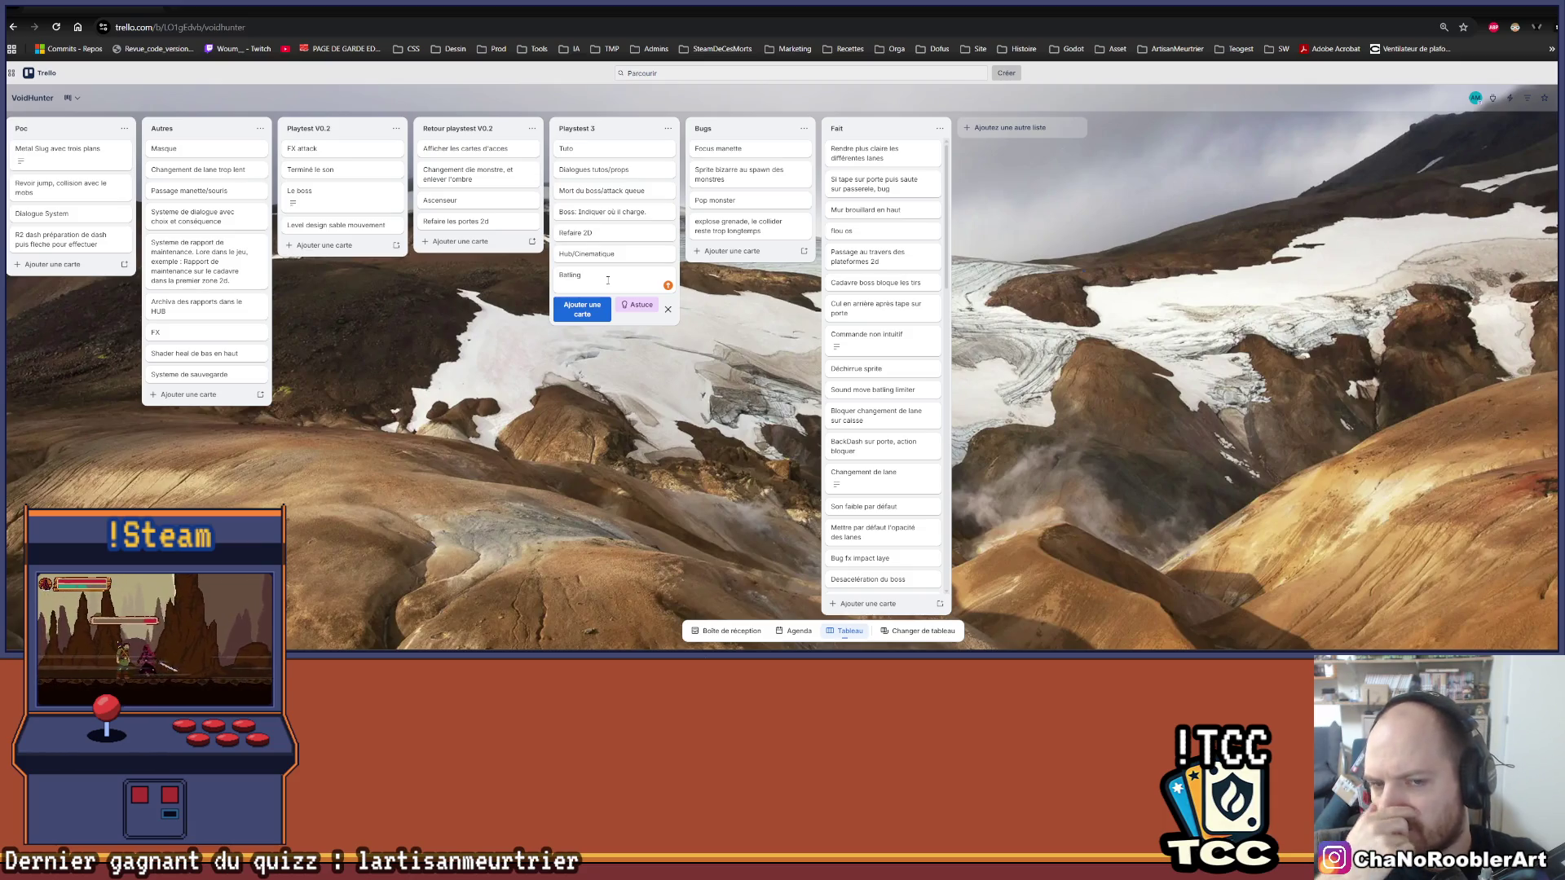
text(chang)
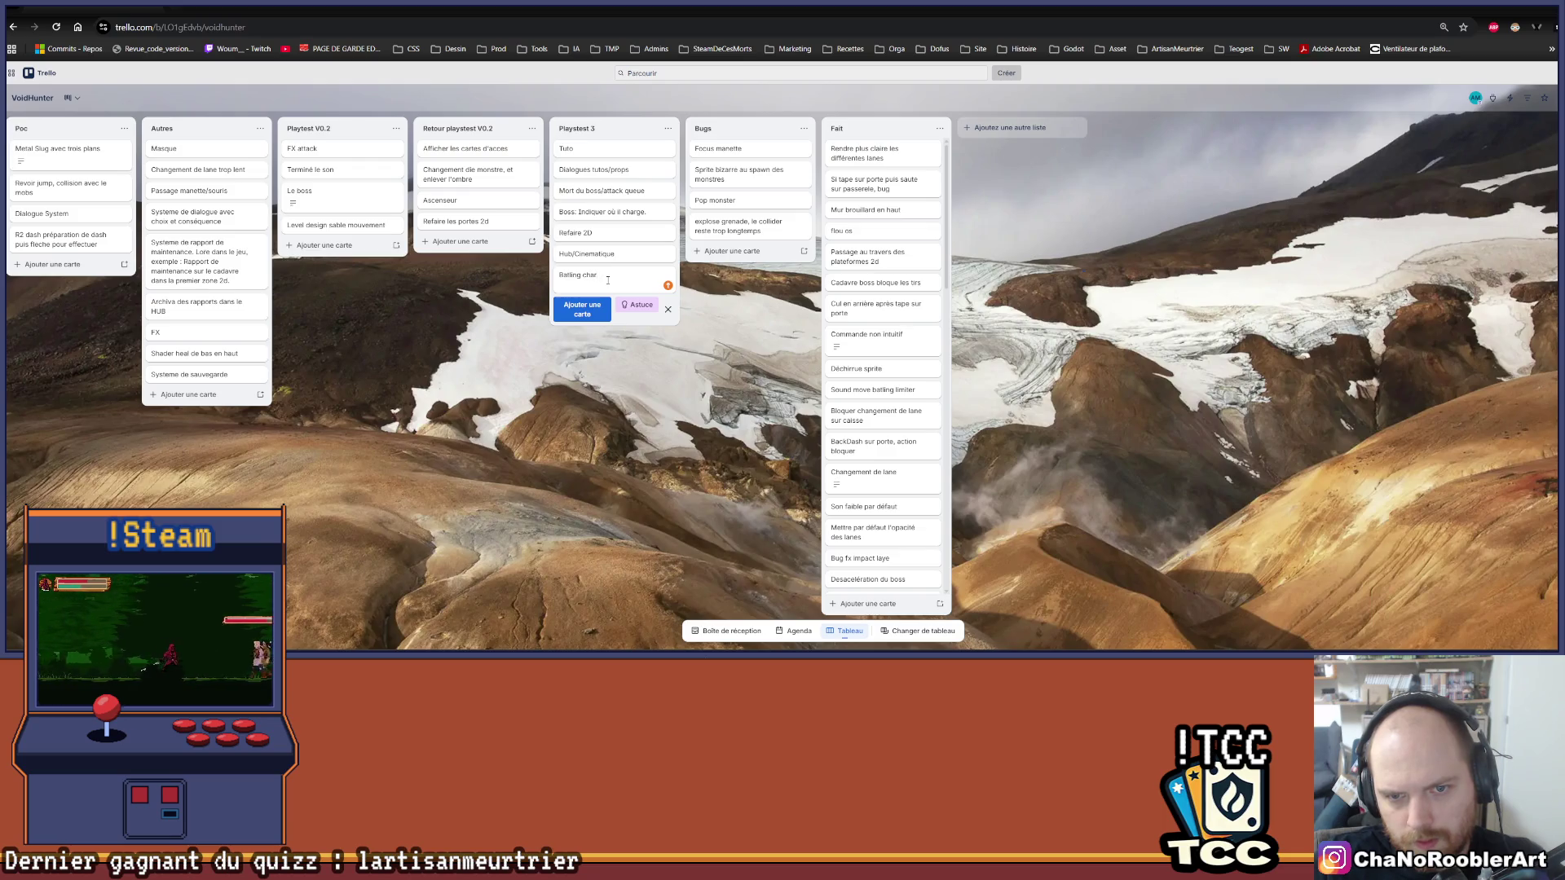
text(avant atta)
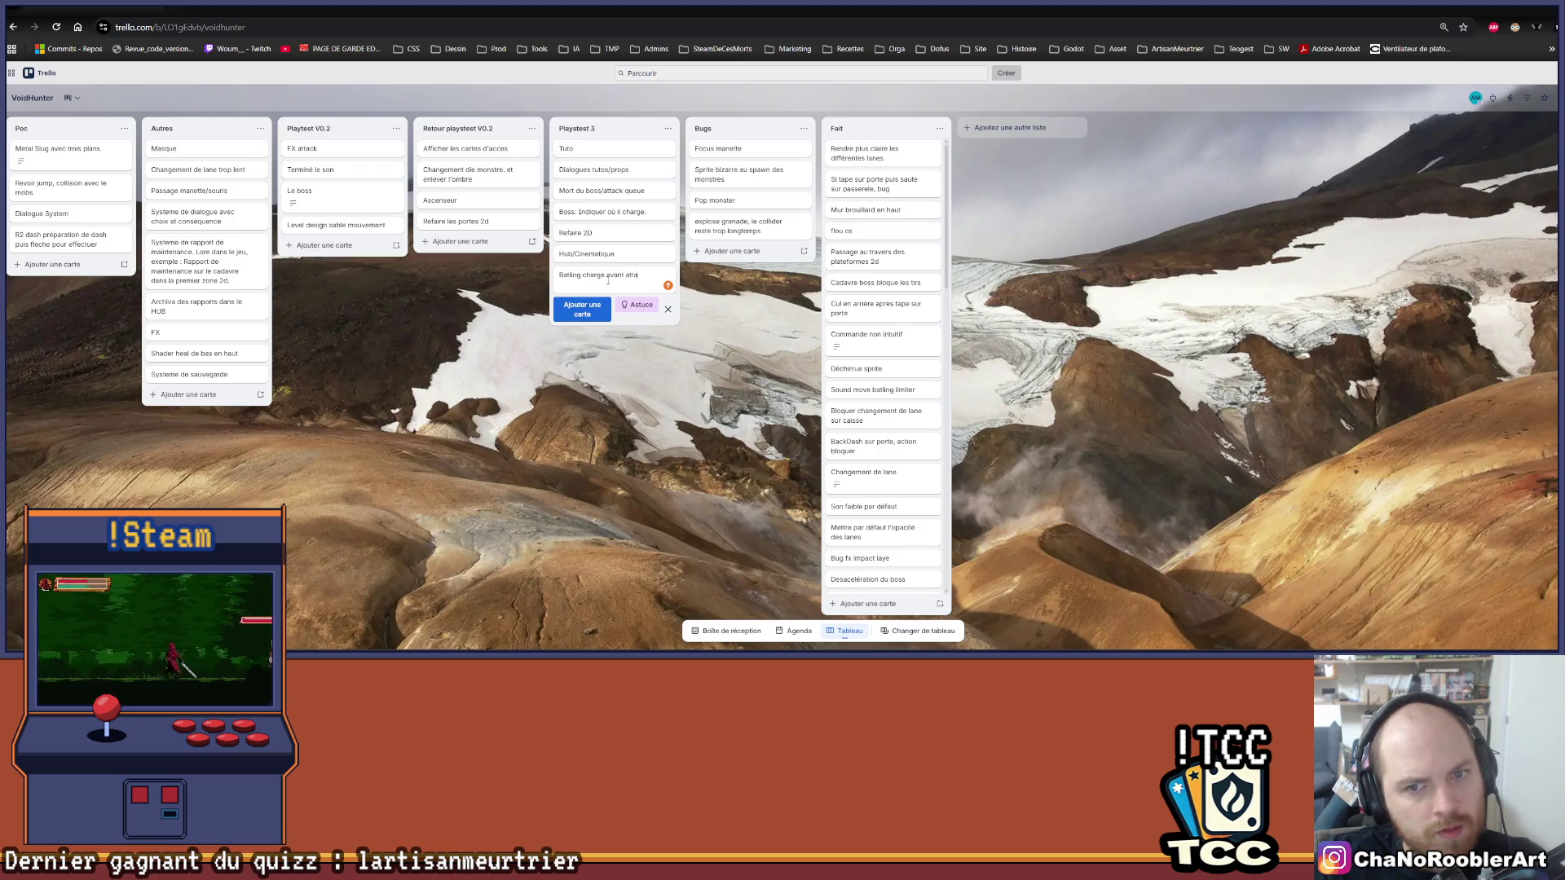
text(que)
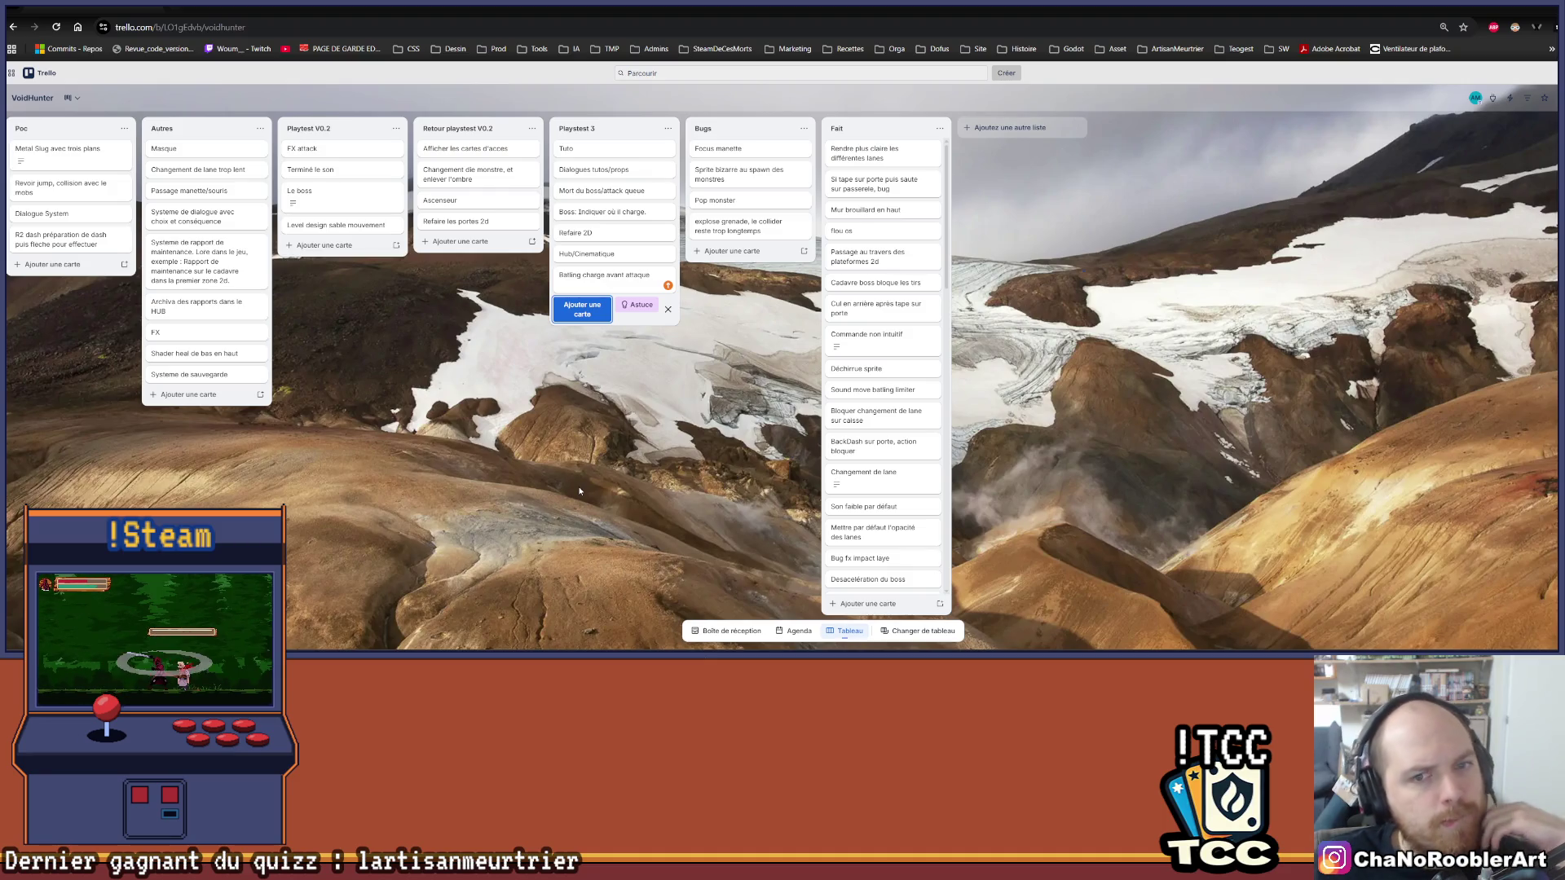
click(579, 491)
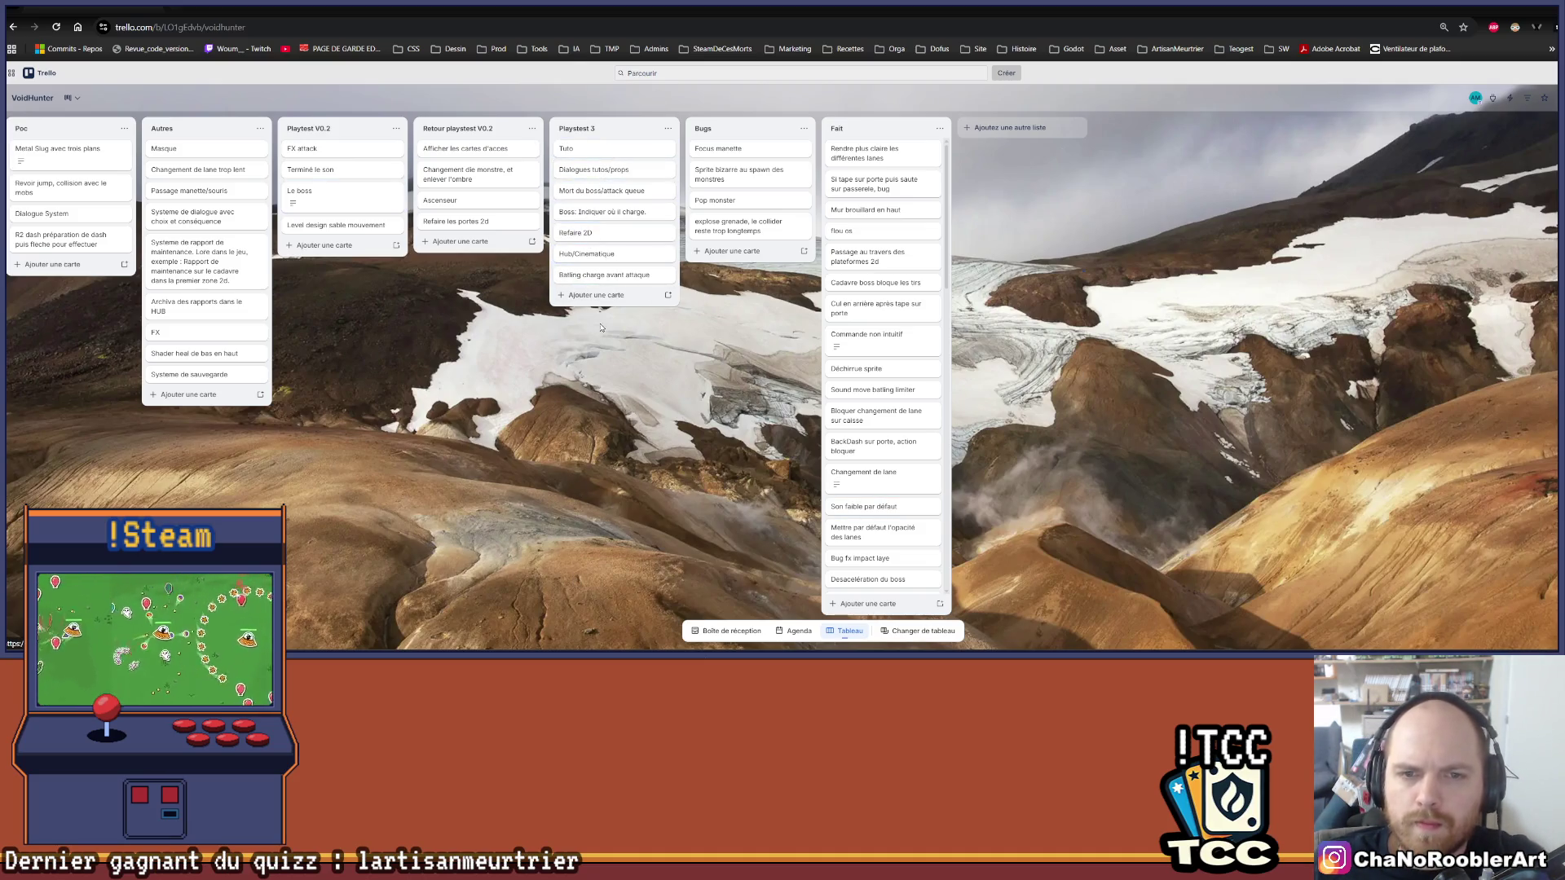
Step: Move the Batling card up below the Boss card and Refaire 2D to the end of Playtest 3
drag(613, 279, 626, 238)
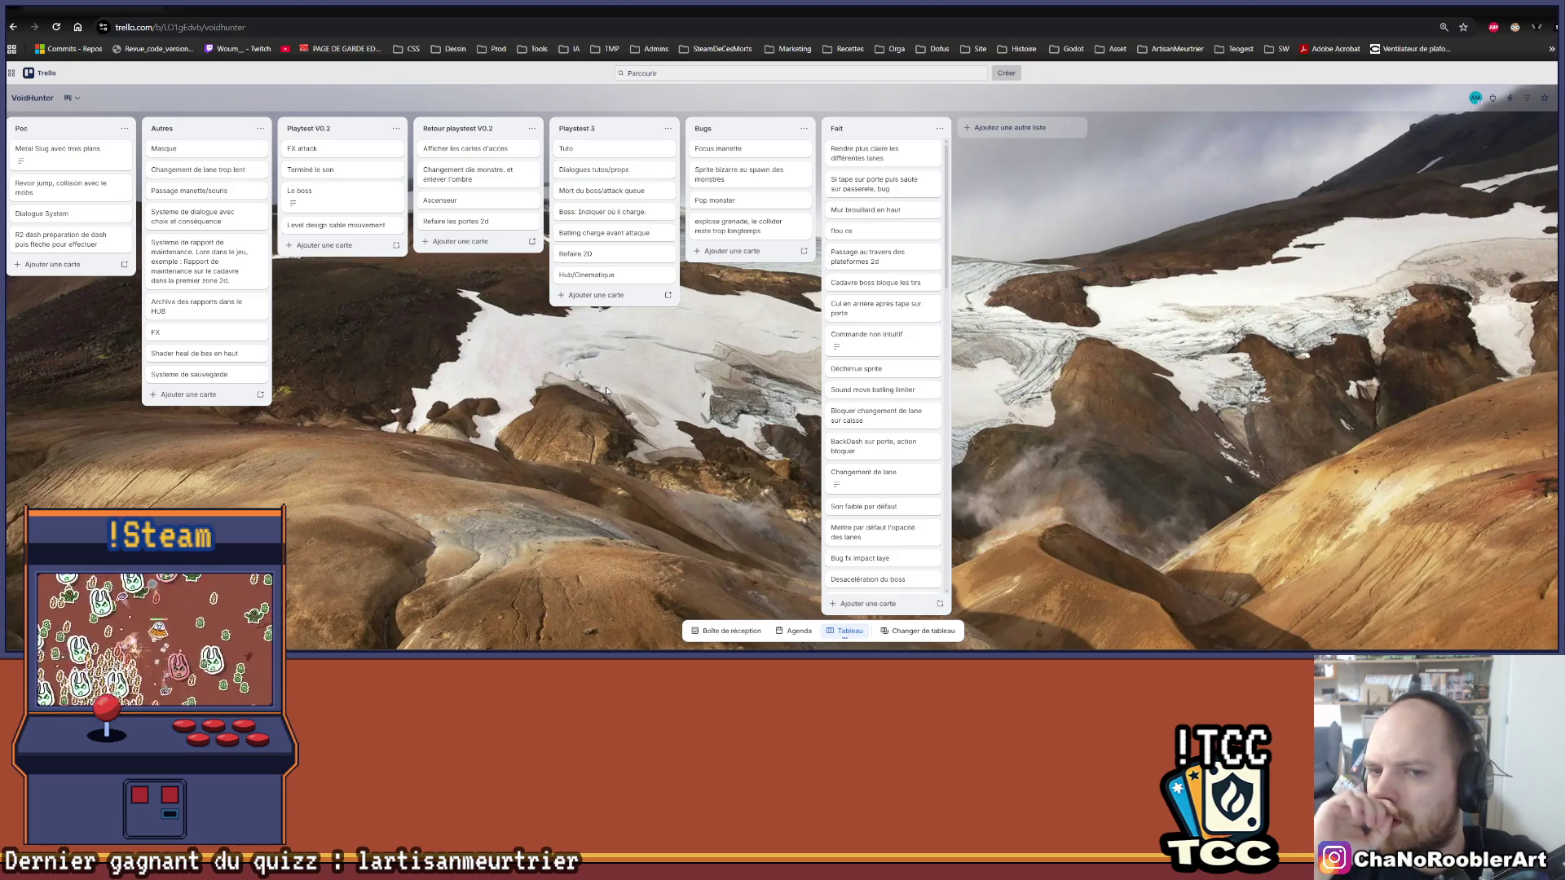
mouse_move(587, 255)
mouse_down()
mouse_move(591, 282)
mouse_move(587, 254)
mouse_up()
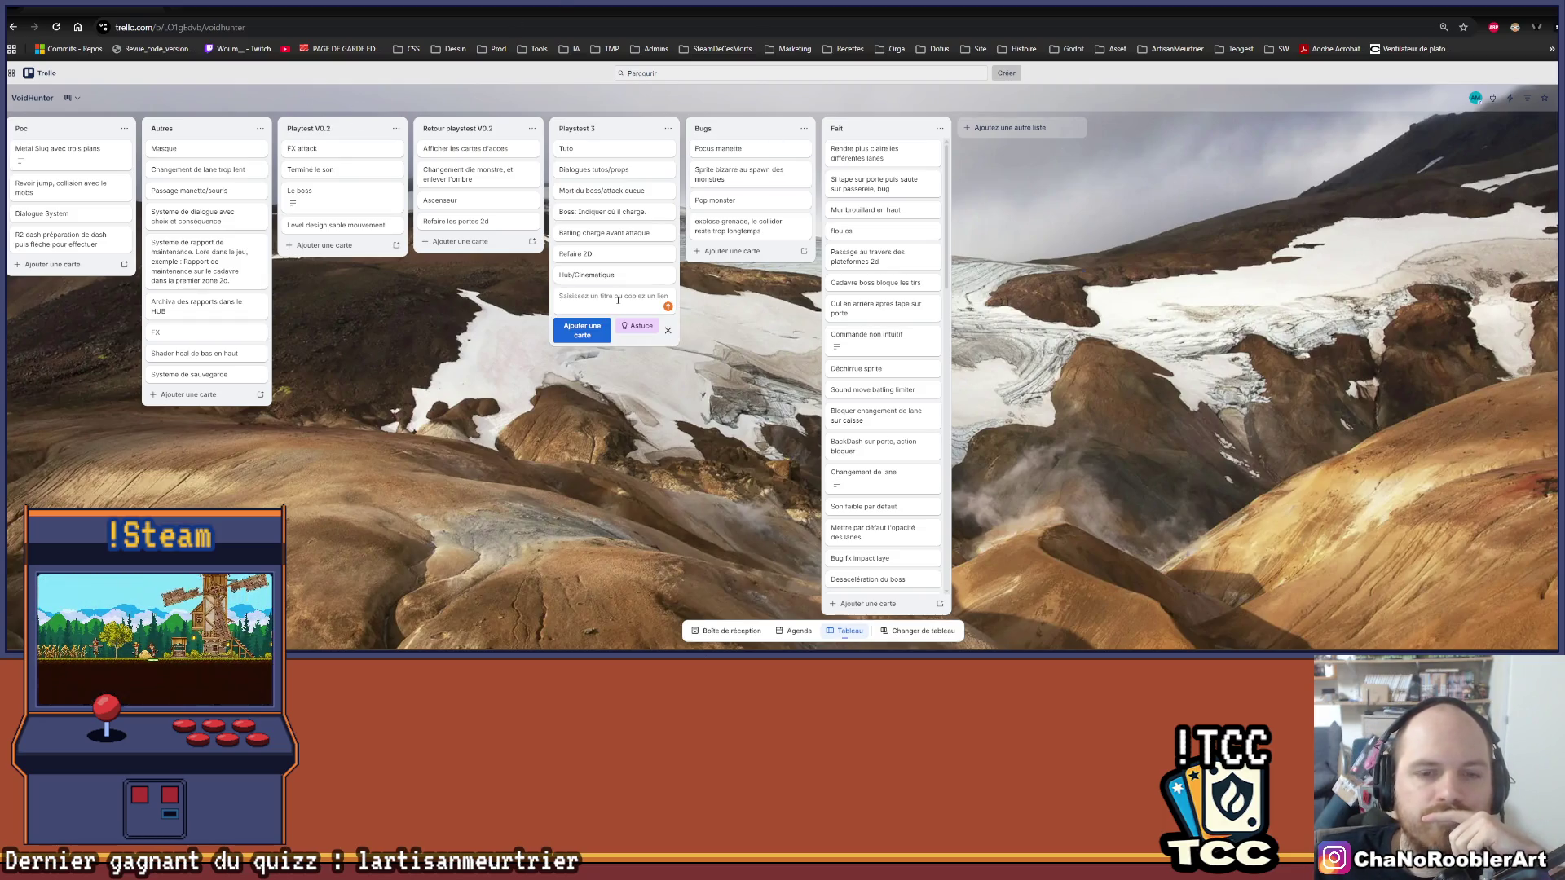
Step: Retitle the Playtest 3 card 'Refaire 2D' to 'Hub' and return to the board
key(Escape)
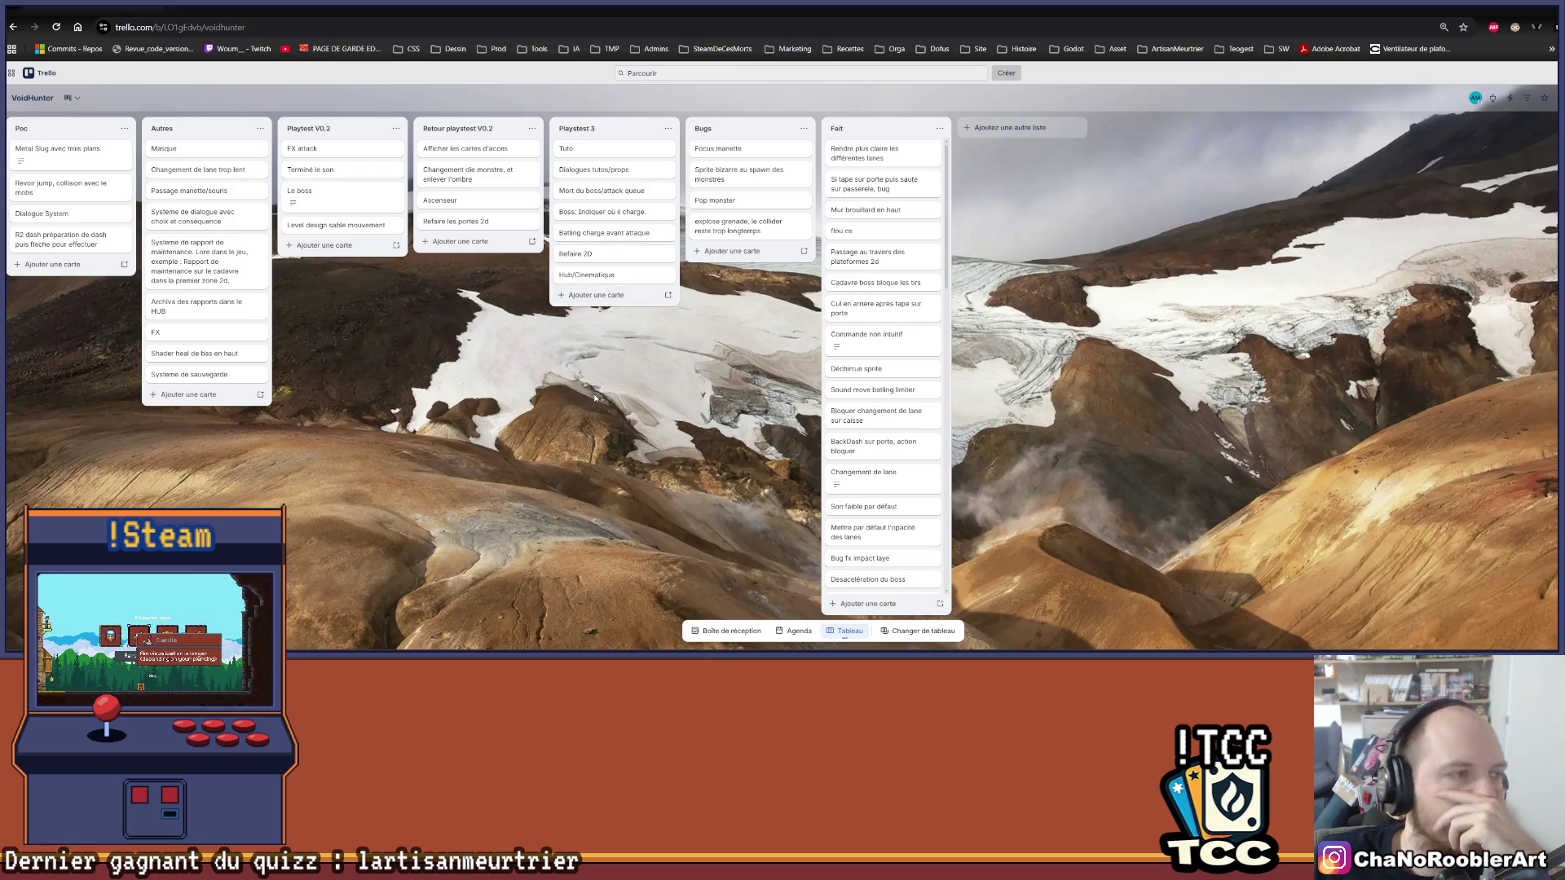
click(603, 254)
click(675, 129)
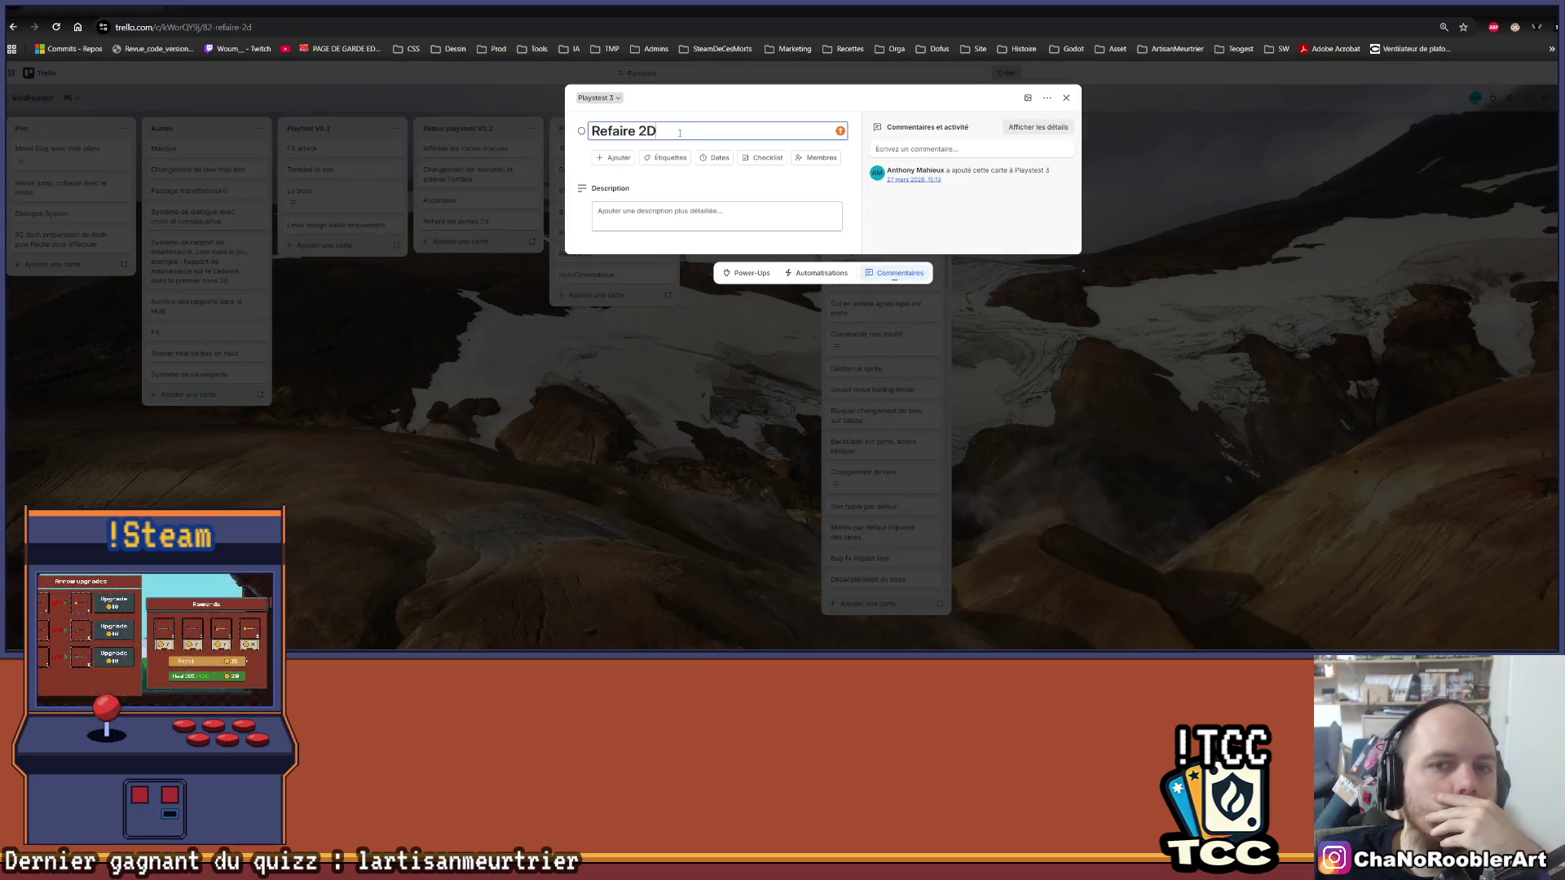
text(HUB)
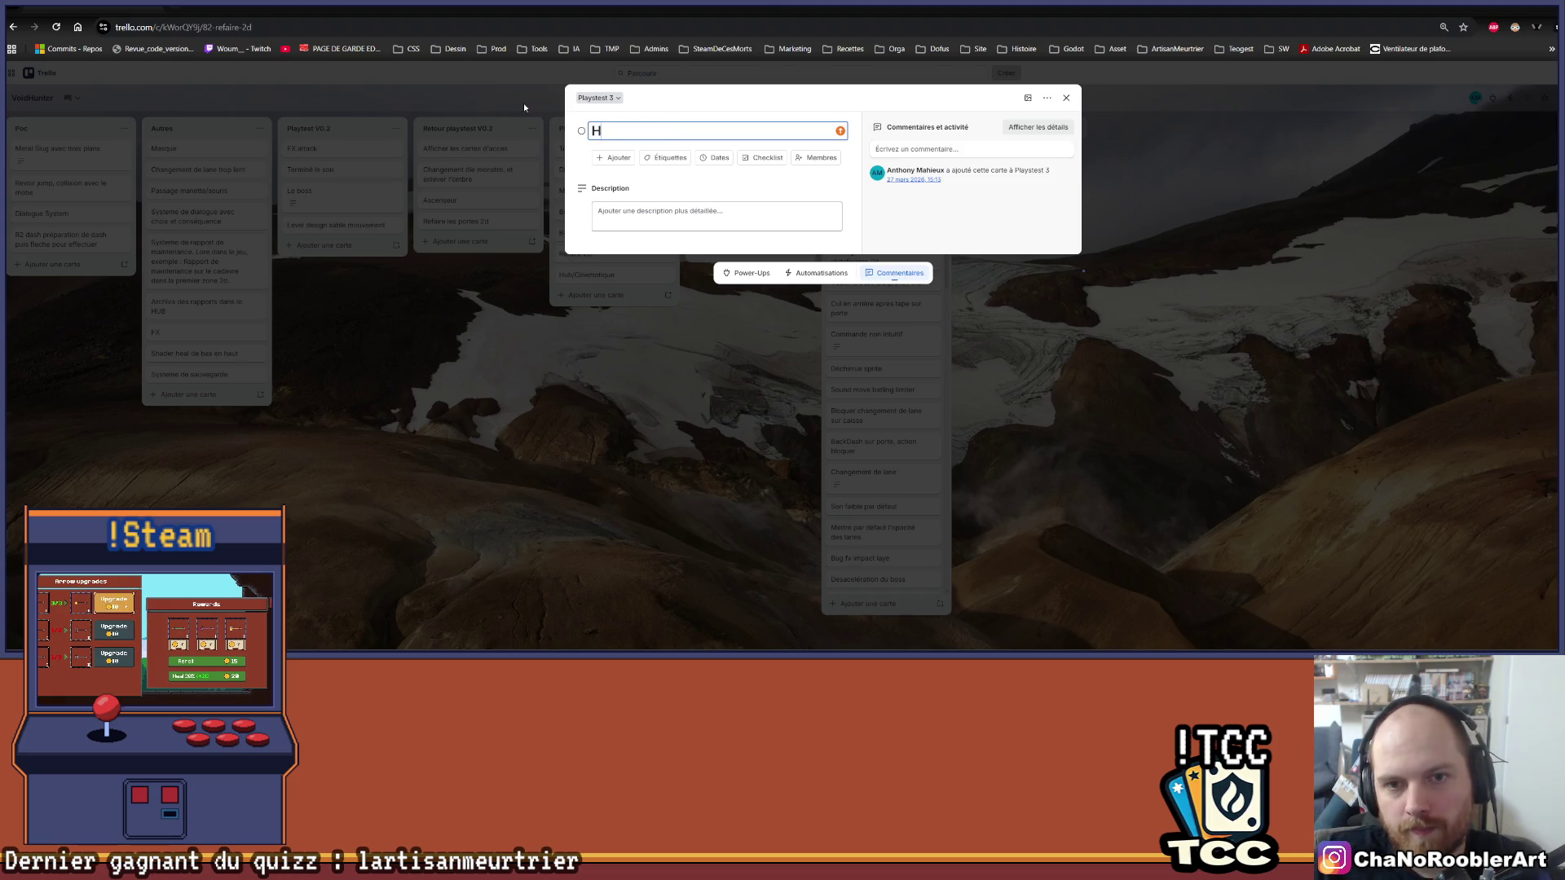
key(BackSpace)
key(BackSpace)
text(ub)
key(Return)
click(634, 129)
click(657, 375)
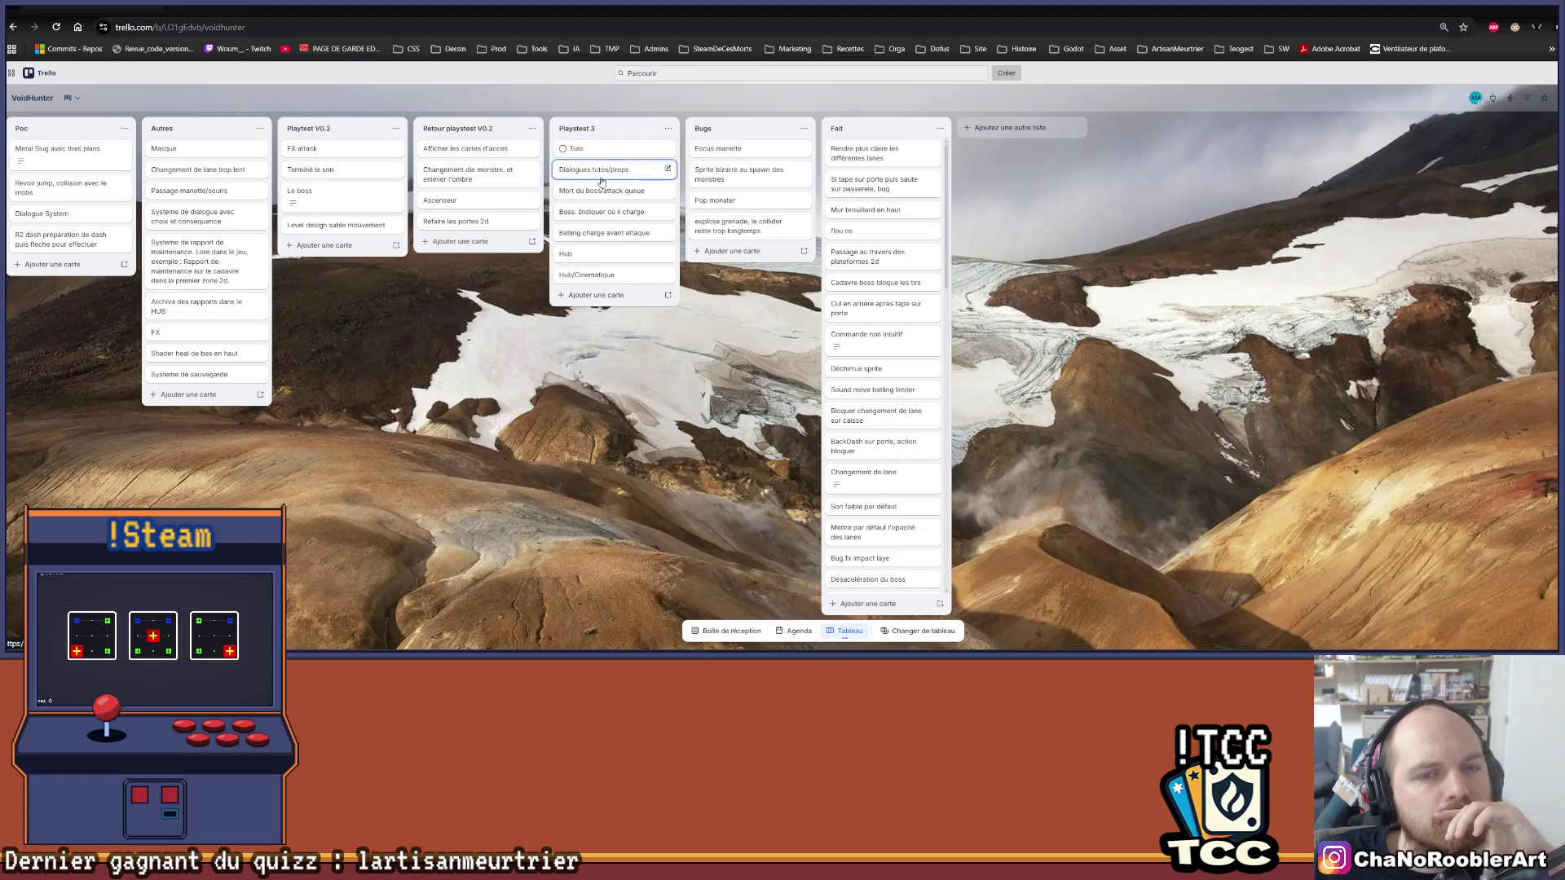
Step: Add a 'Lance flamme ?' card below Hub/Cinematique at the end of Playtest 3
click(596, 295)
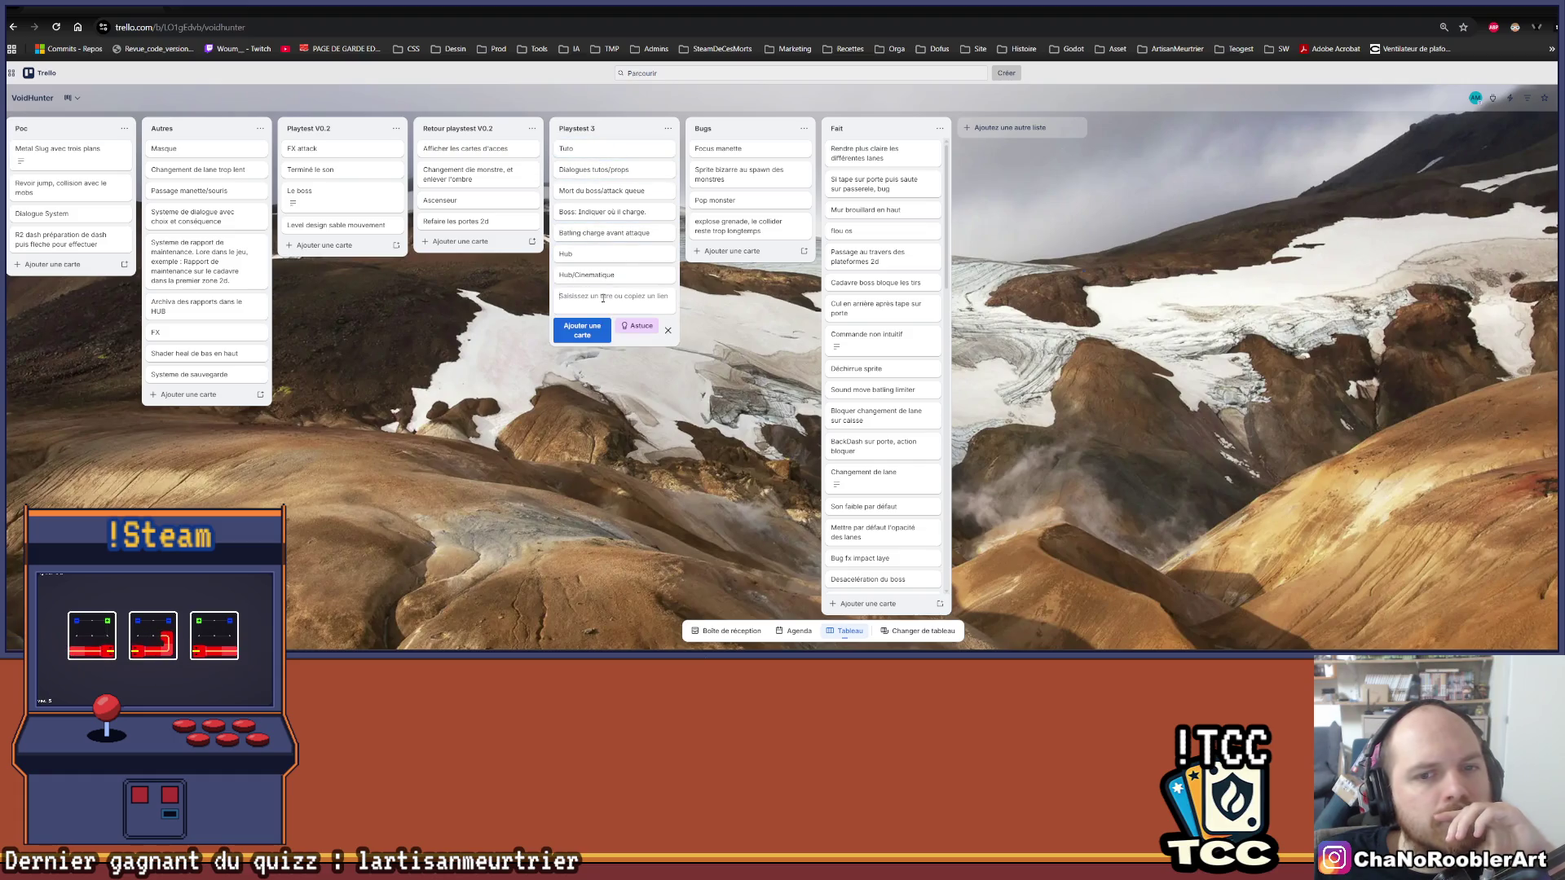
text(Lance fa)
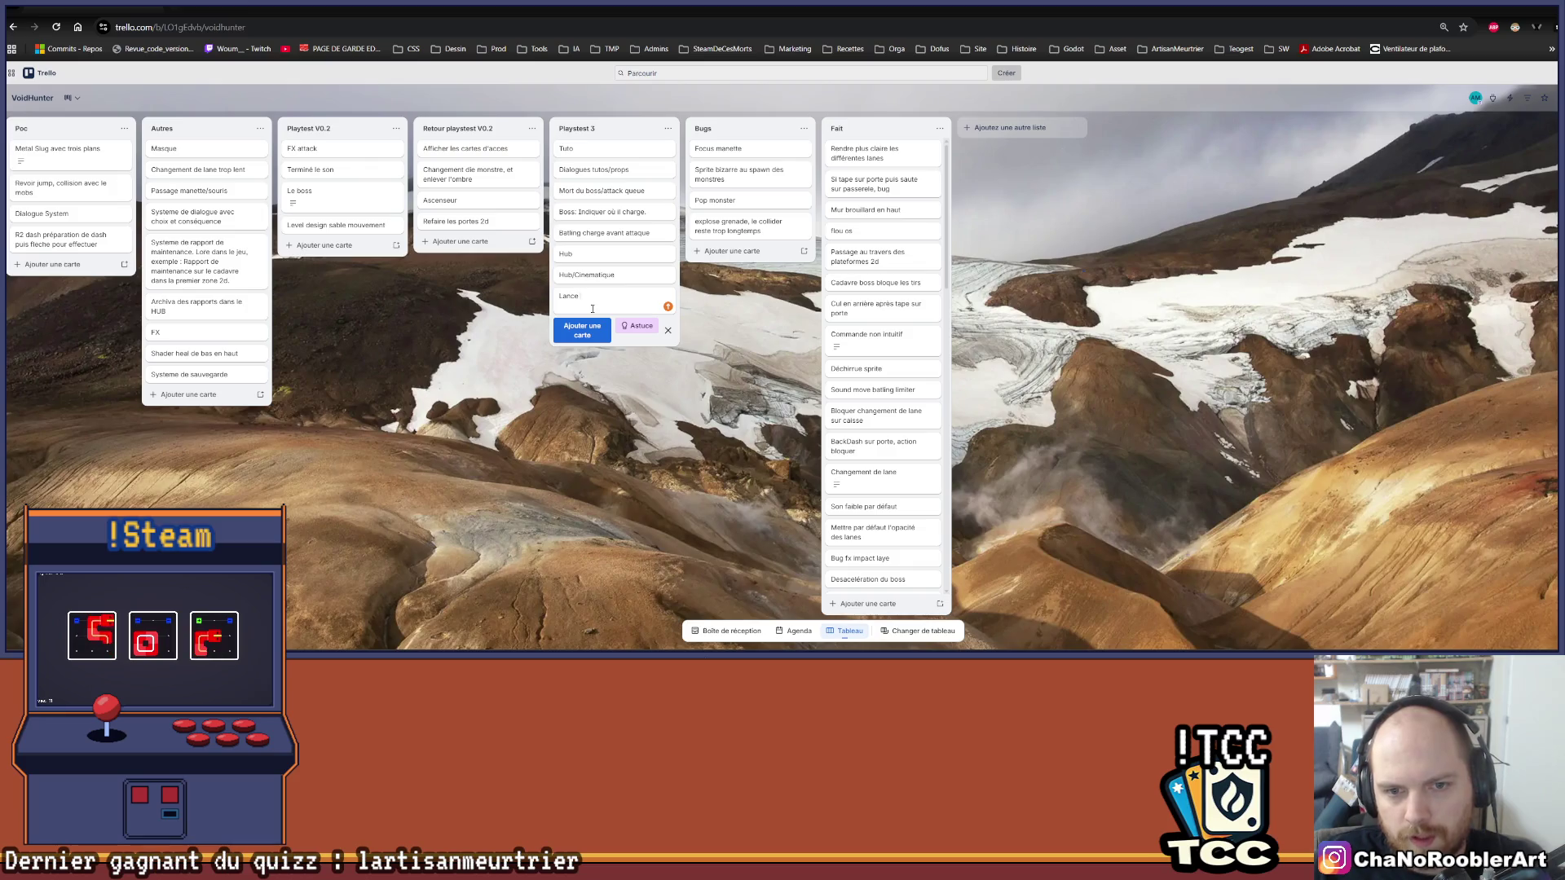
key(BackSpace)
text(lamme ?)
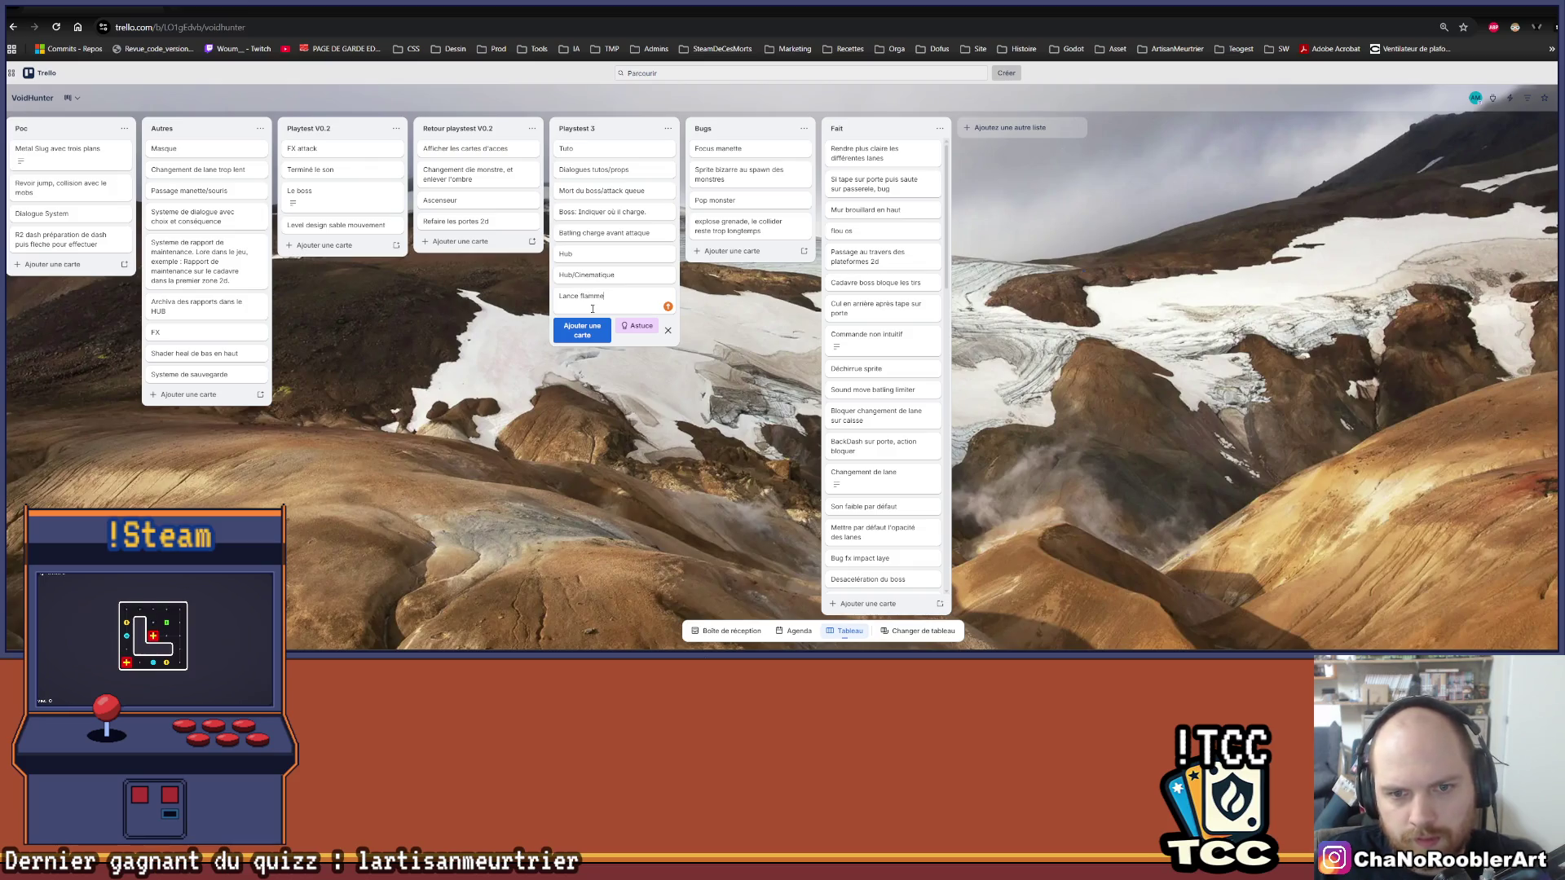
key(Return)
key(Escape)
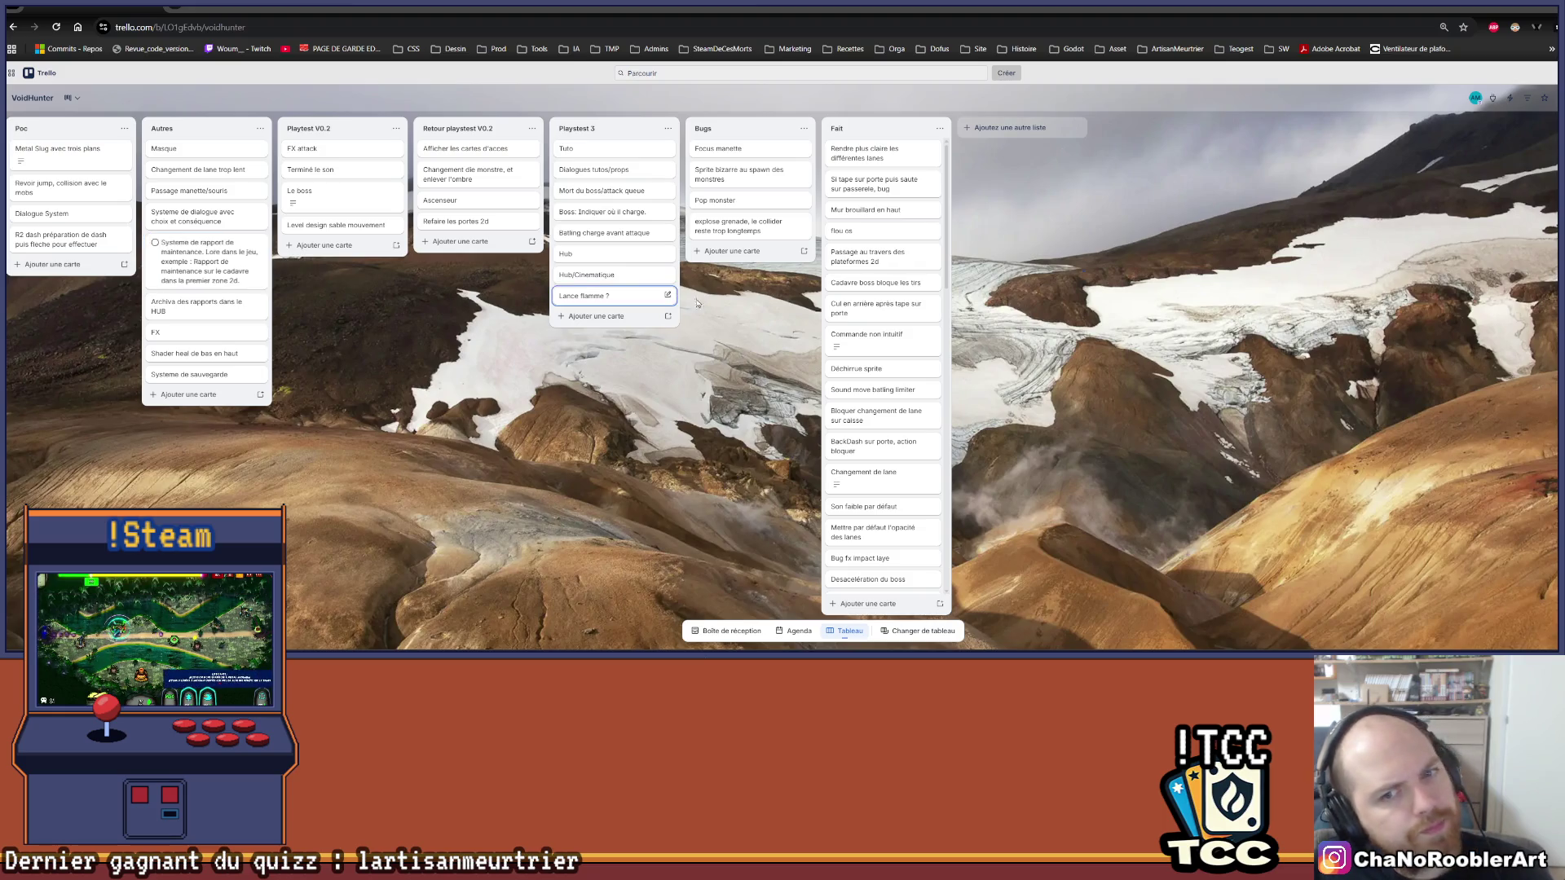
Step: Add a 'Shotgun' card after 'Lance flamme ?' at the bottom of Playtest 3
click(626, 298)
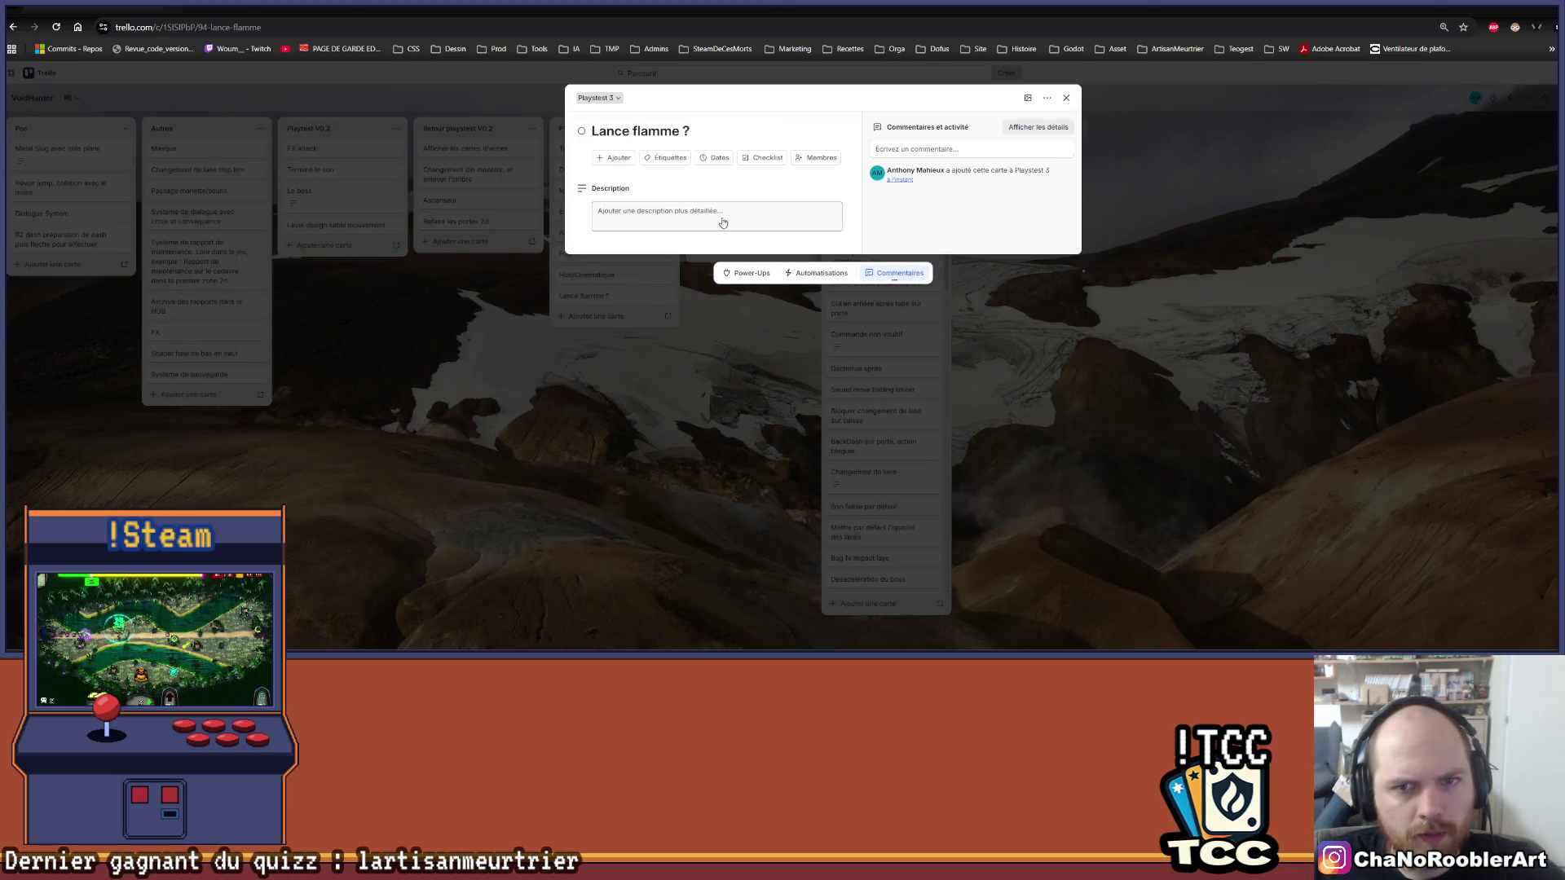
click(635, 411)
click(596, 316)
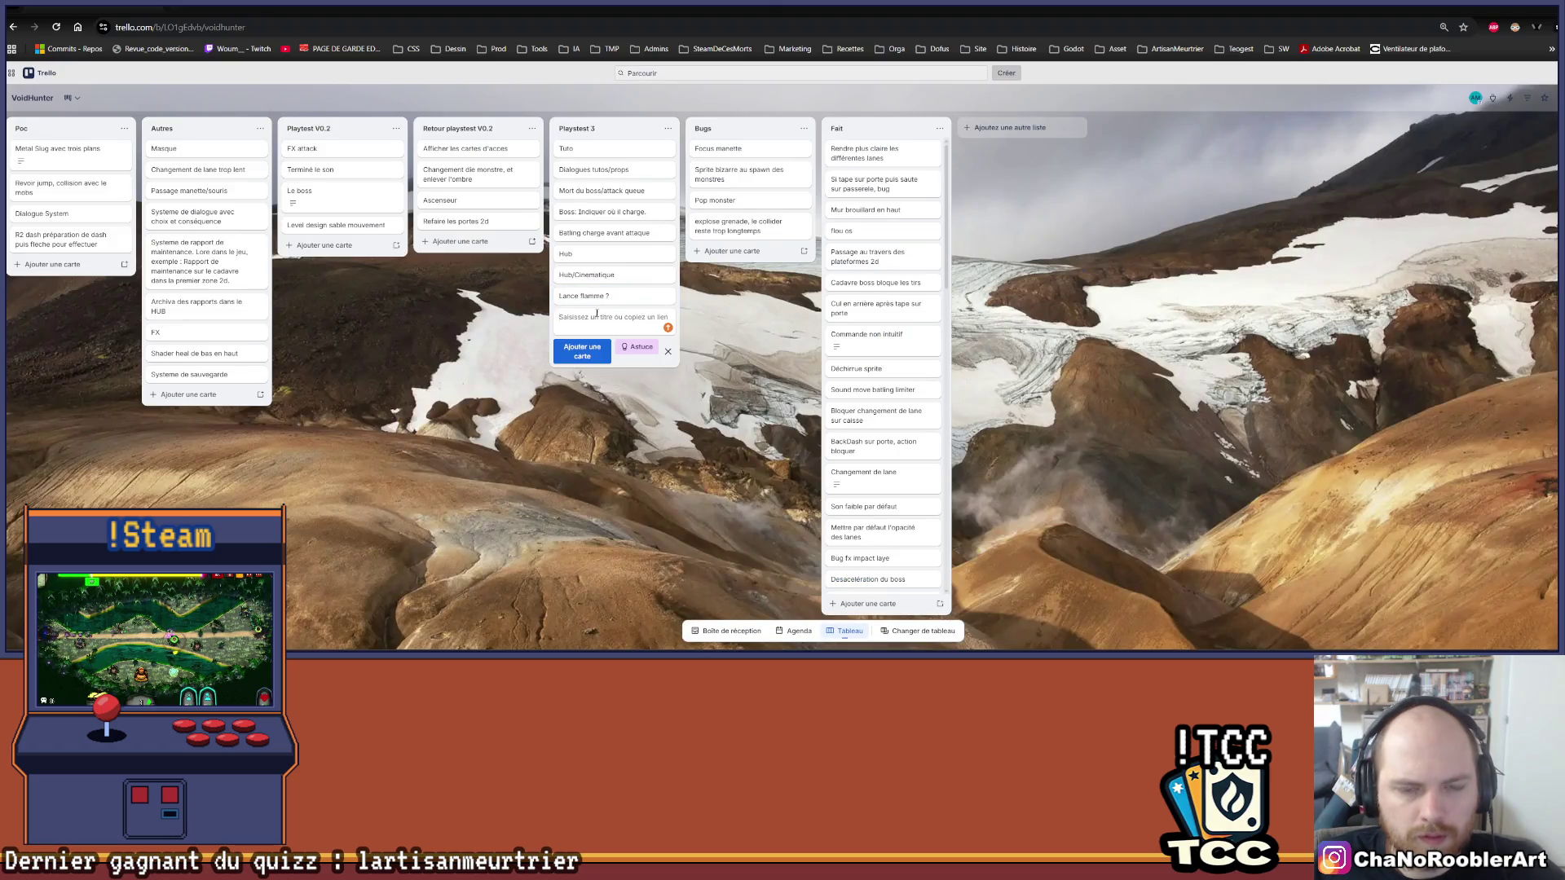
text(Shotg)
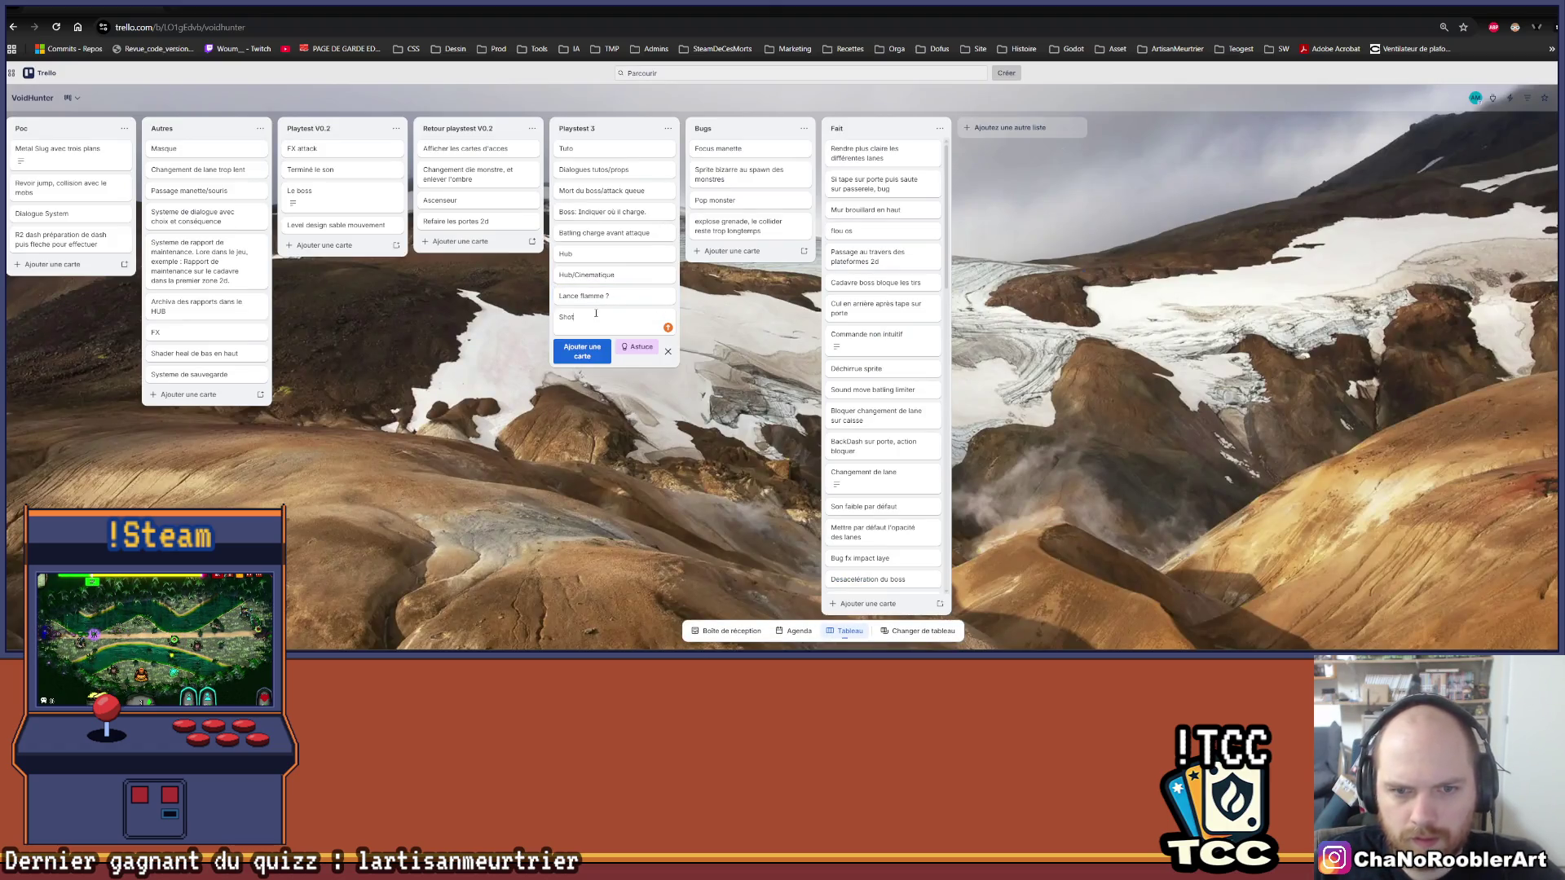
text(un)
key(Return)
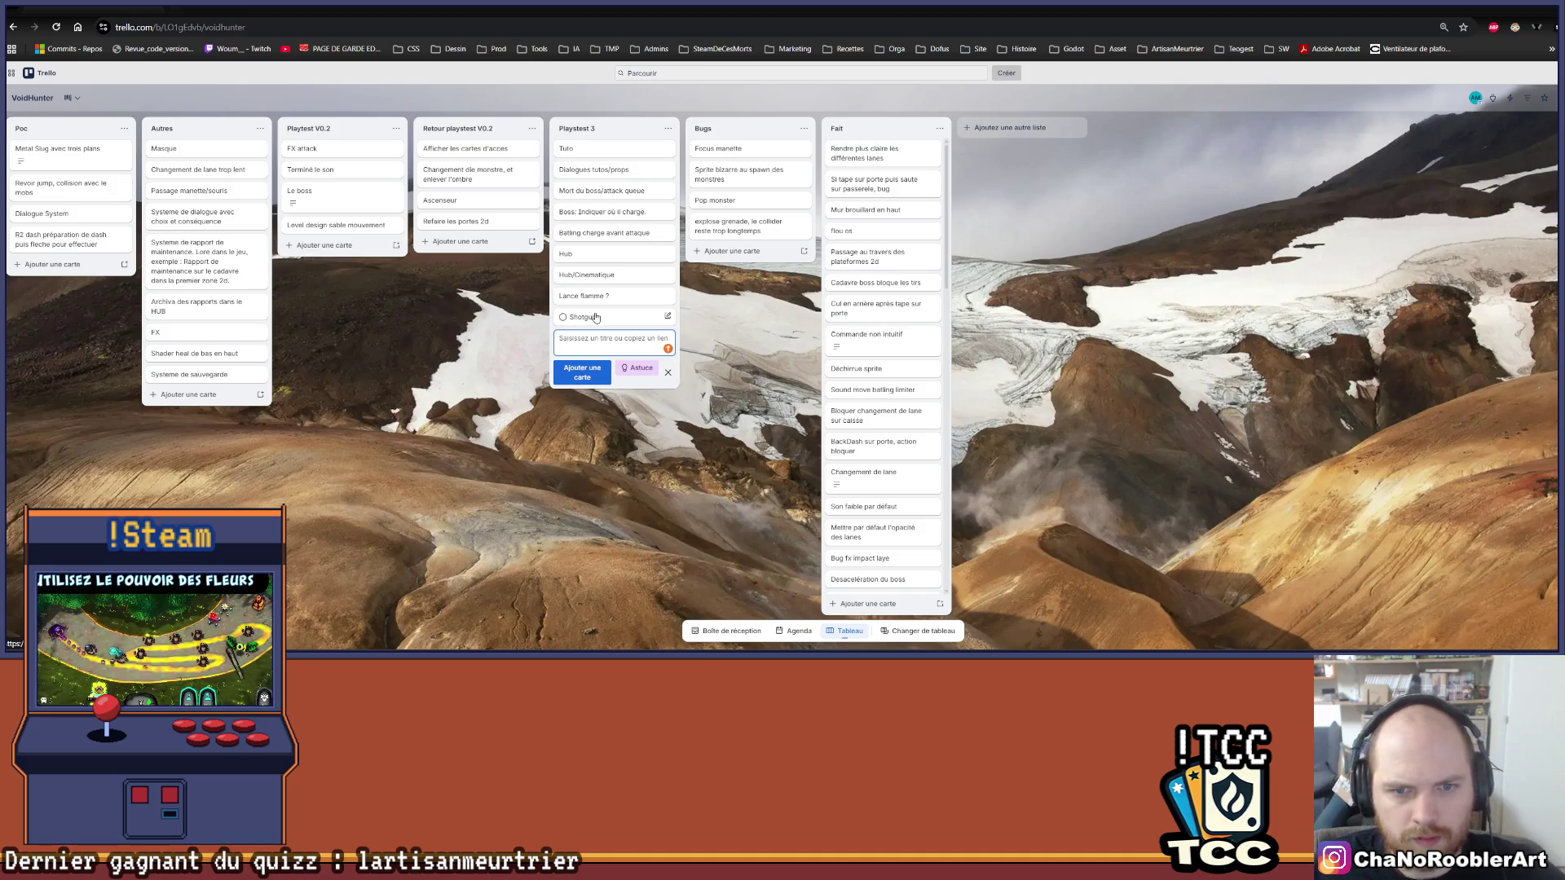
click(540, 468)
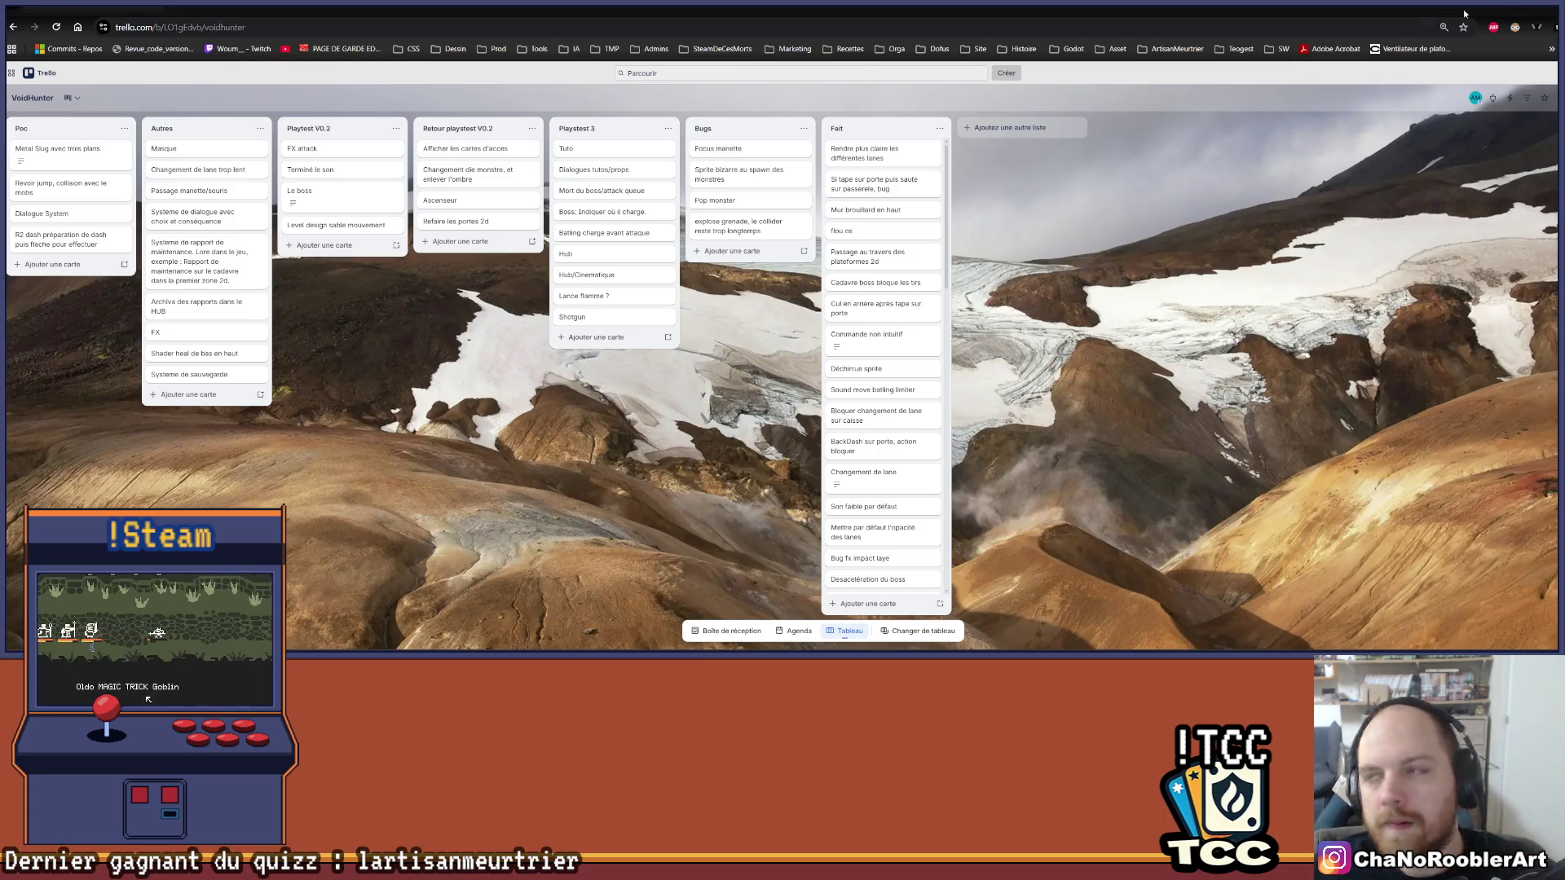
key(alt+Tab)
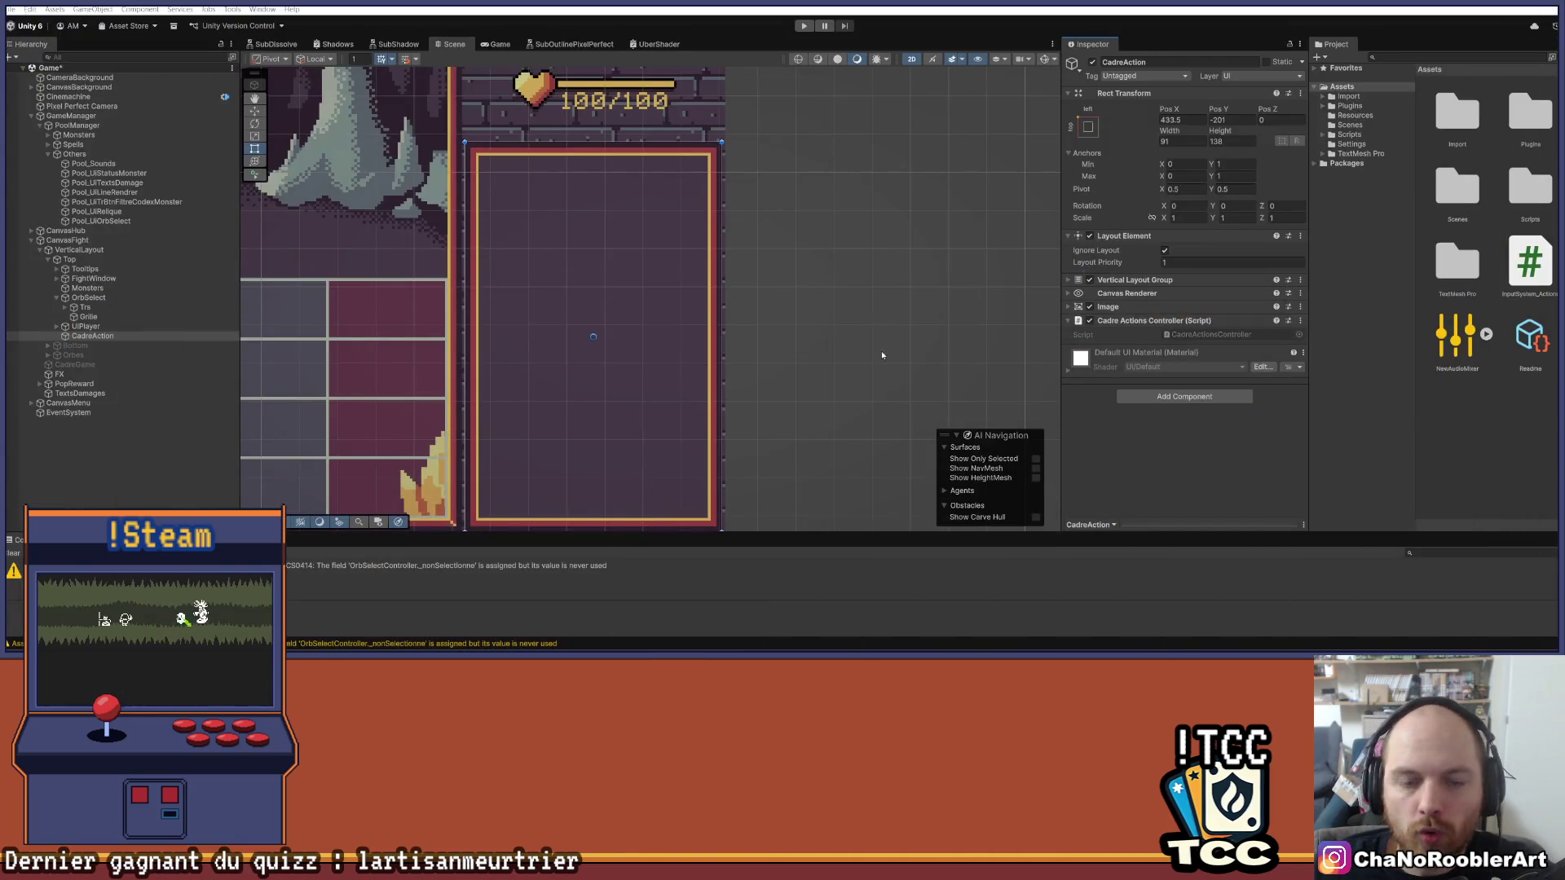
scroll(680, 352, down, 6)
scroll(652, 339, up, 3)
scroll(693, 290, down, 3)
drag(676, 396, 856, 360)
scroll(880, 370, up, 5)
mouse_move(880, 370)
mouse_down()
mouse_move(796, 374)
mouse_move(580, 294)
mouse_move(579, 335)
mouse_move(590, 285)
mouse_move(713, 279)
mouse_up()
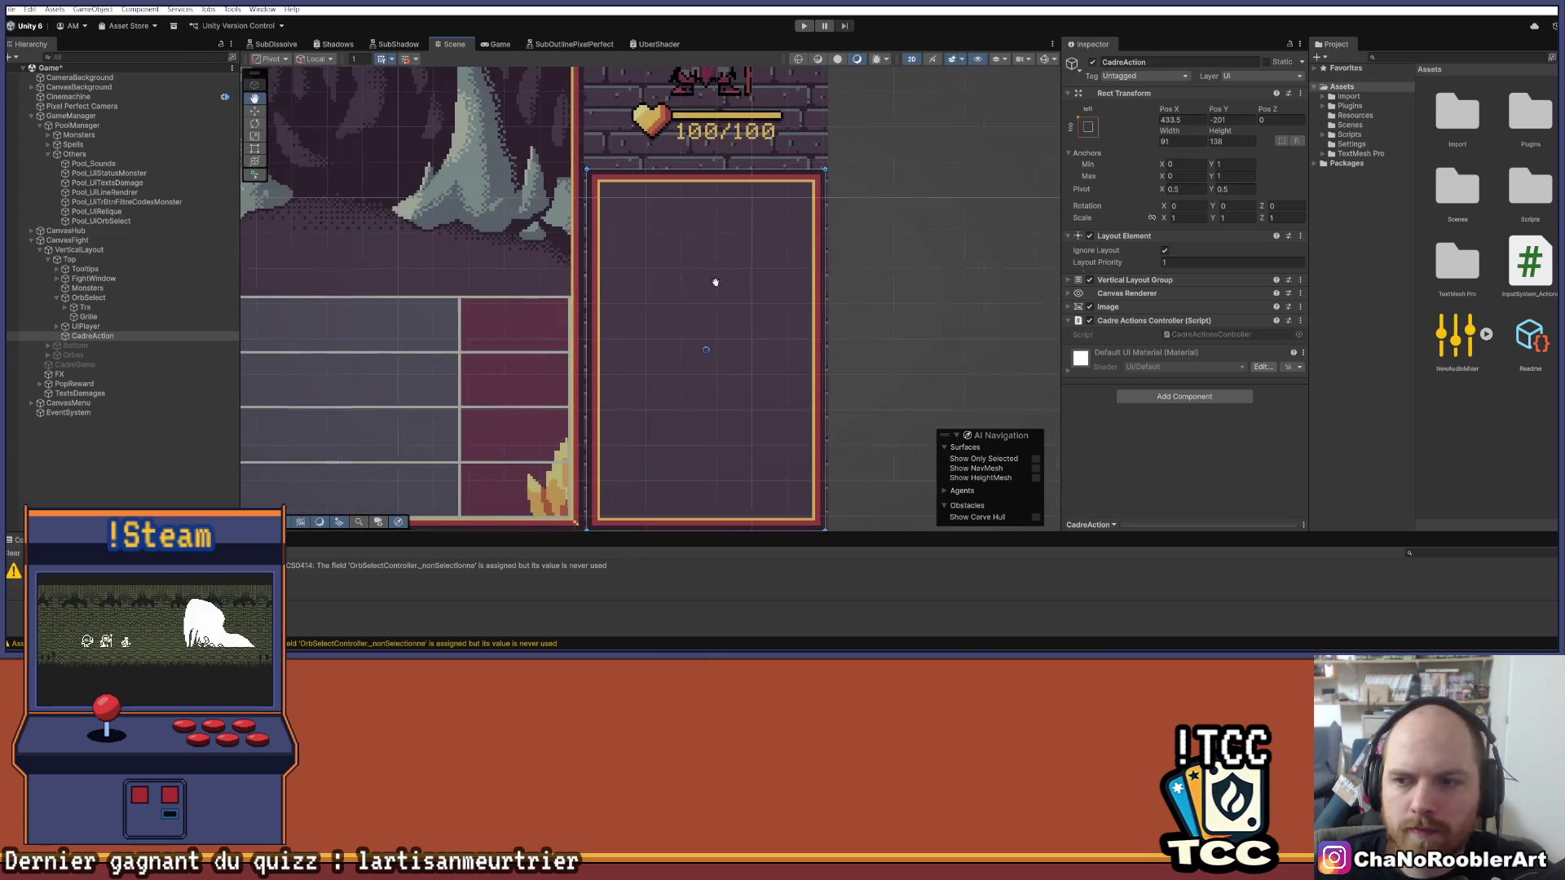
click(1069, 281)
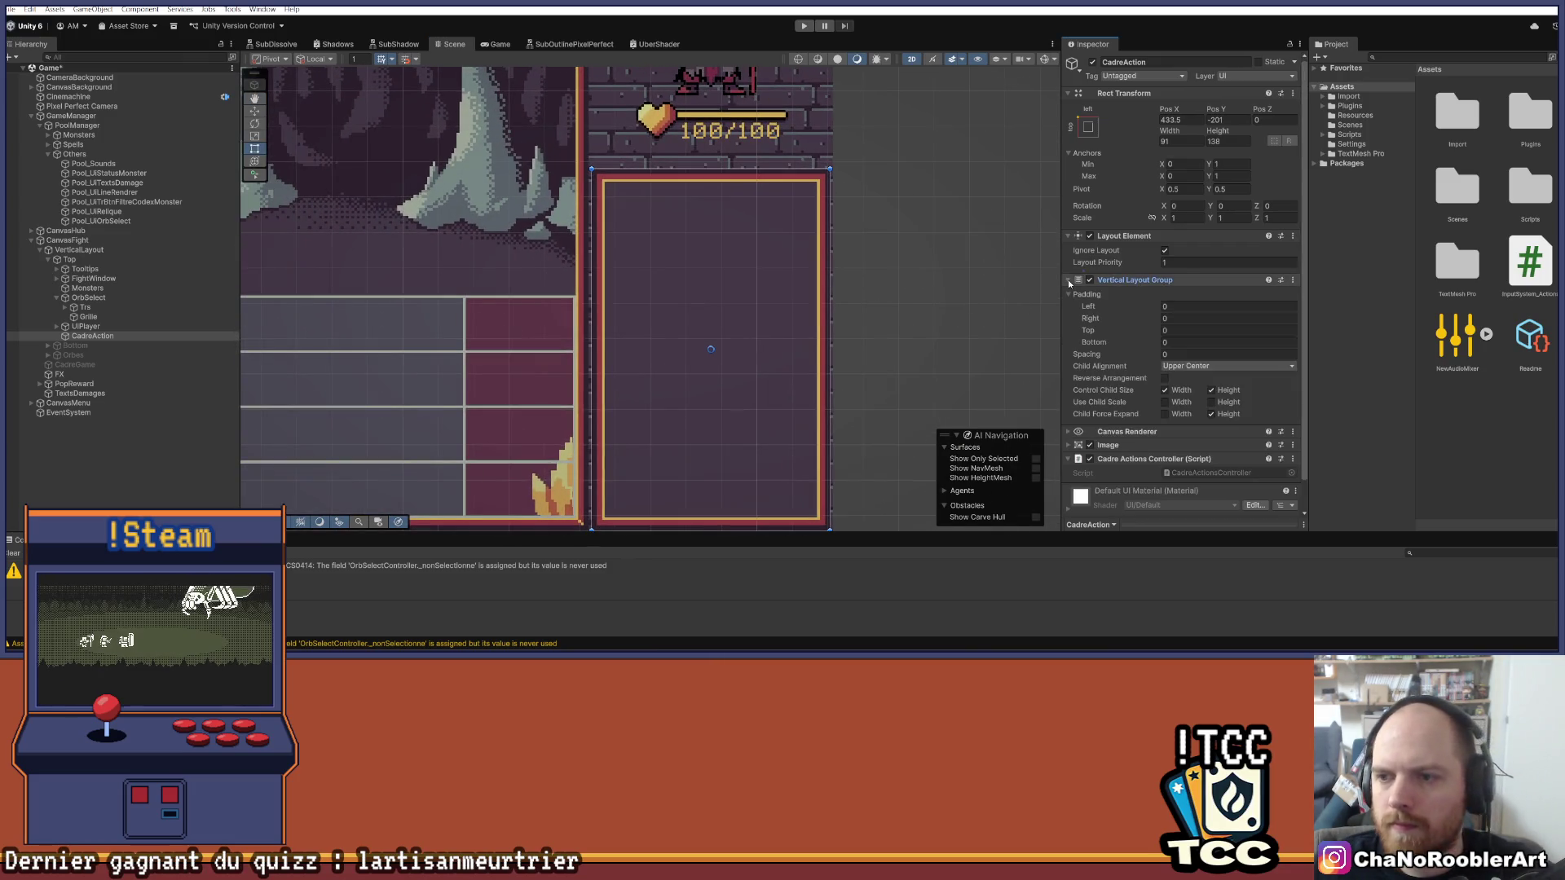
click(1211, 415)
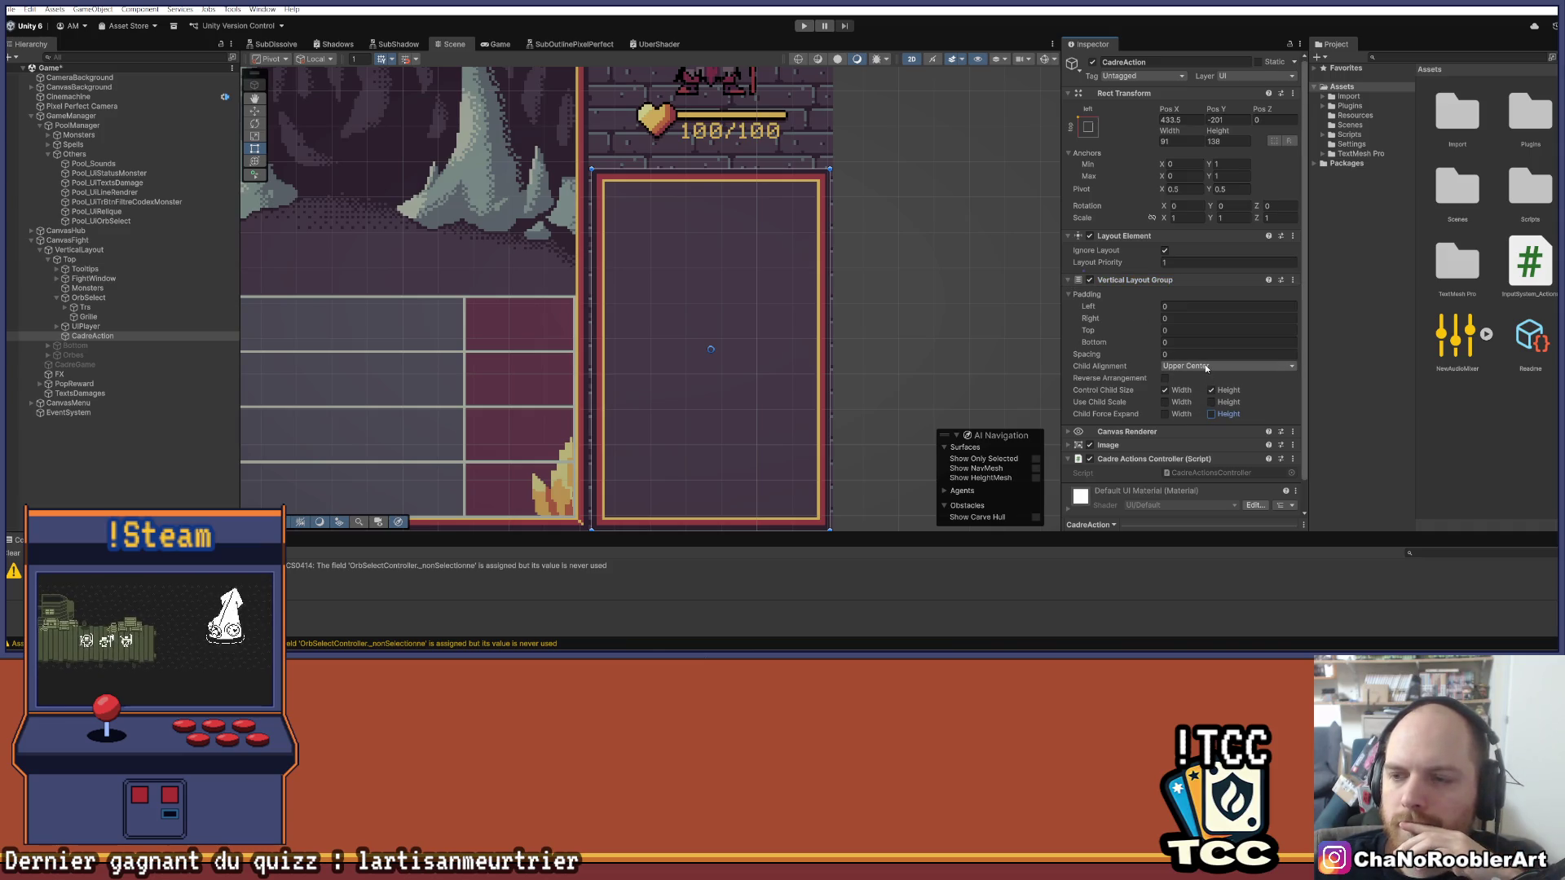
click(1206, 369)
click(1210, 395)
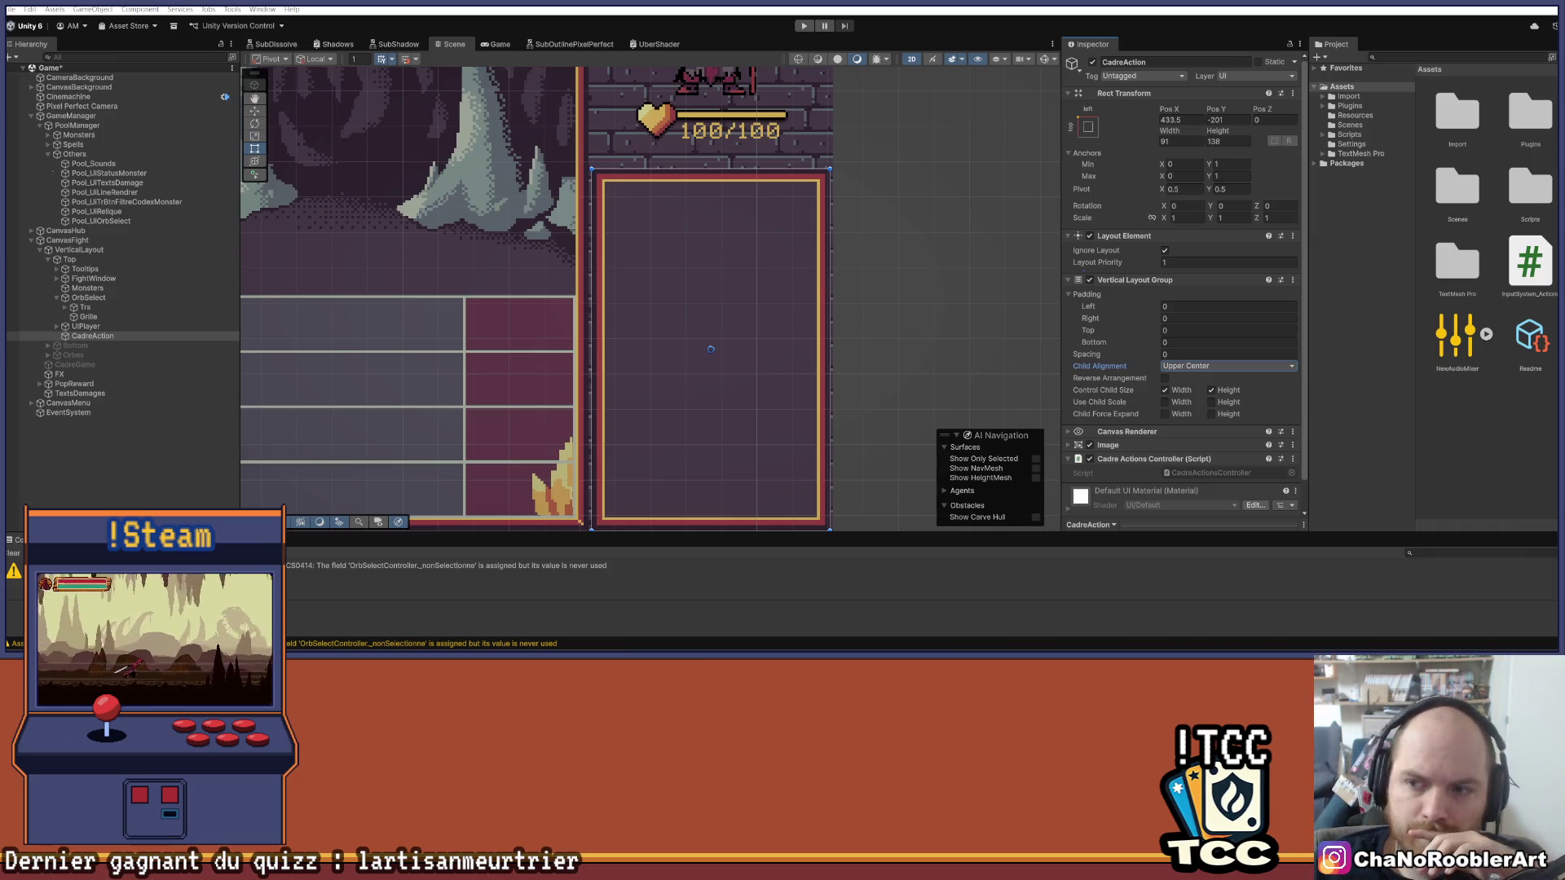
scroll(1182, 367, down, 2)
click(1068, 414)
click(1068, 414)
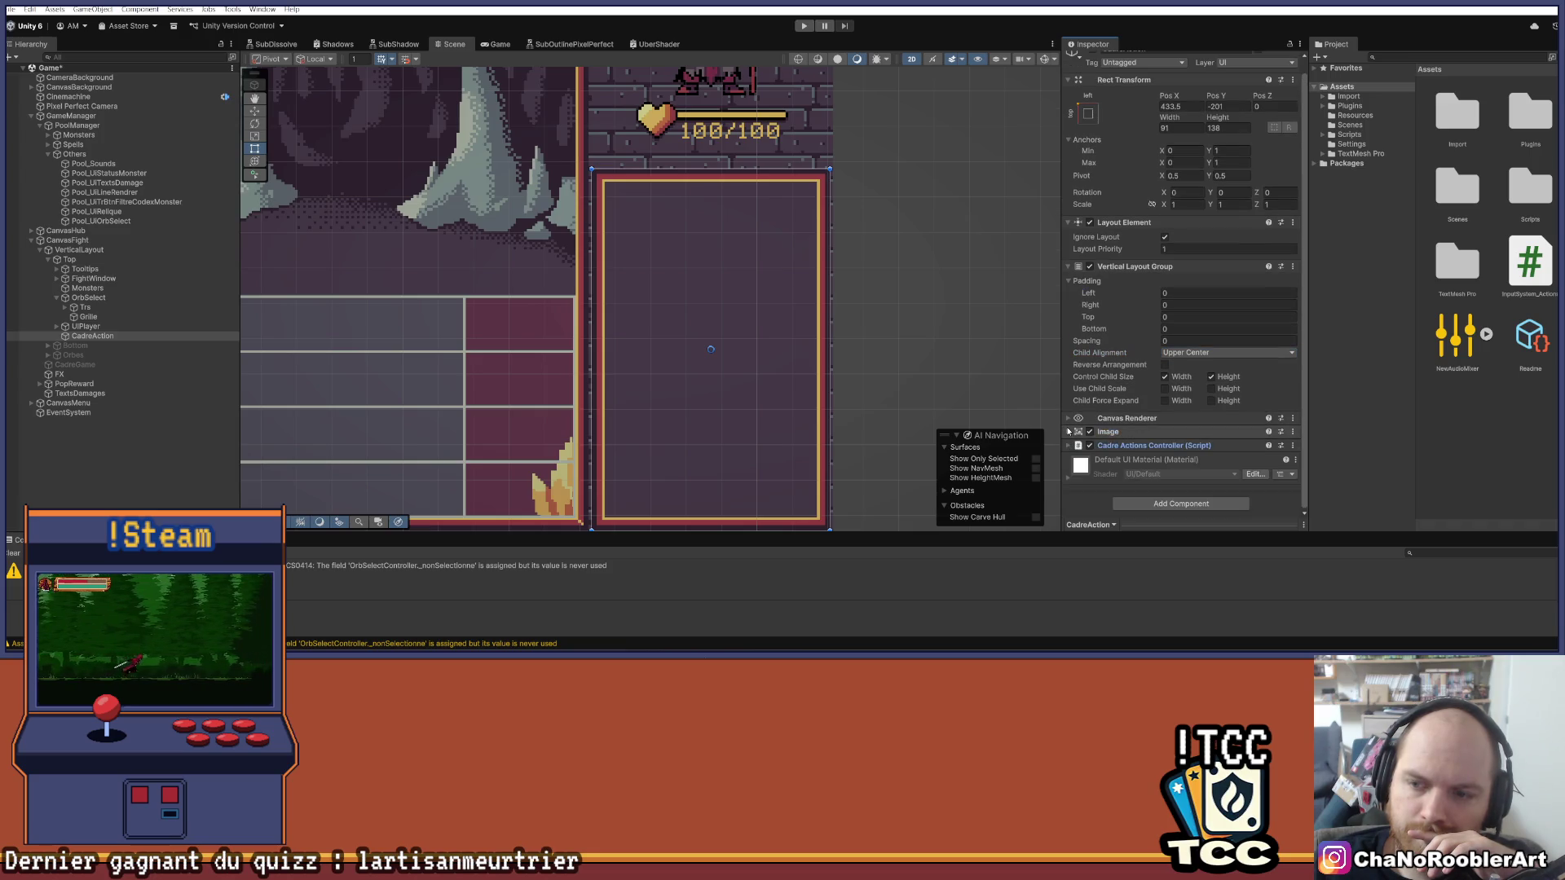
click(1068, 431)
click(1108, 431)
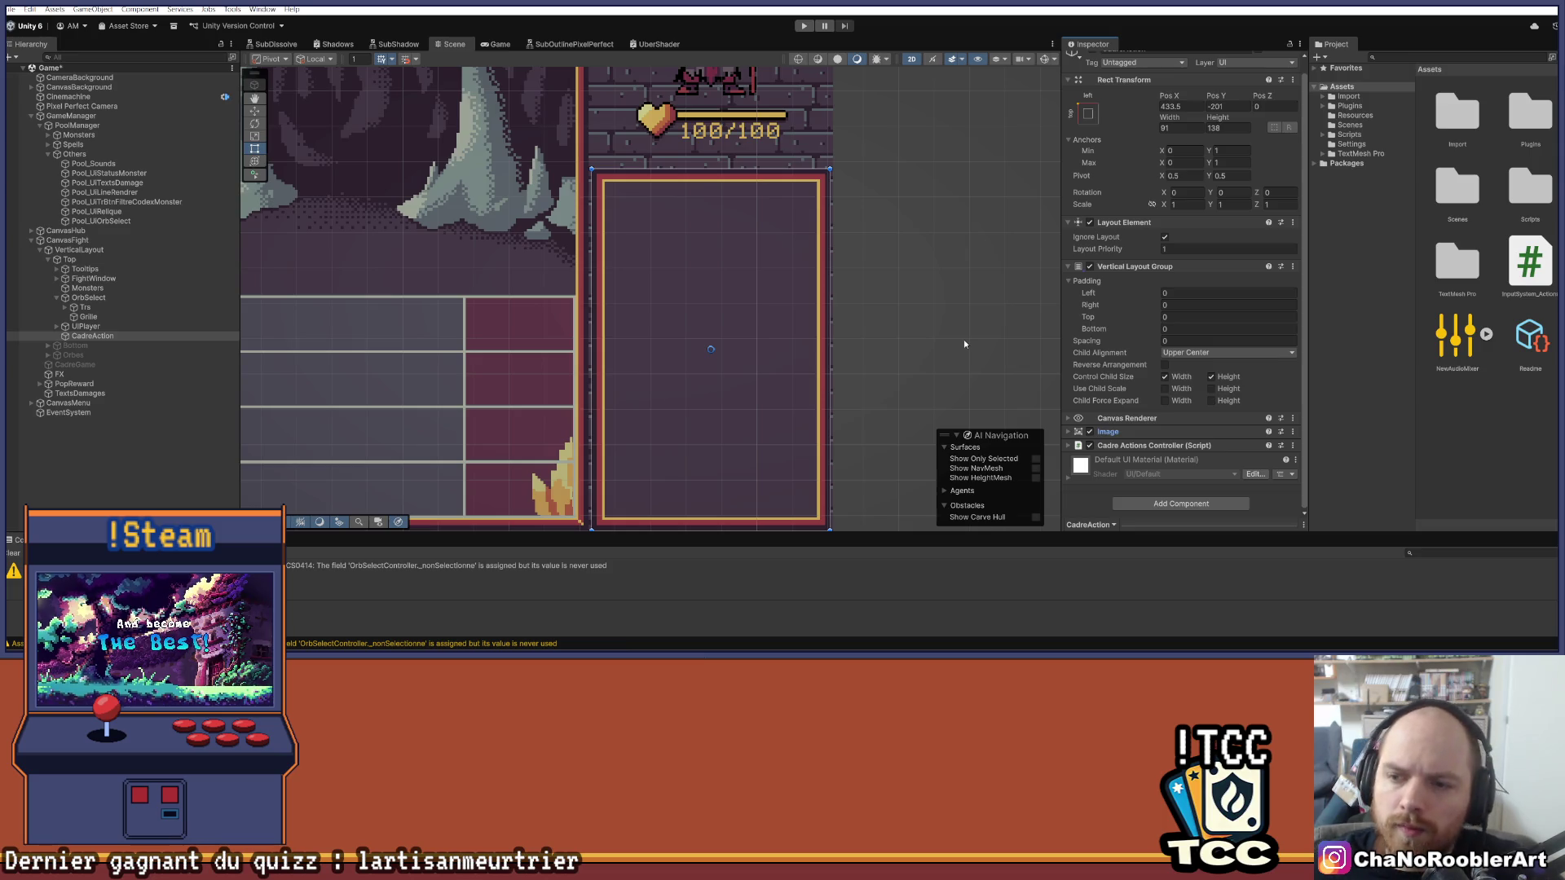
click(1274, 204)
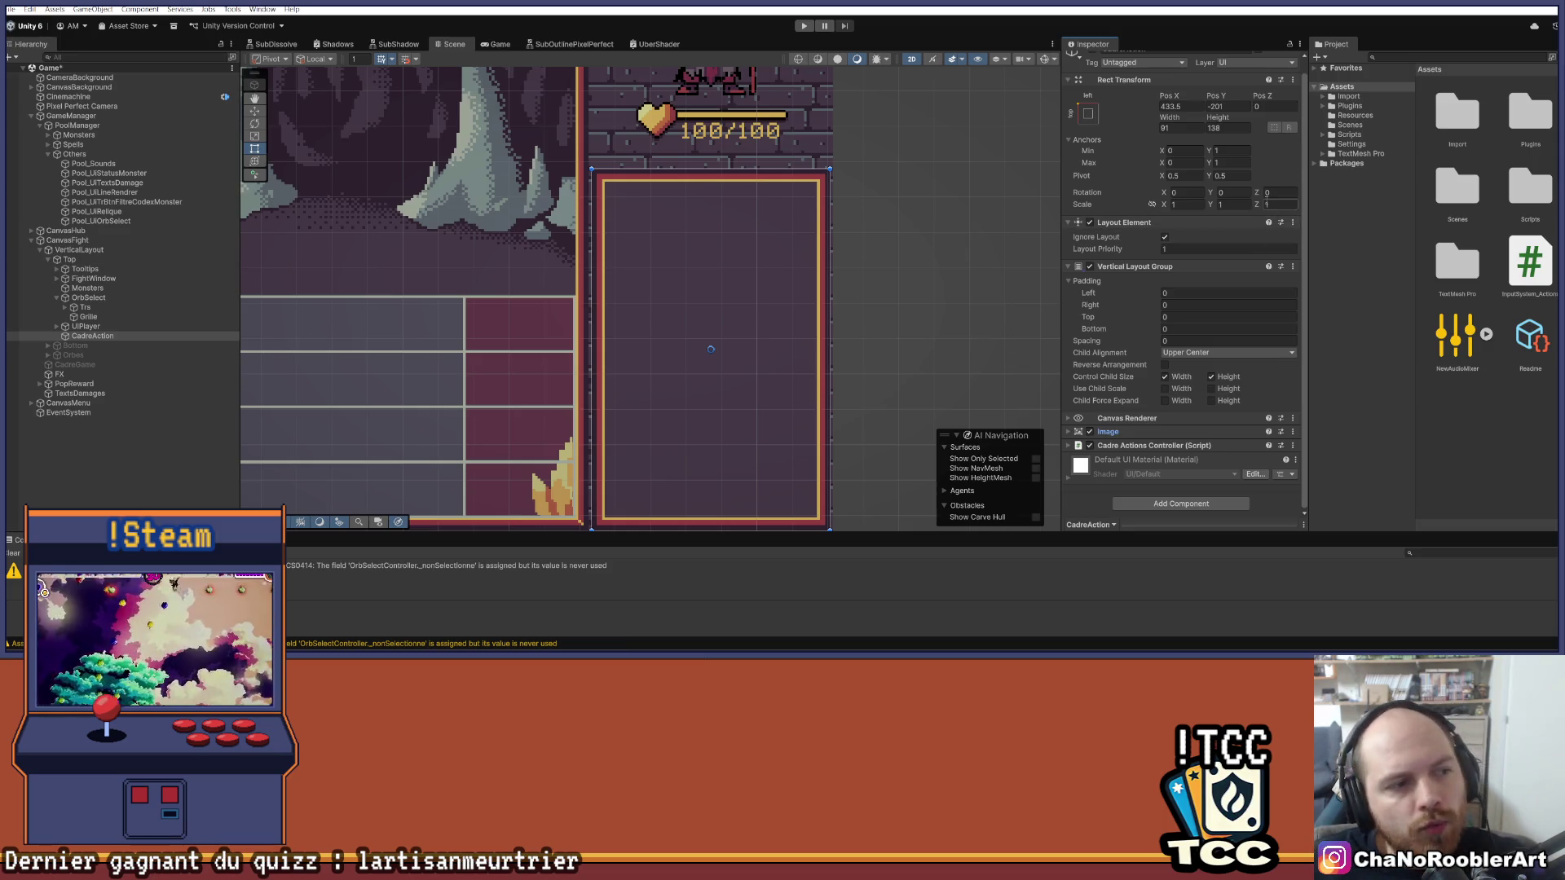
click(1069, 431)
click(1068, 431)
scroll(752, 305, down, 2)
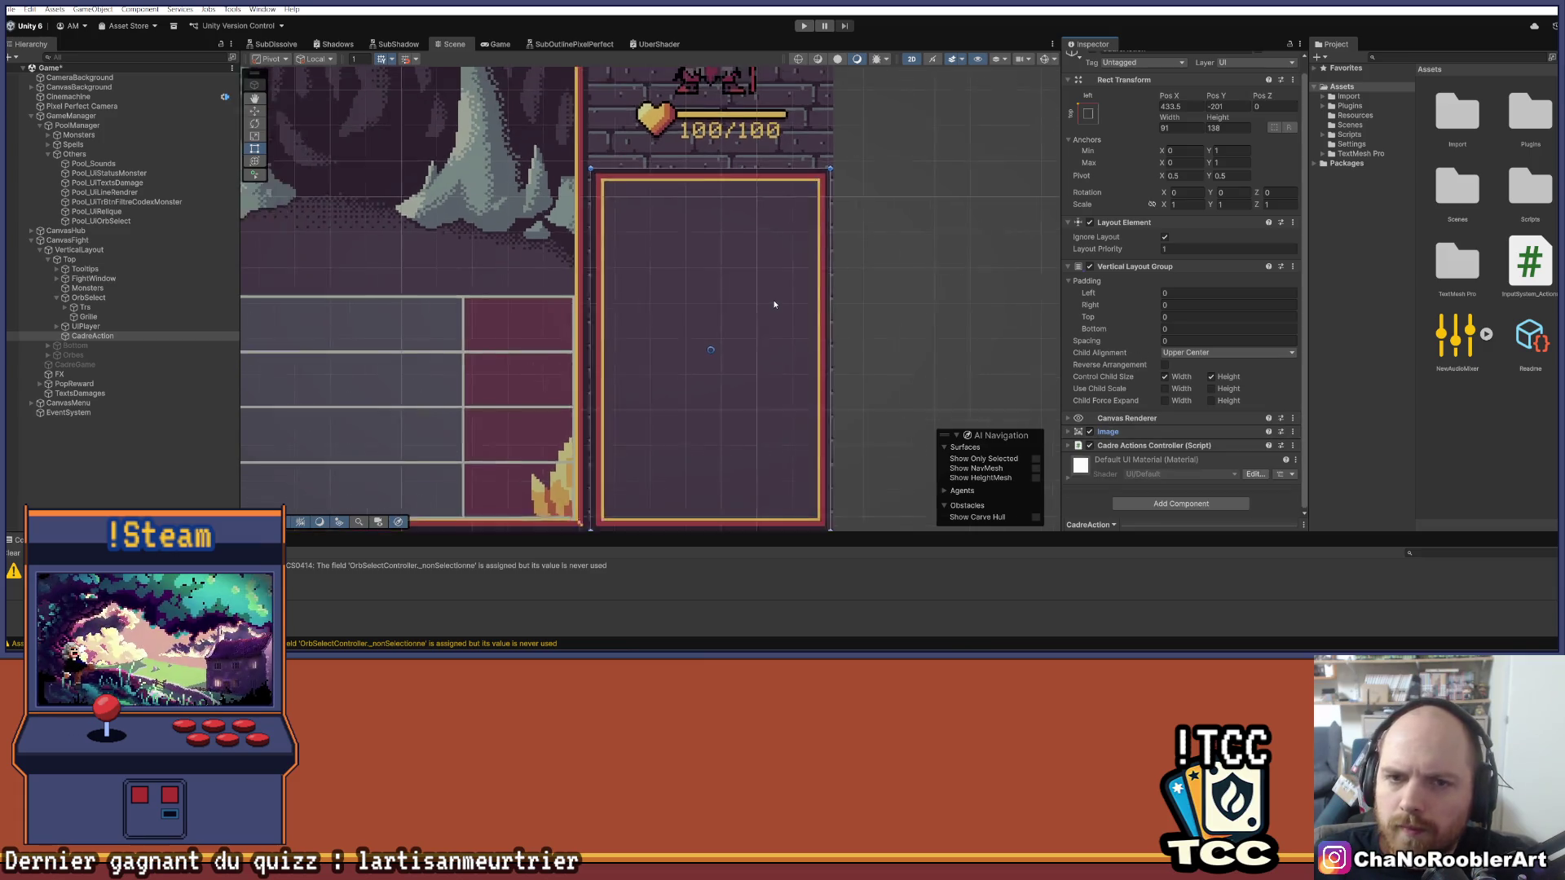
scroll(752, 305, up, 3)
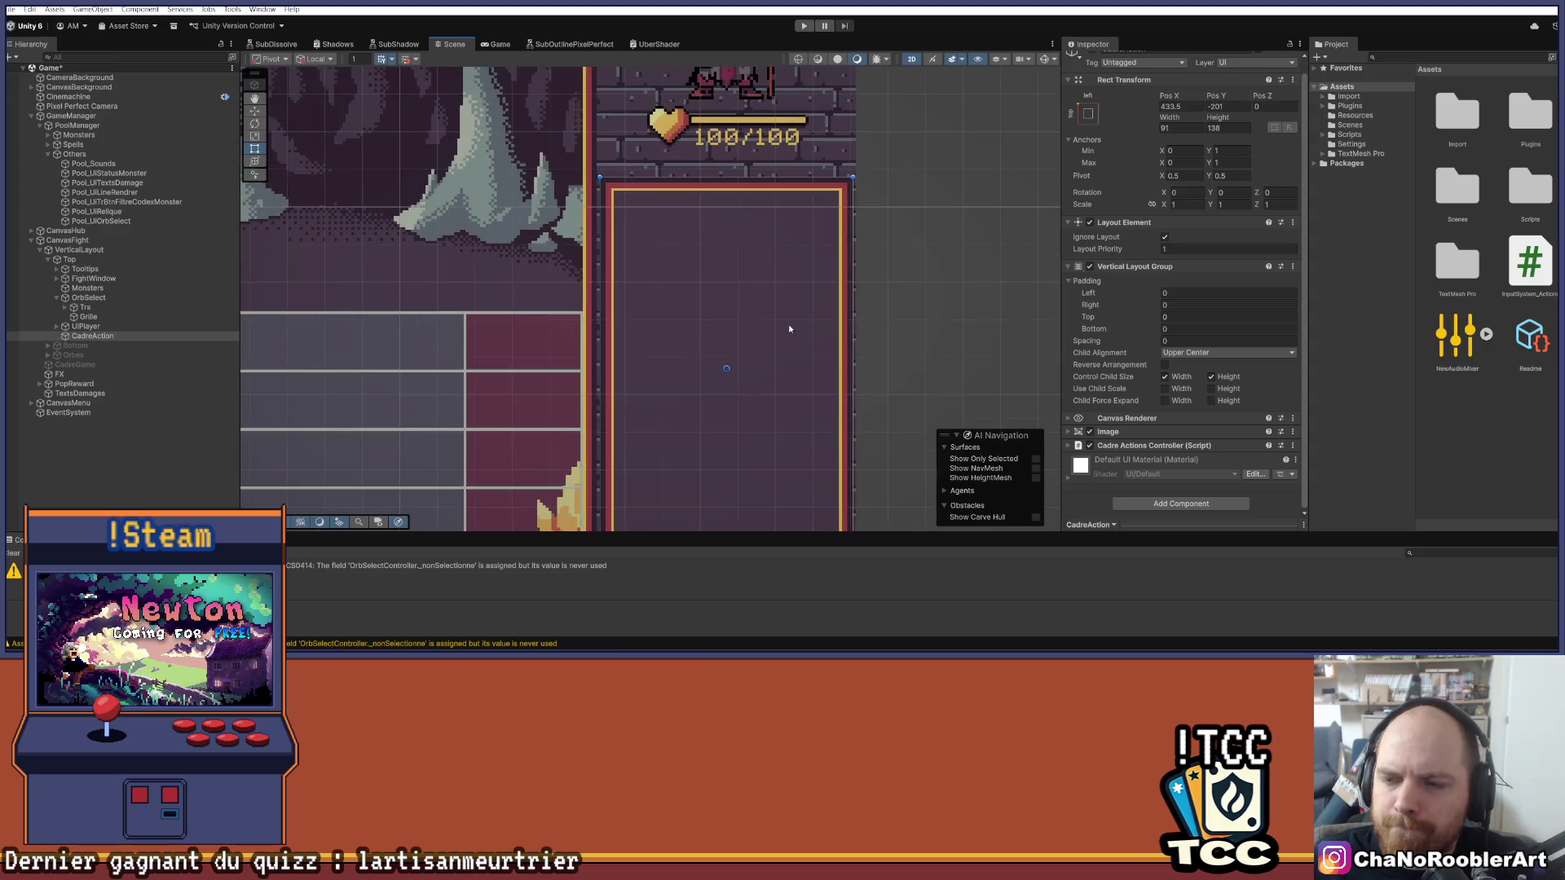
drag(826, 288, 795, 281)
click(134, 375)
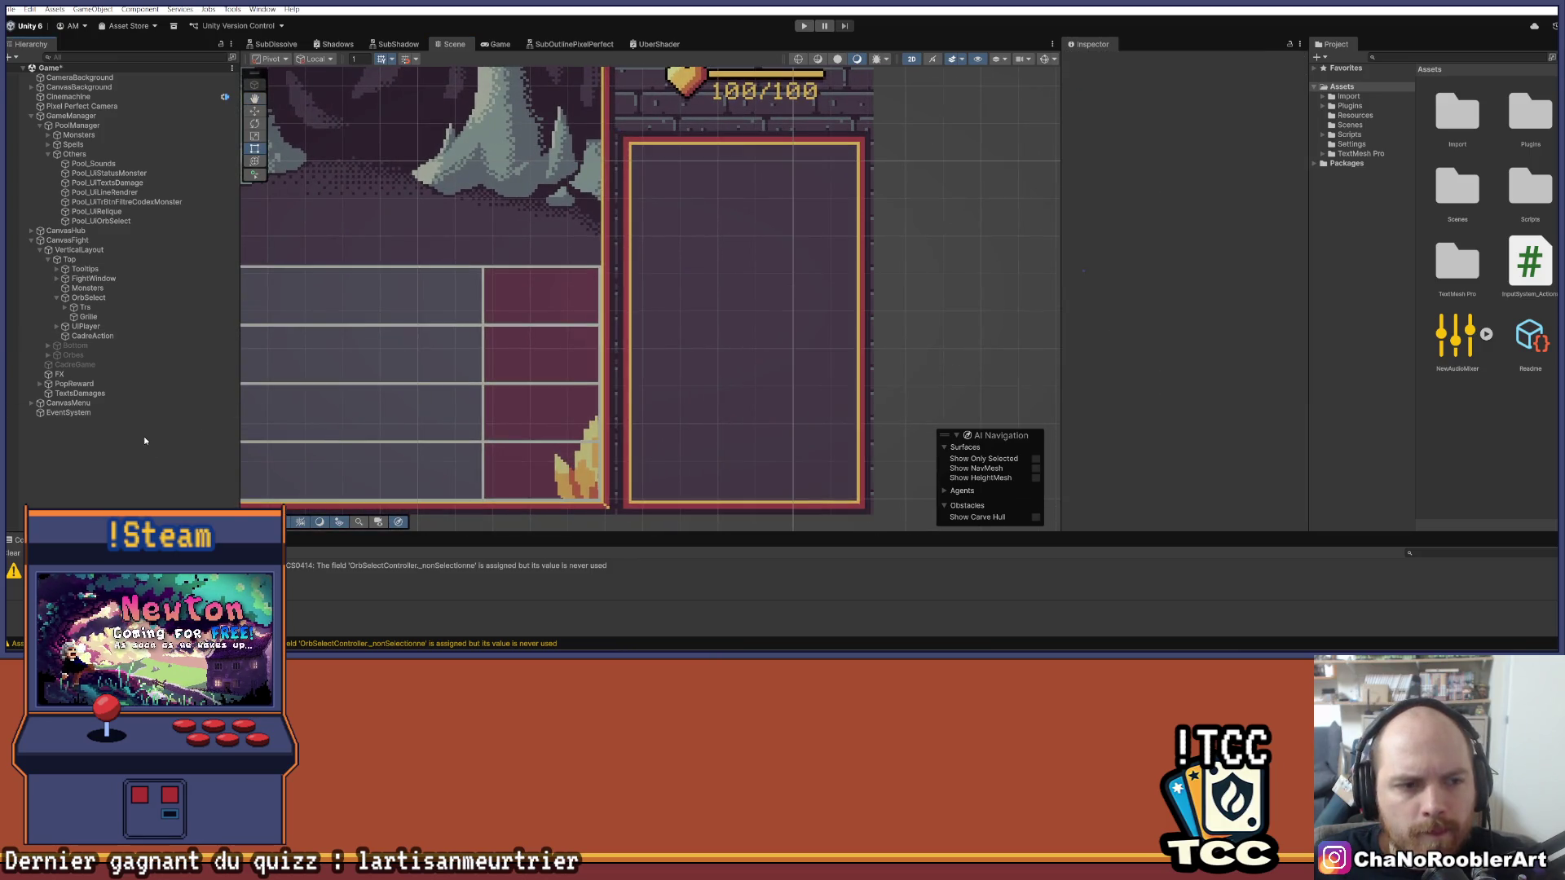
click(101, 336)
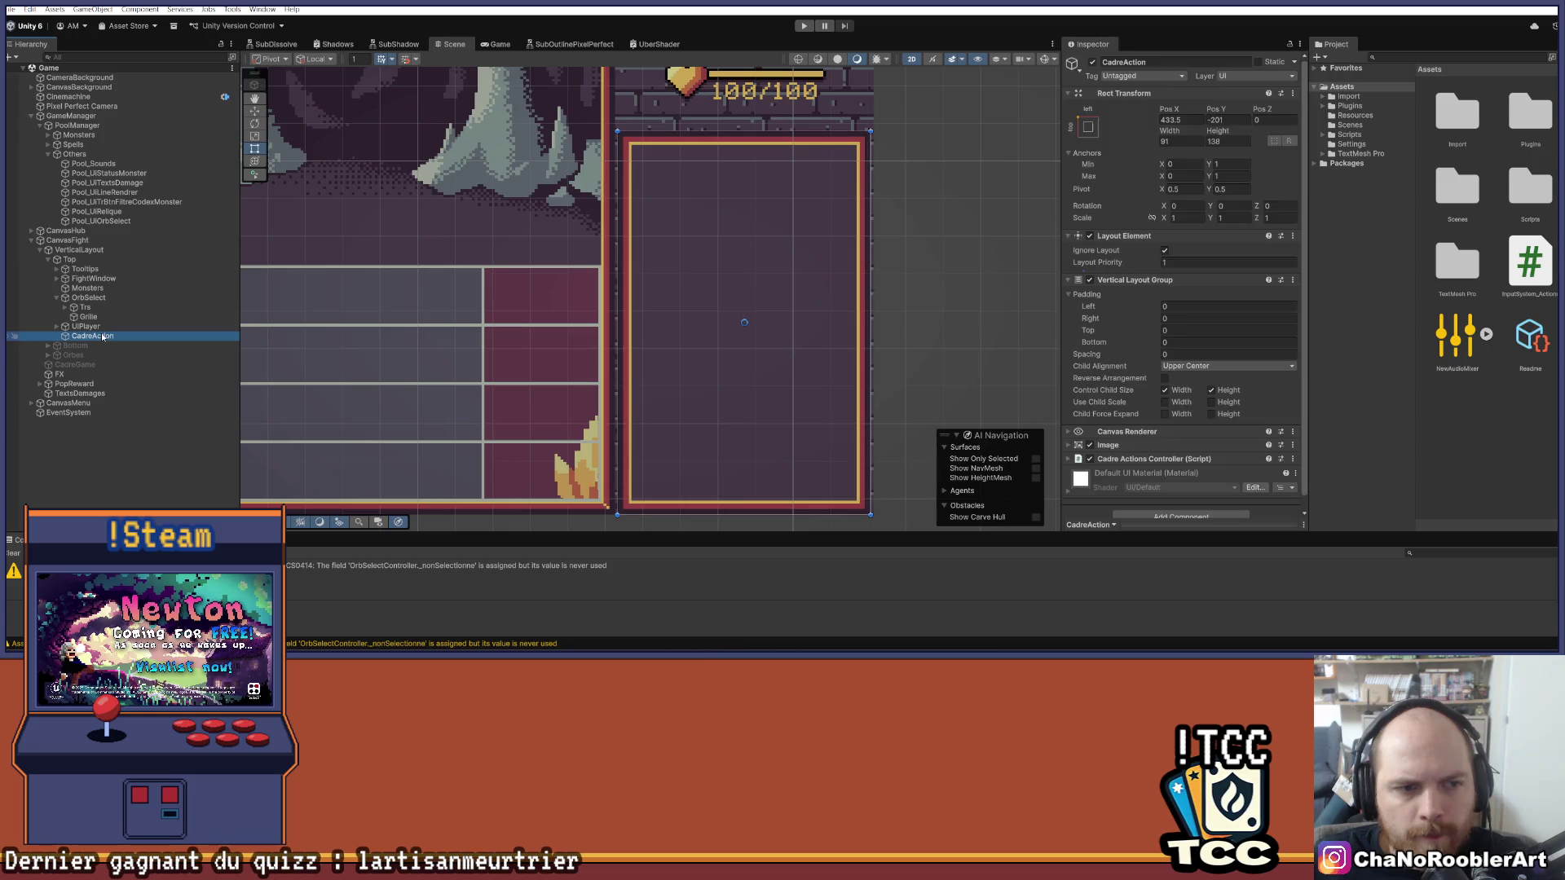
scroll(646, 280, down, 2)
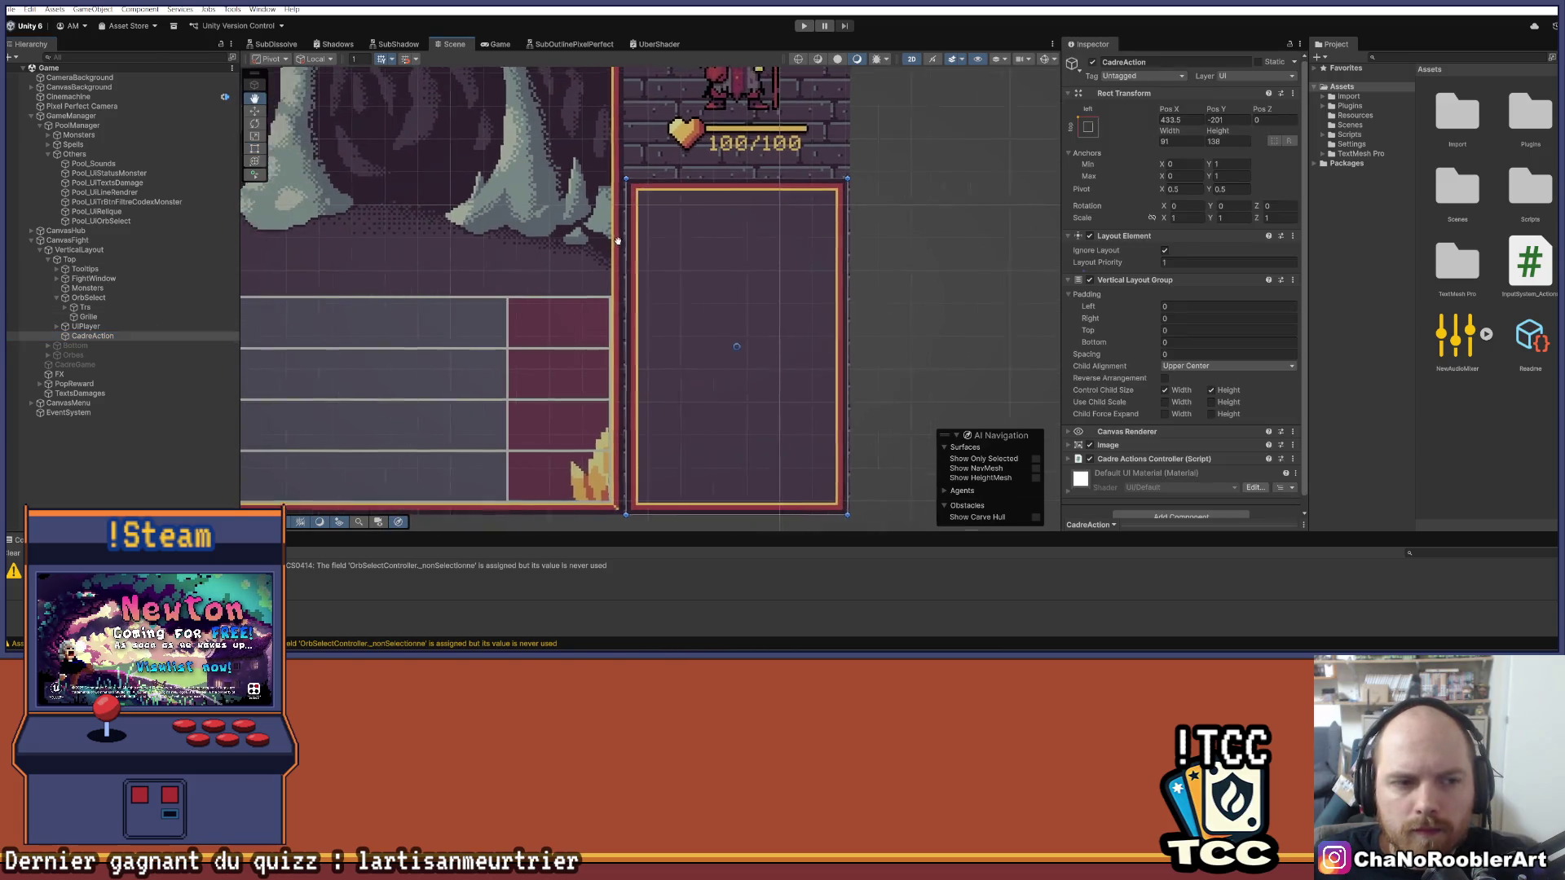
scroll(695, 259, up, 3)
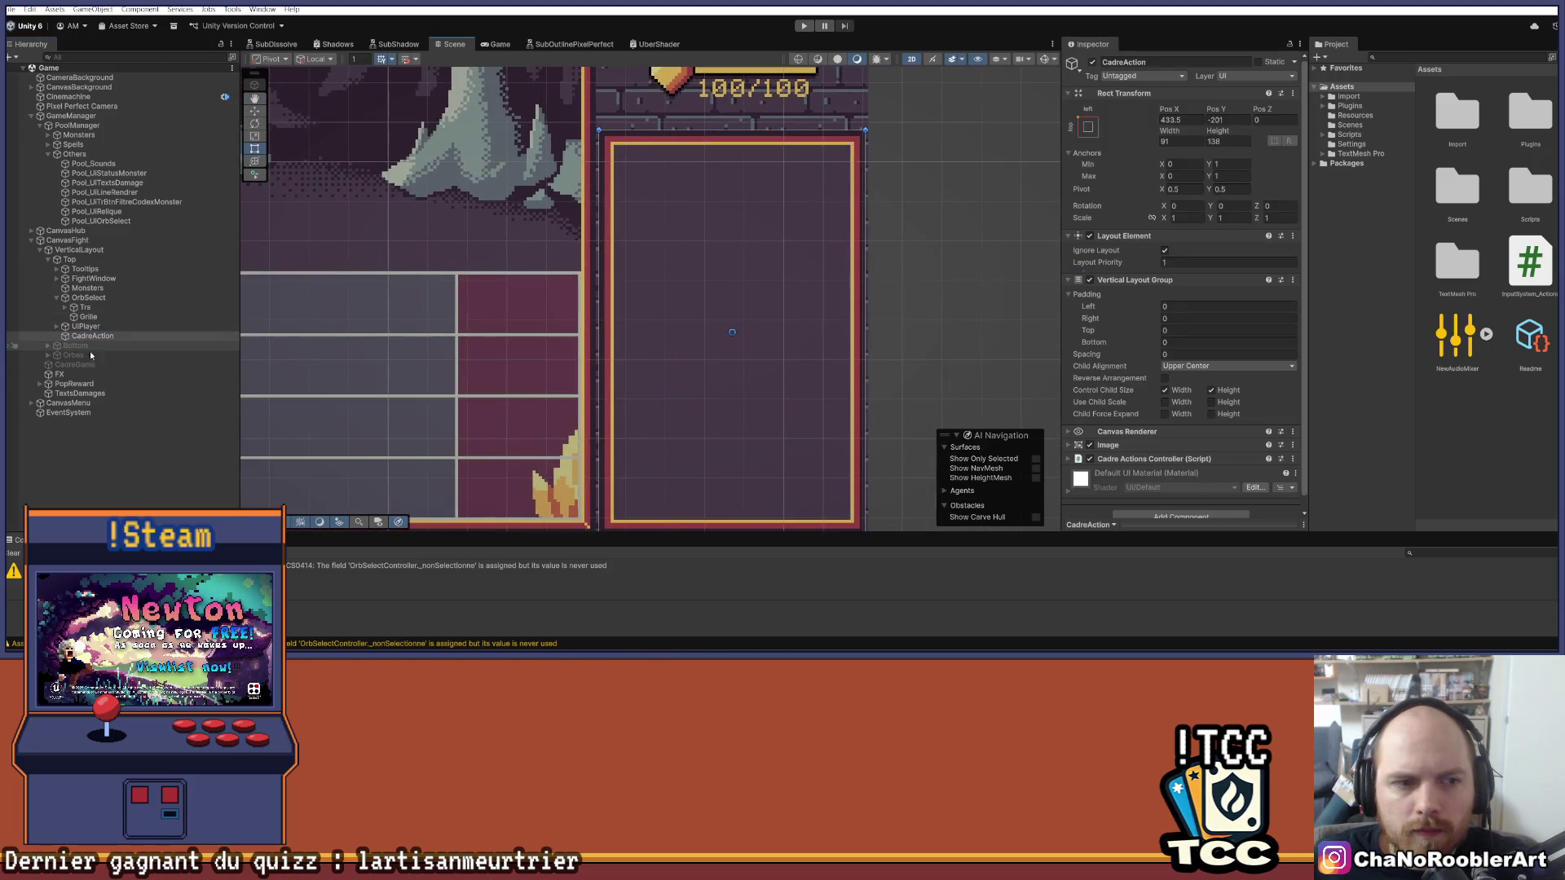
right_click(87, 336)
Step: Create an empty child of CadreAction named TrAction and select it
click(135, 341)
text(TrAction)
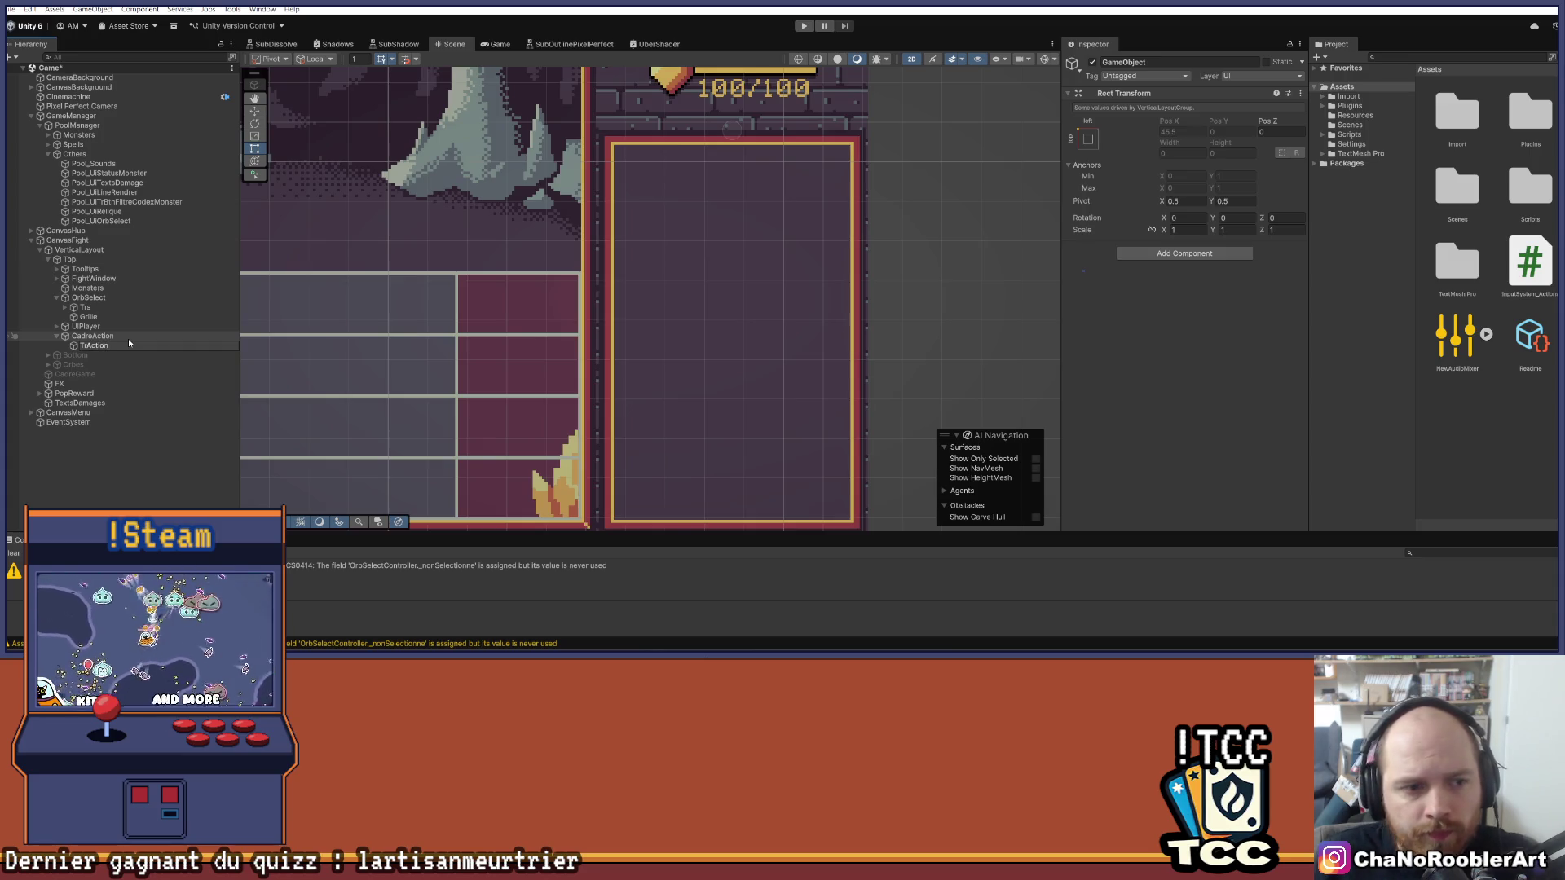
key(Return)
click(120, 480)
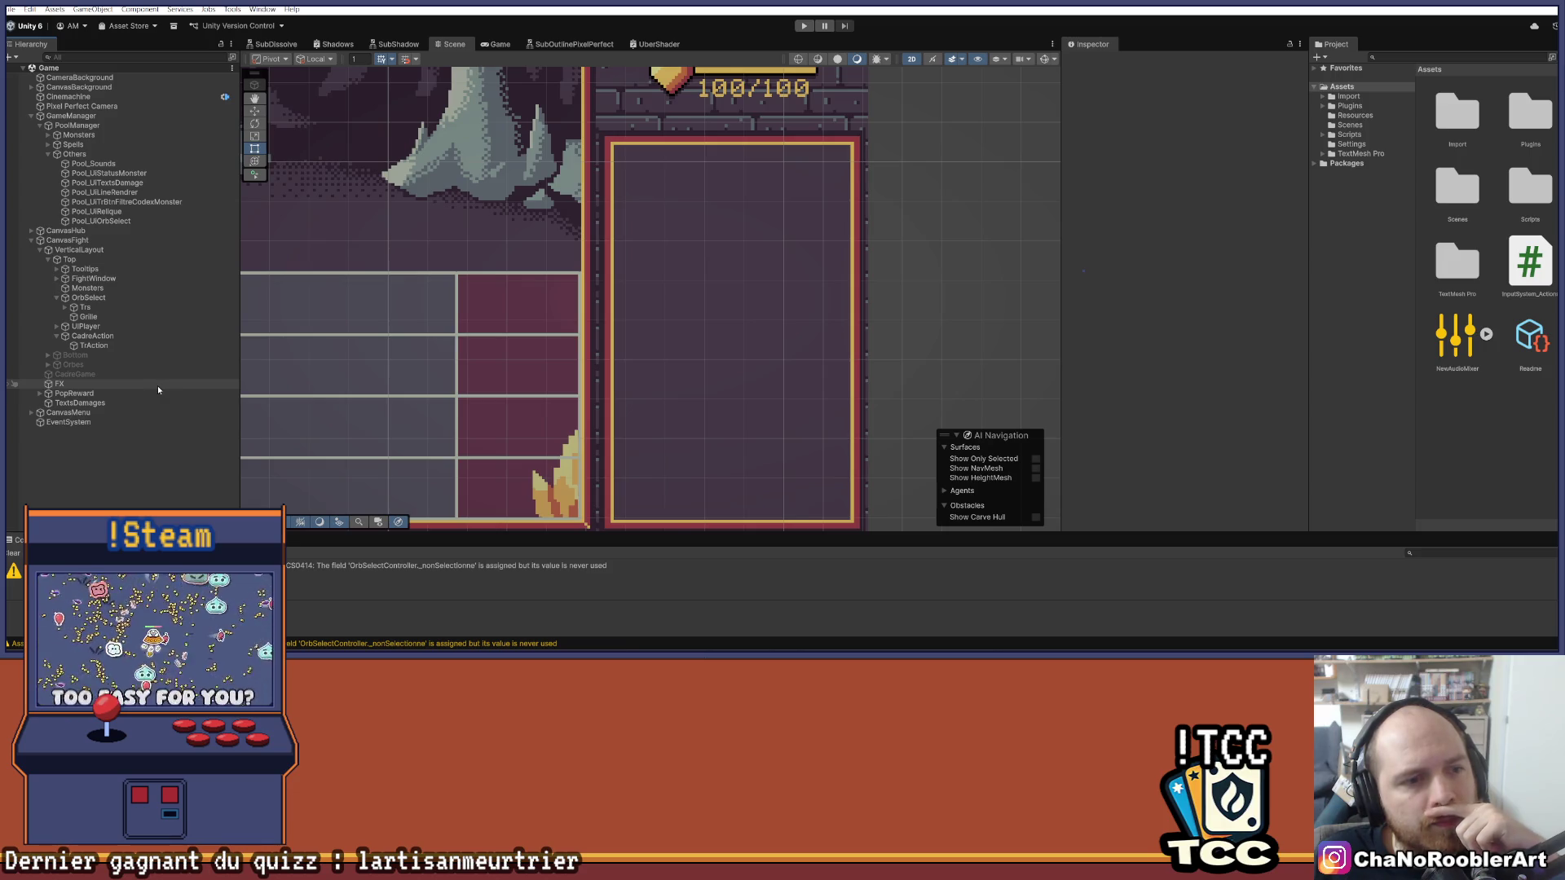
click(93, 347)
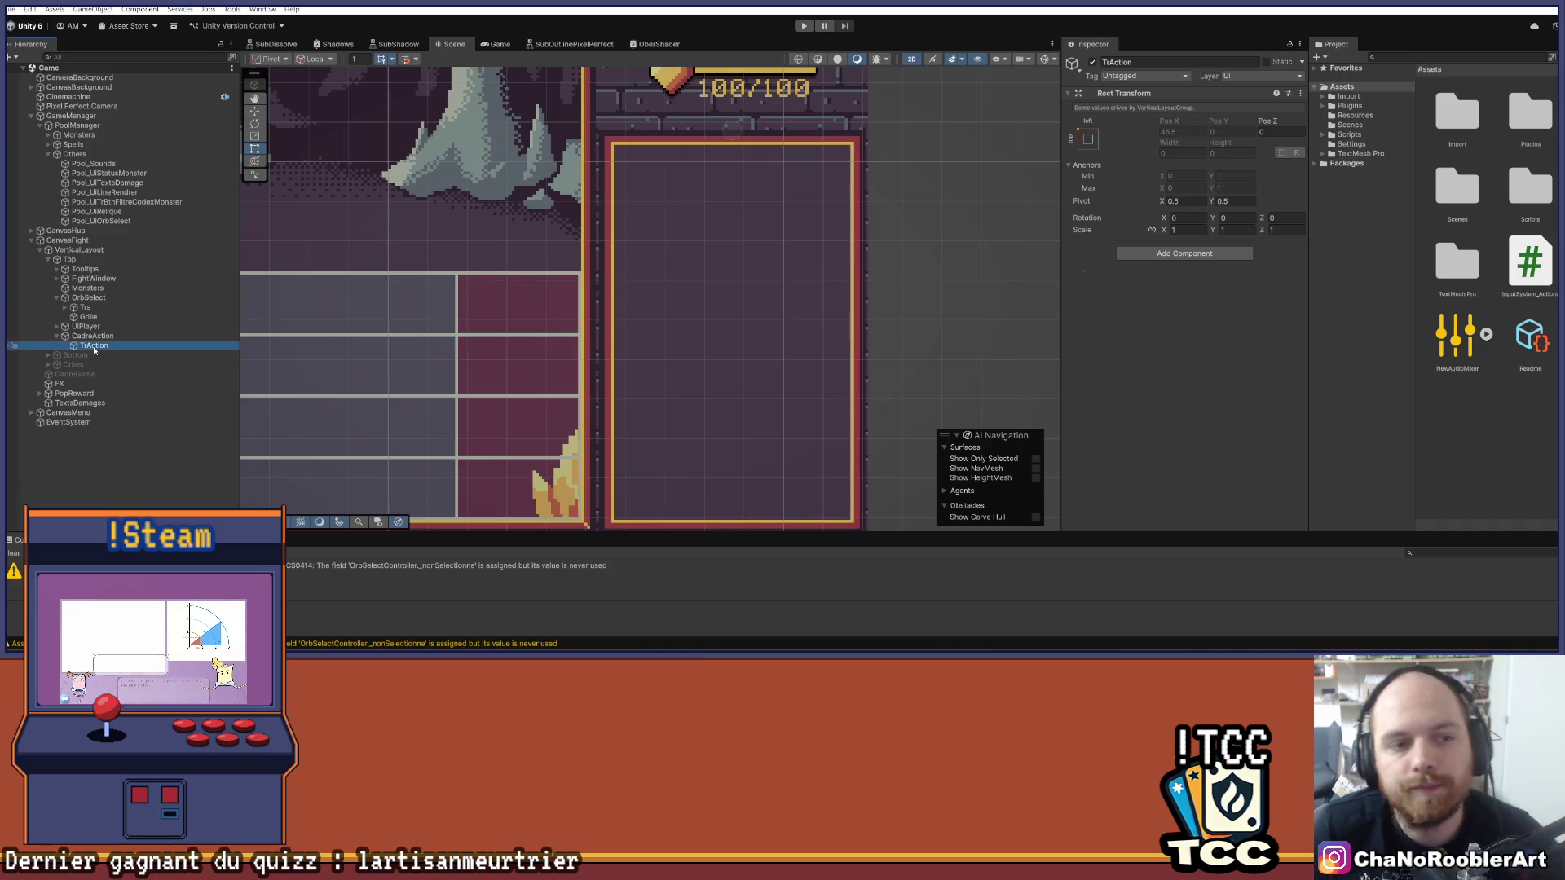
scroll(773, 259, down, 2)
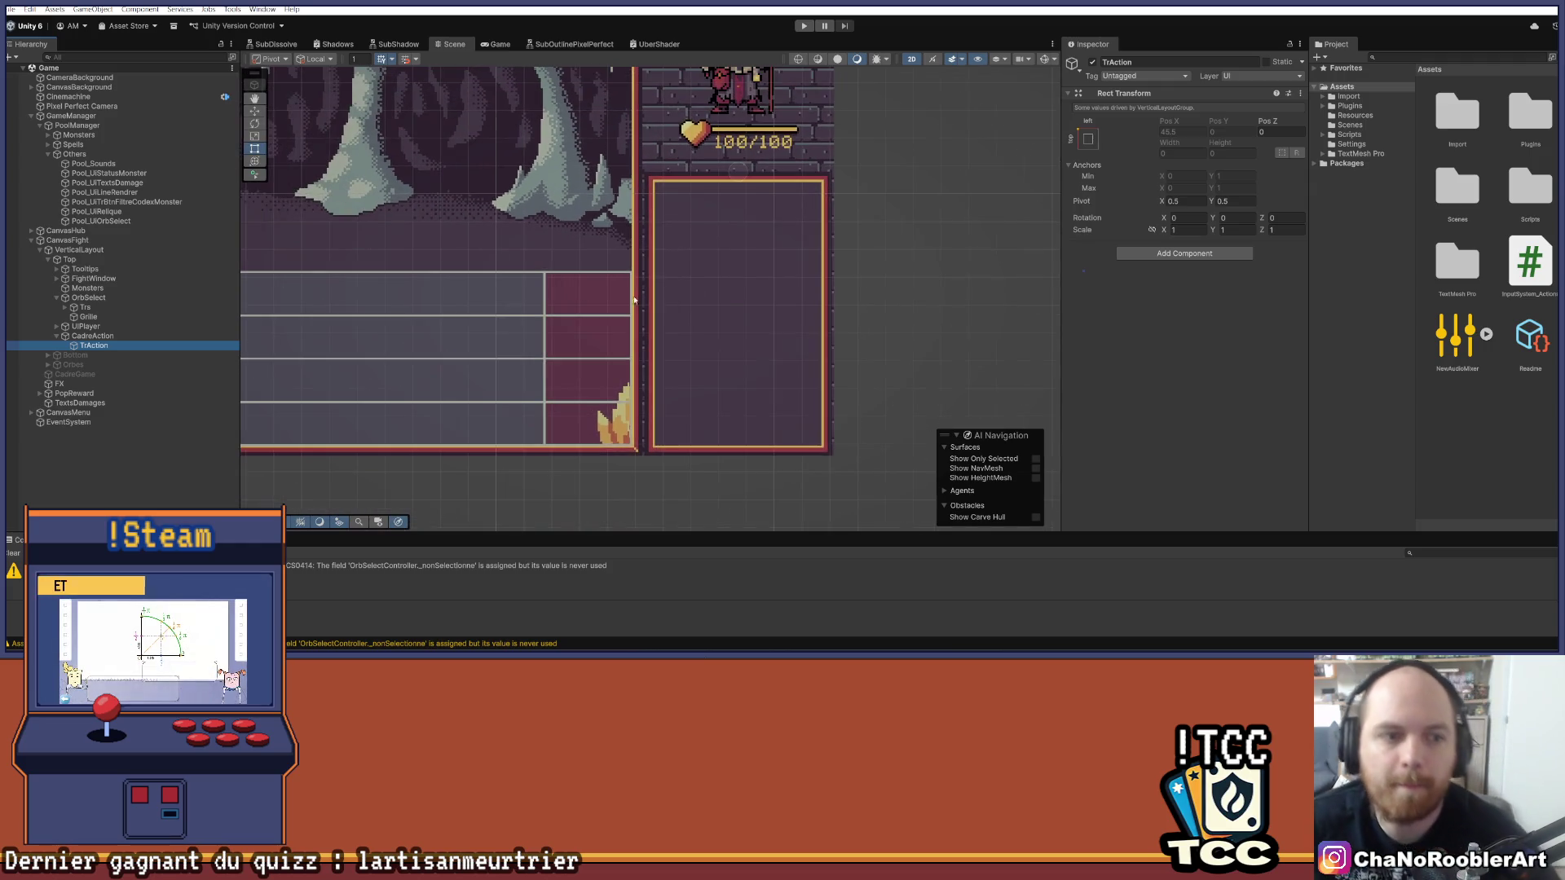
click(125, 337)
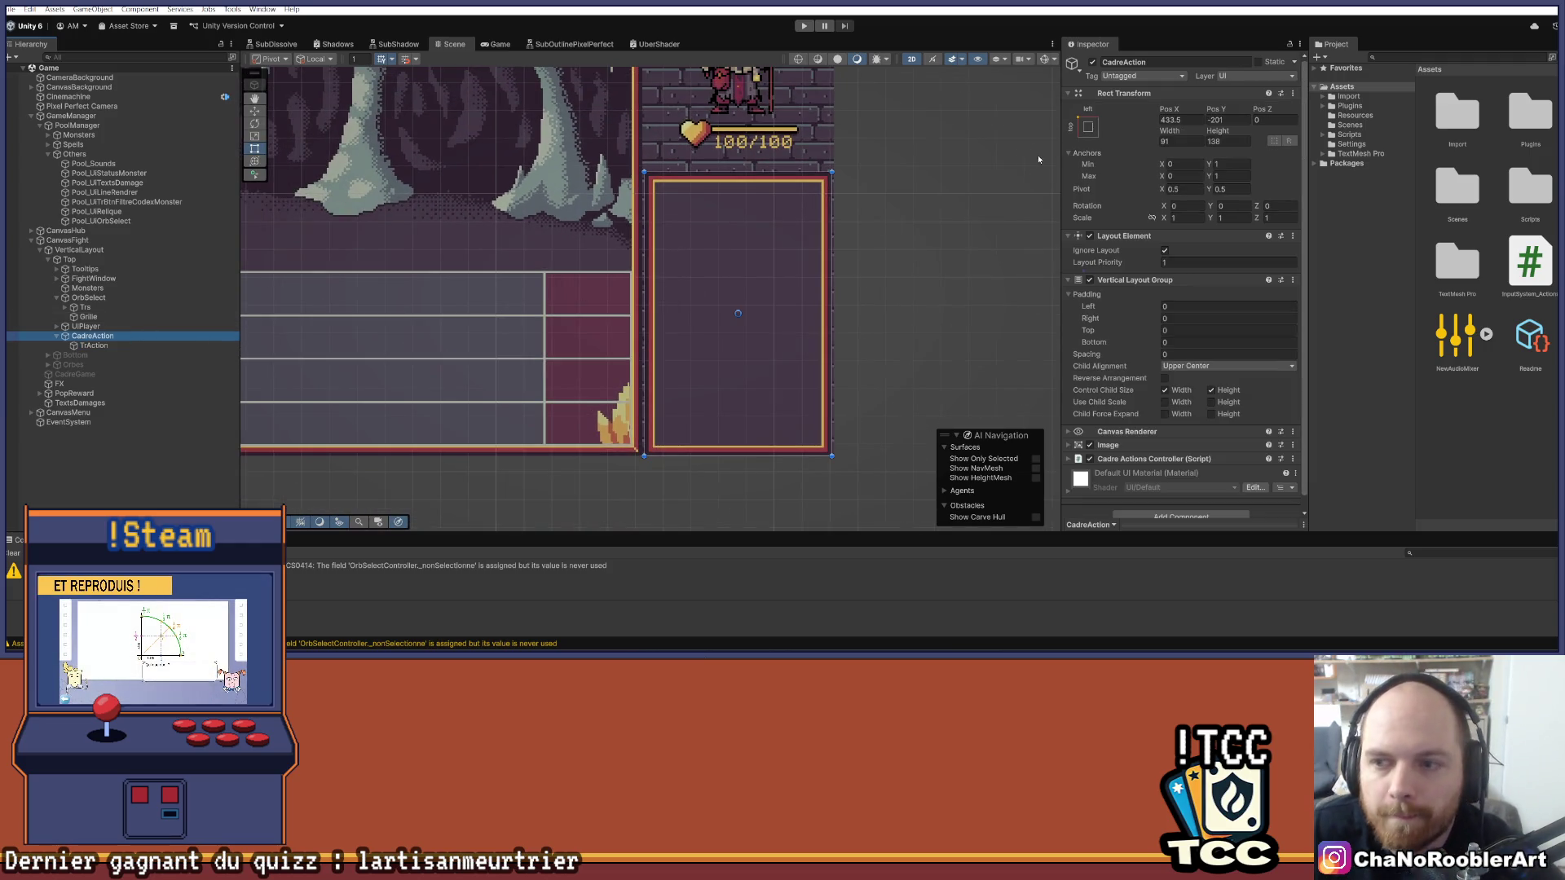
scroll(1038, 236, down, 1)
scroll(1195, 386, down, 1)
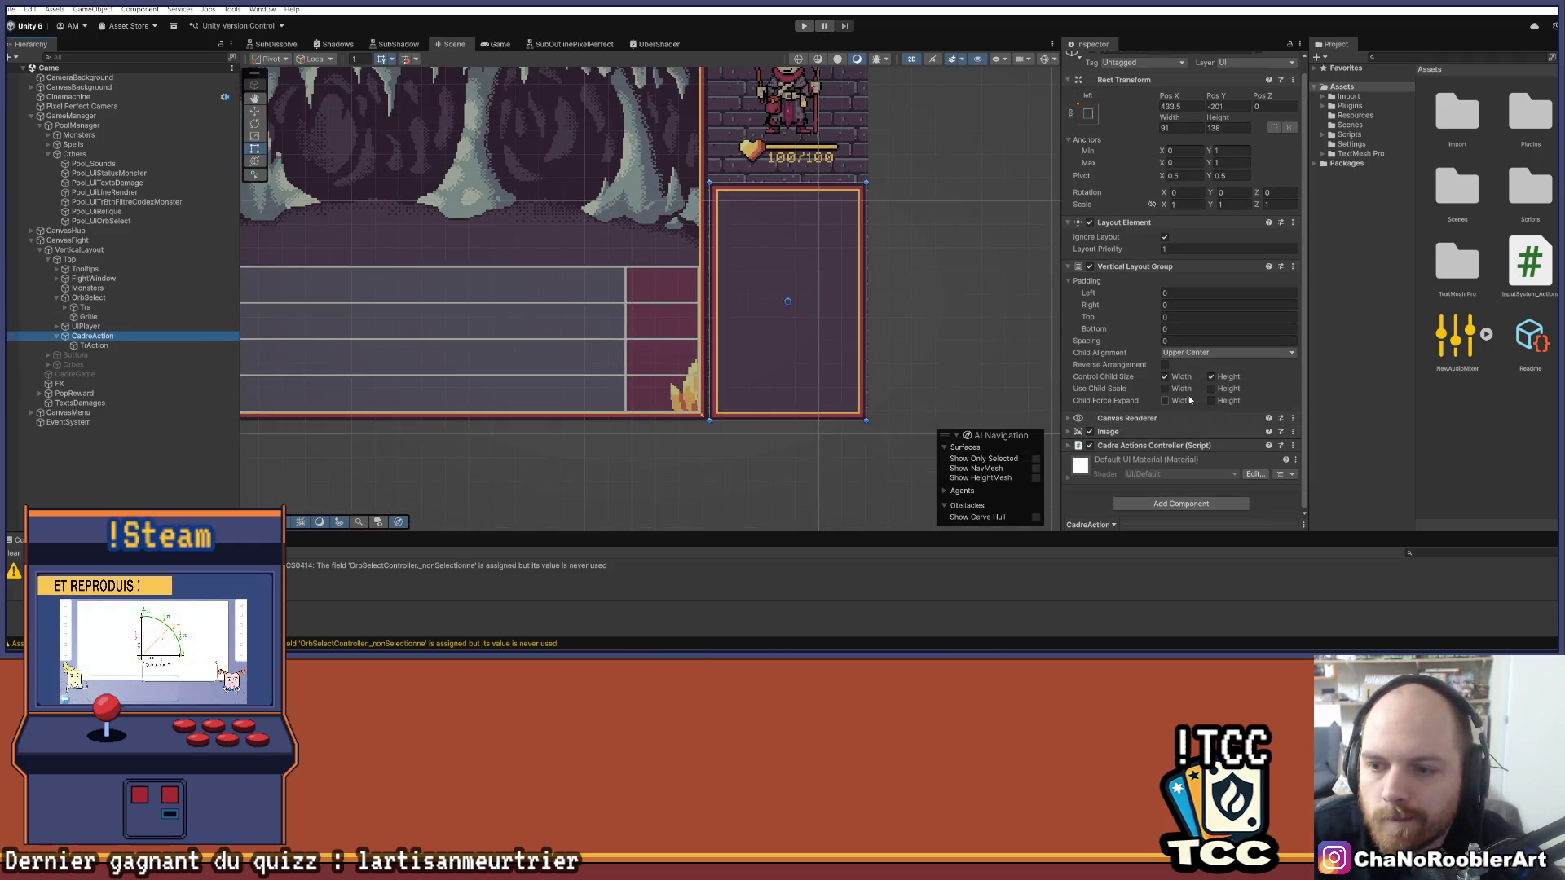
click(1069, 432)
scroll(1076, 435, down, 3)
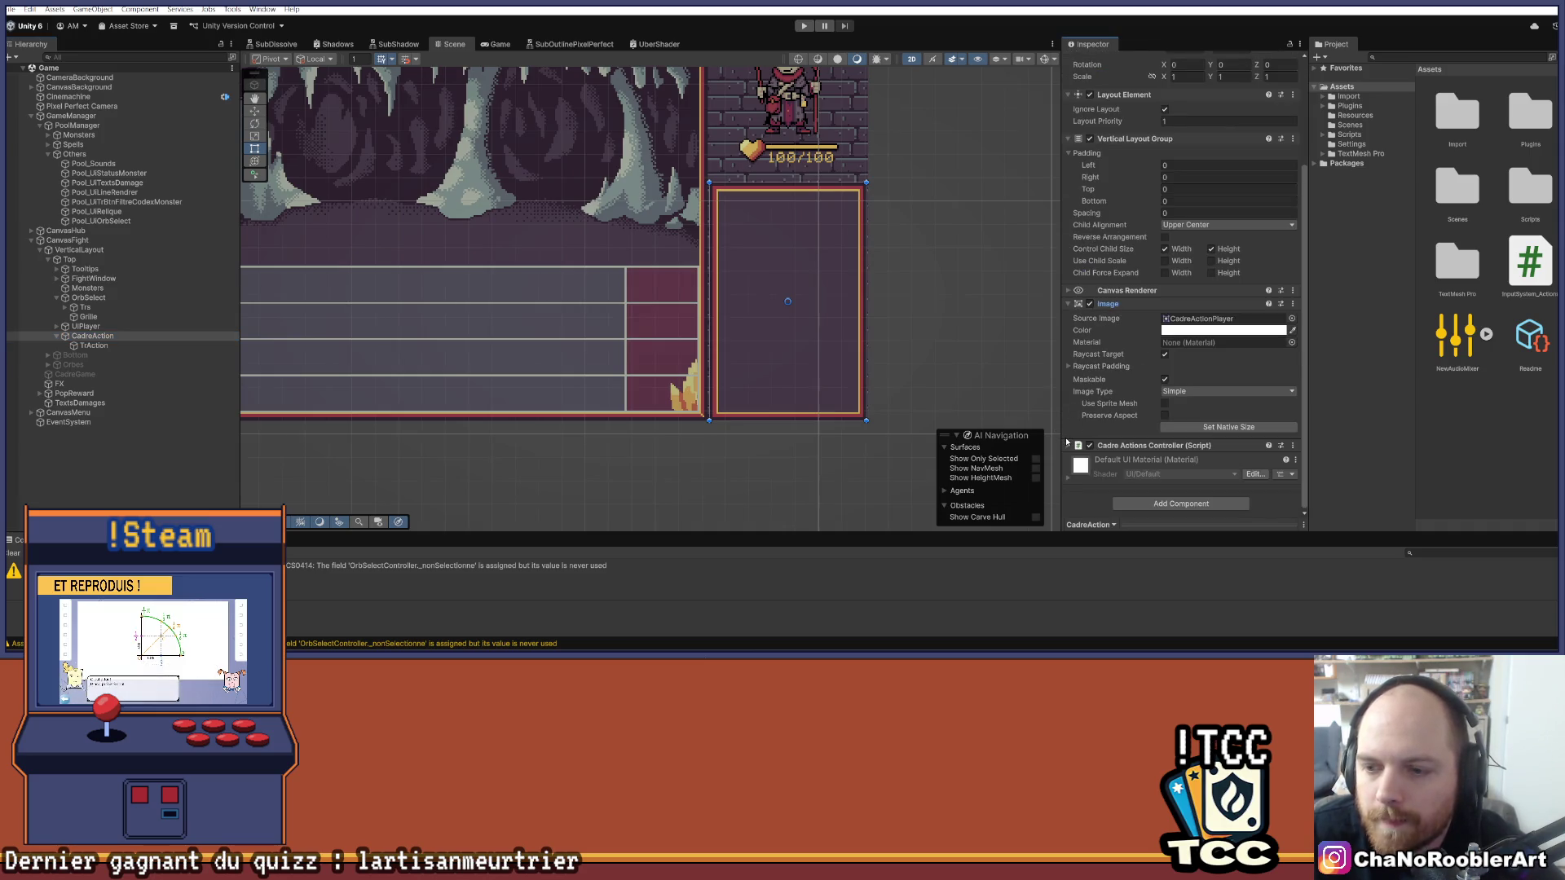
scroll(1102, 405, up, 3)
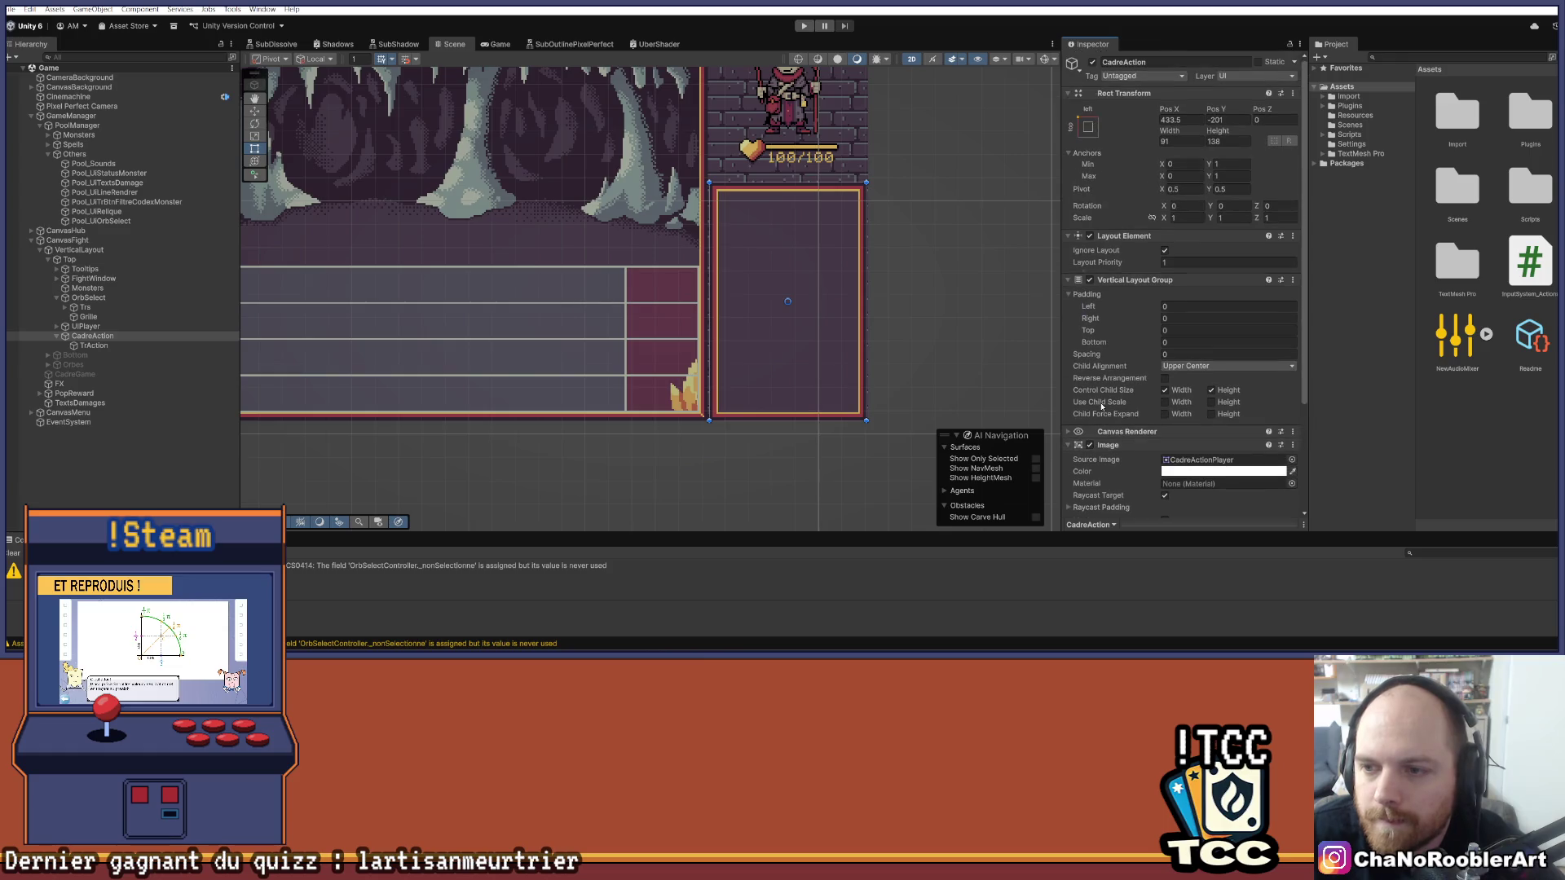
click(1070, 445)
mouse_move(926, 307)
mouse_down()
mouse_move(843, 325)
mouse_move(944, 339)
mouse_up()
scroll(867, 260, up, 4)
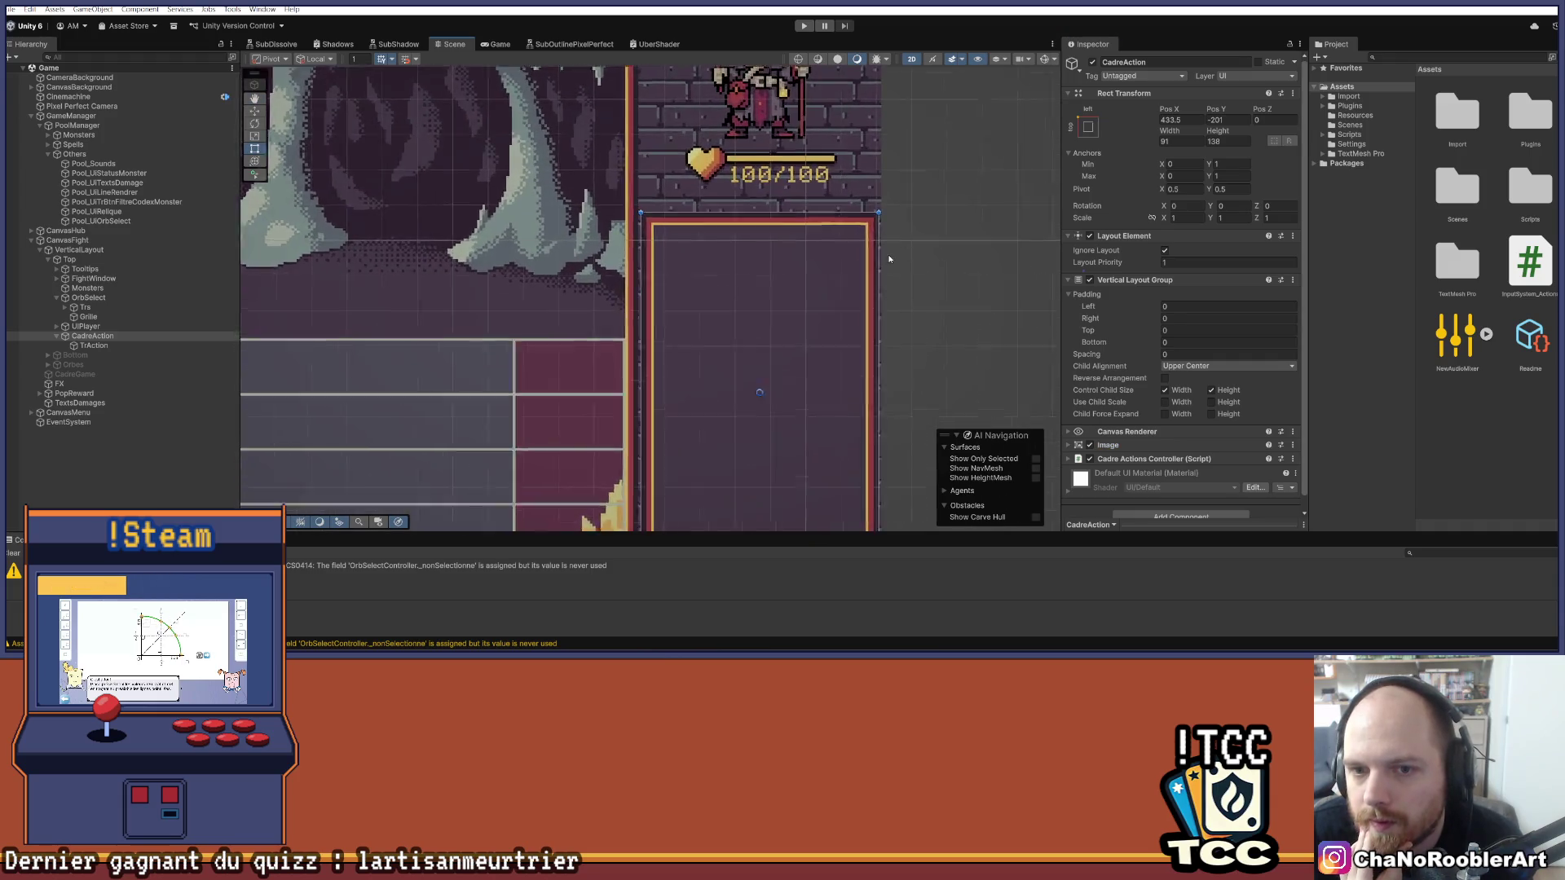
scroll(903, 272, up, 1)
mouse_move(903, 273)
mouse_down()
mouse_move(894, 197)
mouse_move(814, 355)
mouse_up()
scroll(894, 197, down, 2)
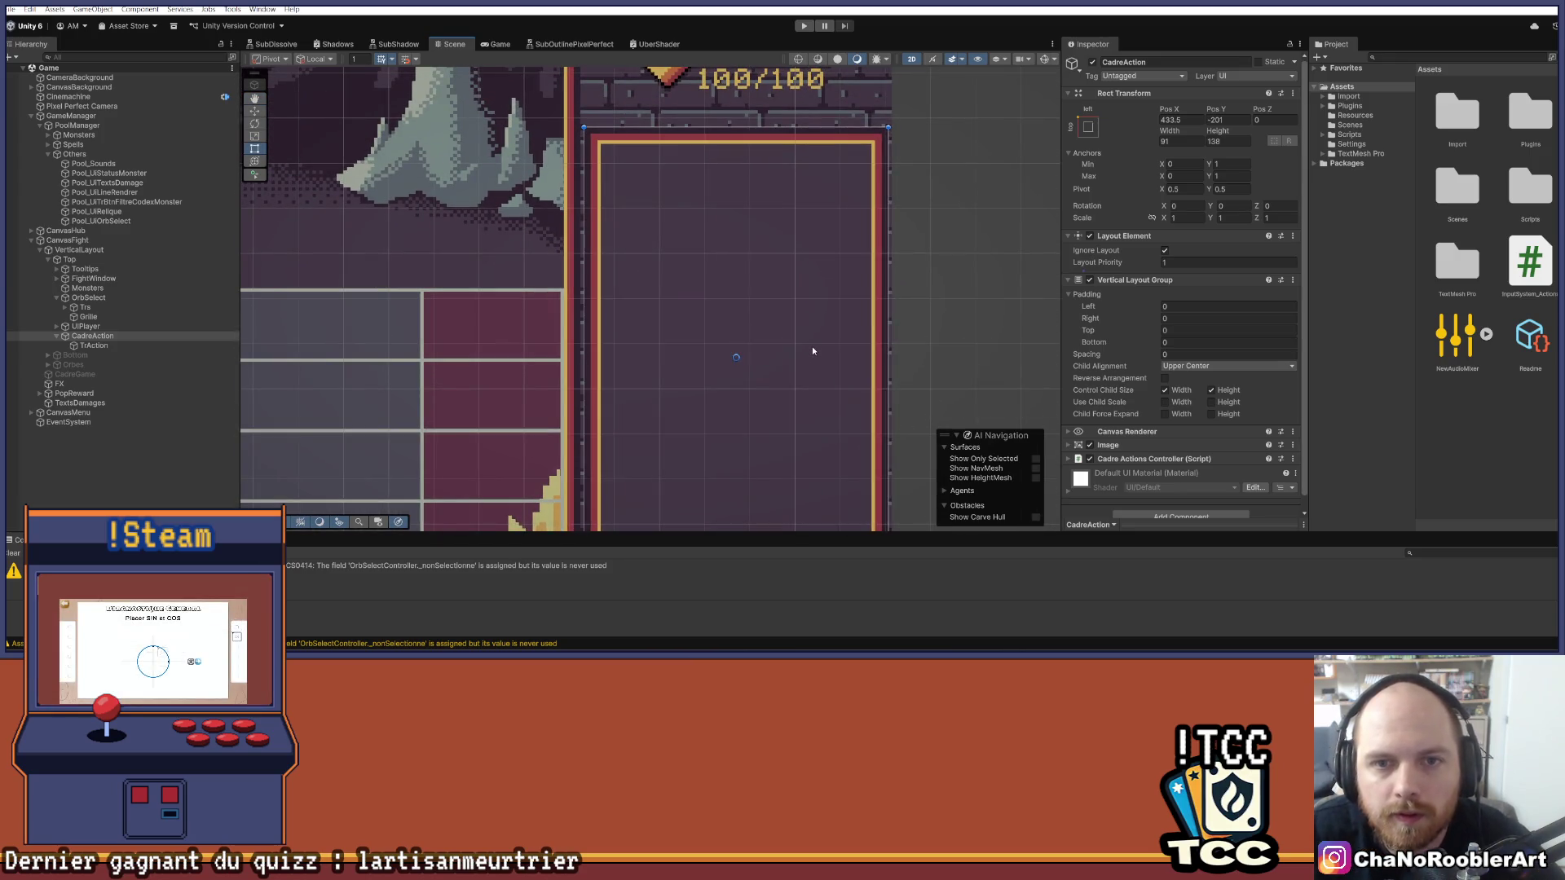
scroll(813, 351, down, 1)
scroll(810, 353, down, 2)
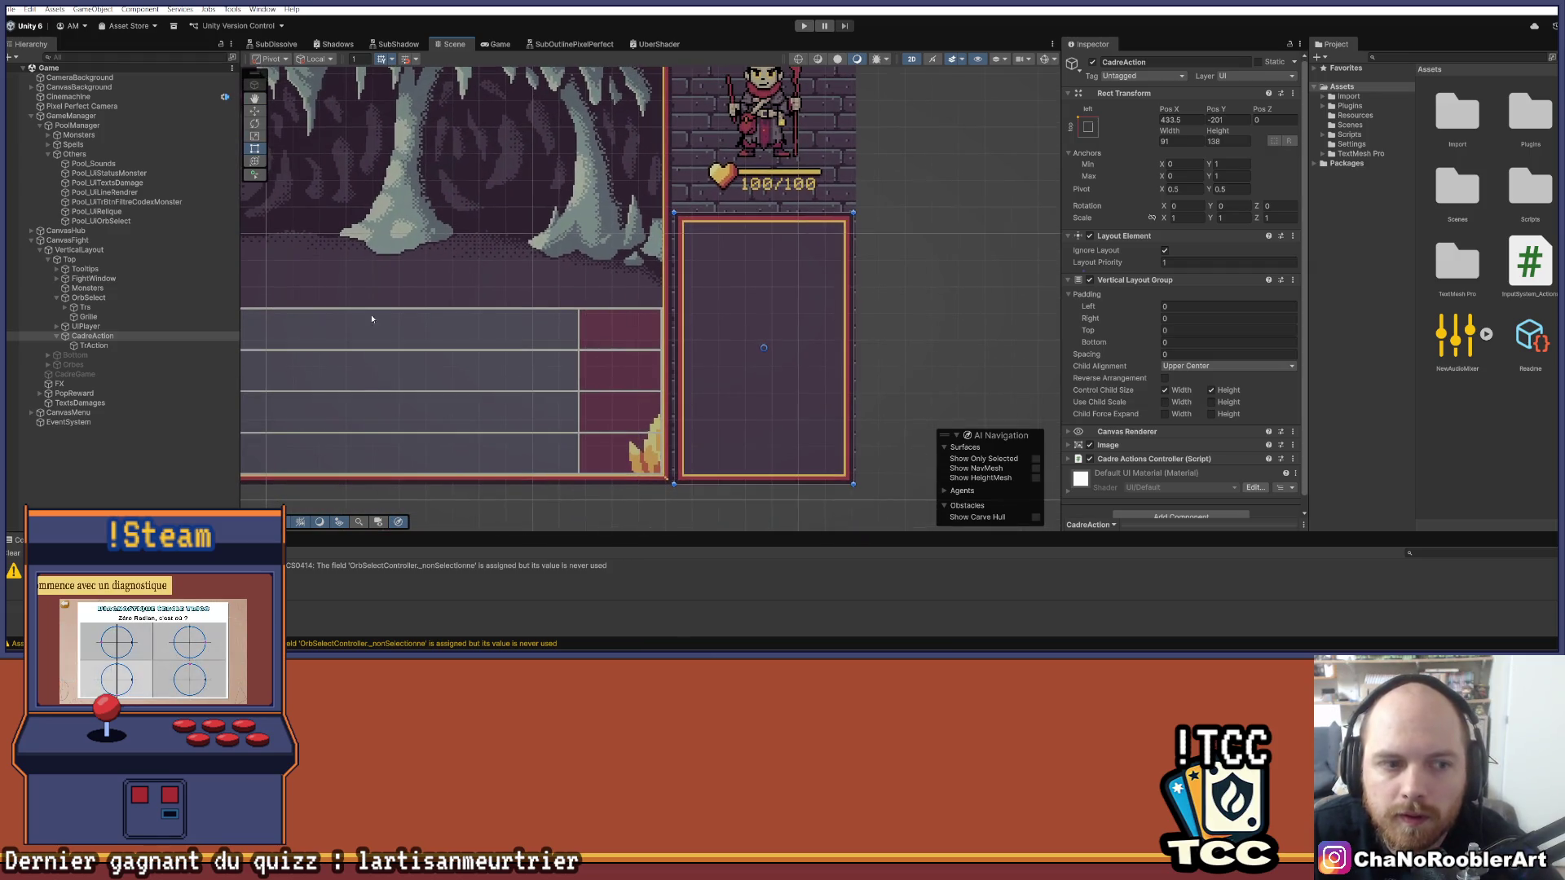
click(88, 346)
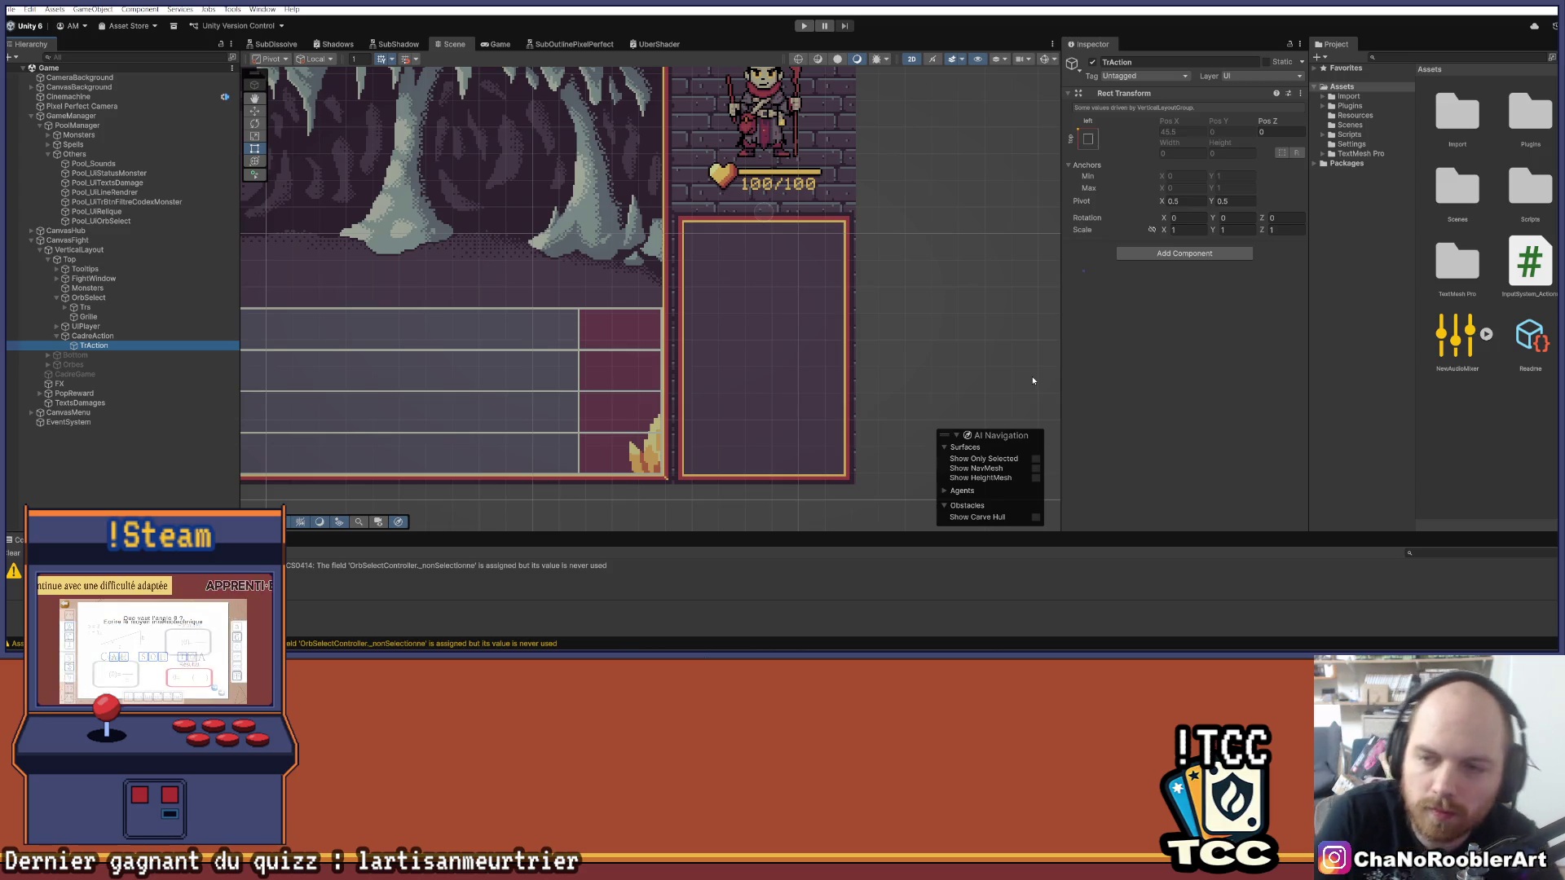
Step: Select TrAction and add a Layout Element component from the Add Component search
click(92, 336)
click(90, 346)
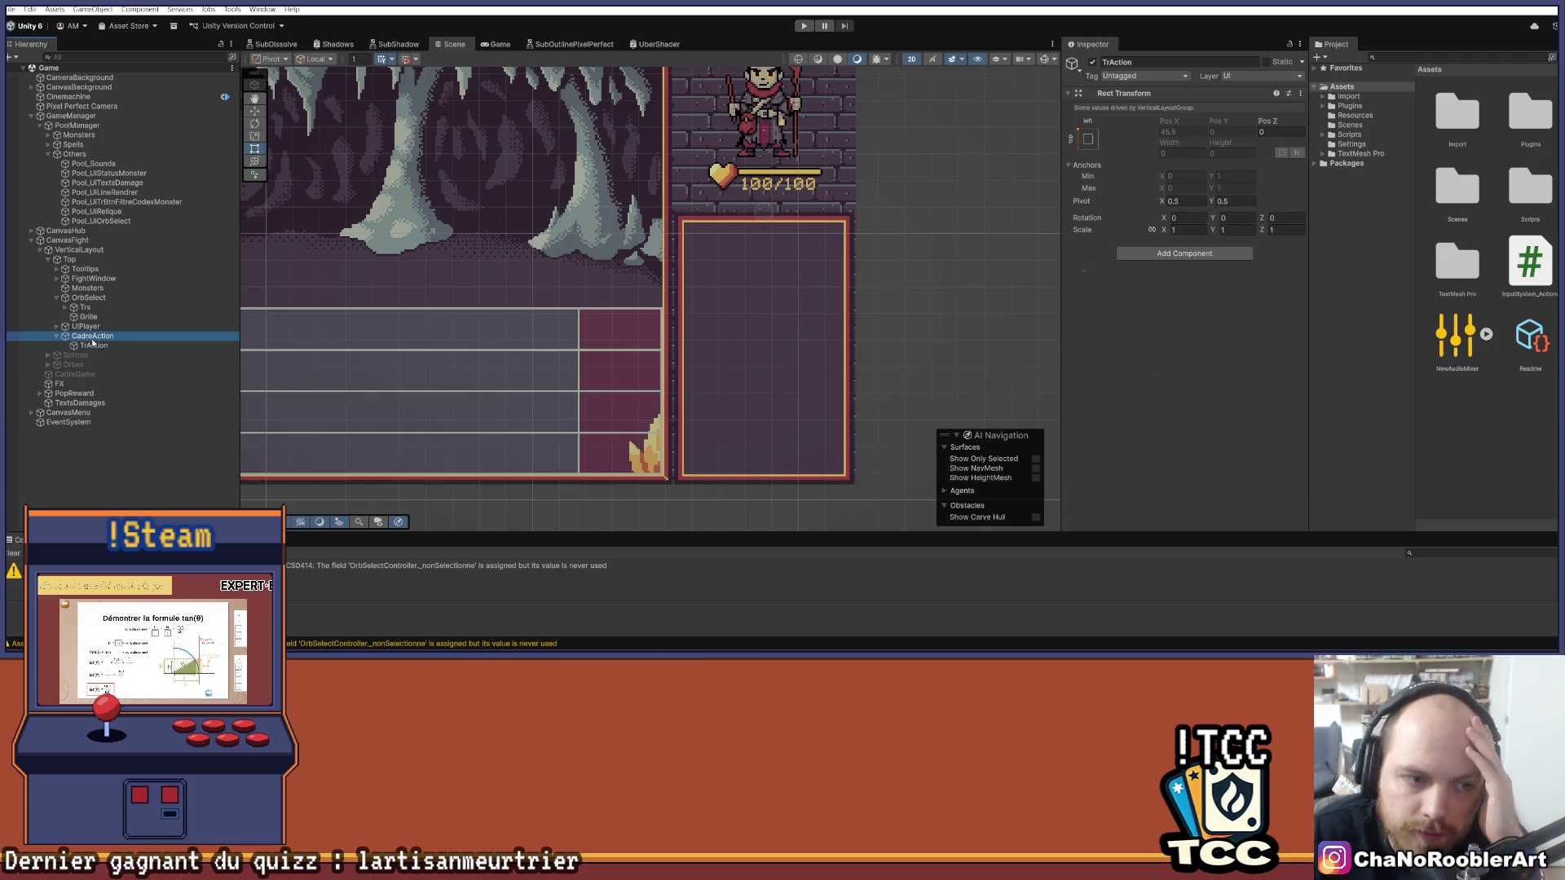
key(Up)
double_click(89, 346)
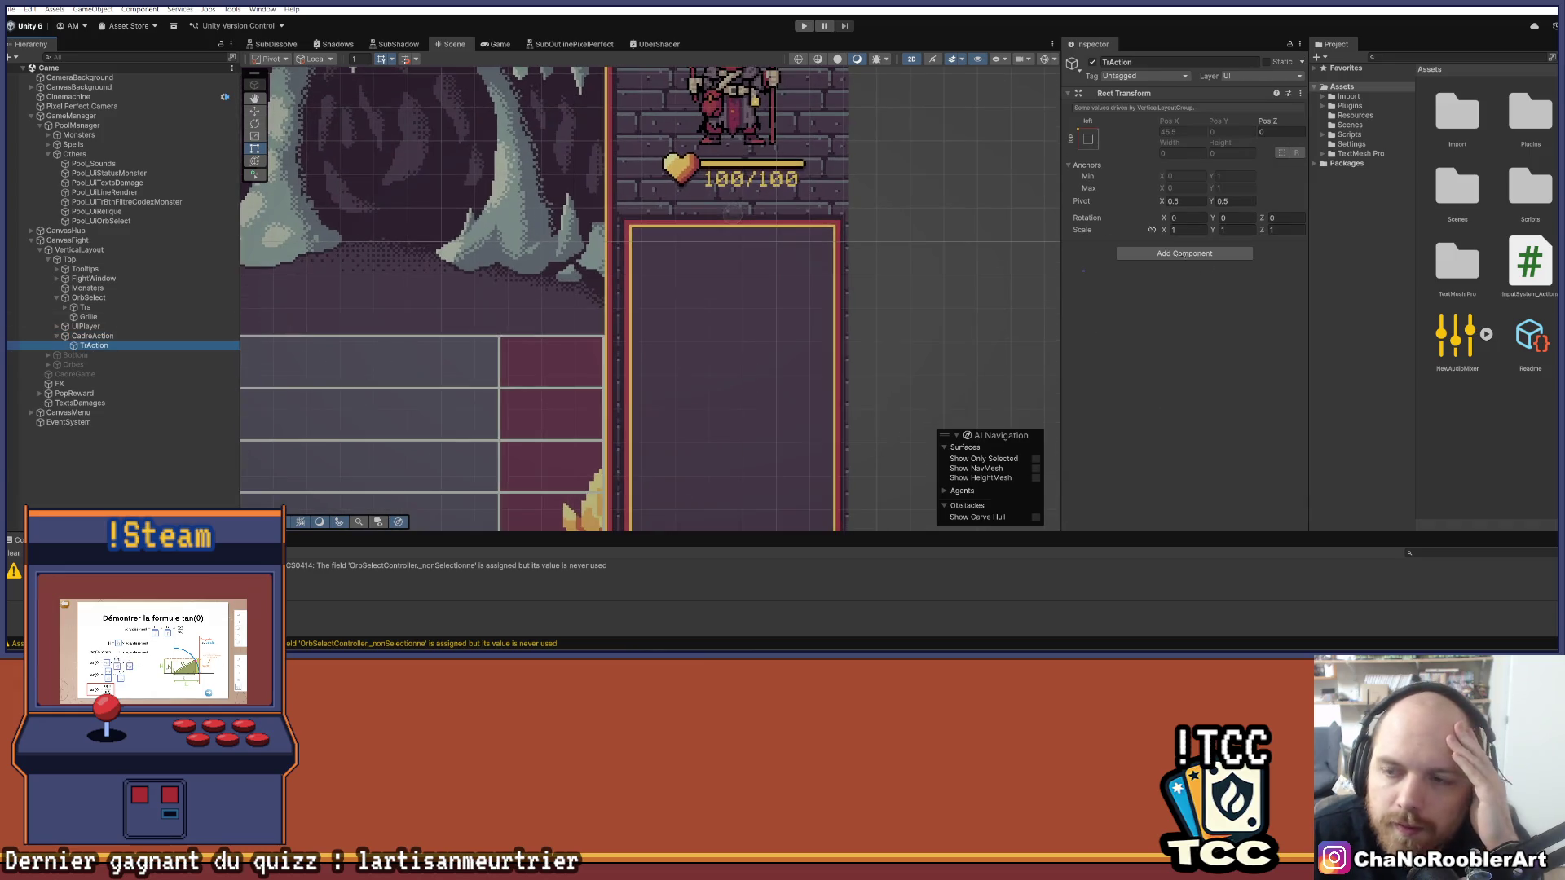
click(1213, 253)
text(Layo)
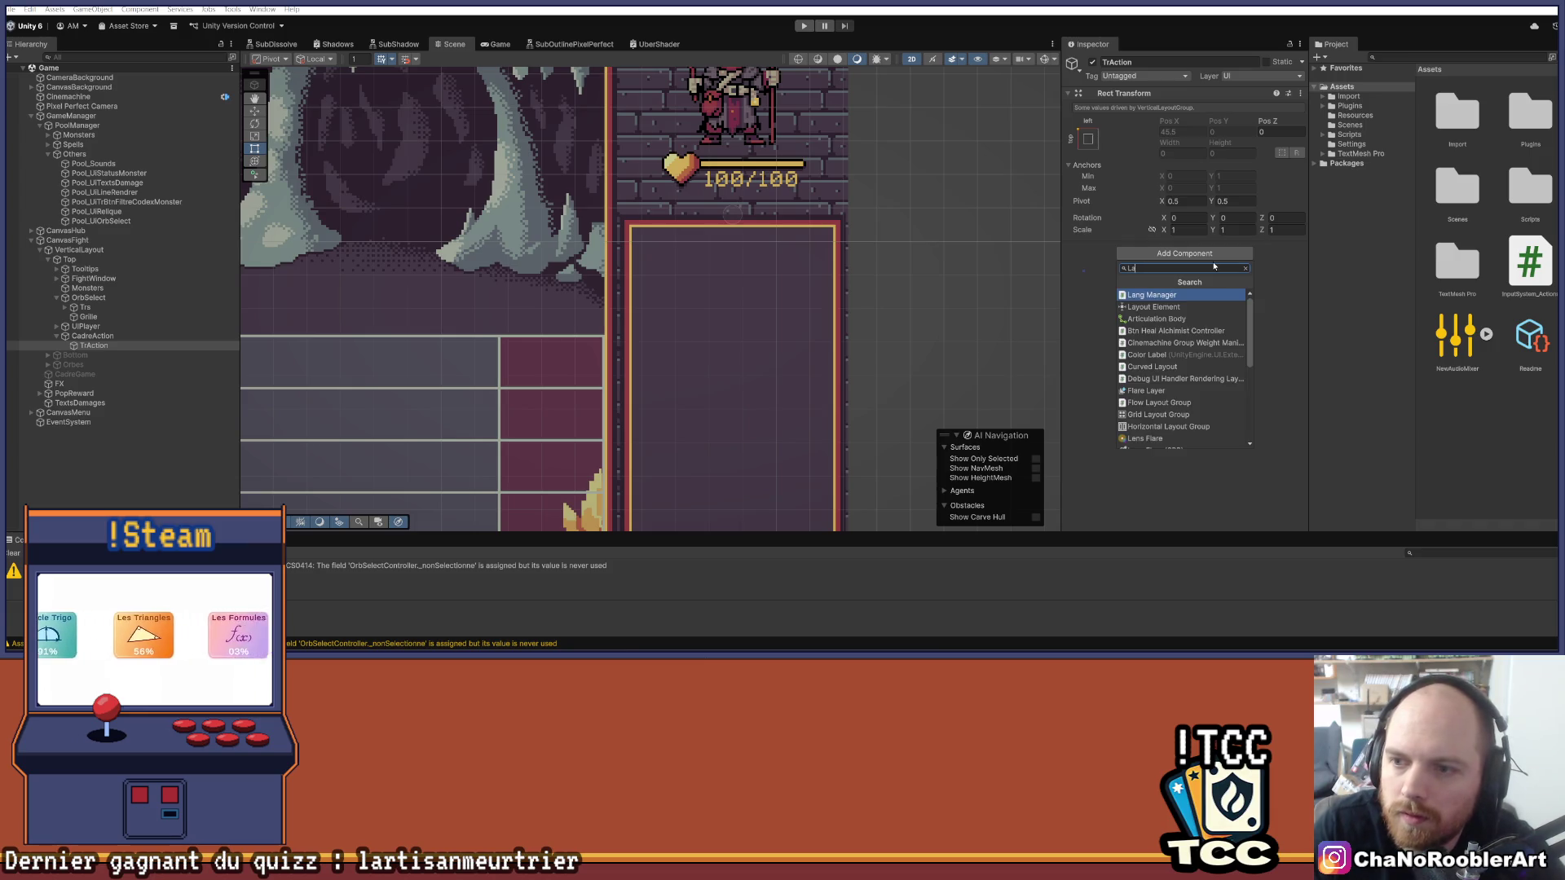
key(Down)
key(Return)
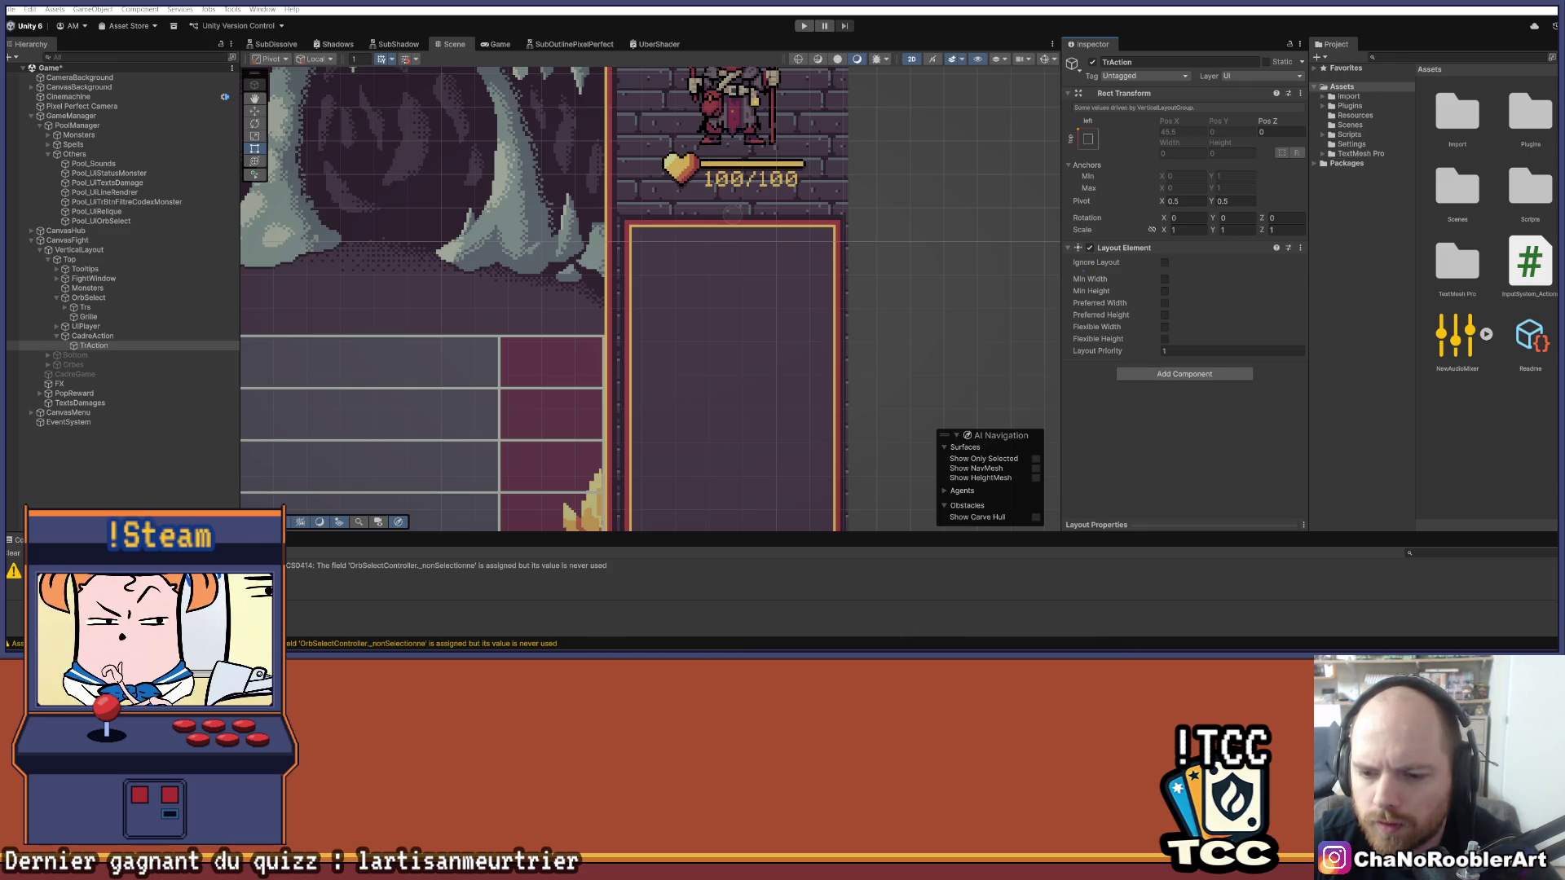
Step: On the VoidHunter board, drag 'Changement de monstre, et enlever l'ombre' into Playtest 3 above Hub
mouse_move(848, 604)
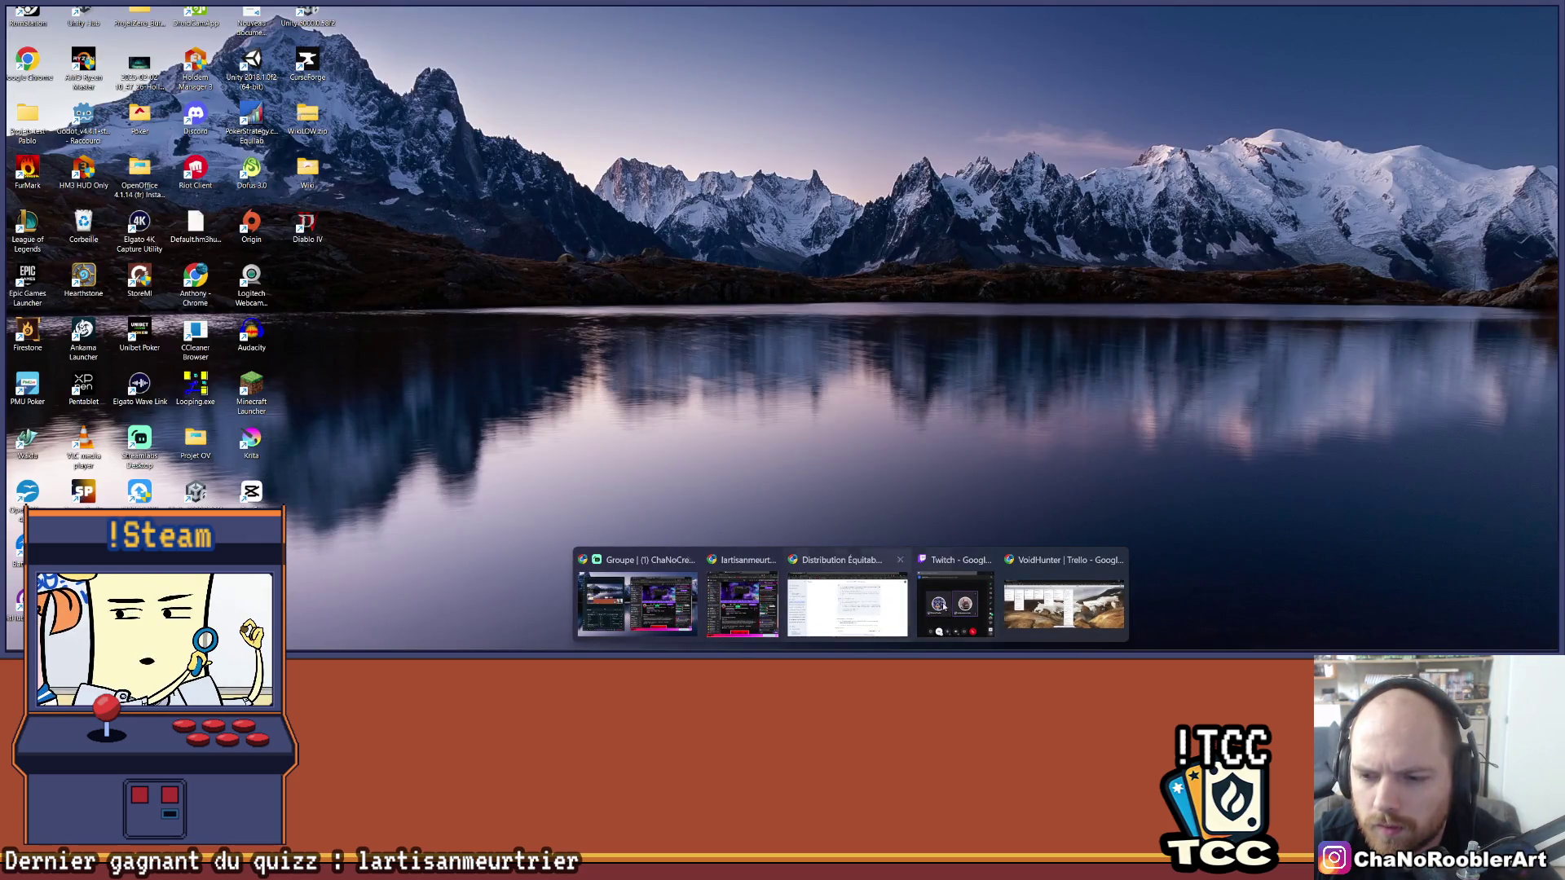
click(1064, 595)
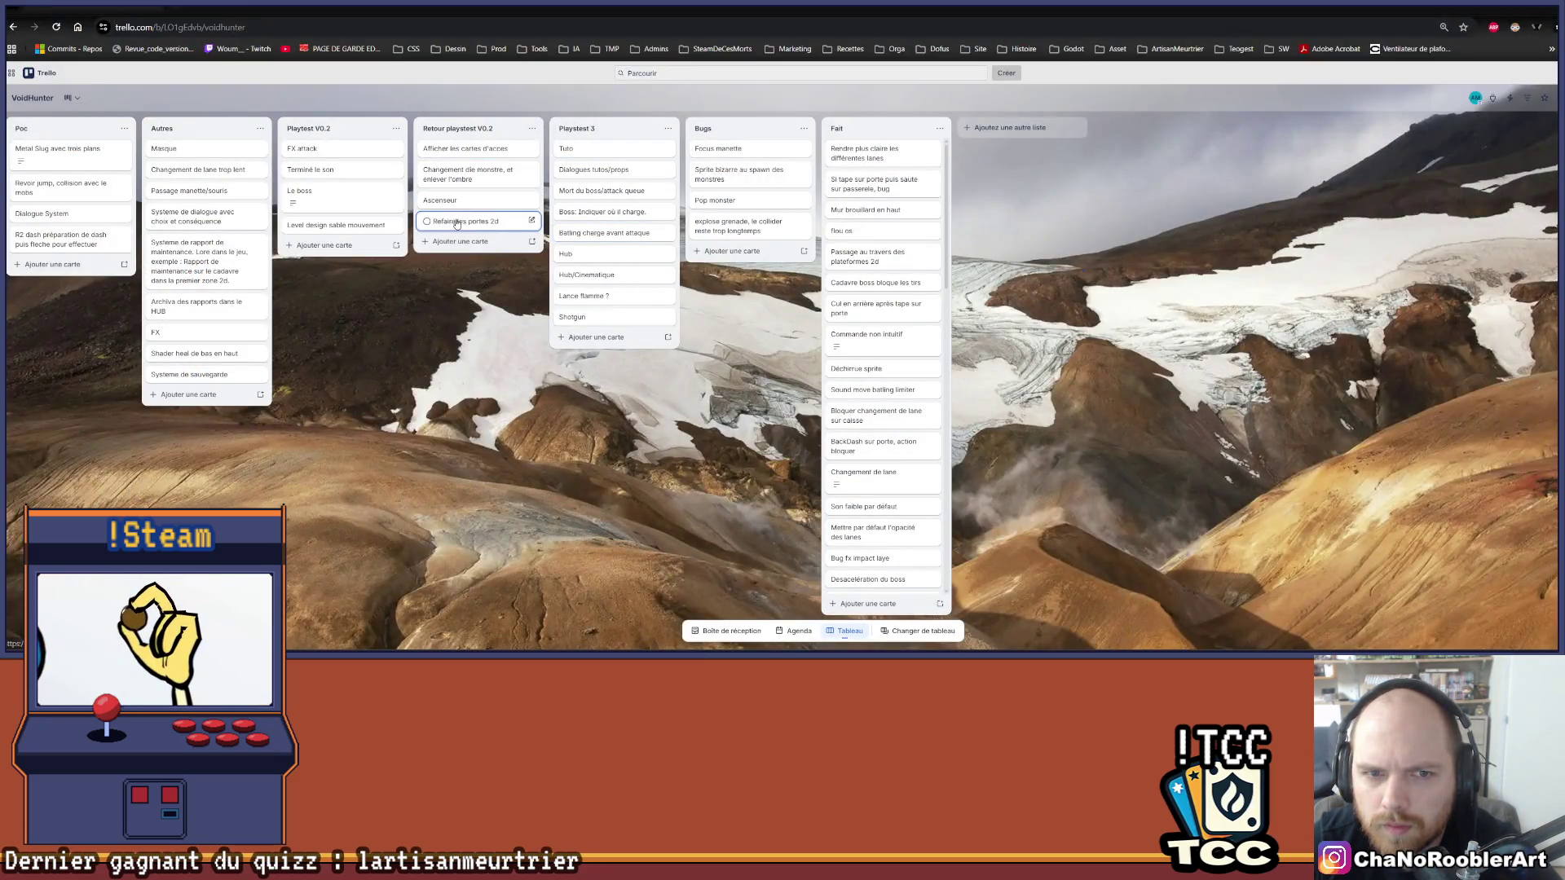
mouse_move(468, 175)
mouse_down()
mouse_move(603, 177)
mouse_move(602, 281)
mouse_move(594, 265)
mouse_up()
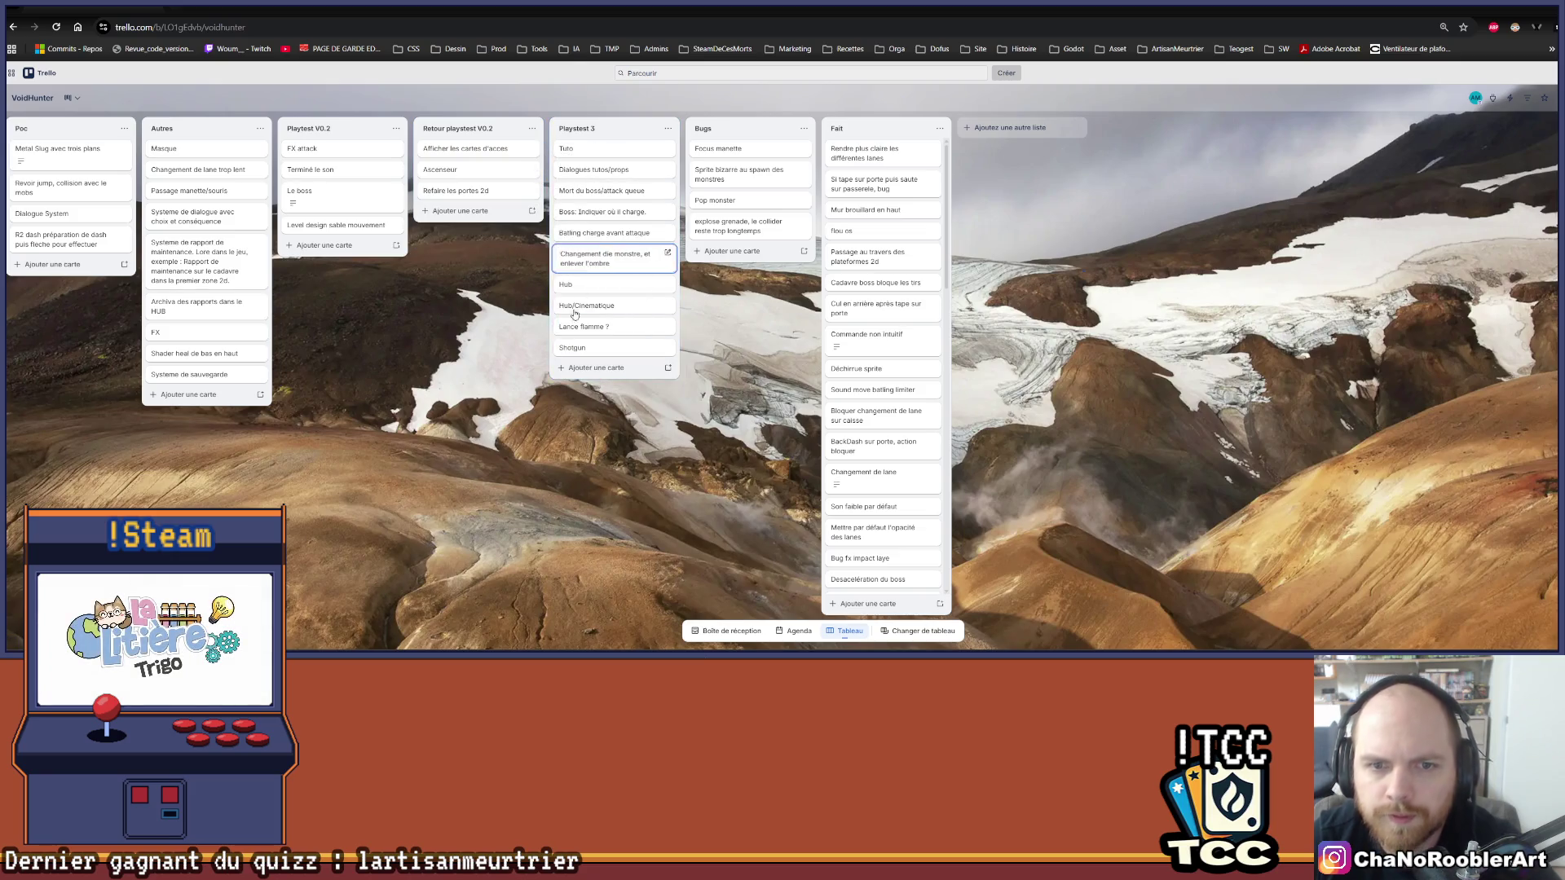
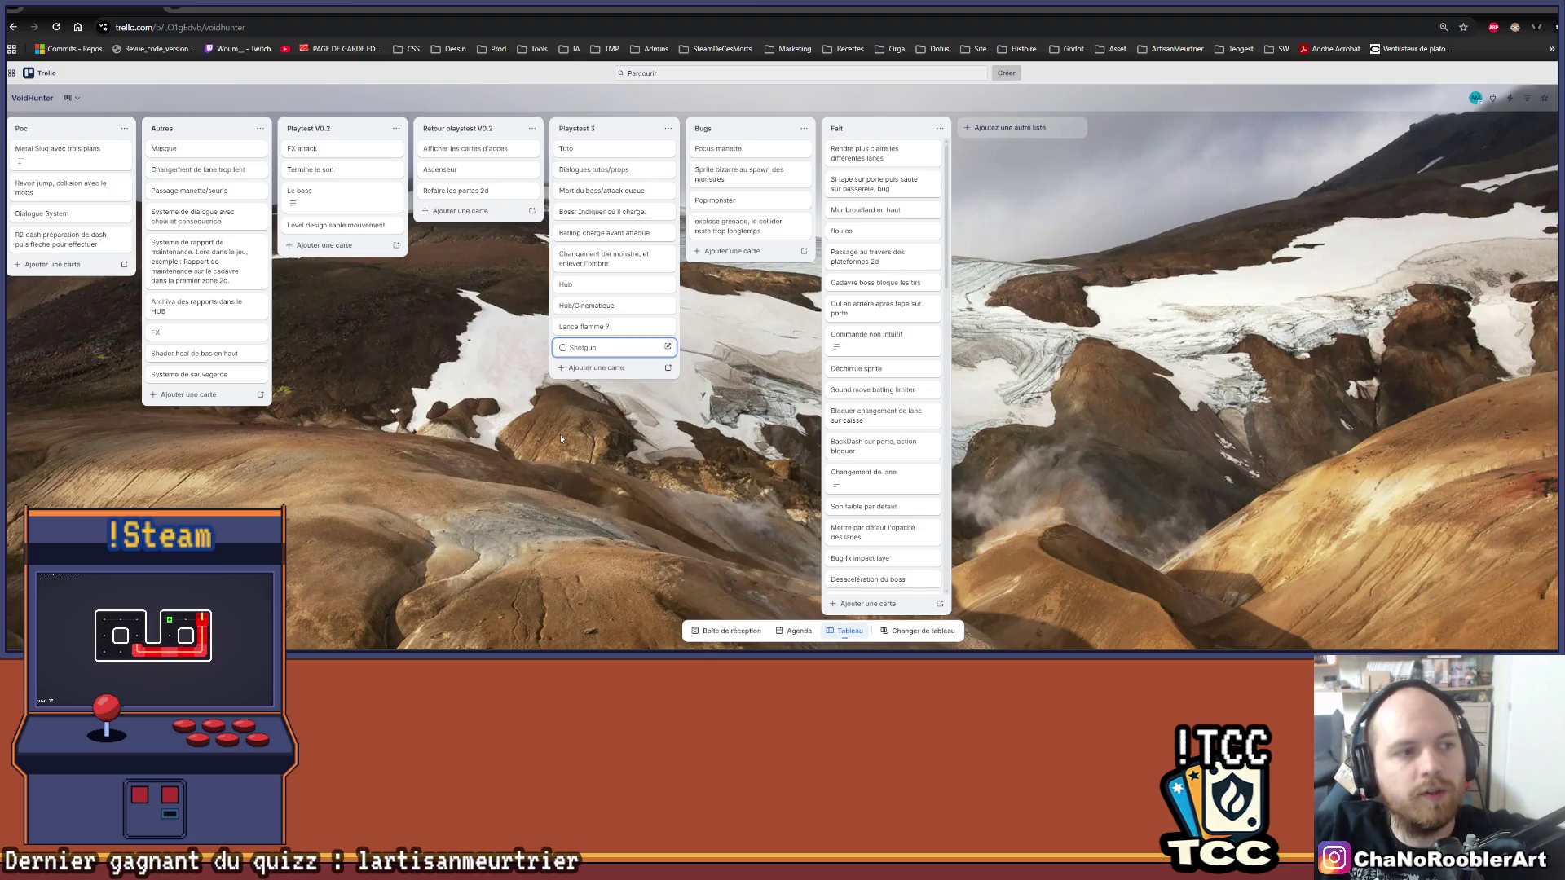
Step: Move the Shotgun card above 'Lance flamme ?' in the Playtest 3 list
drag(592, 359, 594, 326)
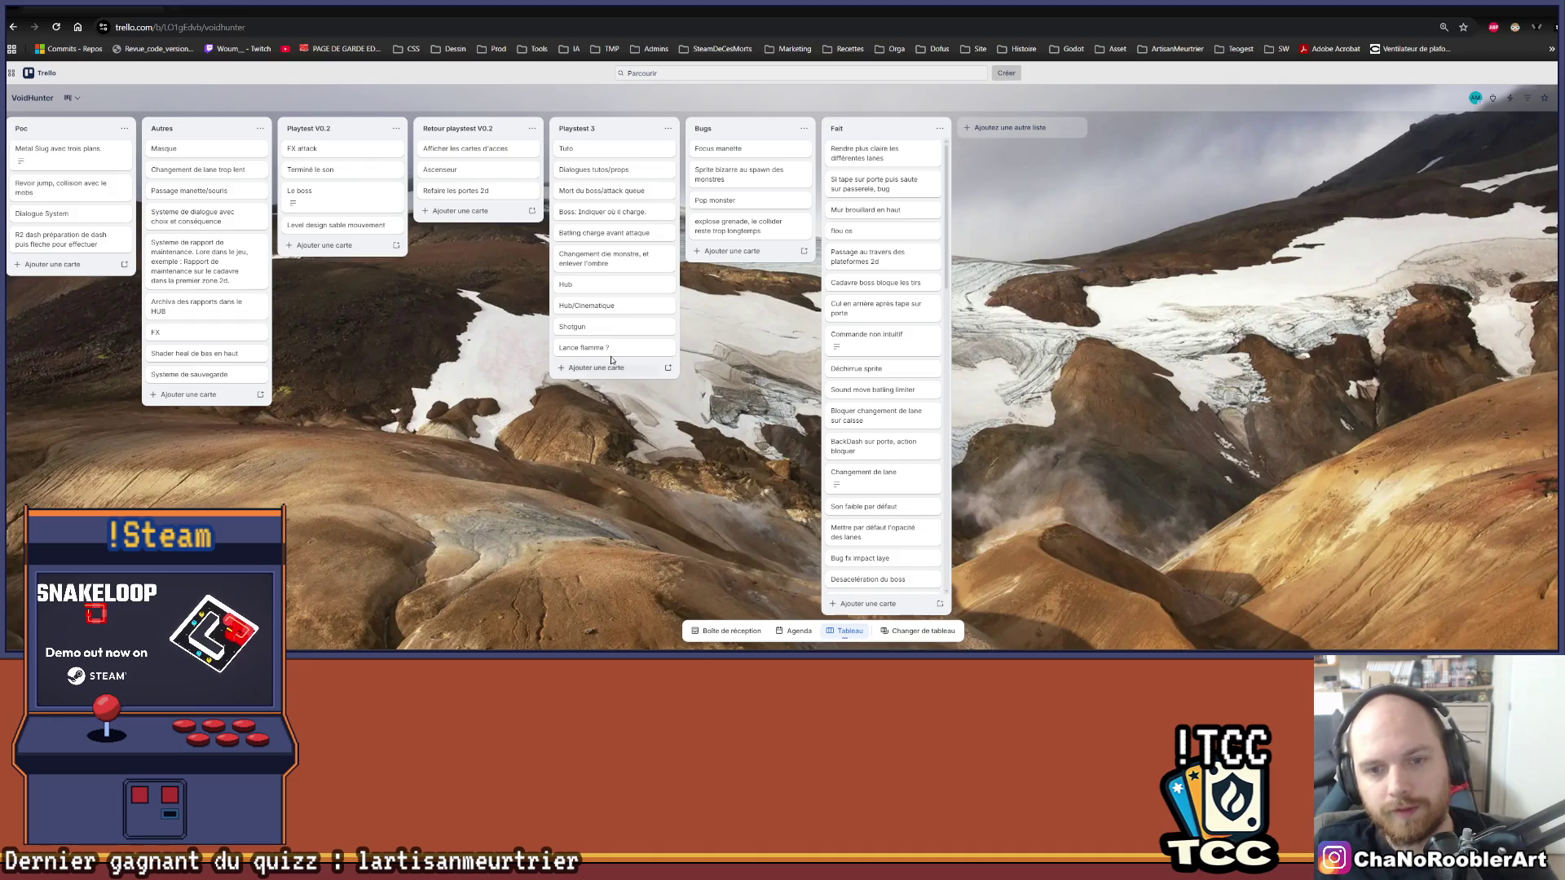
Step: Retitle the 'Lance flamme ?' card to 'Lance flamme ? / ulti'
click(636, 356)
click(727, 128)
text(/ ulti)
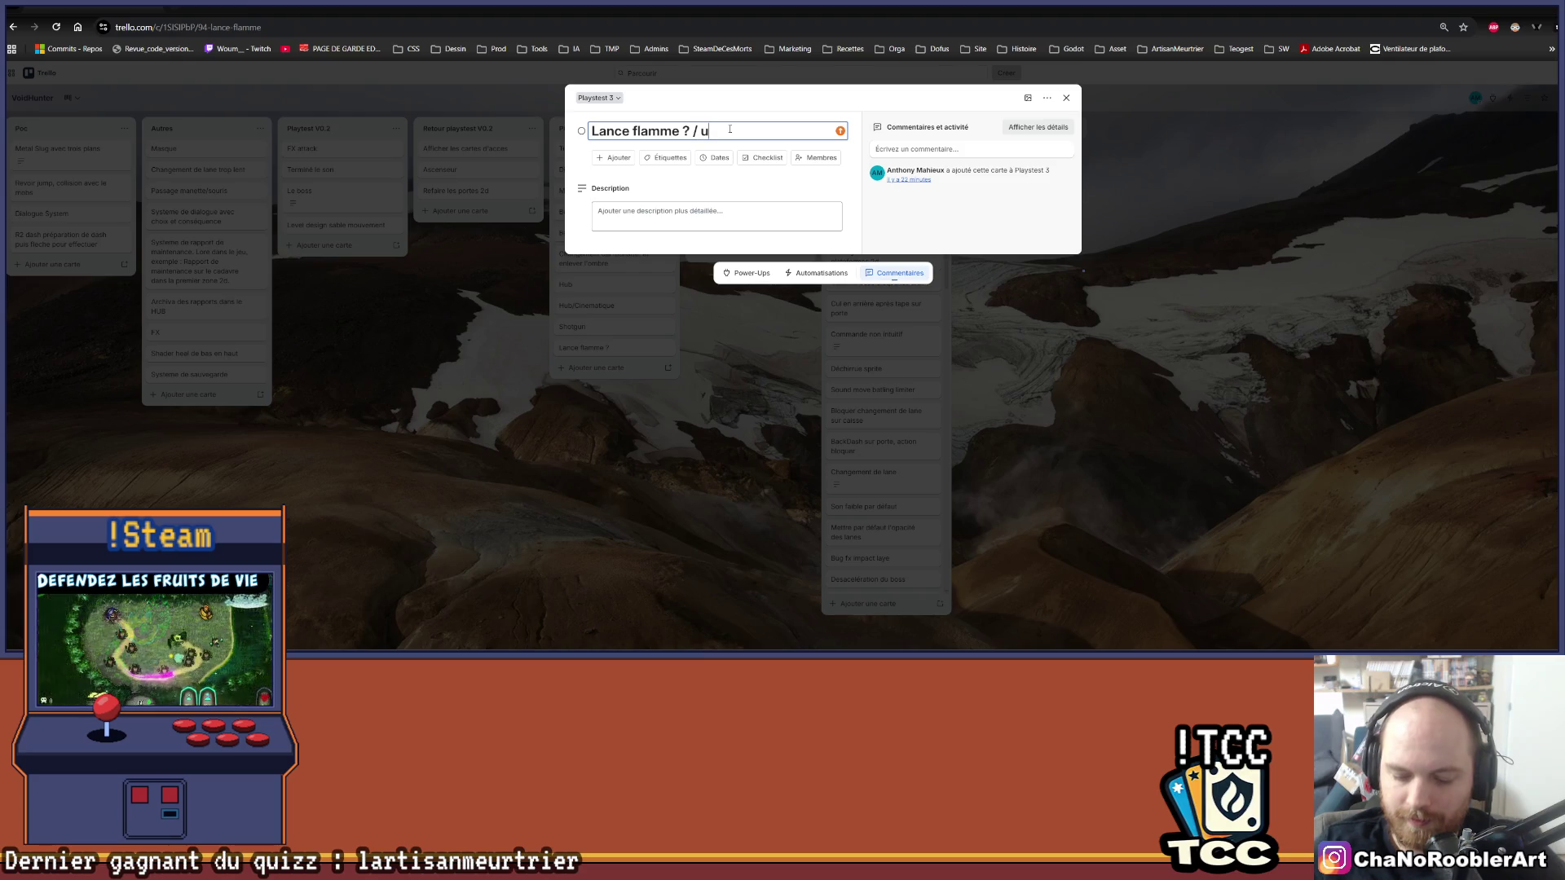
key(Return)
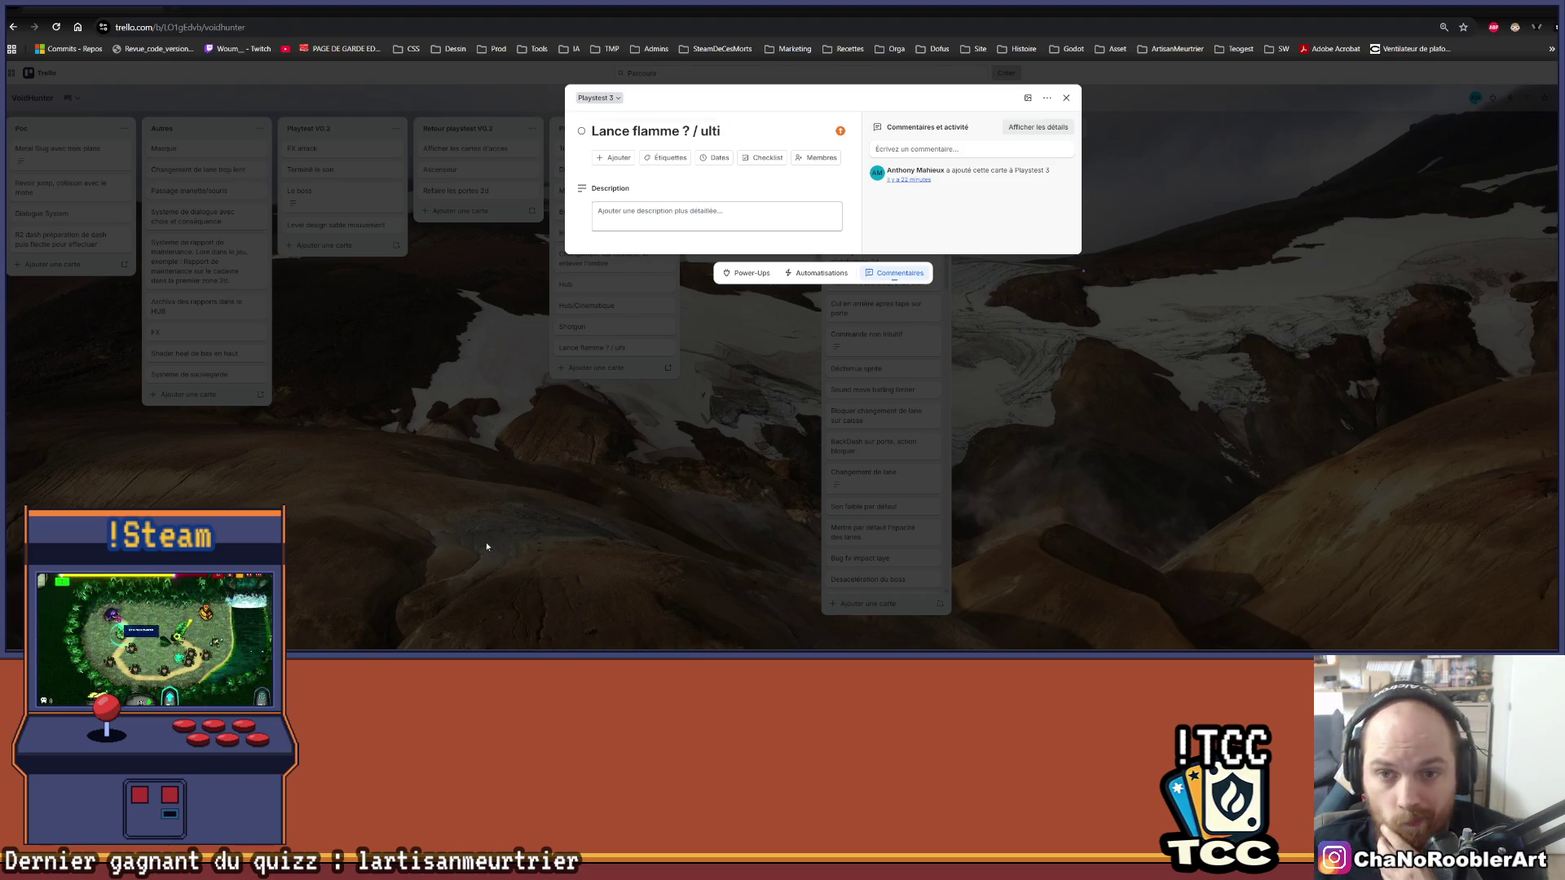
click(486, 541)
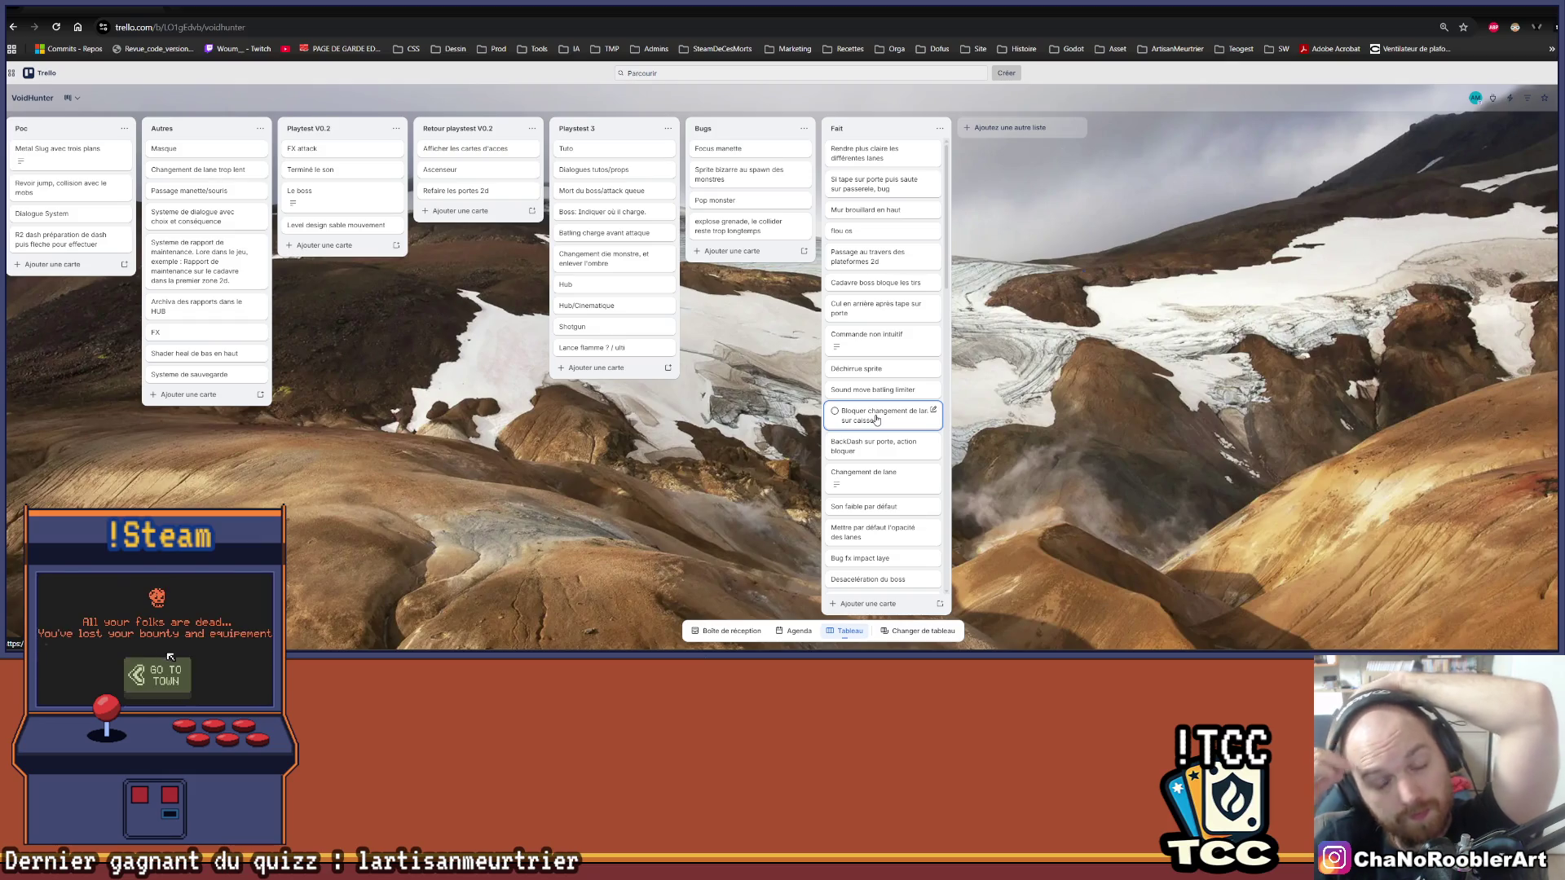
click(595, 328)
Step: Append '<=> Lance flame' to the Shotgun card's title and close the card
click(681, 128)
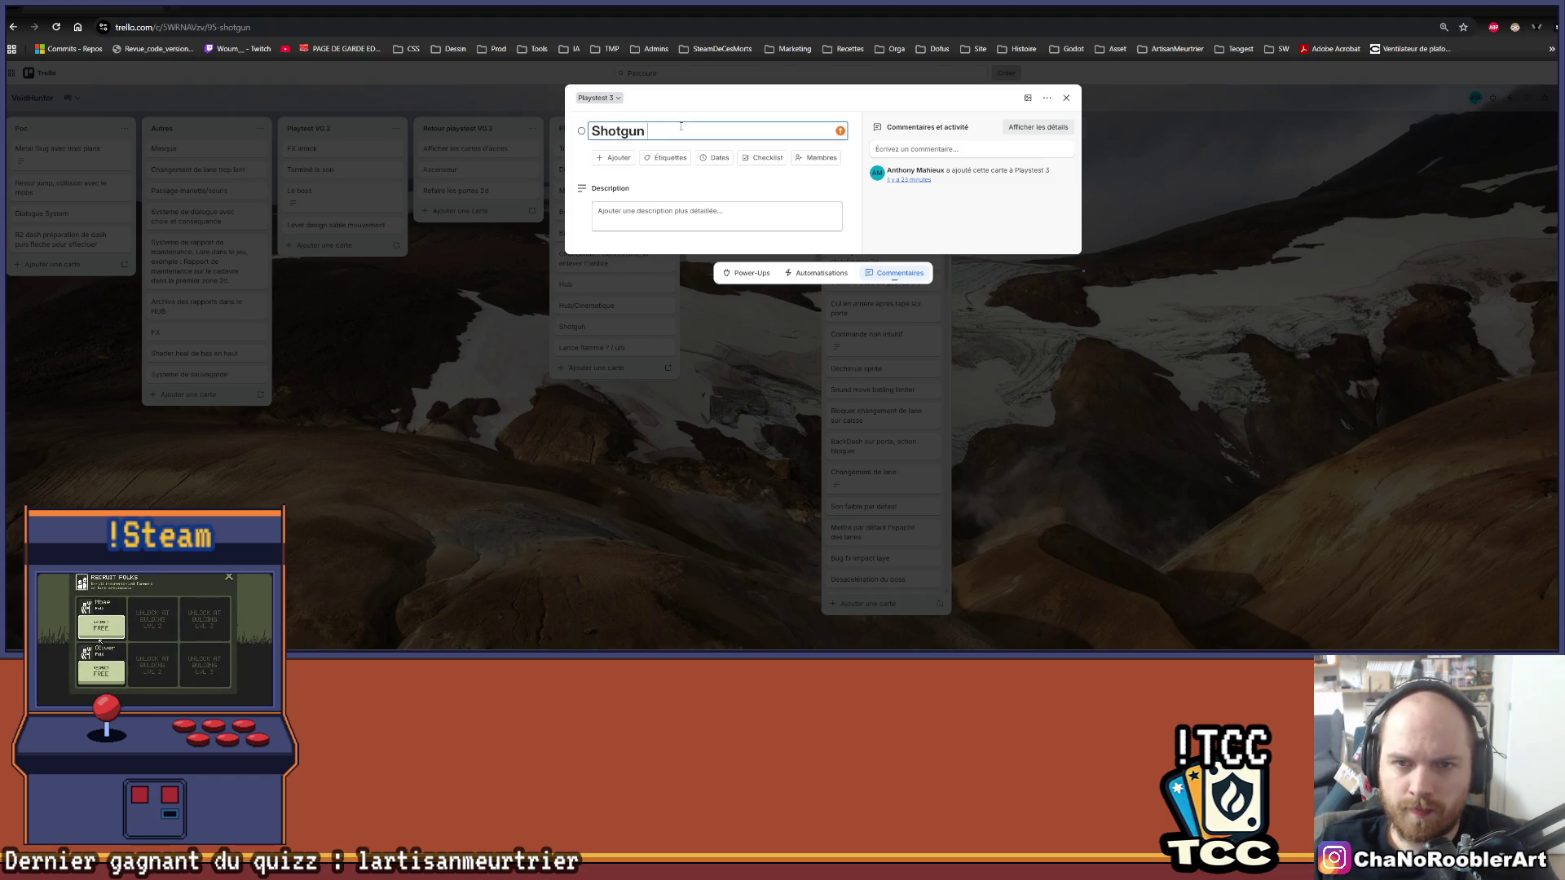
text(<=> )
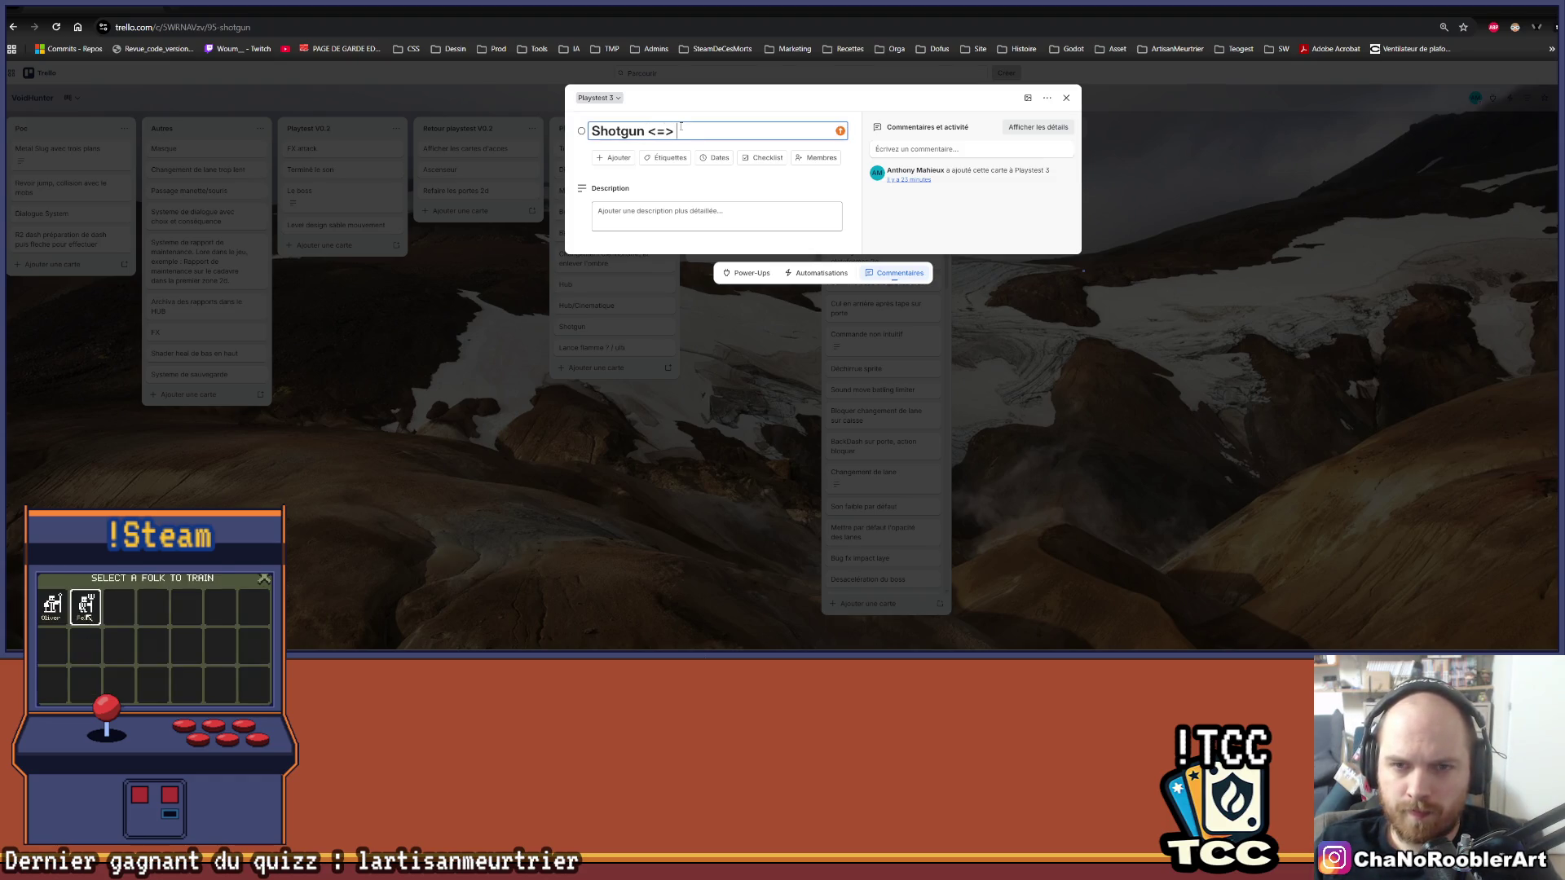
text(Lance flame)
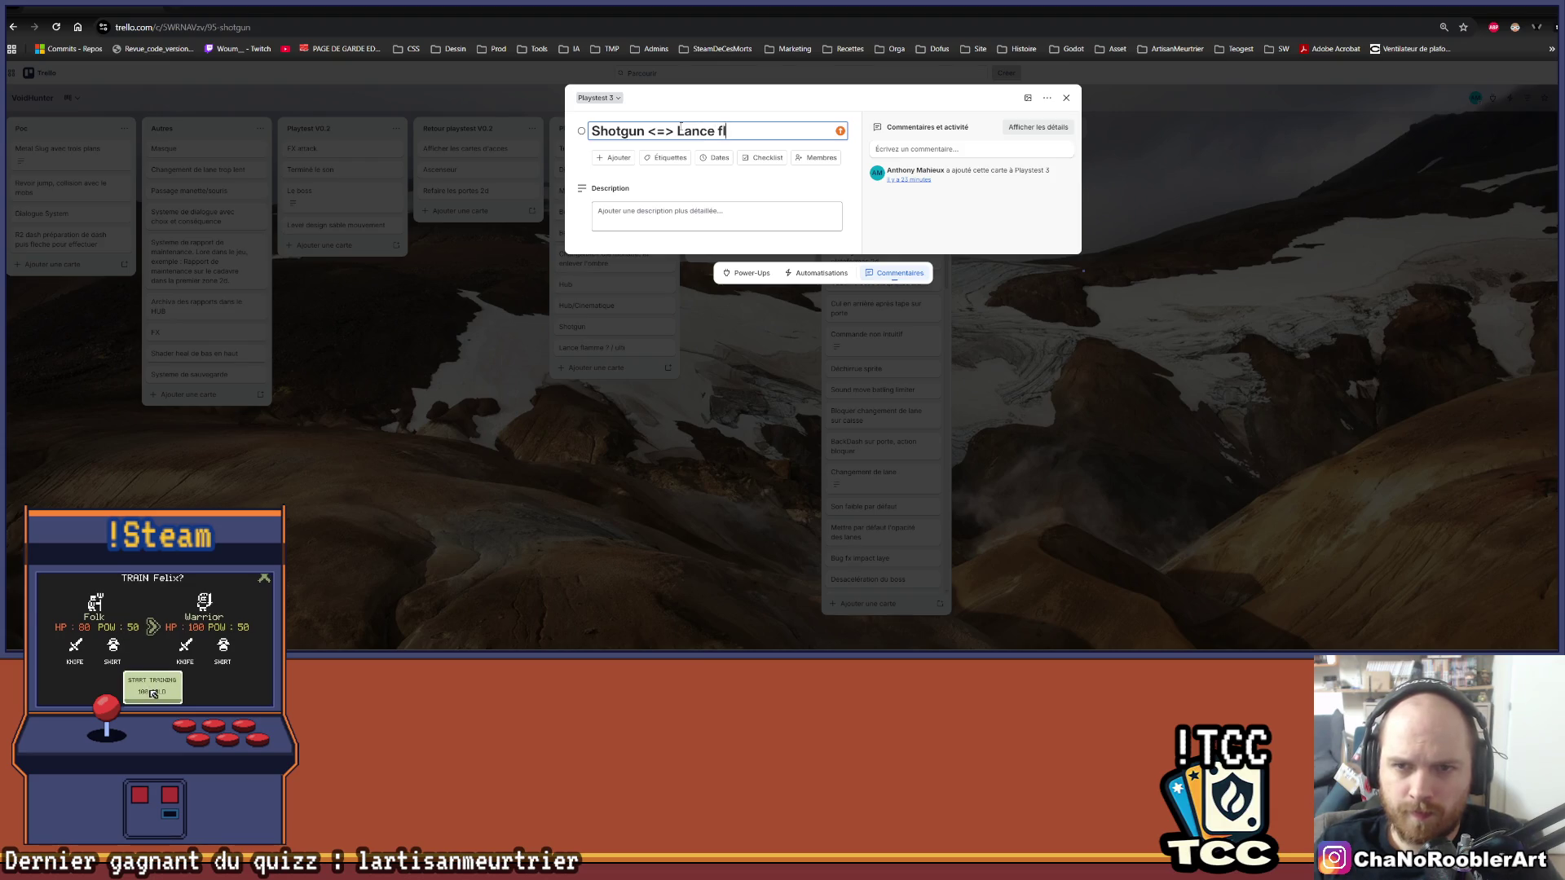
key(Return)
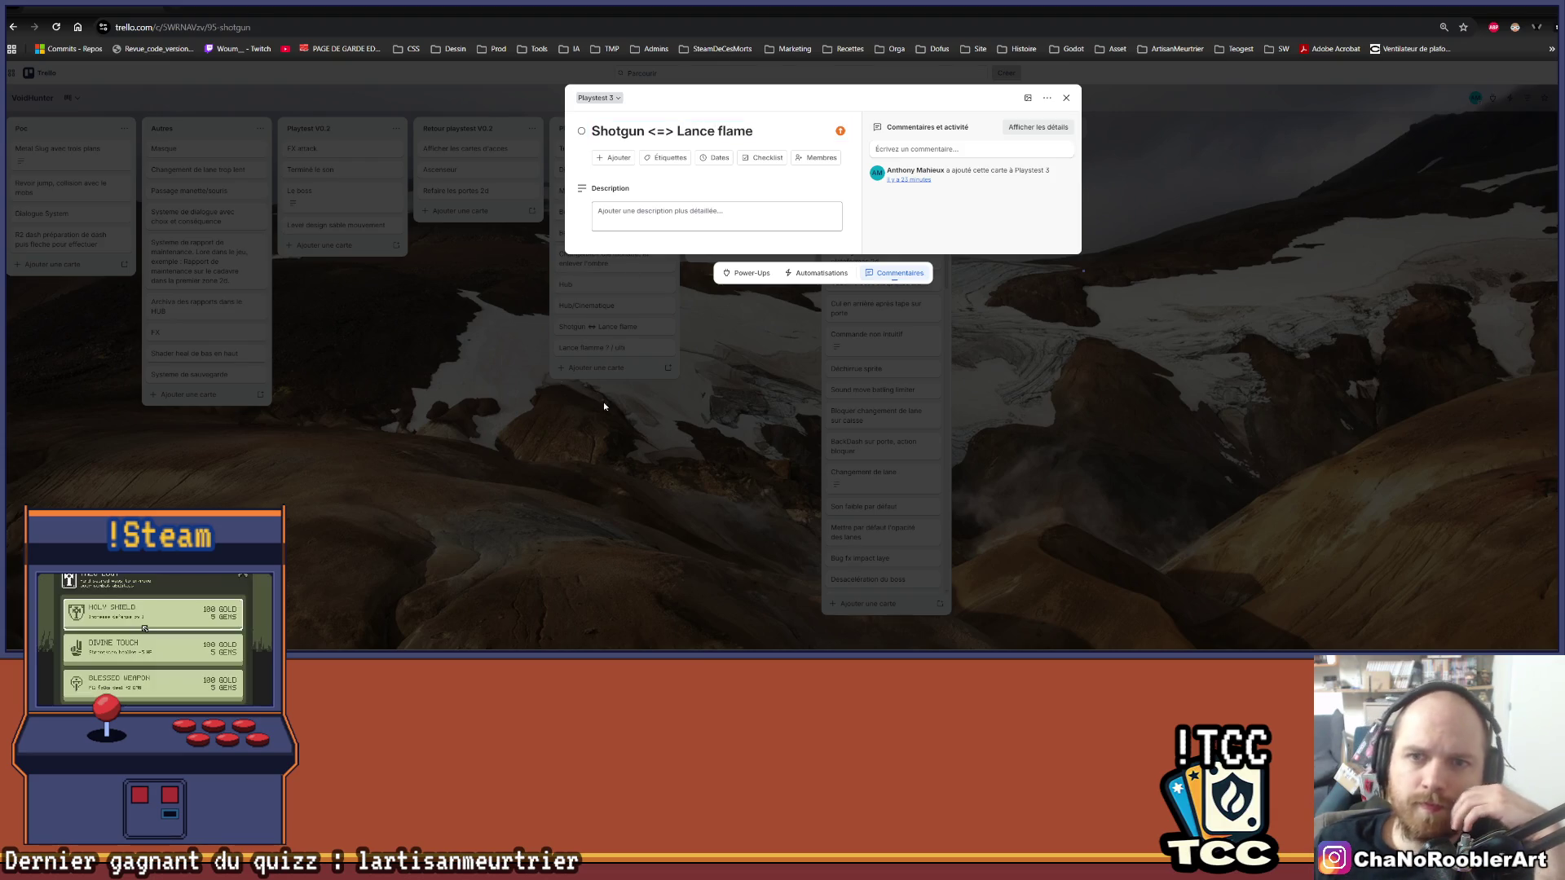
click(704, 304)
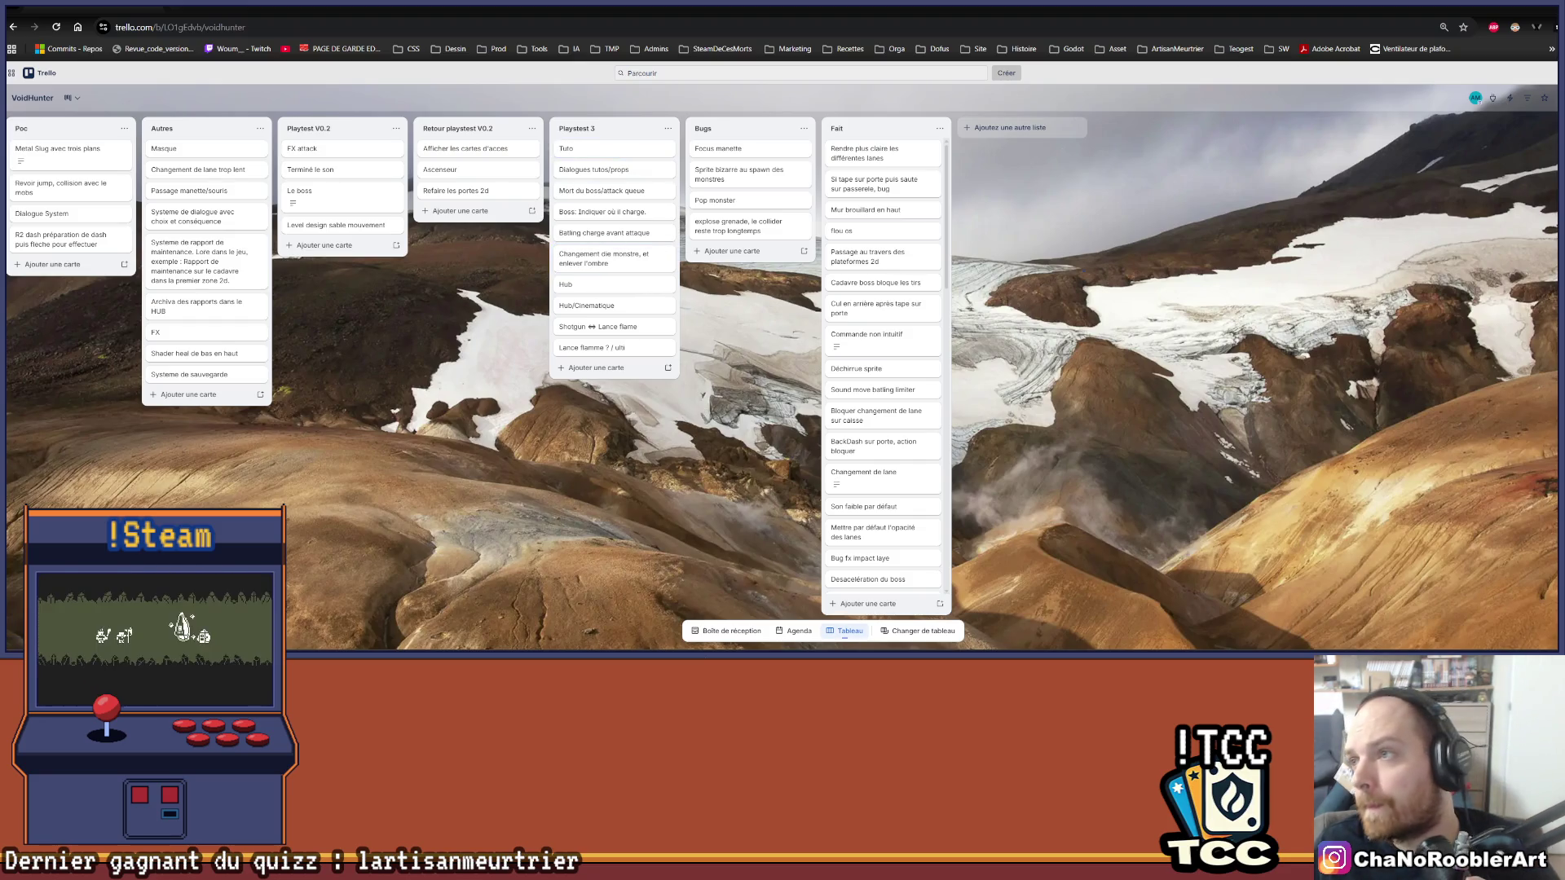
key(alt+Tab)
Step: Pan the Scene view to the action frame and compare CadreAction's and TrAction's Inspector settings
scroll(740, 242, down, 2)
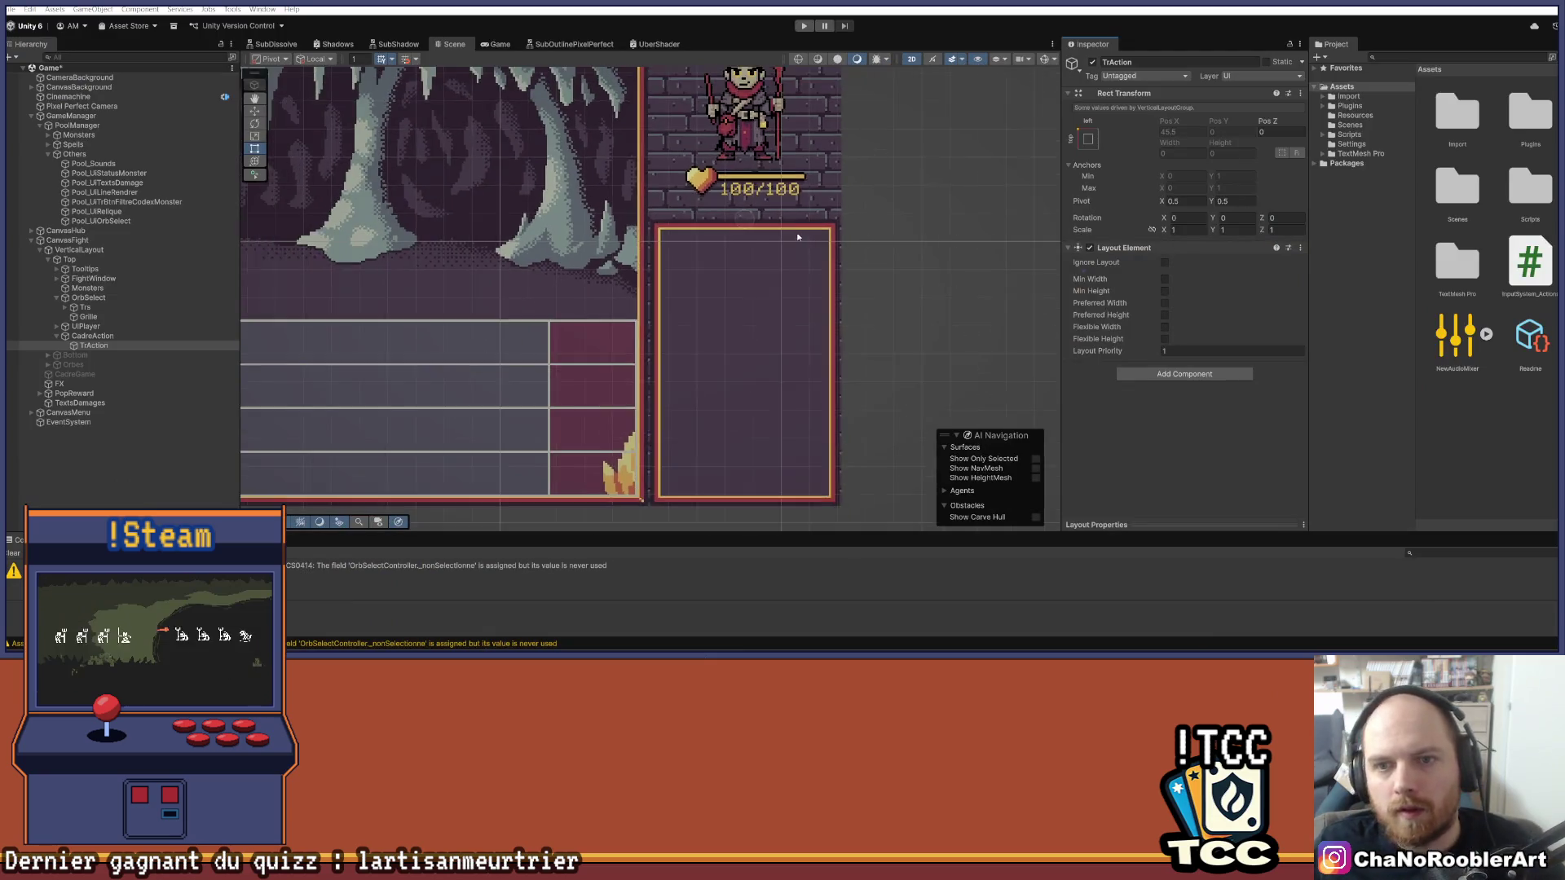
drag(740, 244, 678, 245)
scroll(673, 256, up, 3)
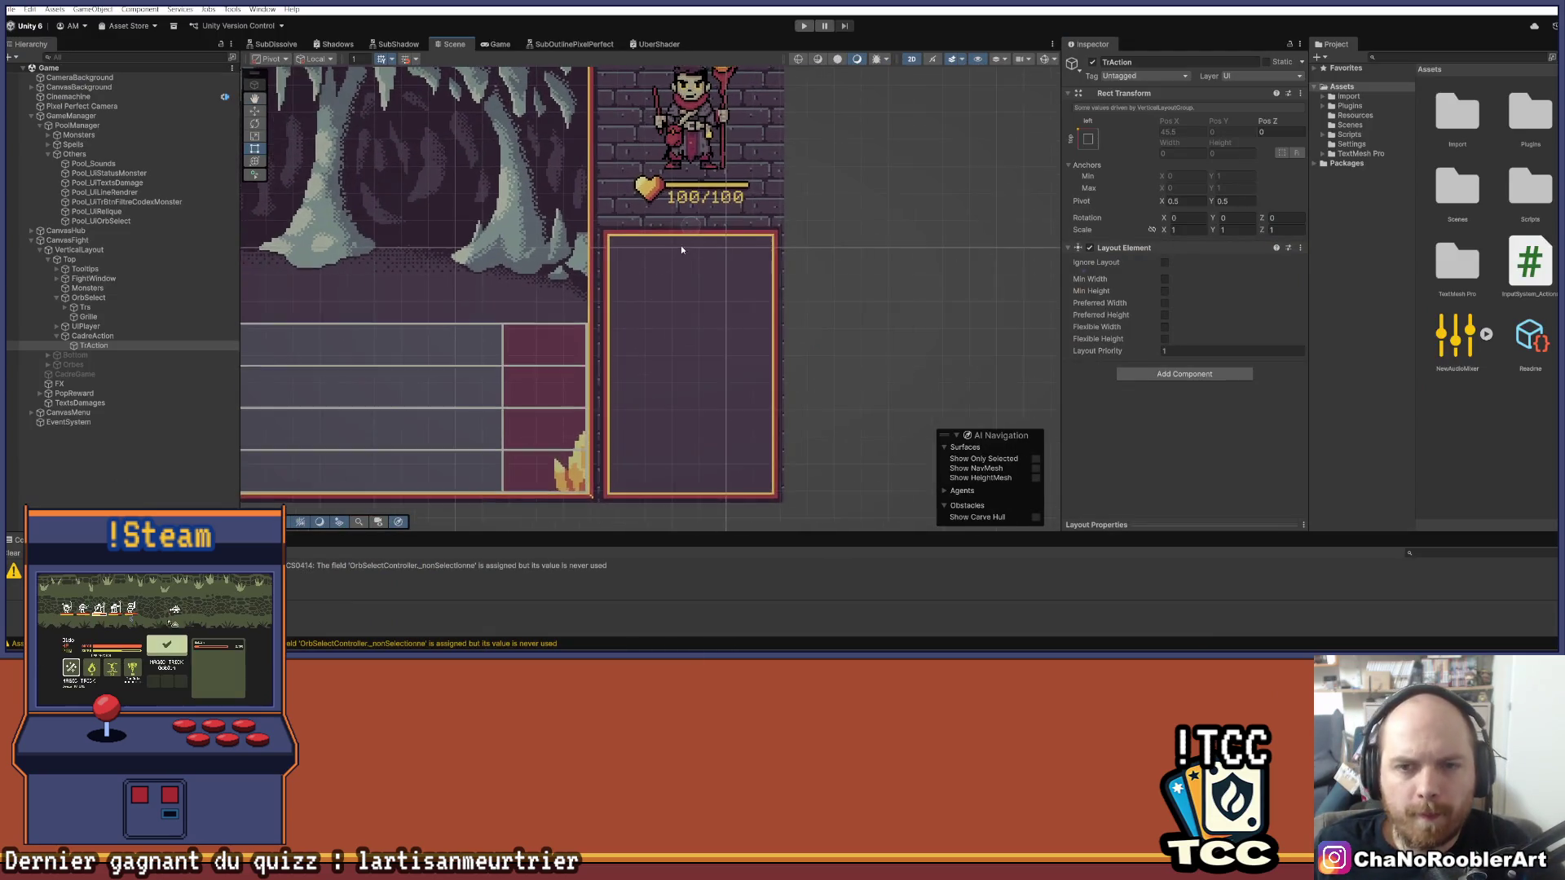
click(99, 338)
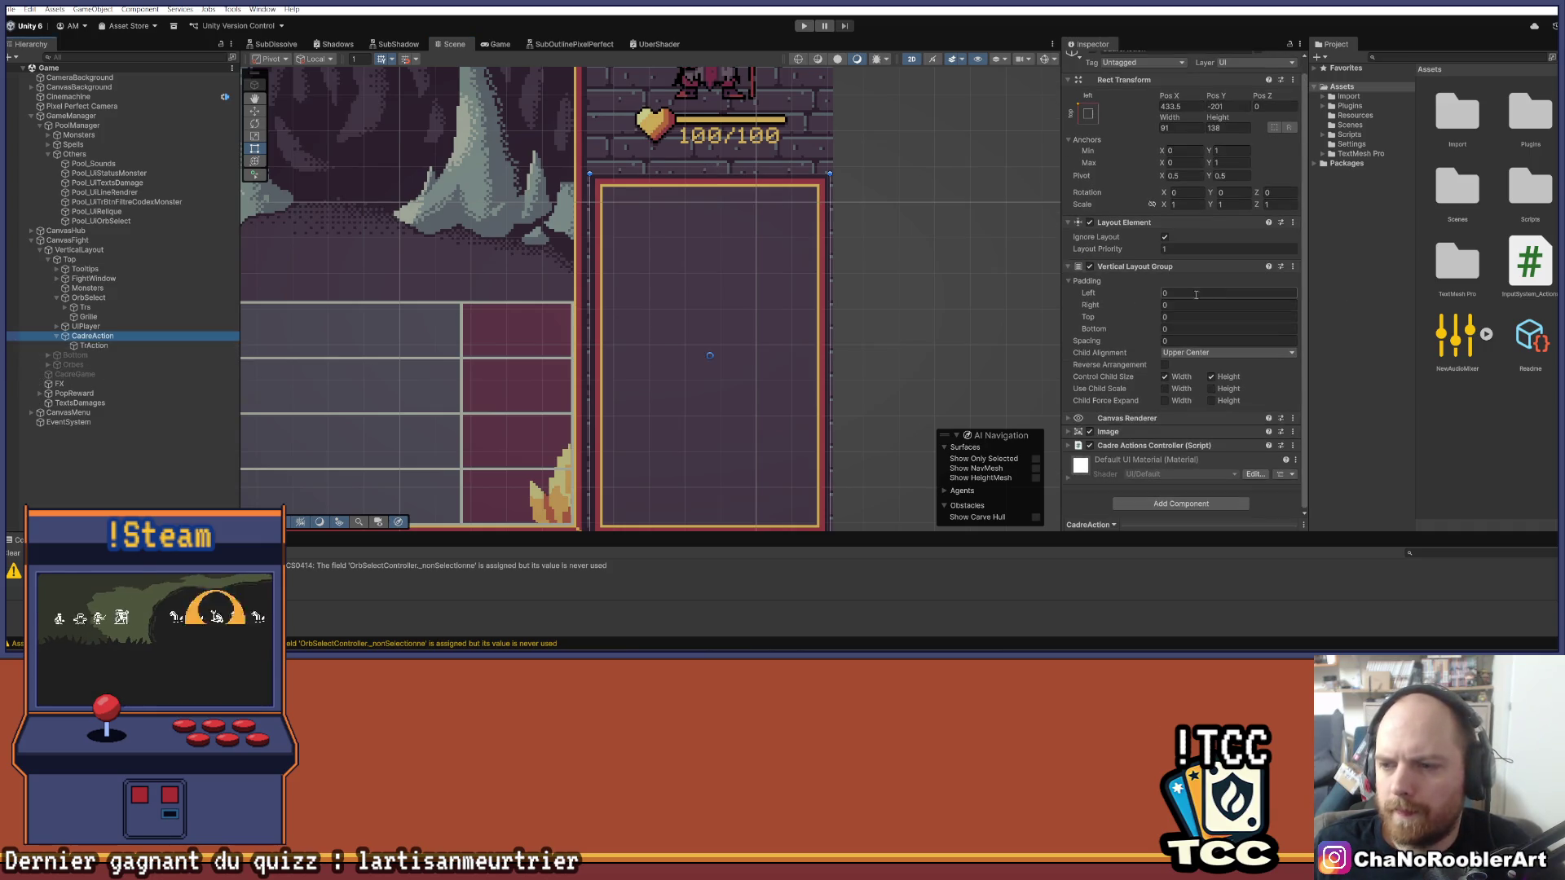
click(94, 344)
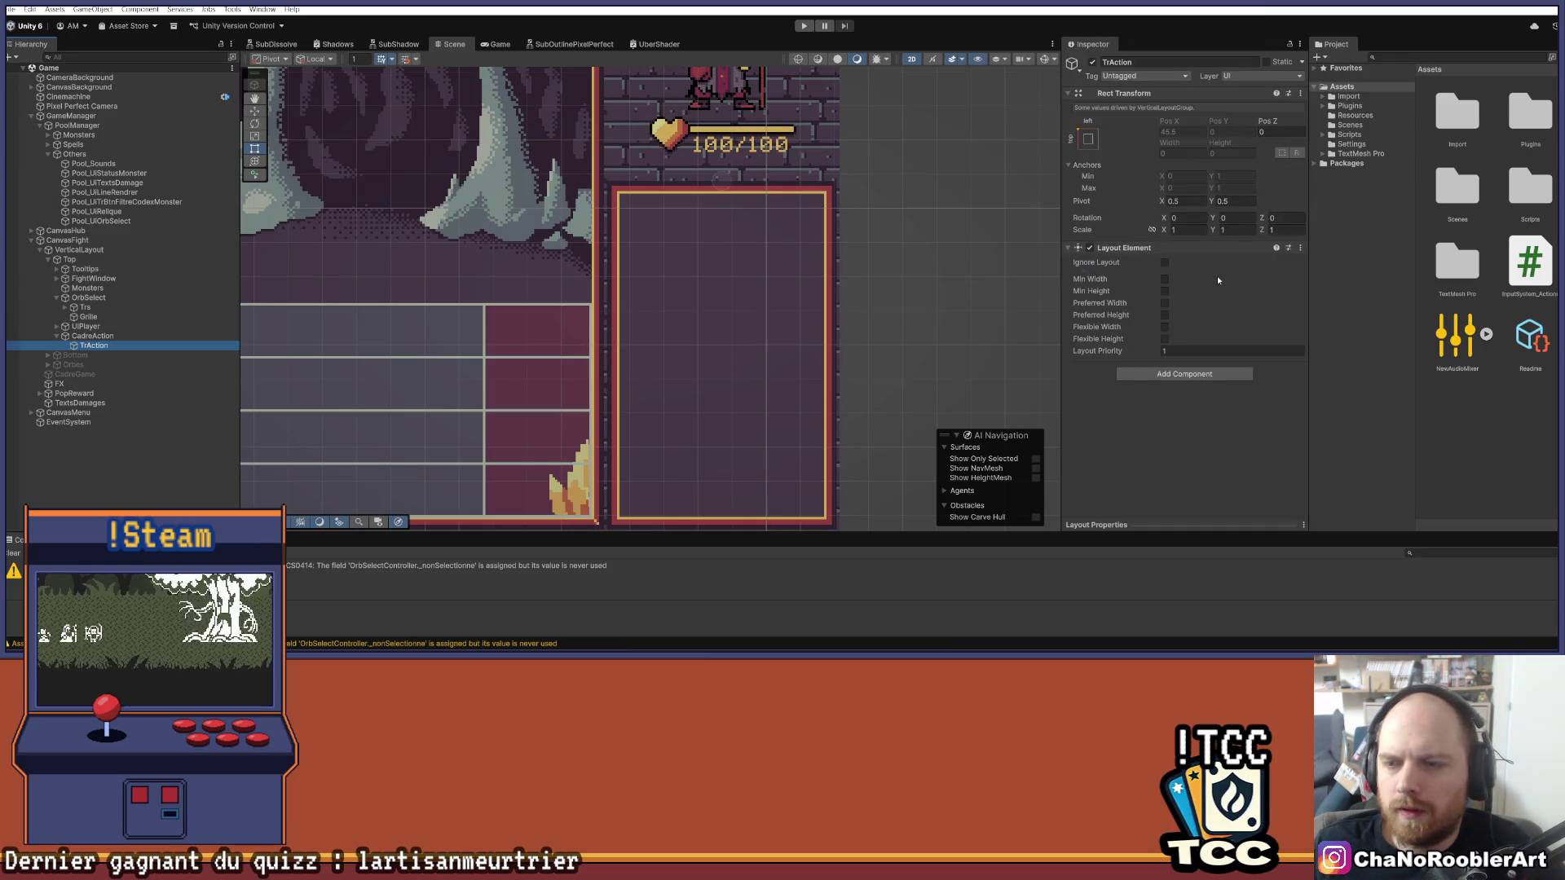
click(94, 336)
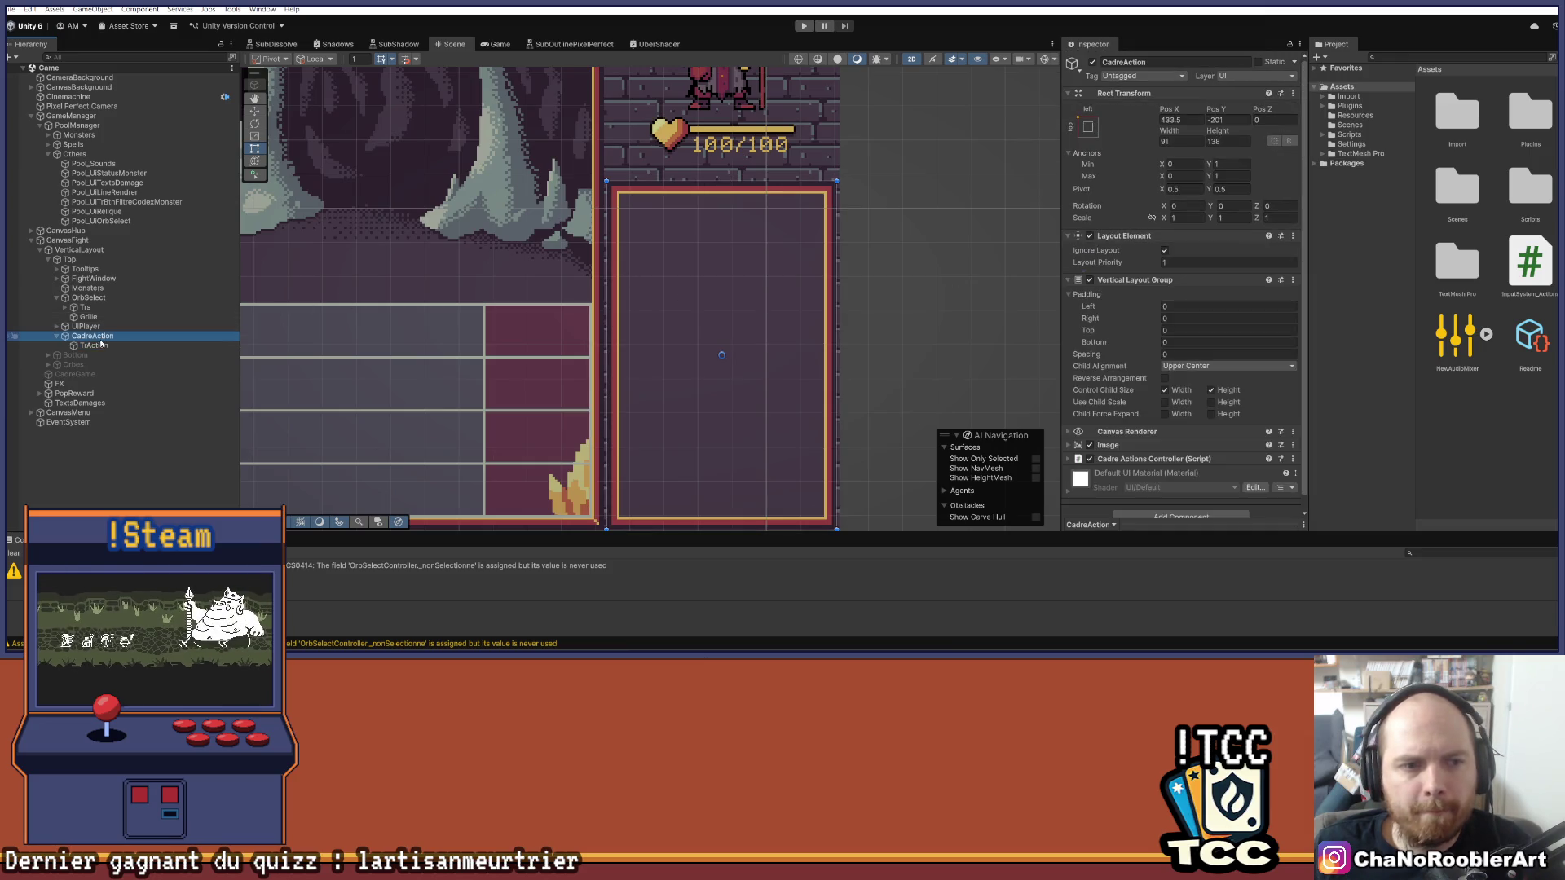
click(97, 345)
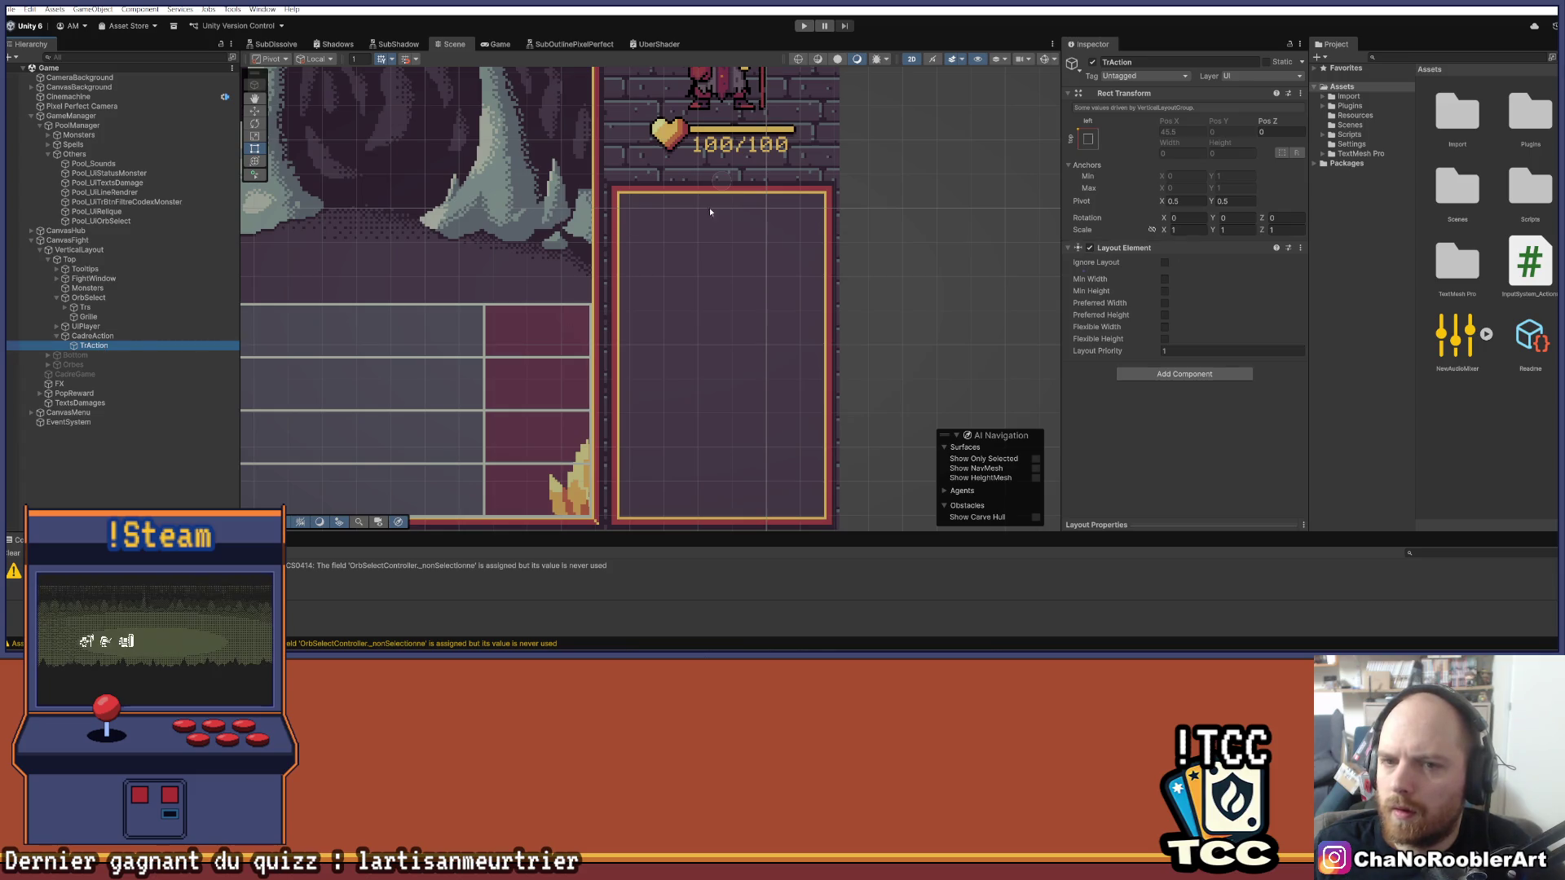
scroll(743, 242, down, 2)
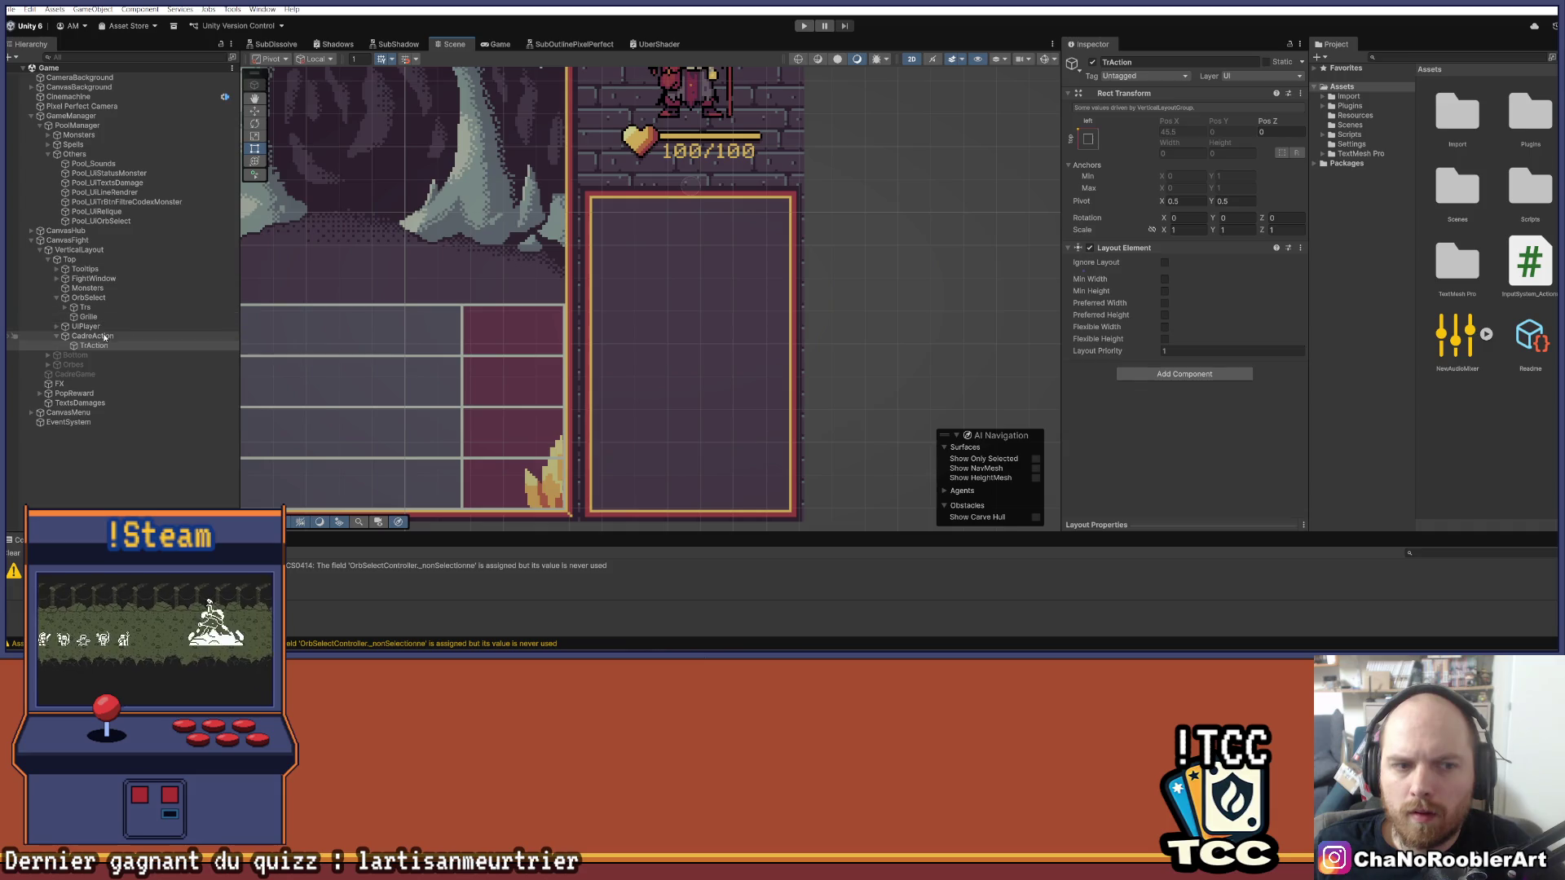
click(104, 338)
click(101, 347)
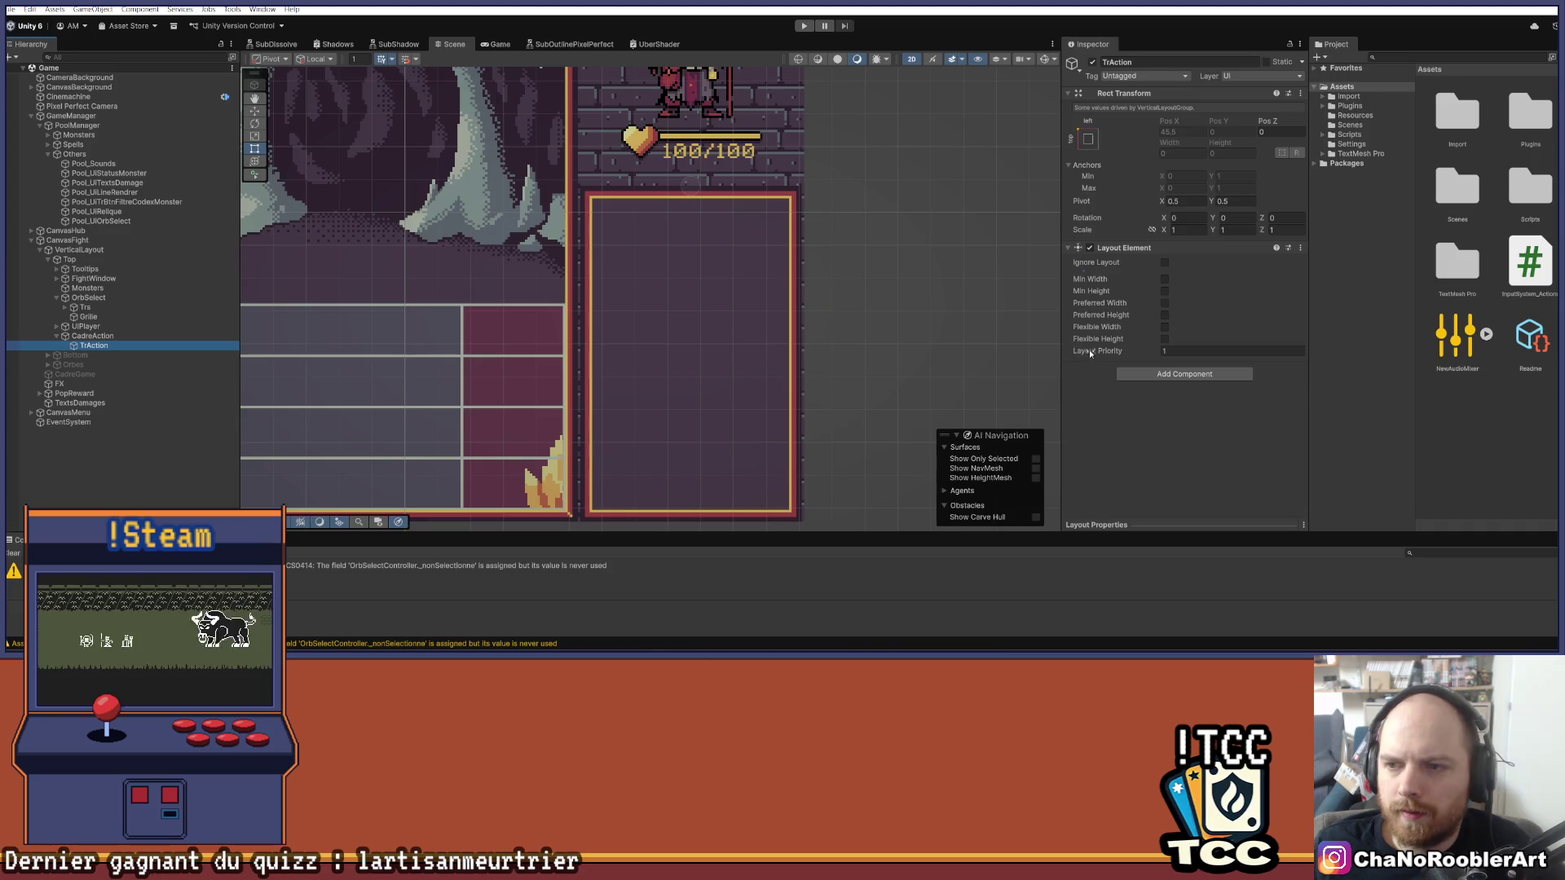
Step: Enable TrAction's Layout Element preferred width and height, entering width 85 and height 16
click(1165, 304)
click(1165, 315)
text(85)
key(Tab)
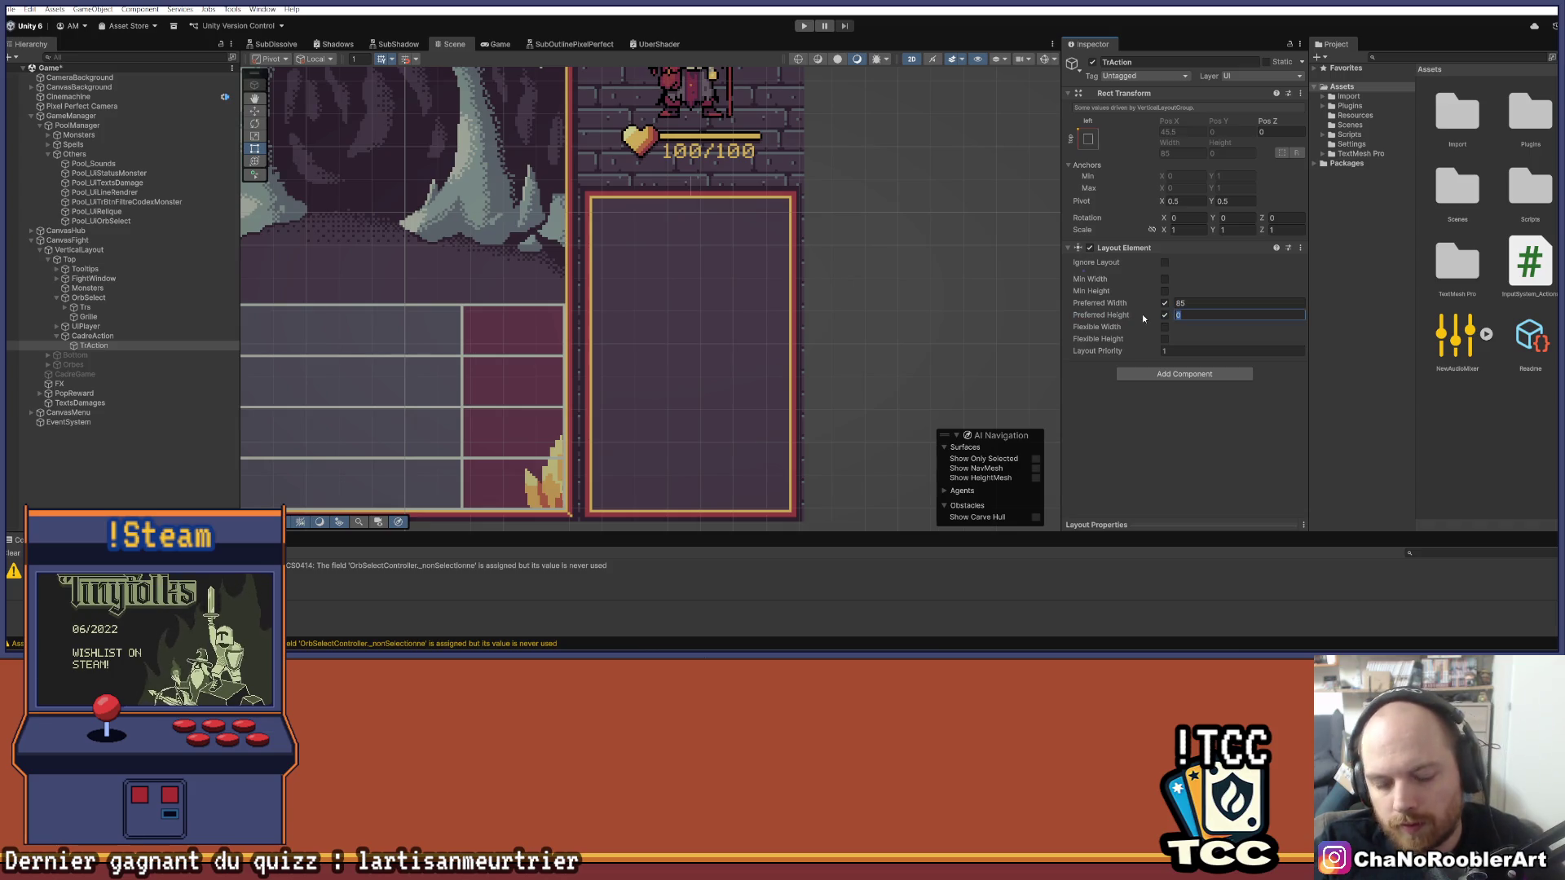
text(16)
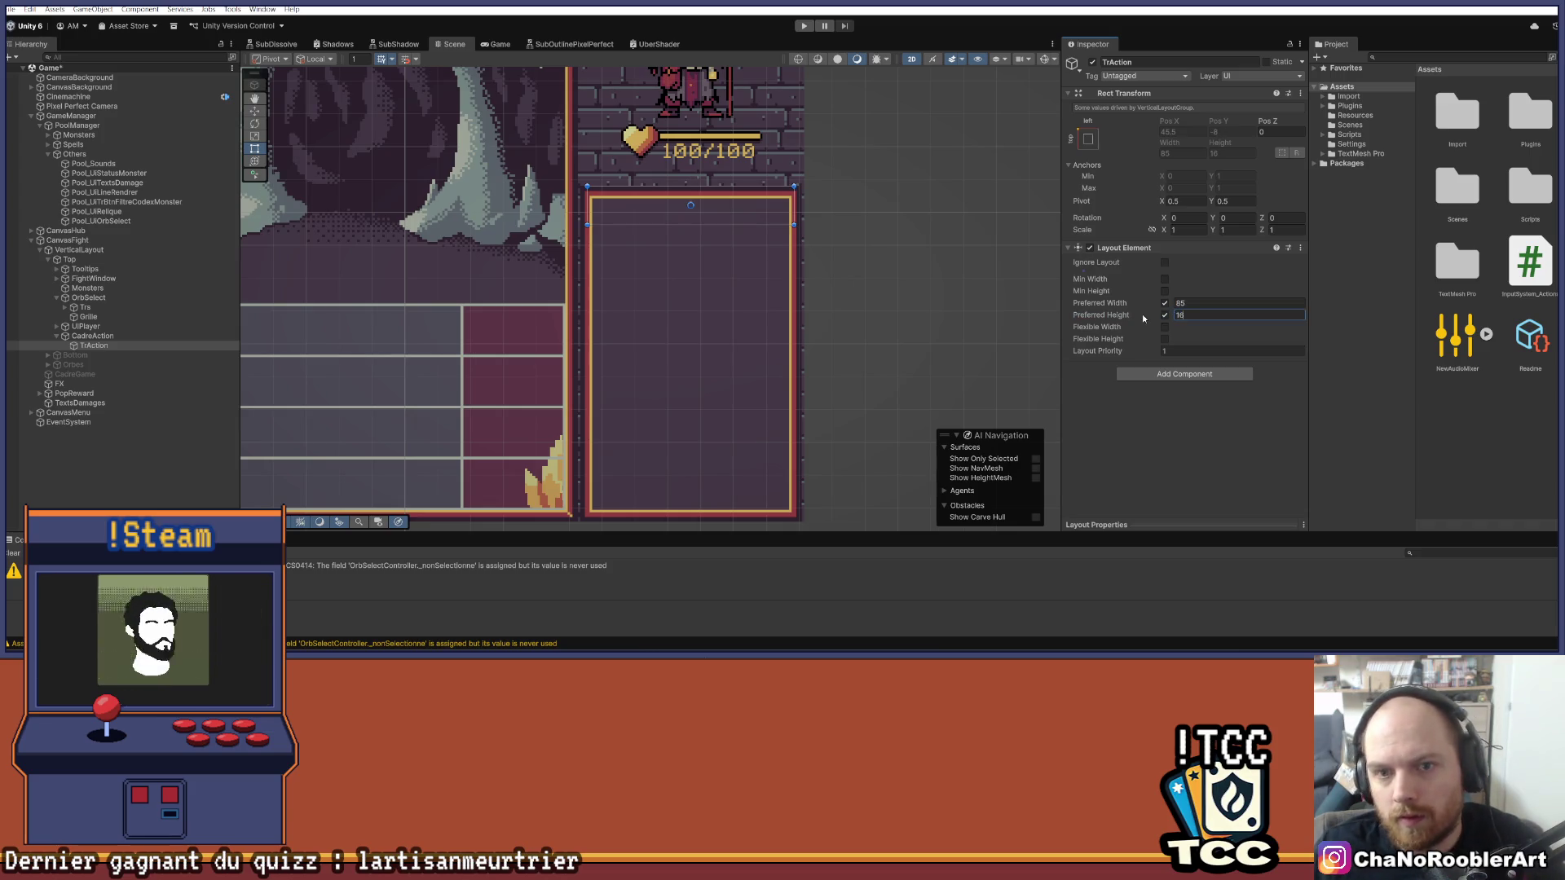
Step: Correct TrAction's preferred width from 85 to 80
scroll(741, 154, up, 3)
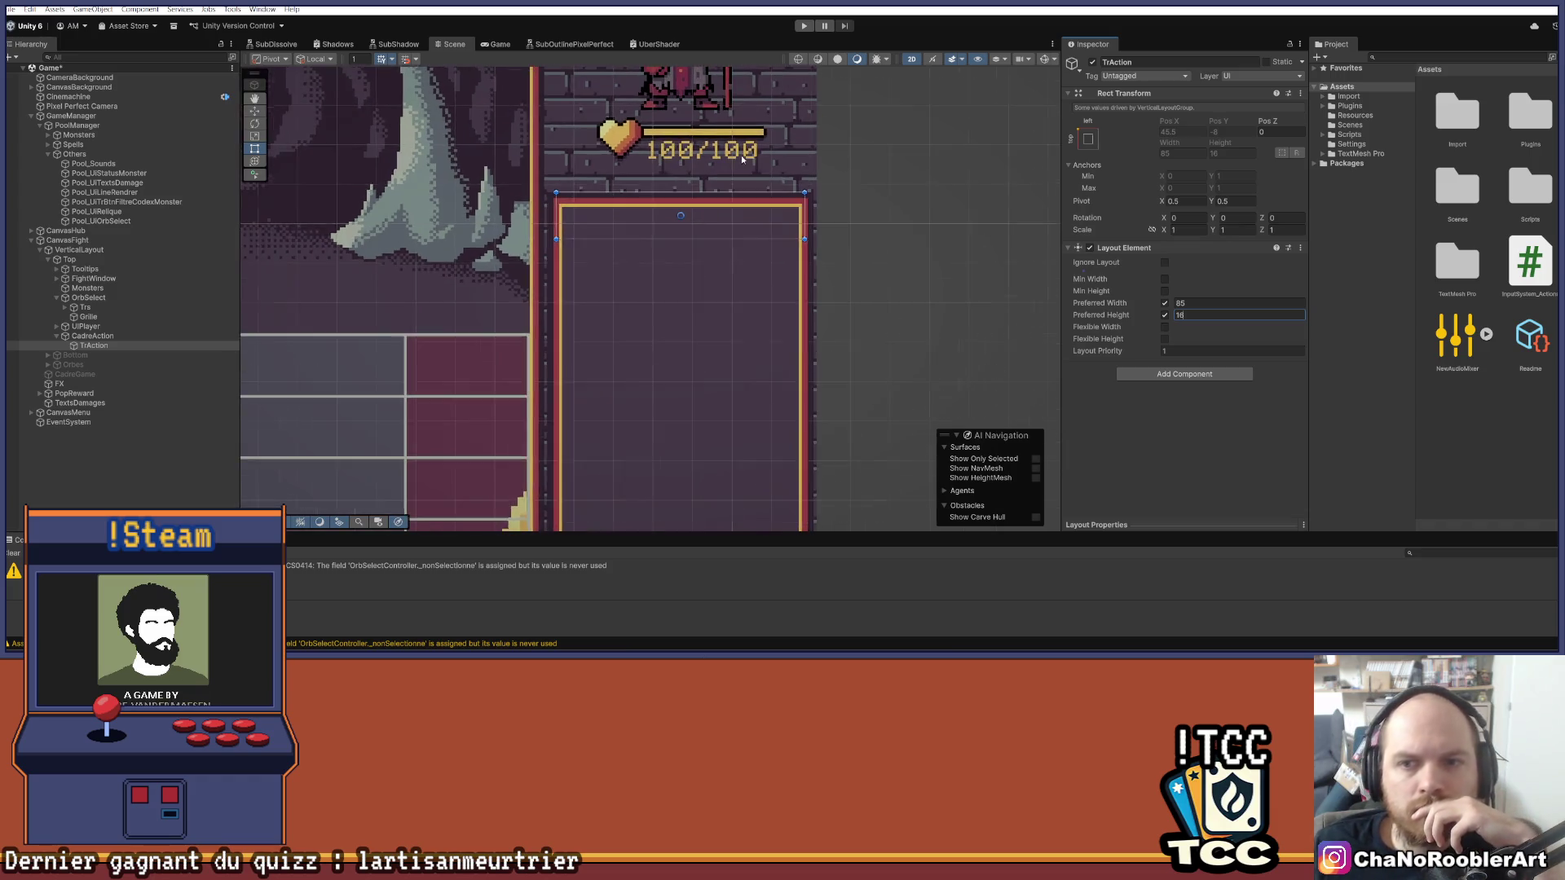
scroll(745, 169, up, 1)
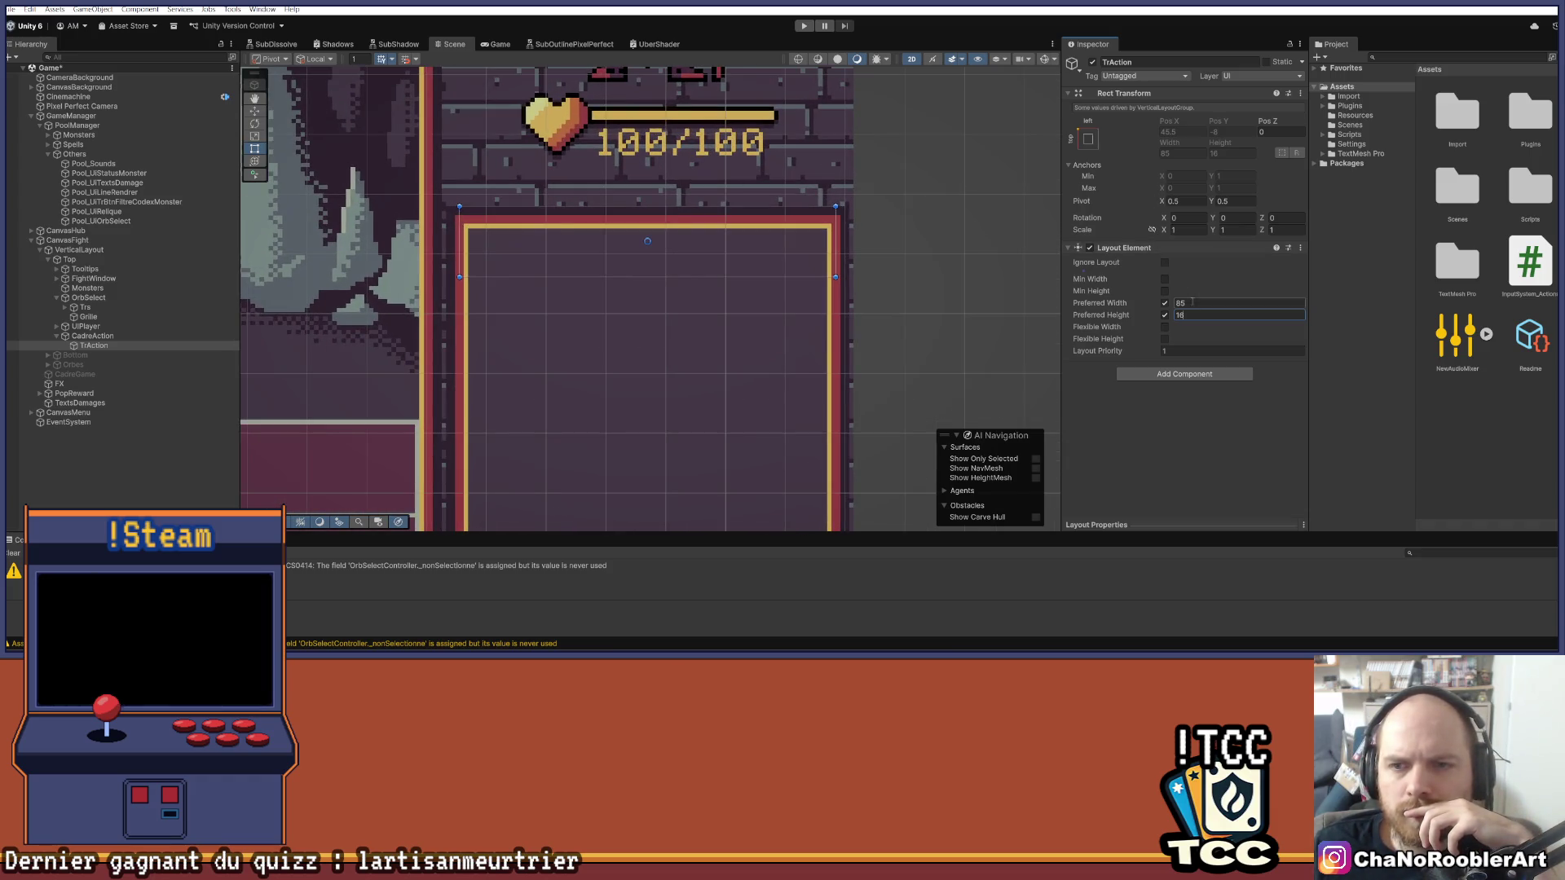
scroll(636, 233, up, 3)
click(1180, 303)
text(80)
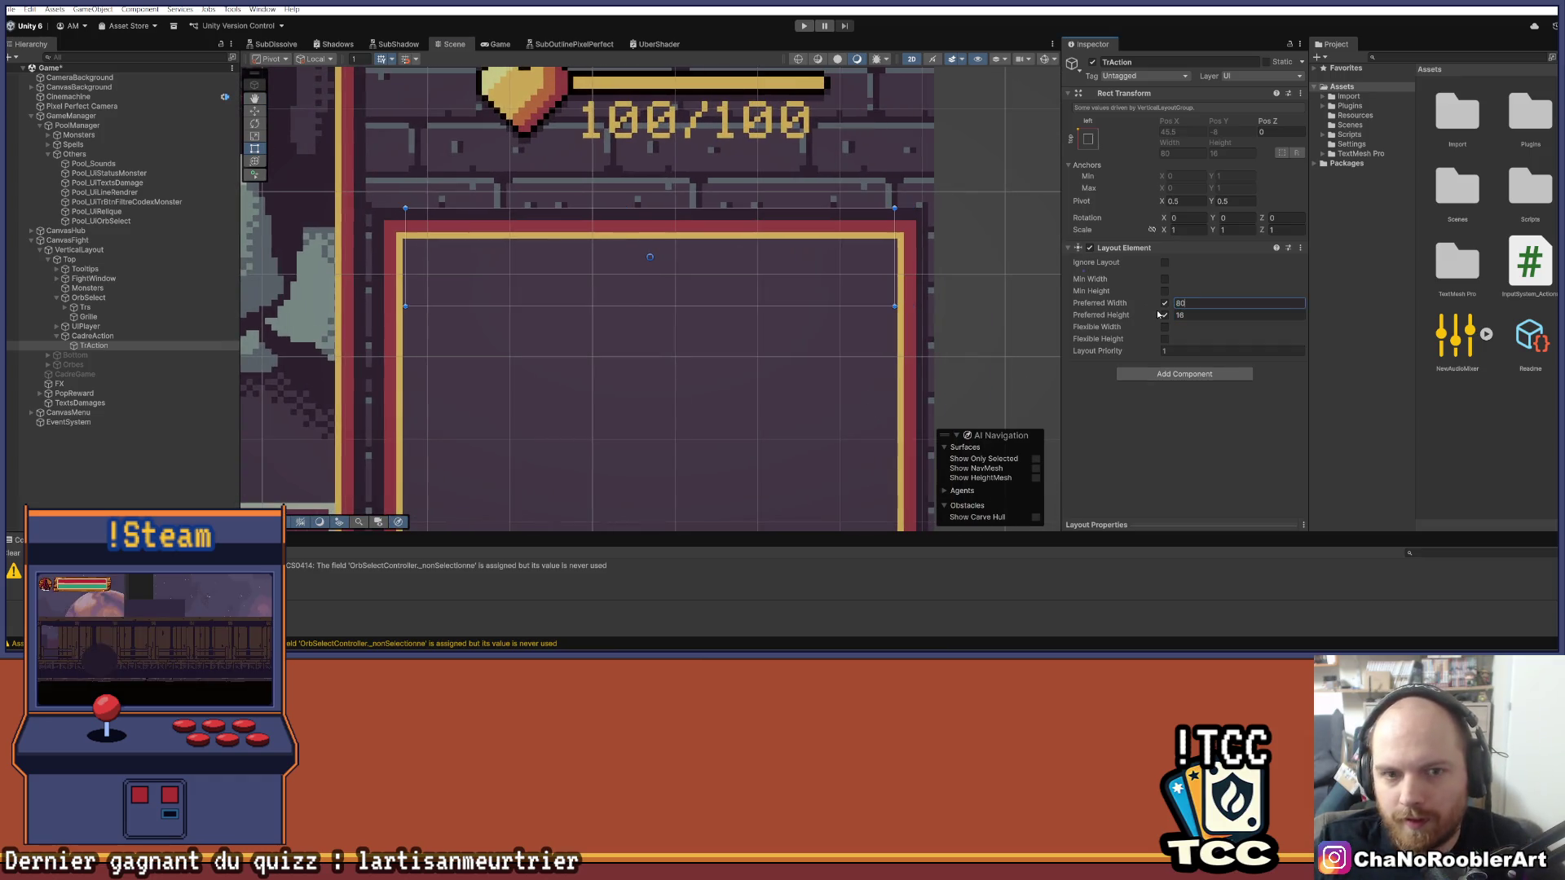
key(Return)
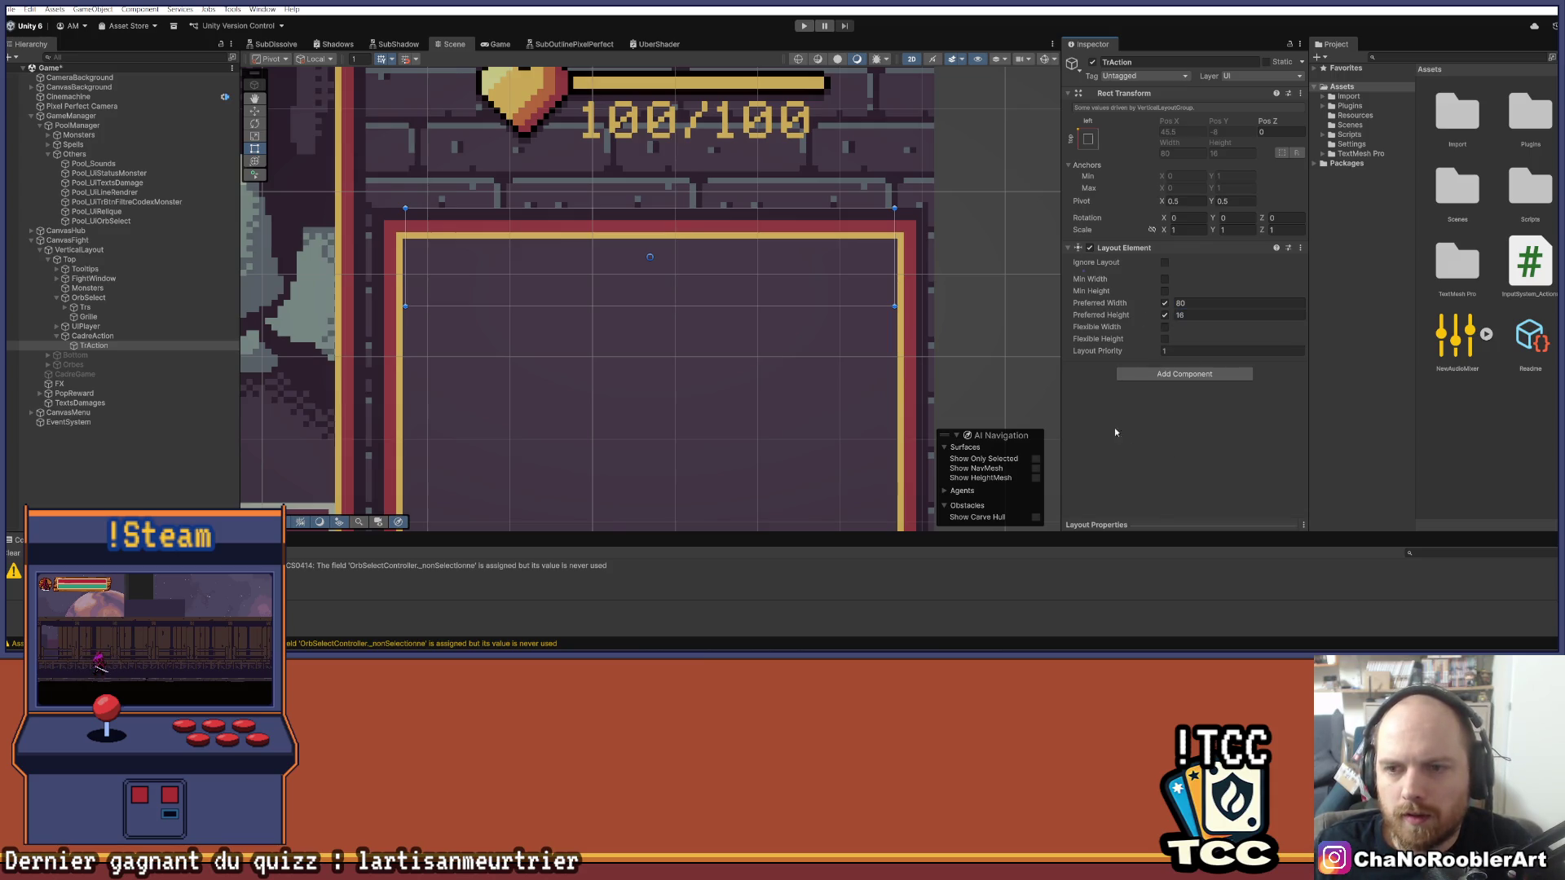
scroll(522, 214, down, 5)
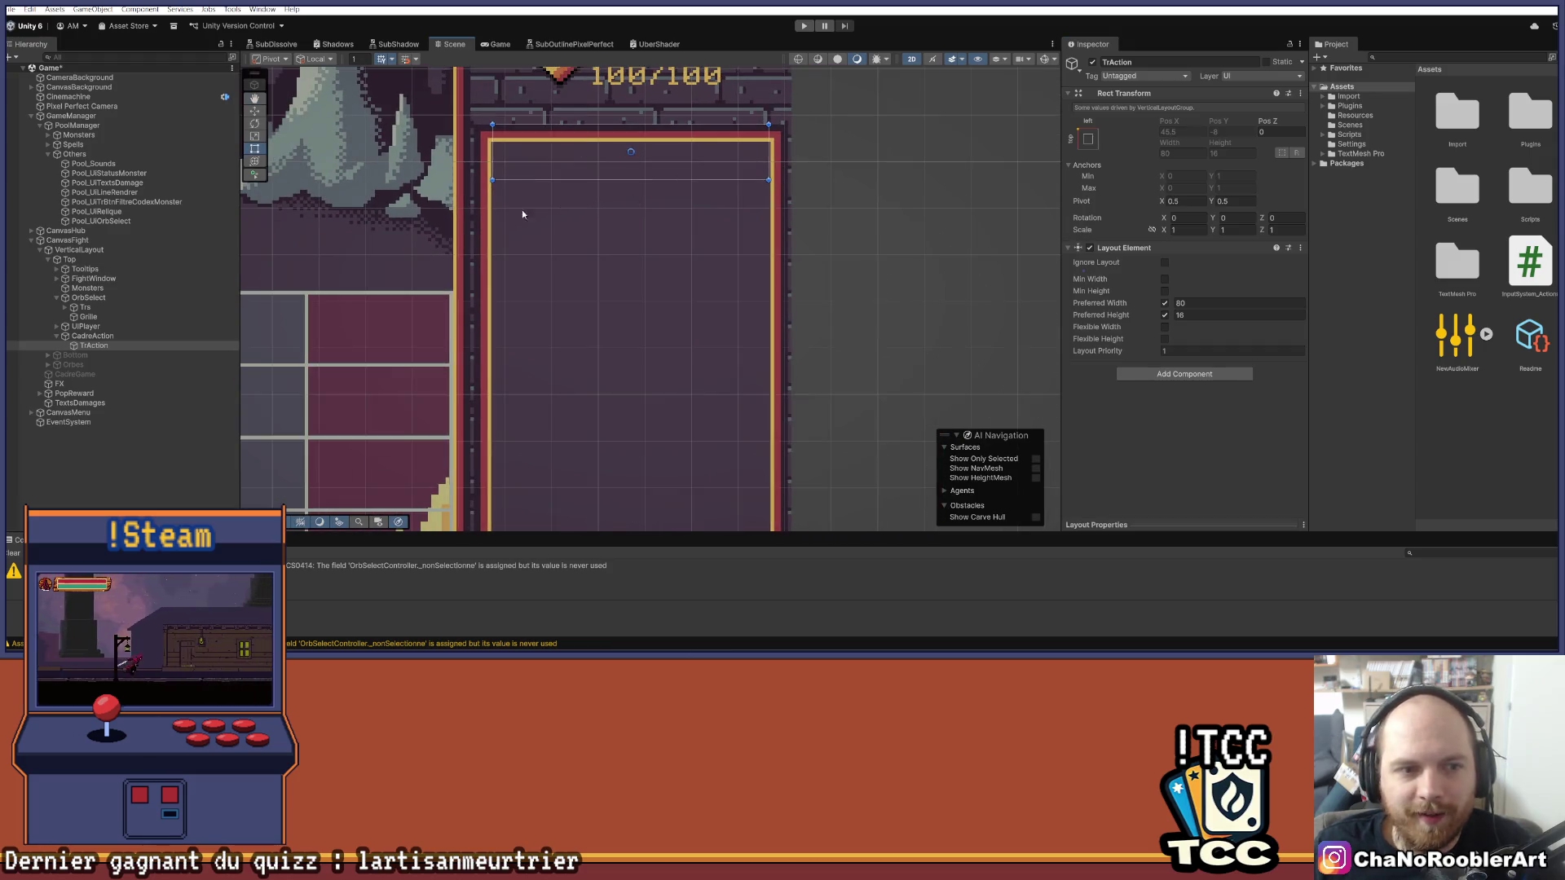
click(102, 338)
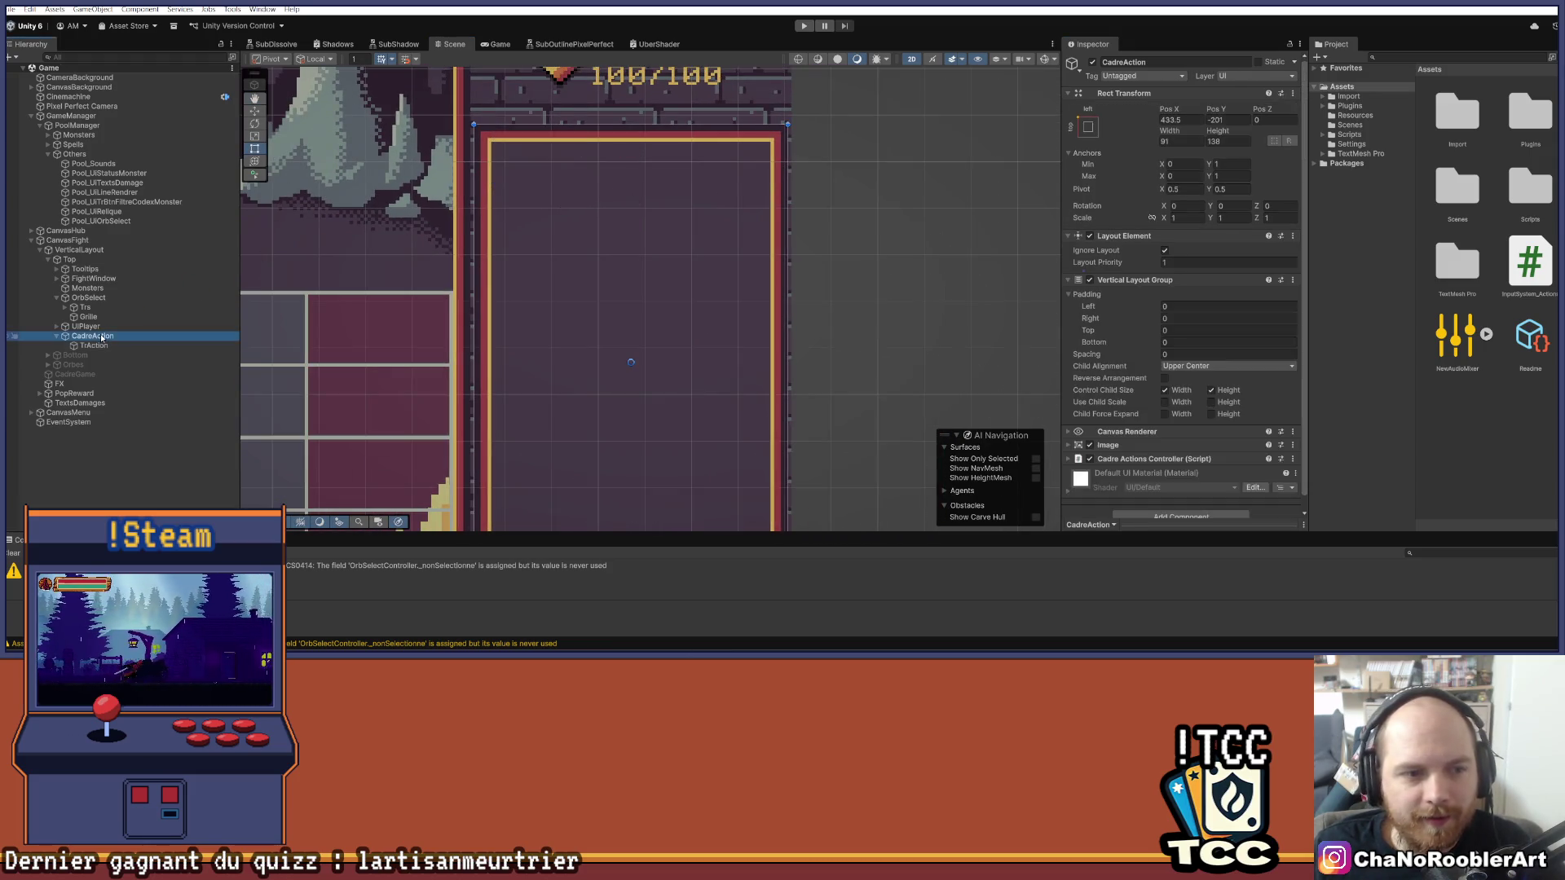
Step: Set the CadreAction Vertical Layout Group's top padding to 5
scroll(548, 101, up, 1)
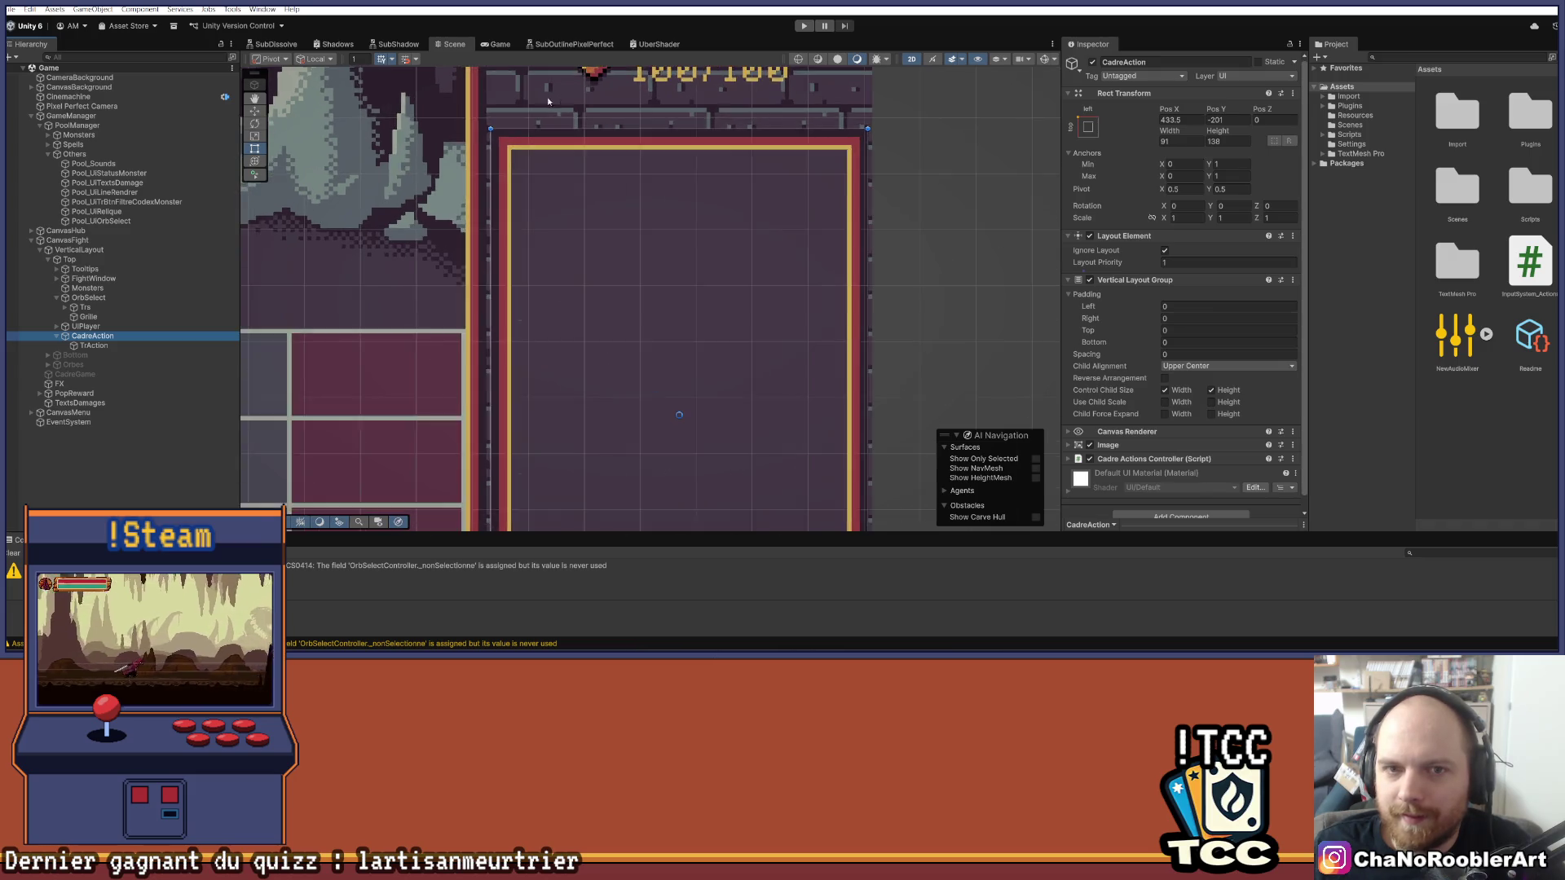
scroll(652, 114, up, 3)
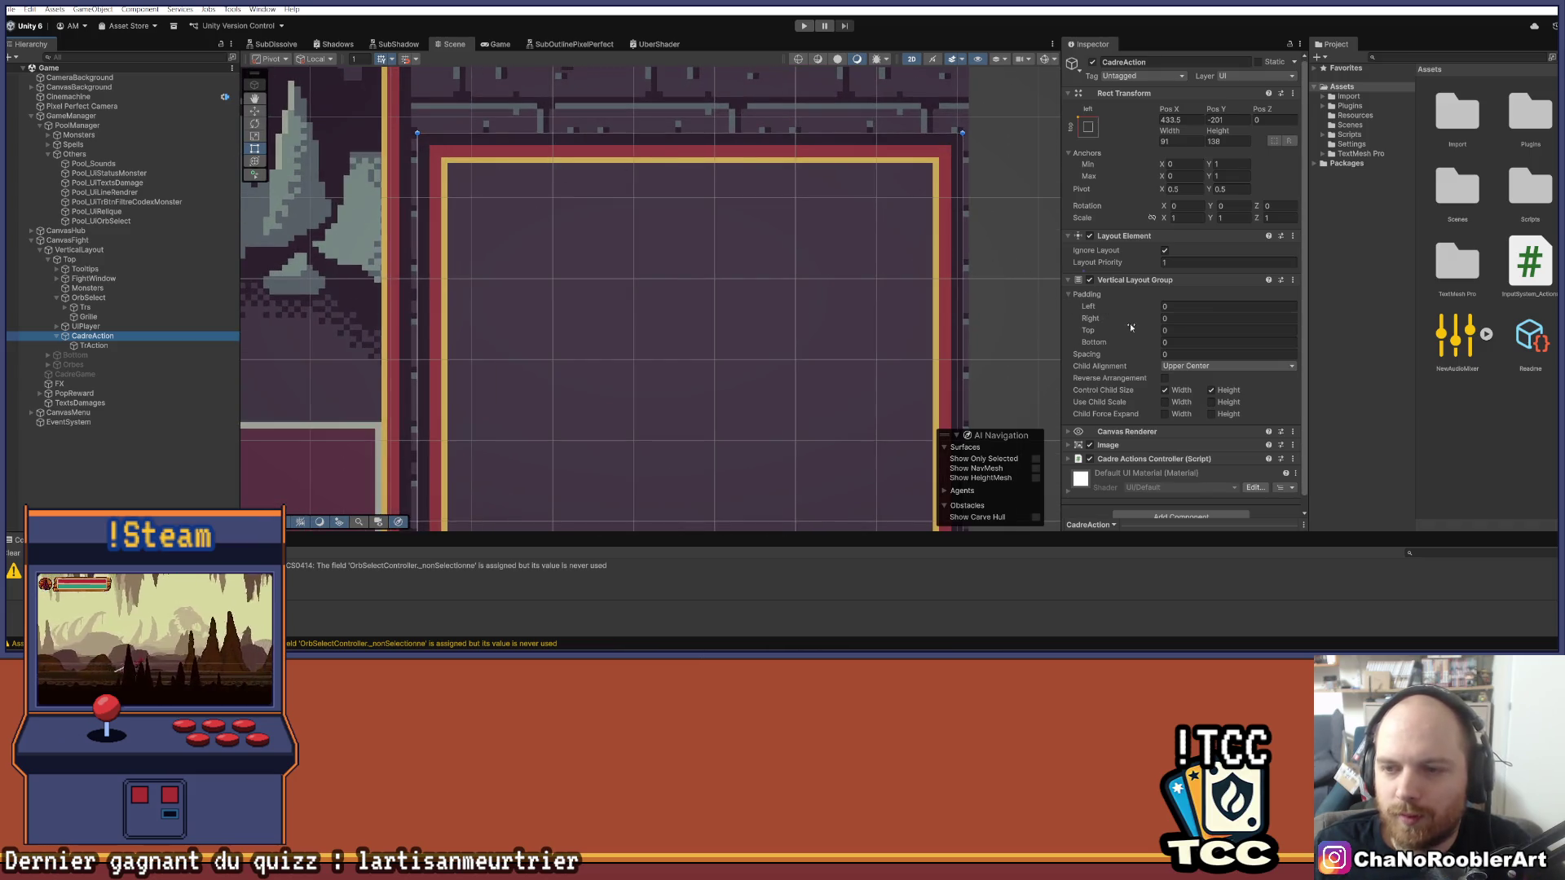
click(1130, 328)
text(5)
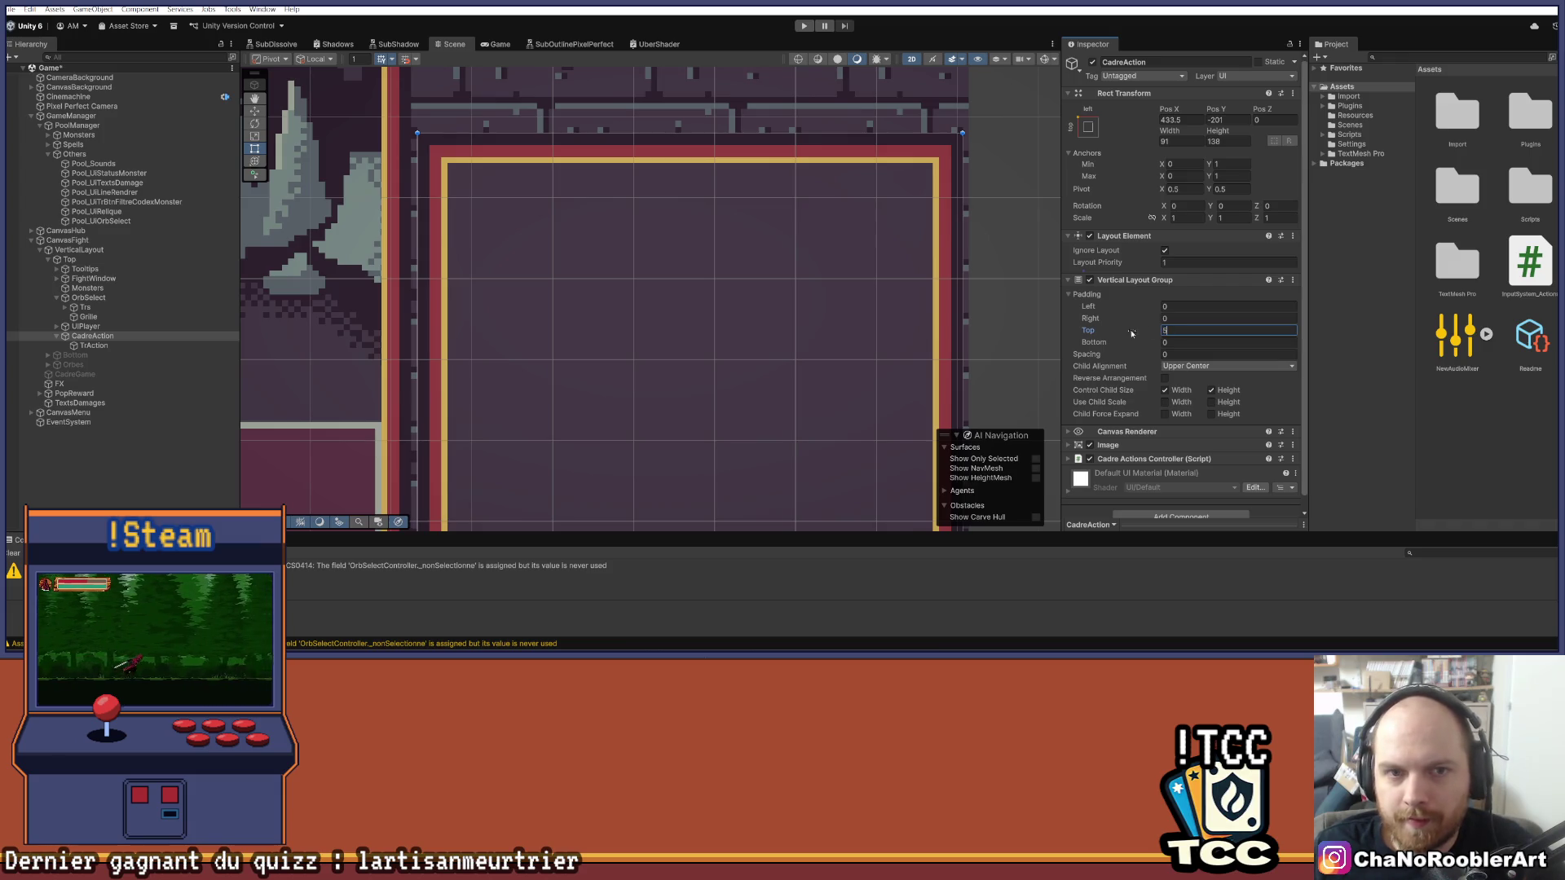
Step: Recheck TrAction after the padding change, then reselect CadreAction
click(174, 347)
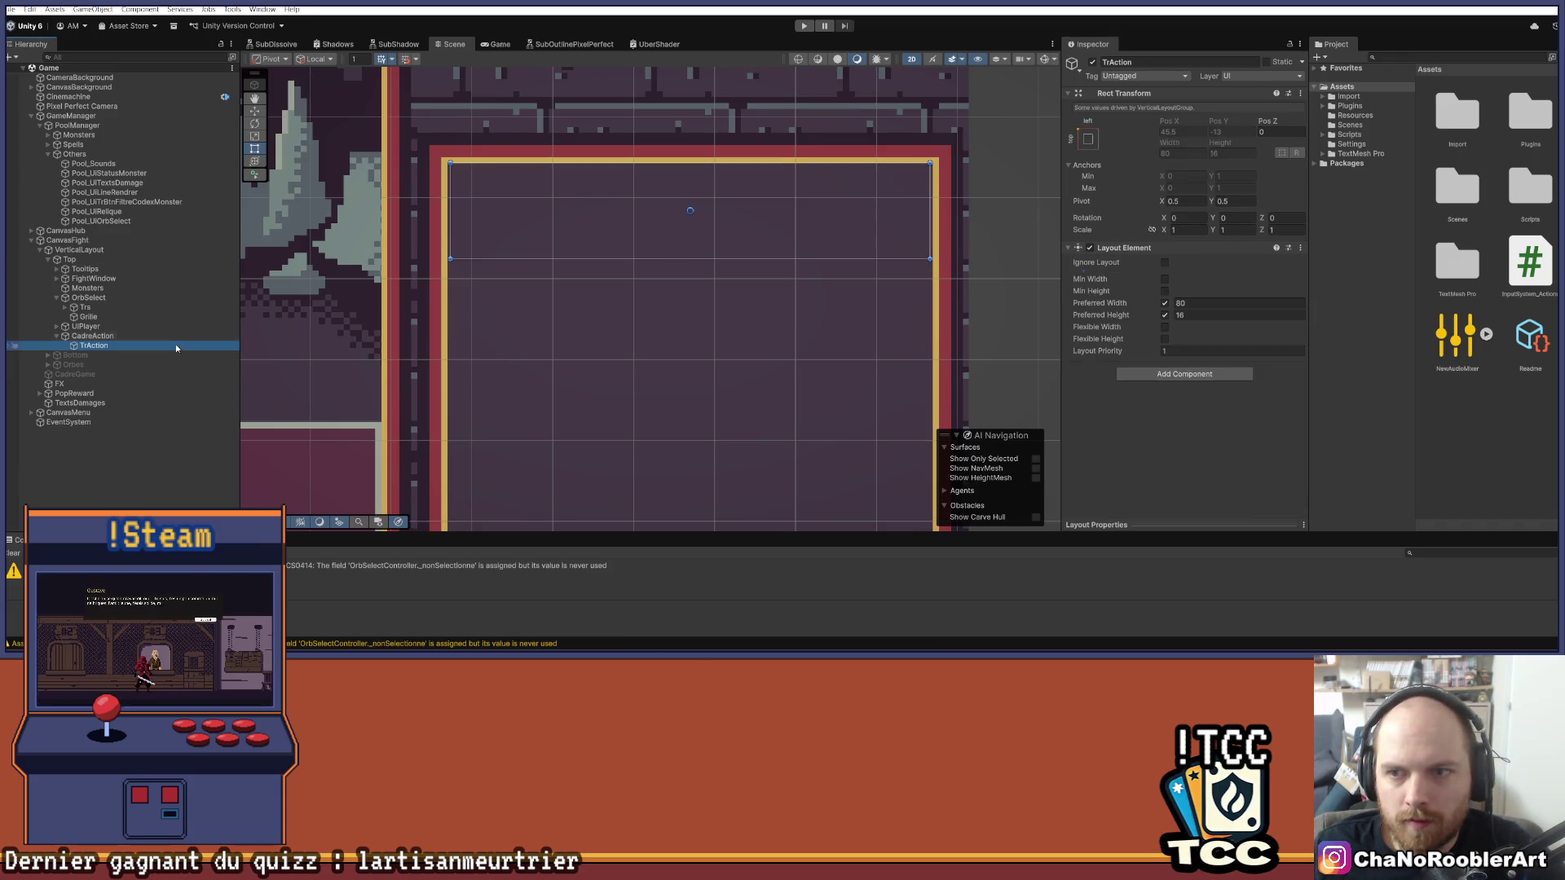
scroll(731, 186, down, 6)
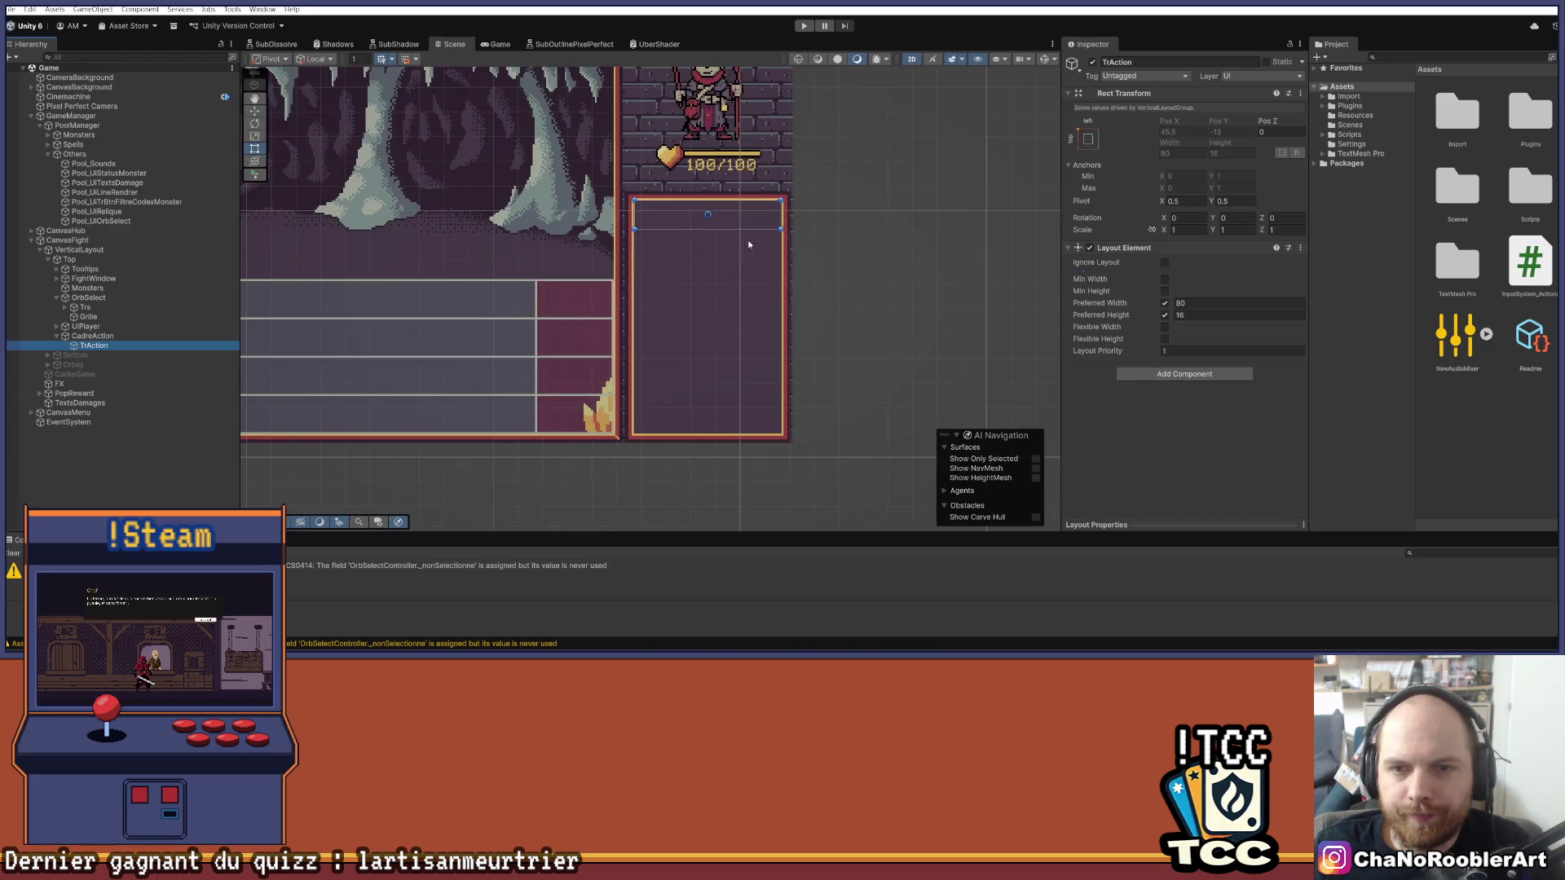
scroll(637, 238, up, 2)
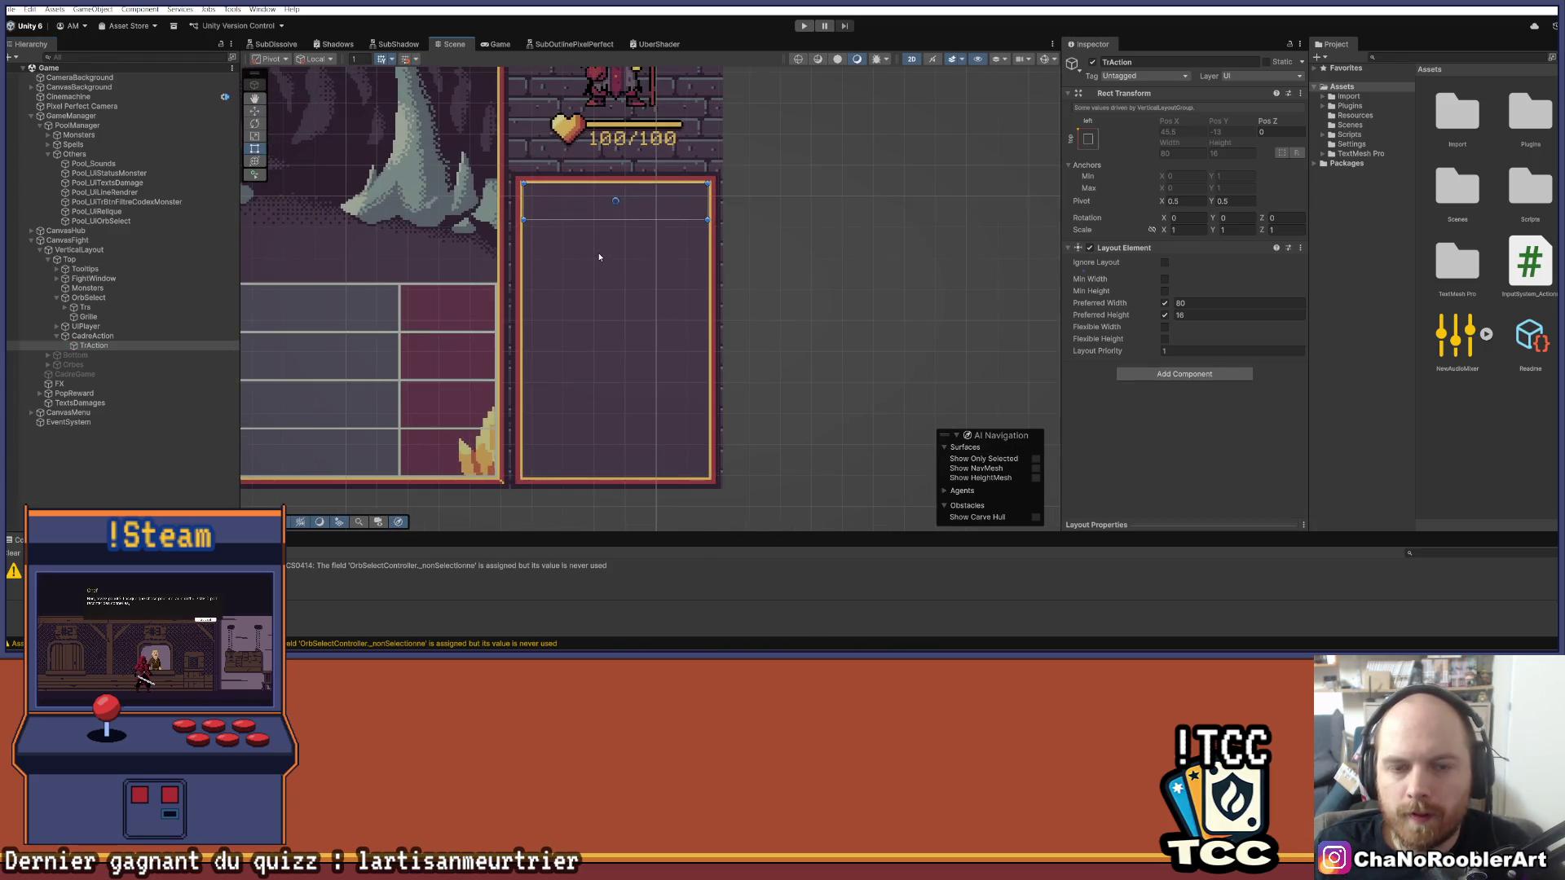
click(96, 346)
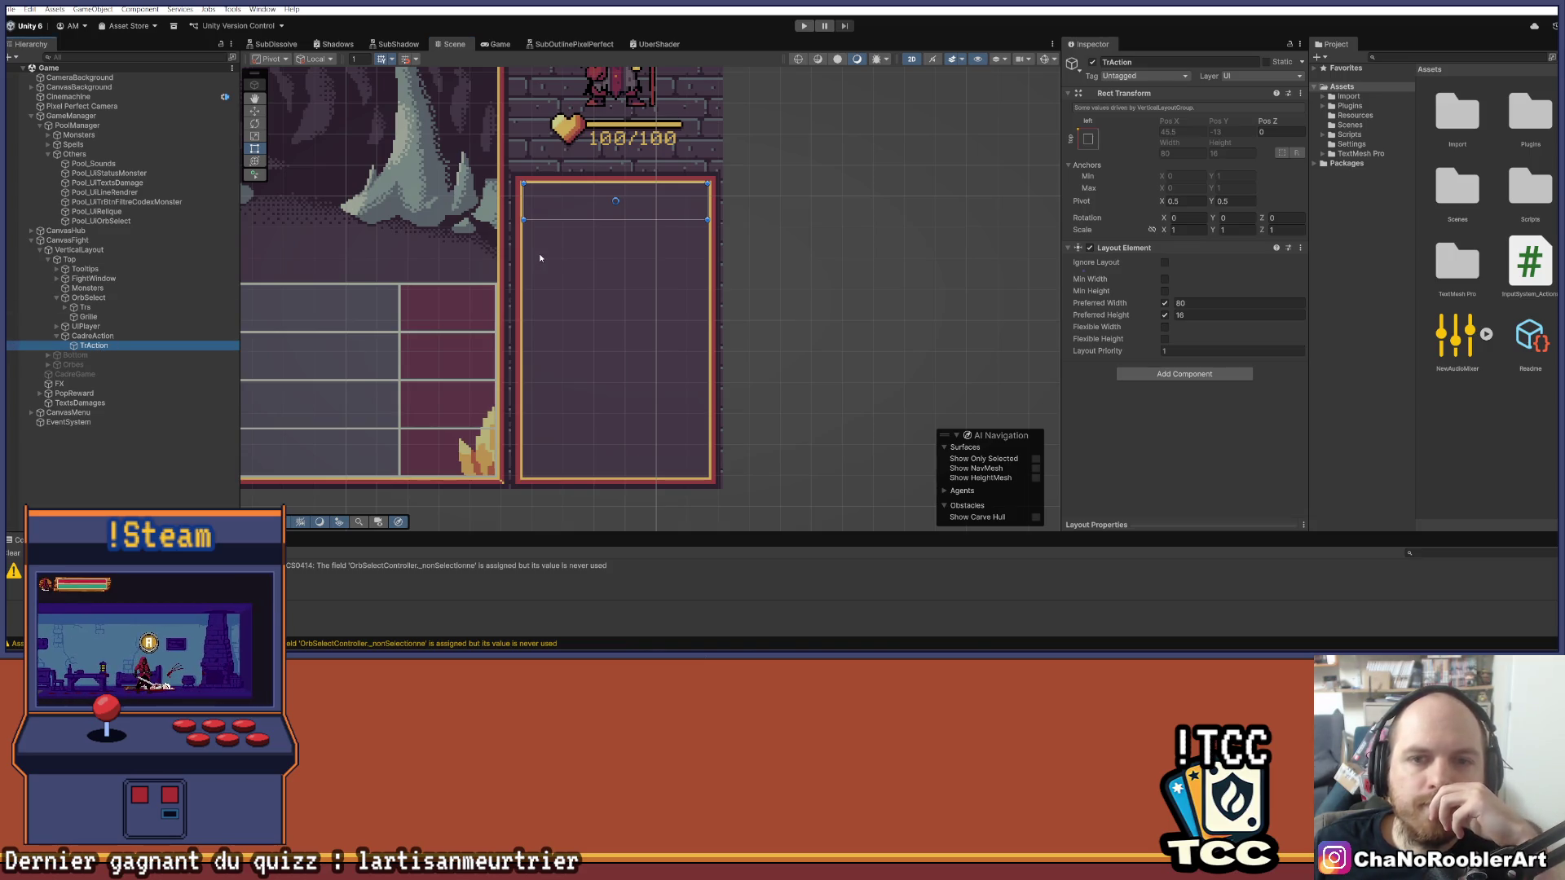
scroll(555, 237, up, 4)
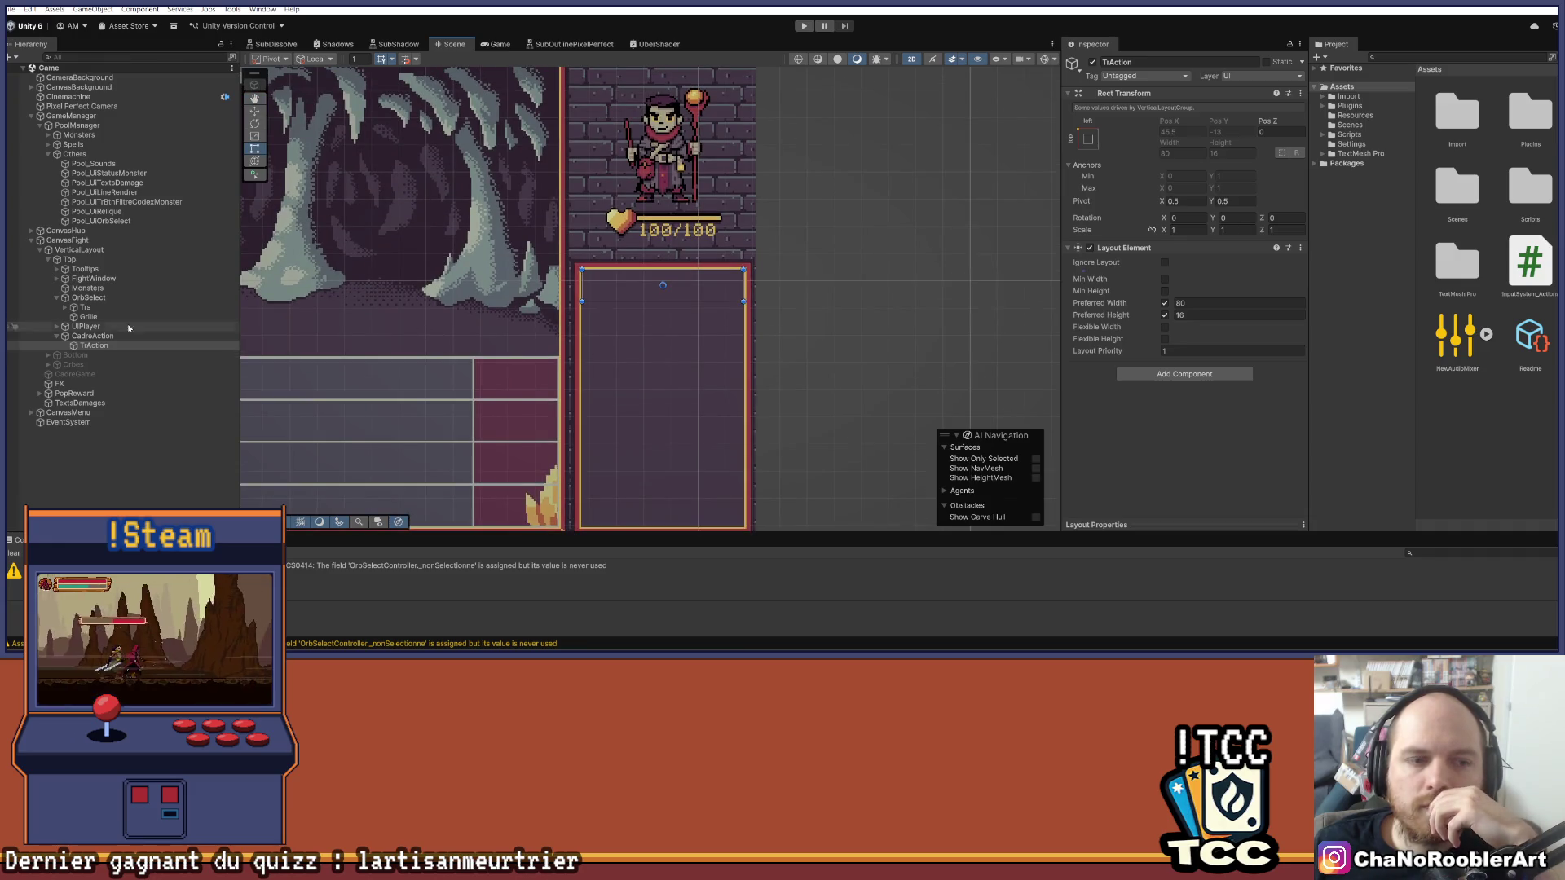
right_click(67, 456)
click(66, 457)
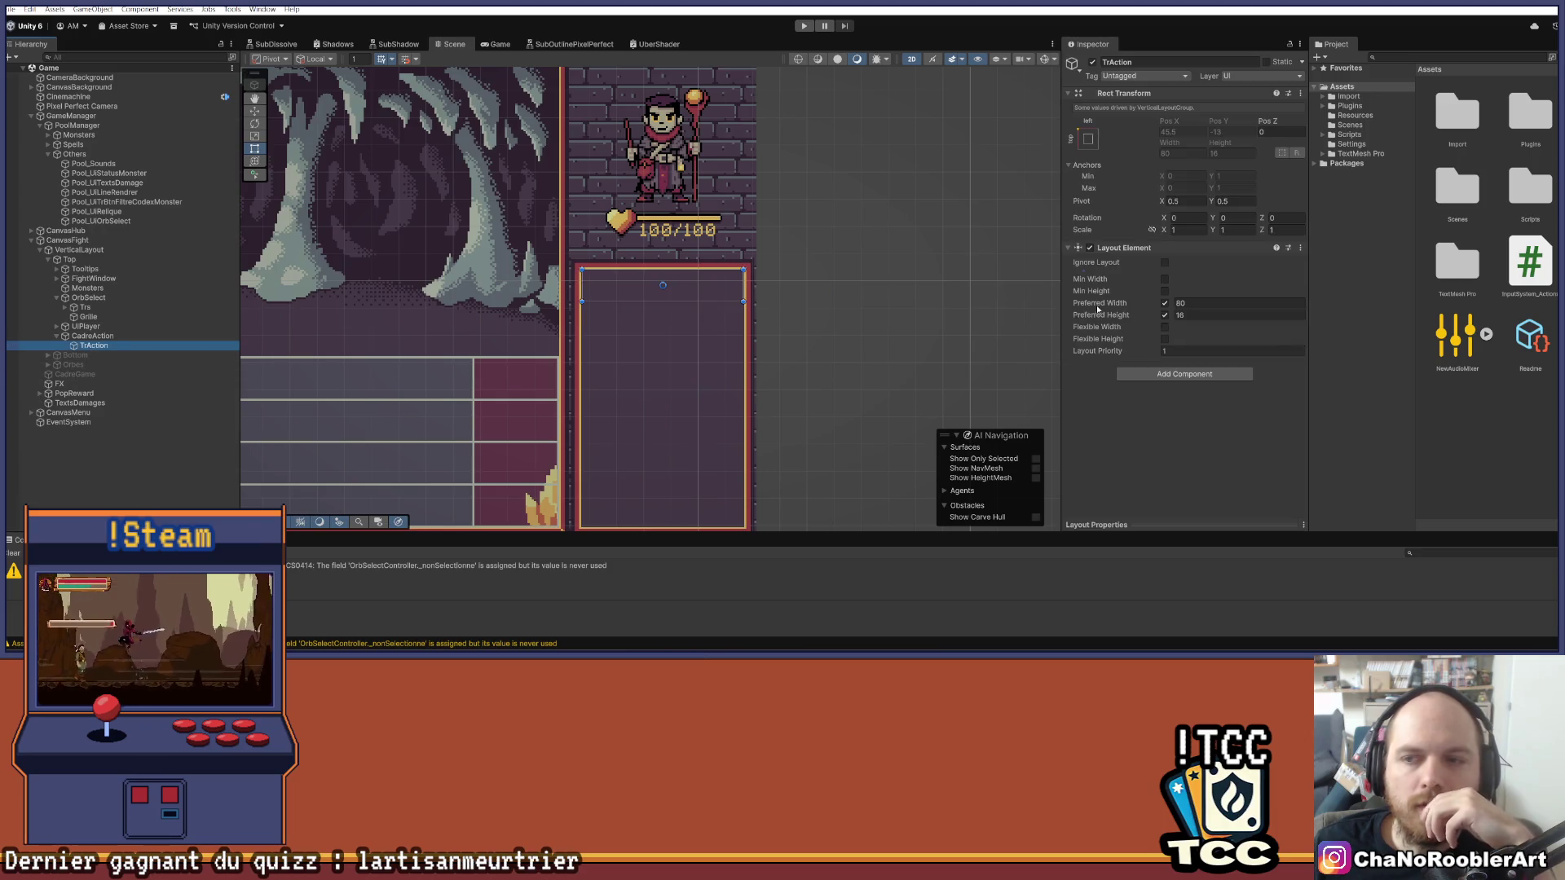
click(106, 335)
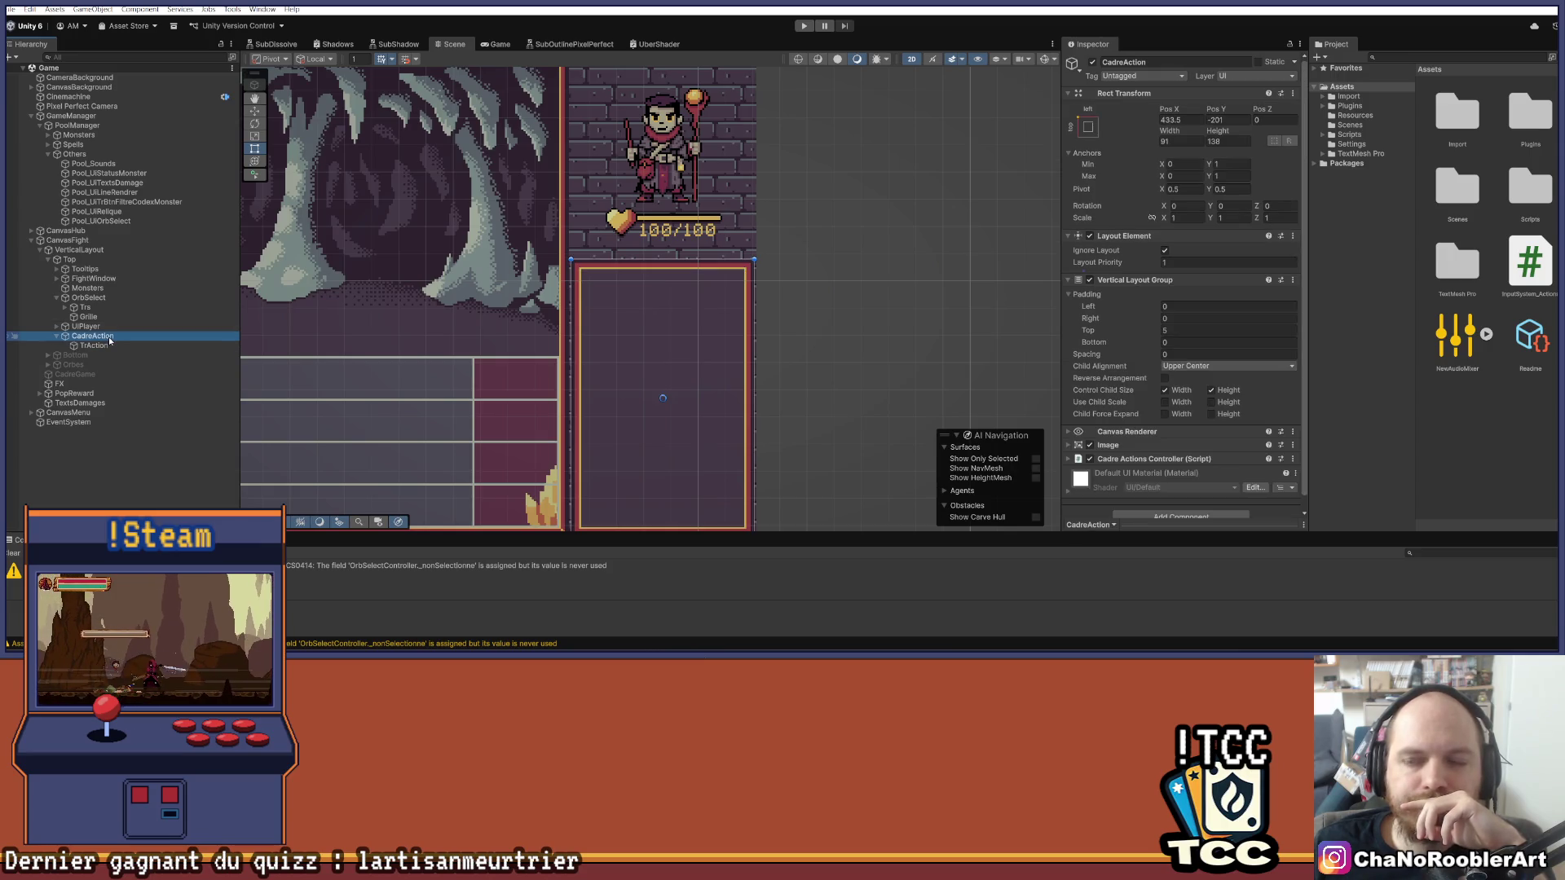